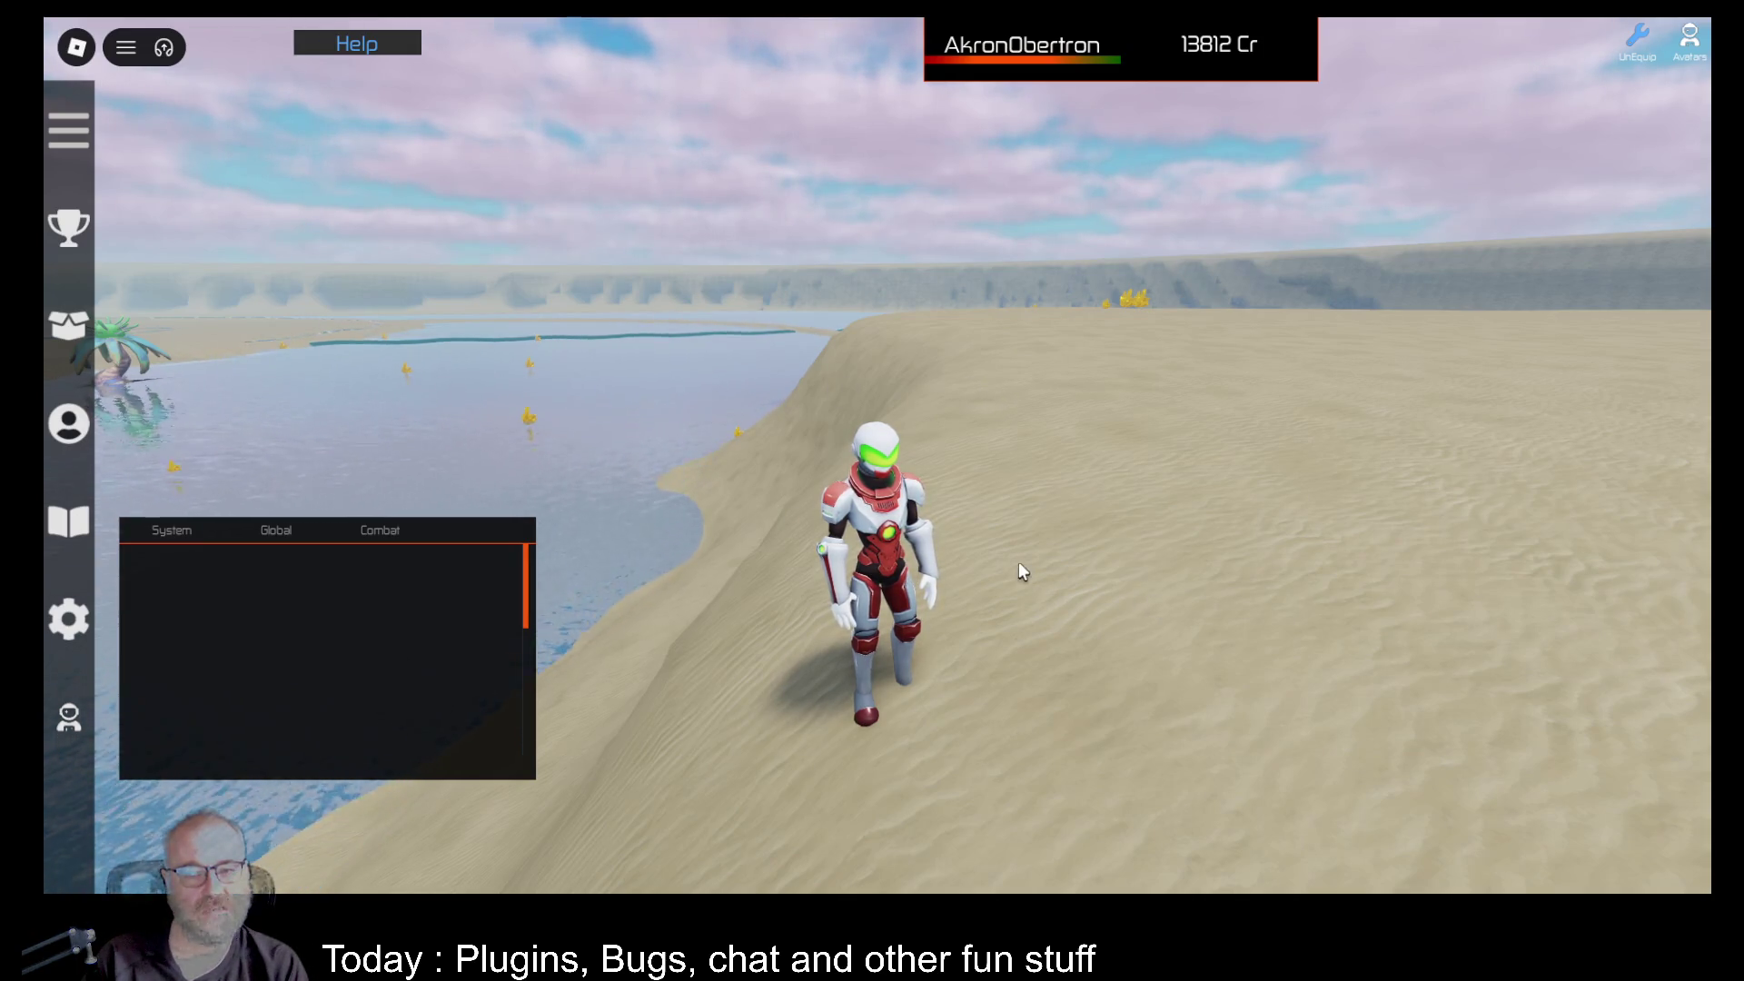
Run across the sand, equip the DE001 tool from the Tools inventory, and head for the crystal.
{"action": "key", "text": "d"}
{"action": "key", "text": "w"}
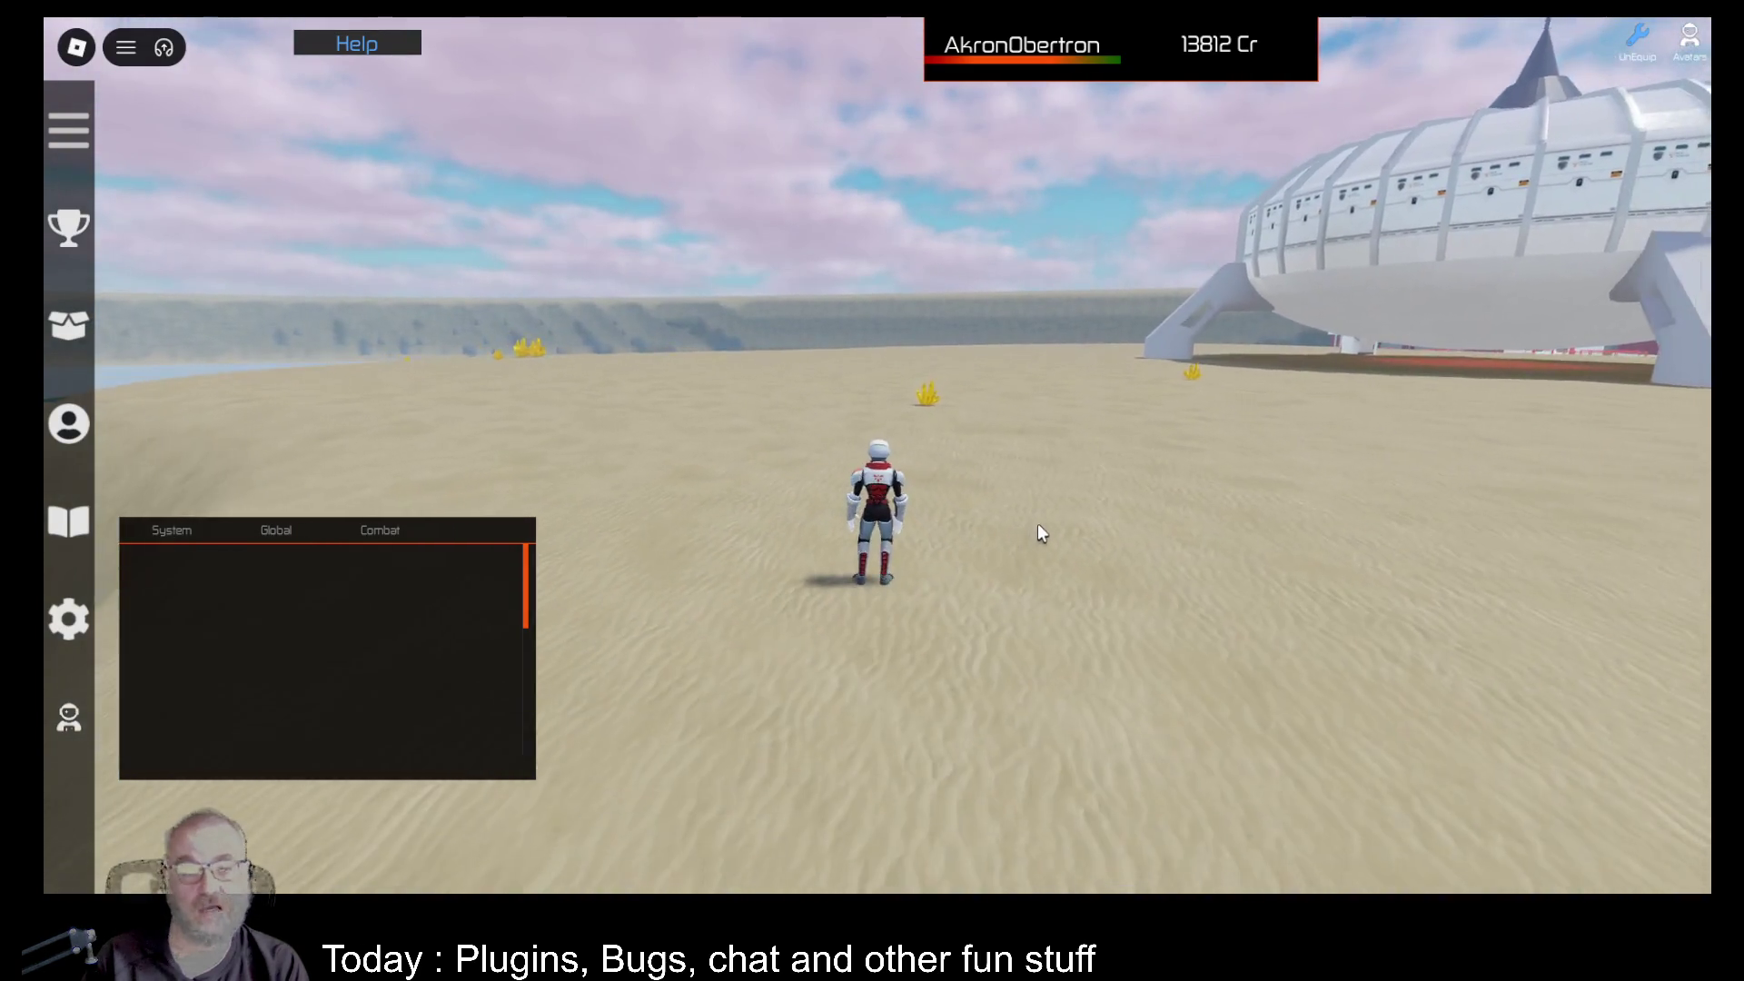
{"action": "key", "text": "a"}
{"action": "scroll", "coordinate": [1044, 487], "scroll_direction": "up", "scroll_amount": 3}
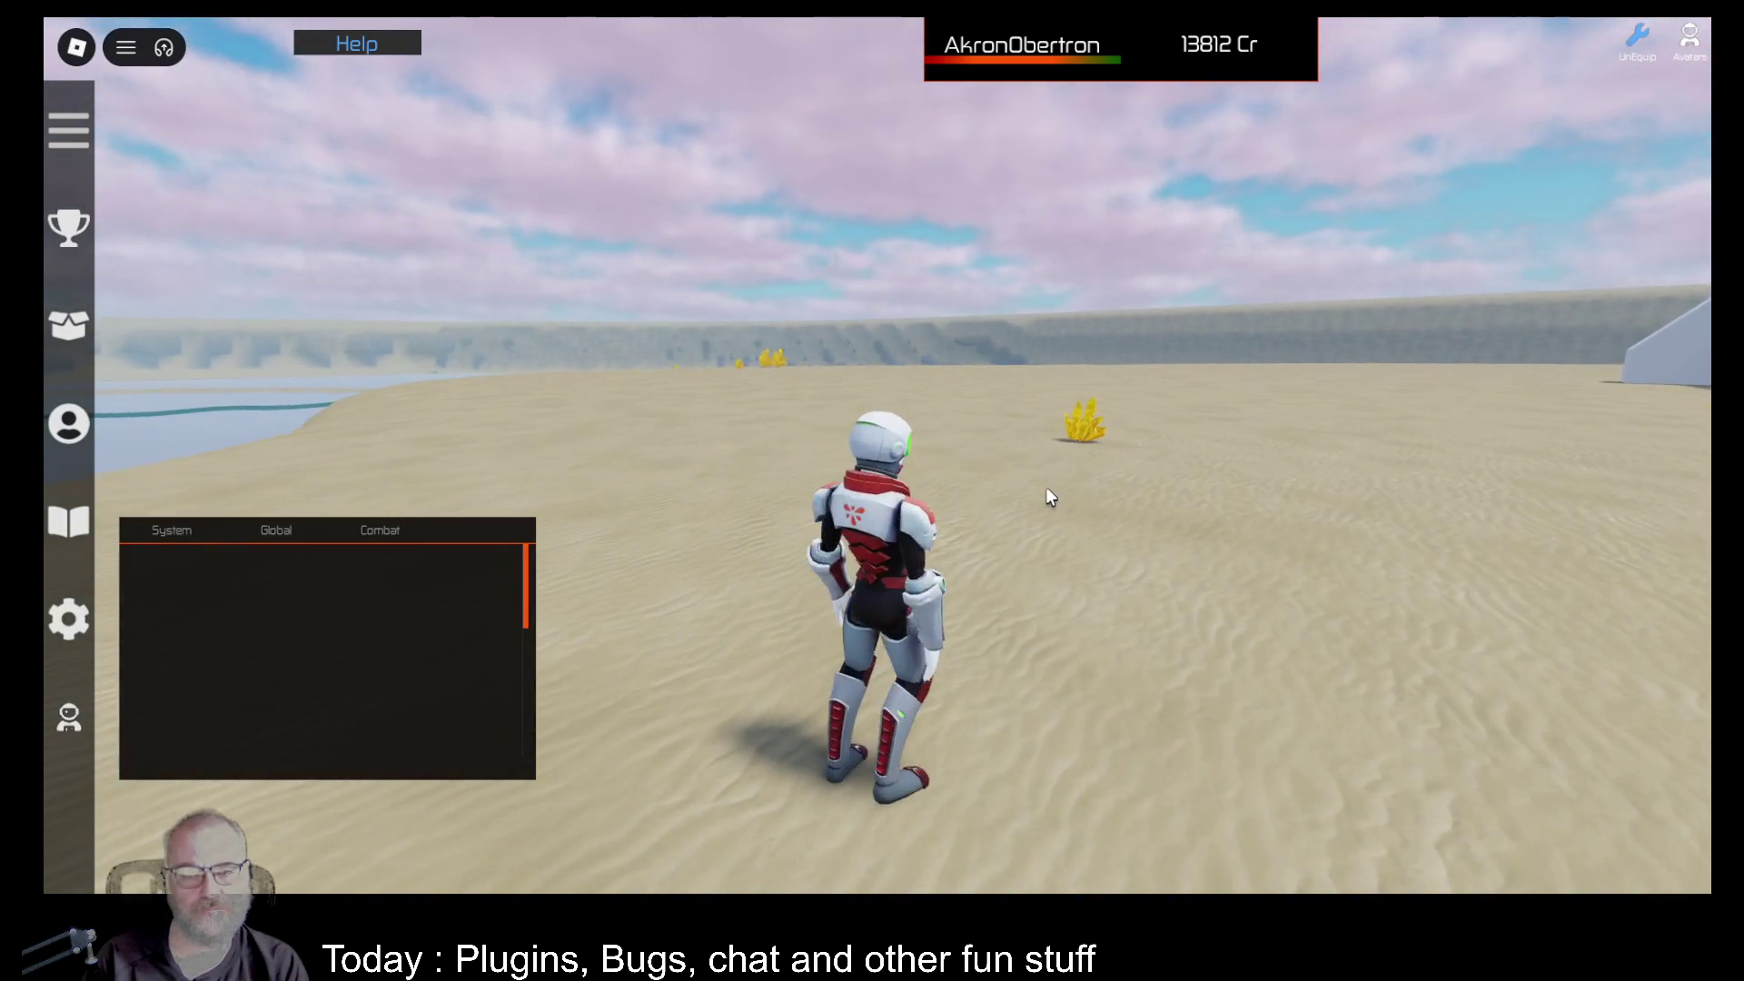
{"action": "key", "text": "i"}
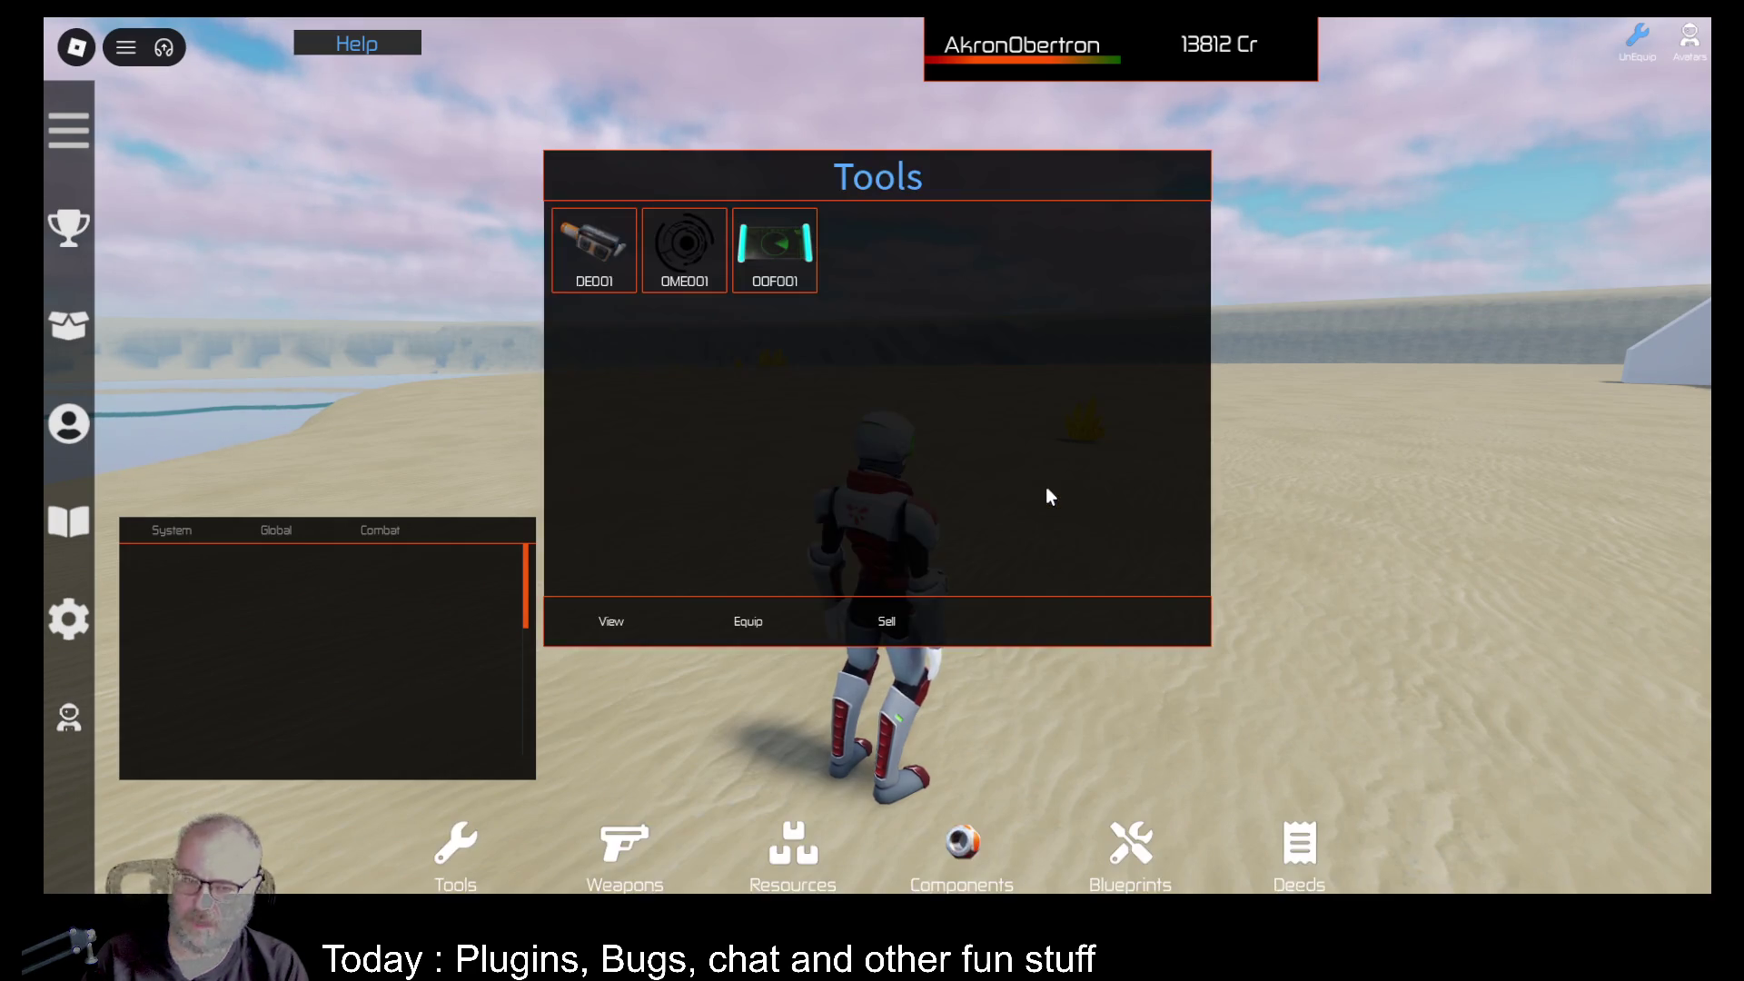
{"action": "left_click", "coordinate": [587, 263]}
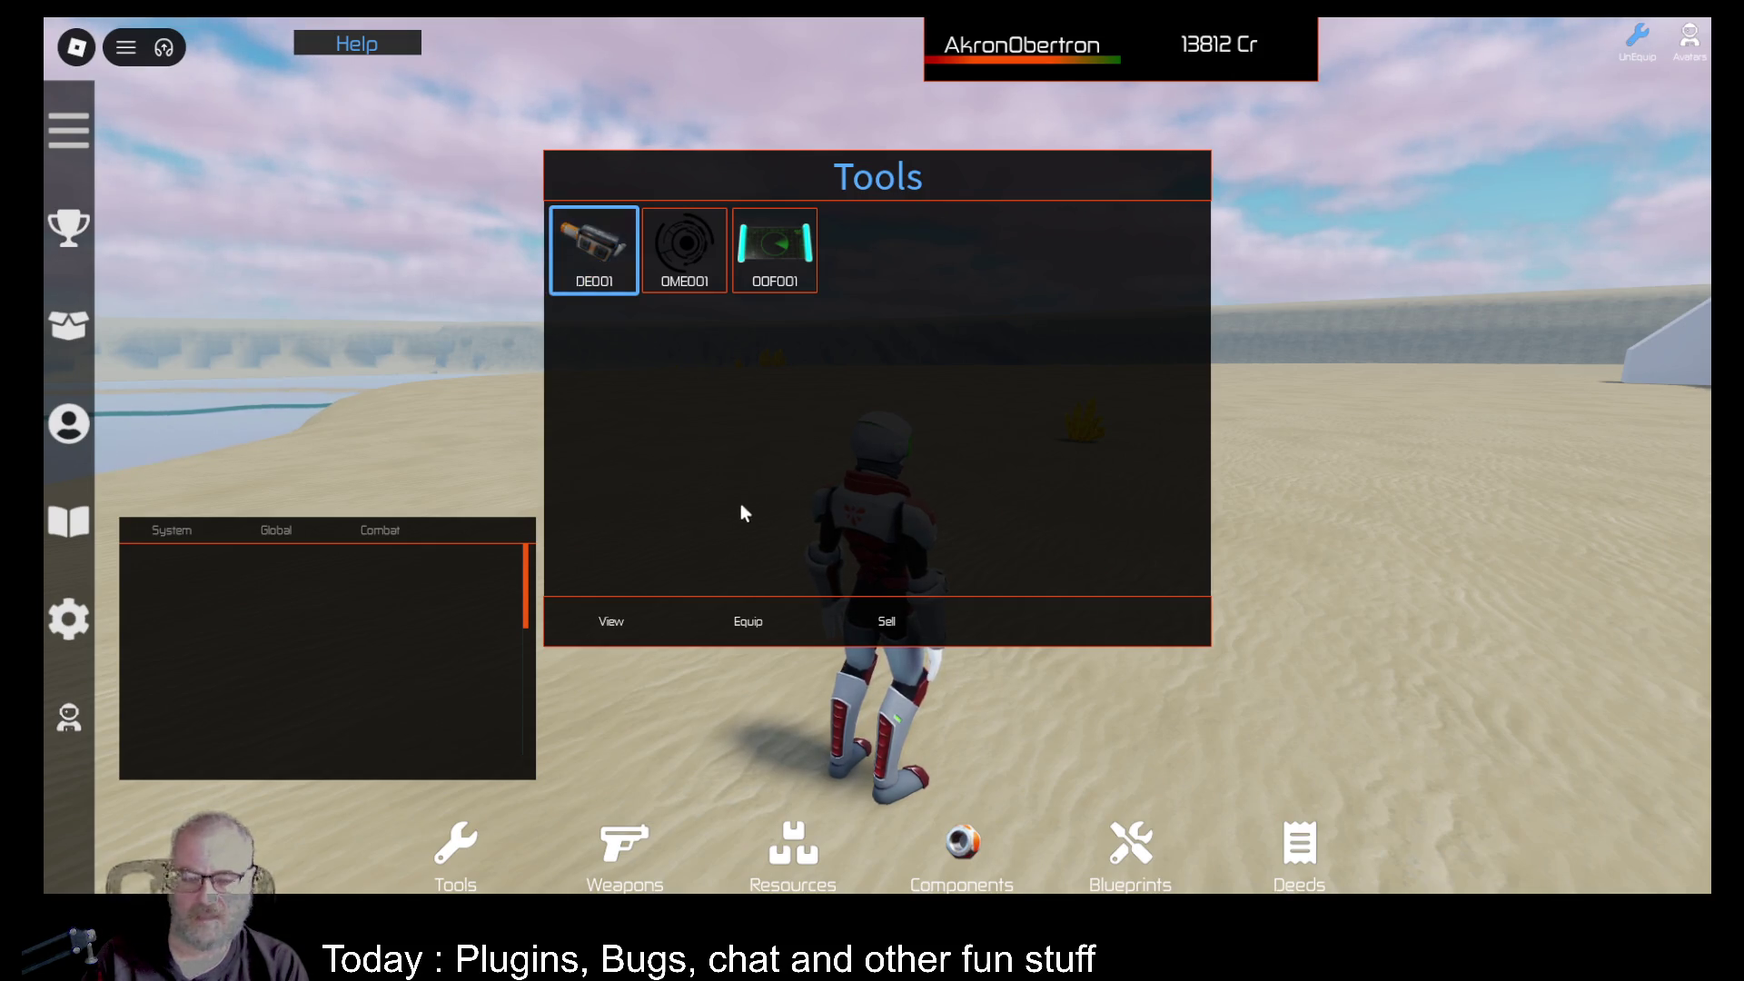
{"action": "left_click", "coordinate": [749, 620]}
{"action": "key", "text": "w"}
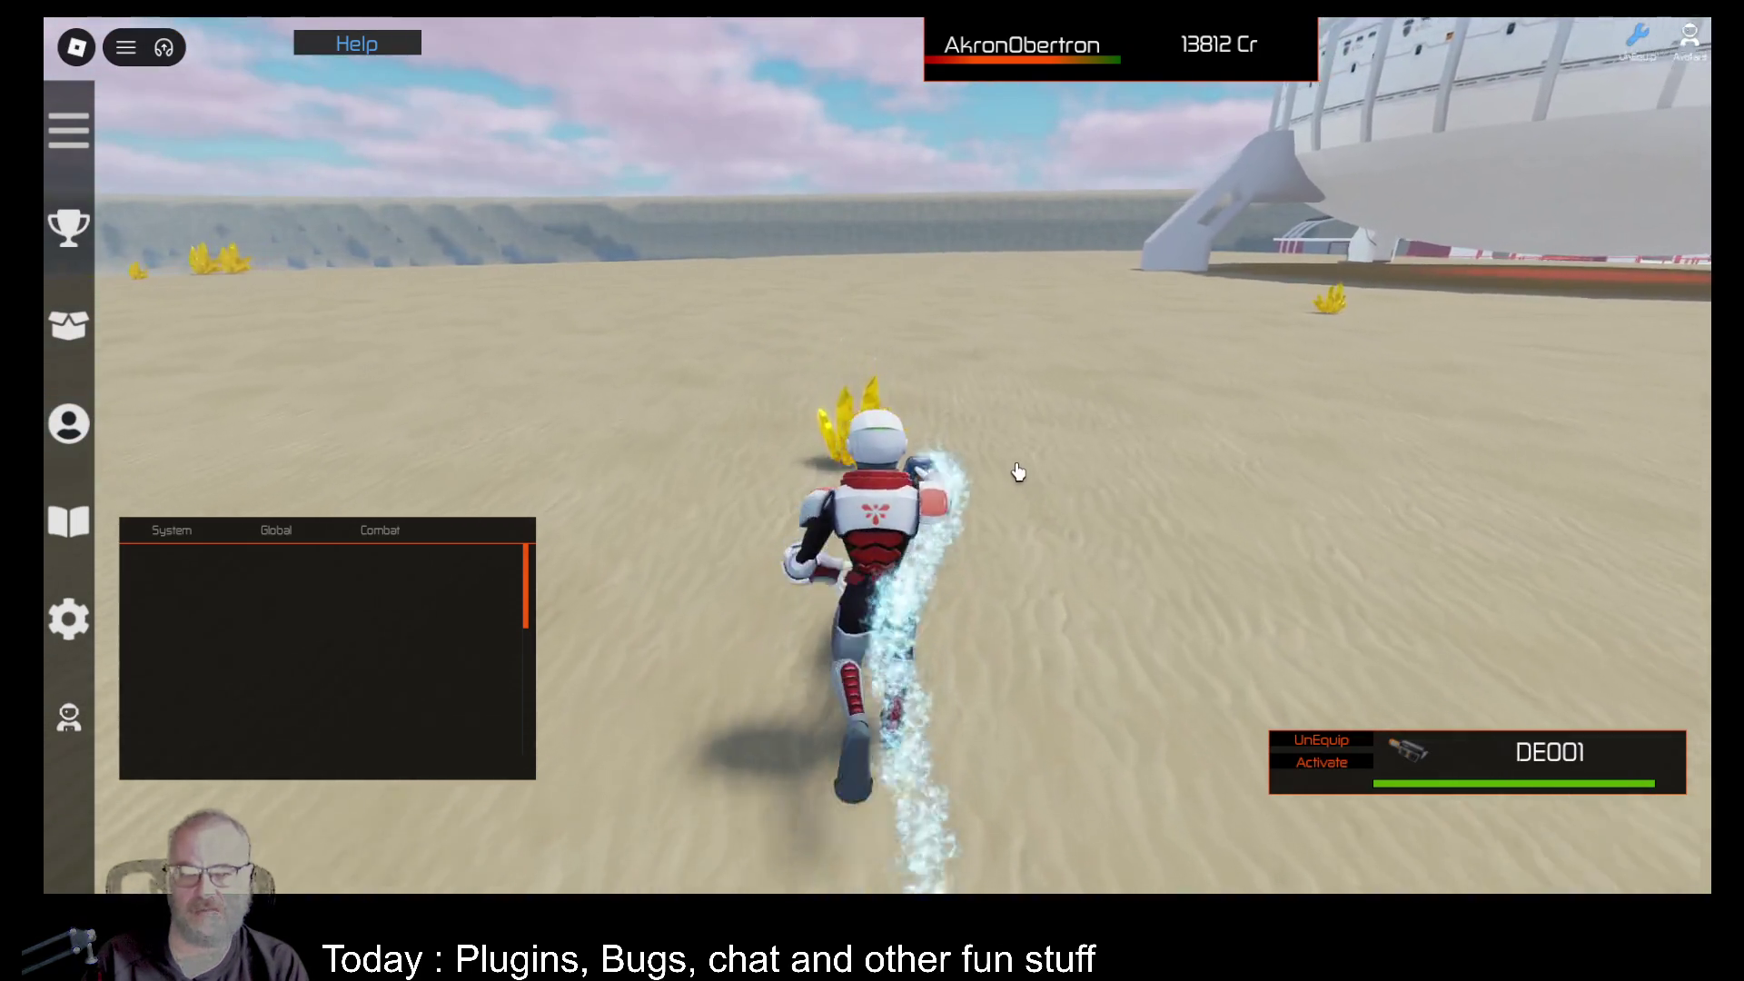
Fire the DE001 beam at the yellow crystal until 2 and then 3 Dark Energy are extracted.
{"action": "left_click", "coordinate": [1140, 448]}
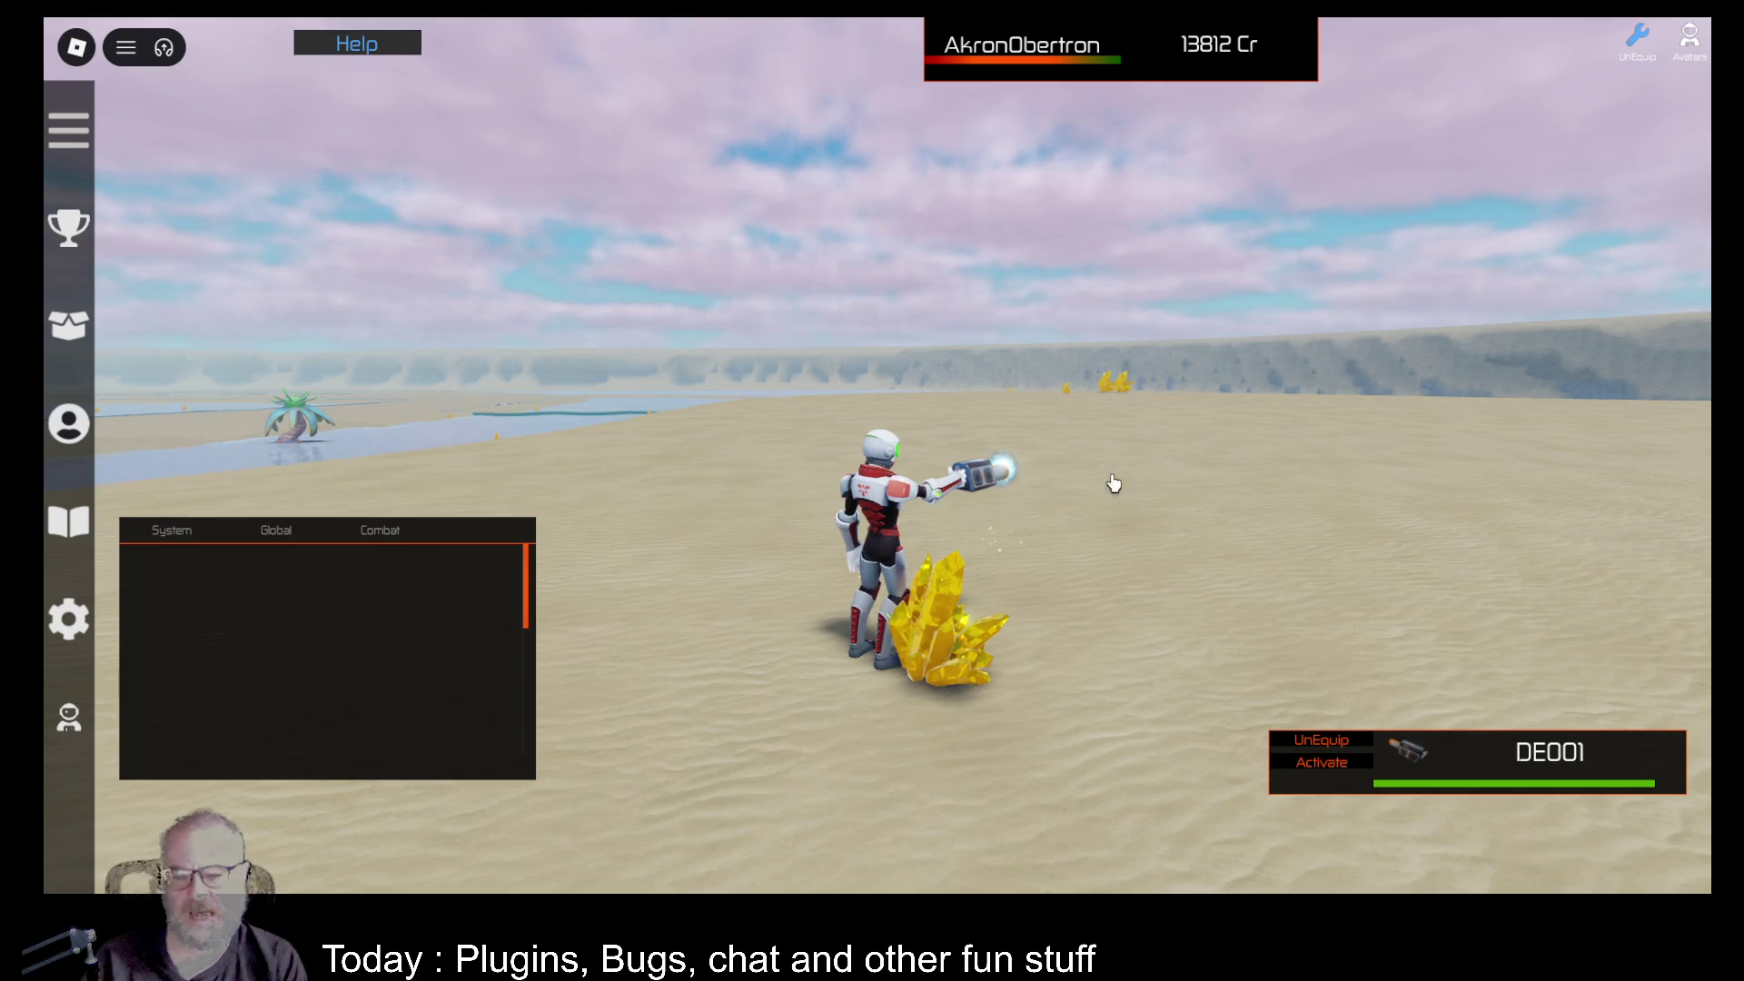
{"action": "left_click", "coordinate": [1132, 539]}
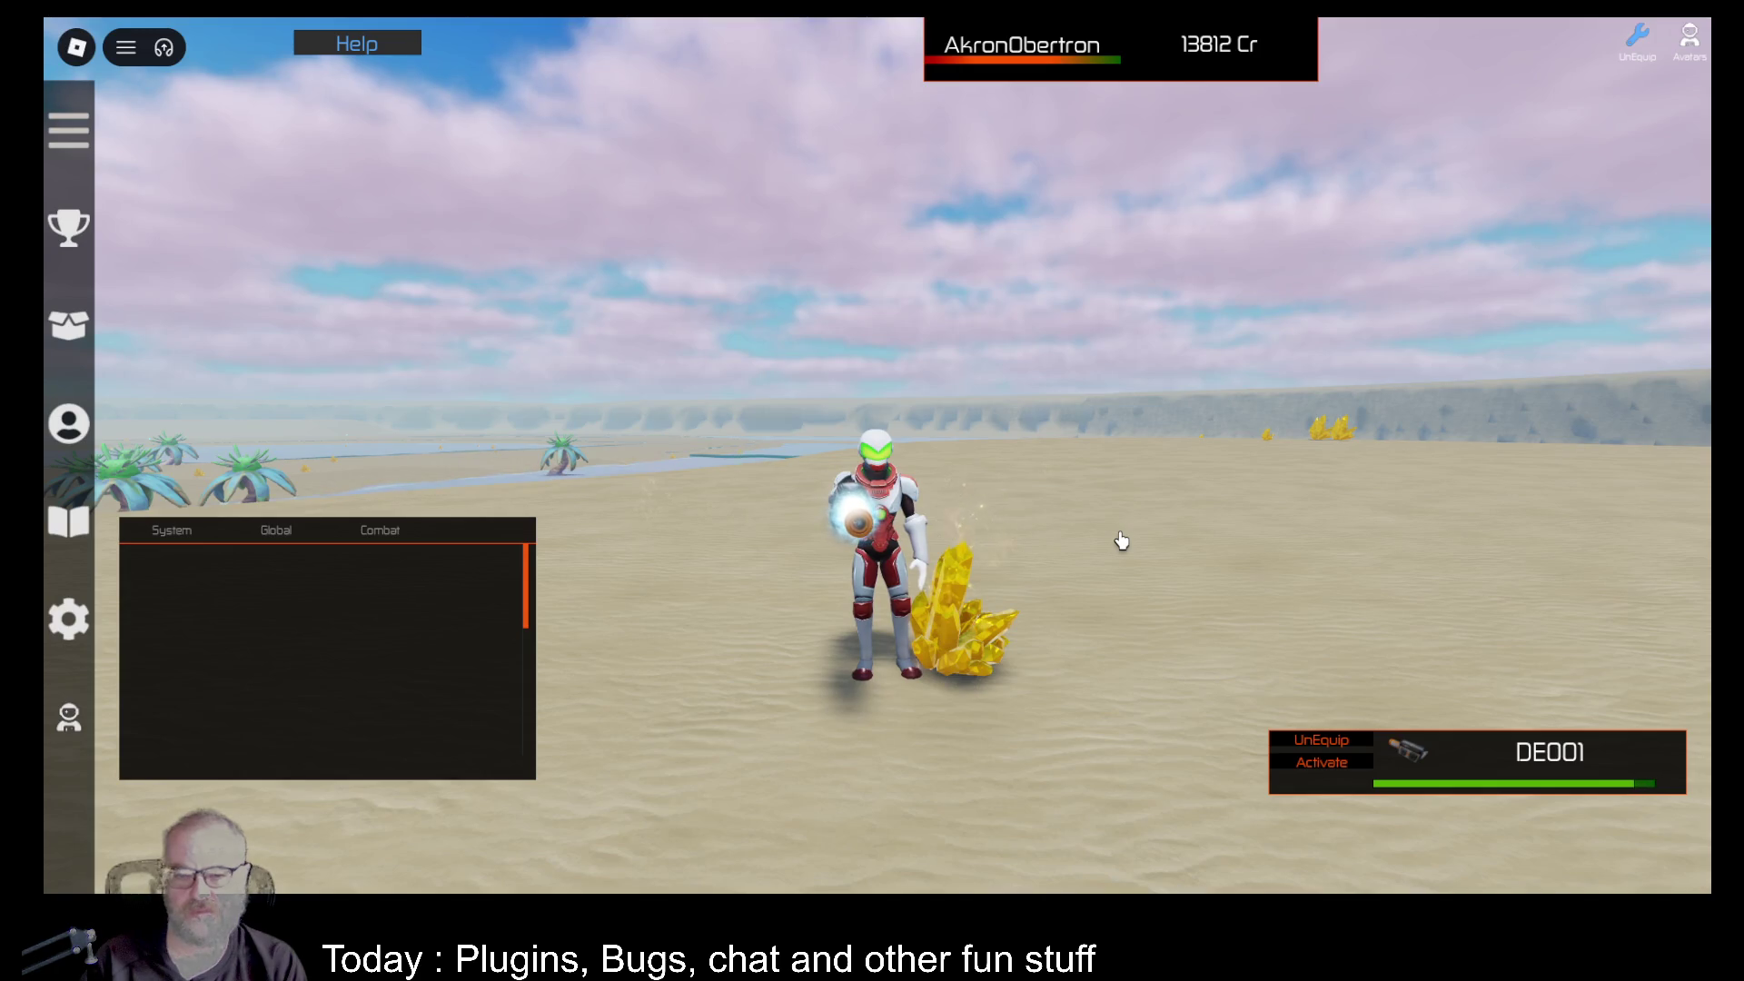
{"action": "left_click", "coordinate": [1102, 592]}
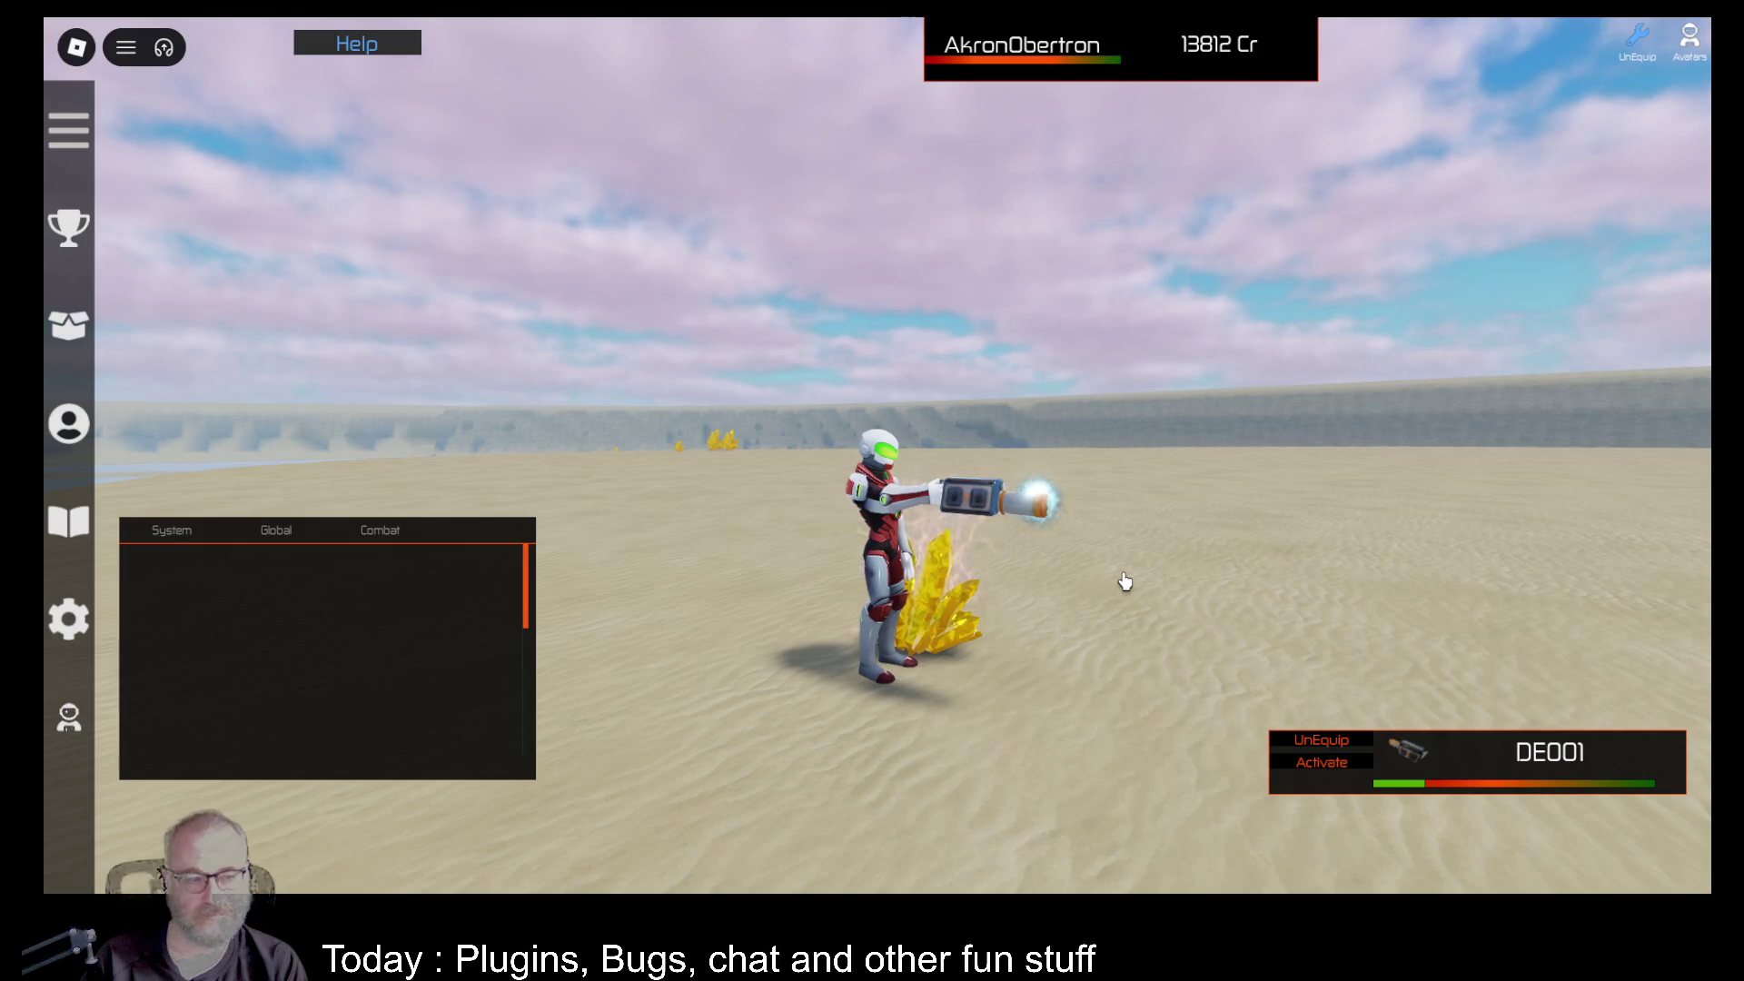
{"action": "left_click", "coordinate": [1118, 583]}
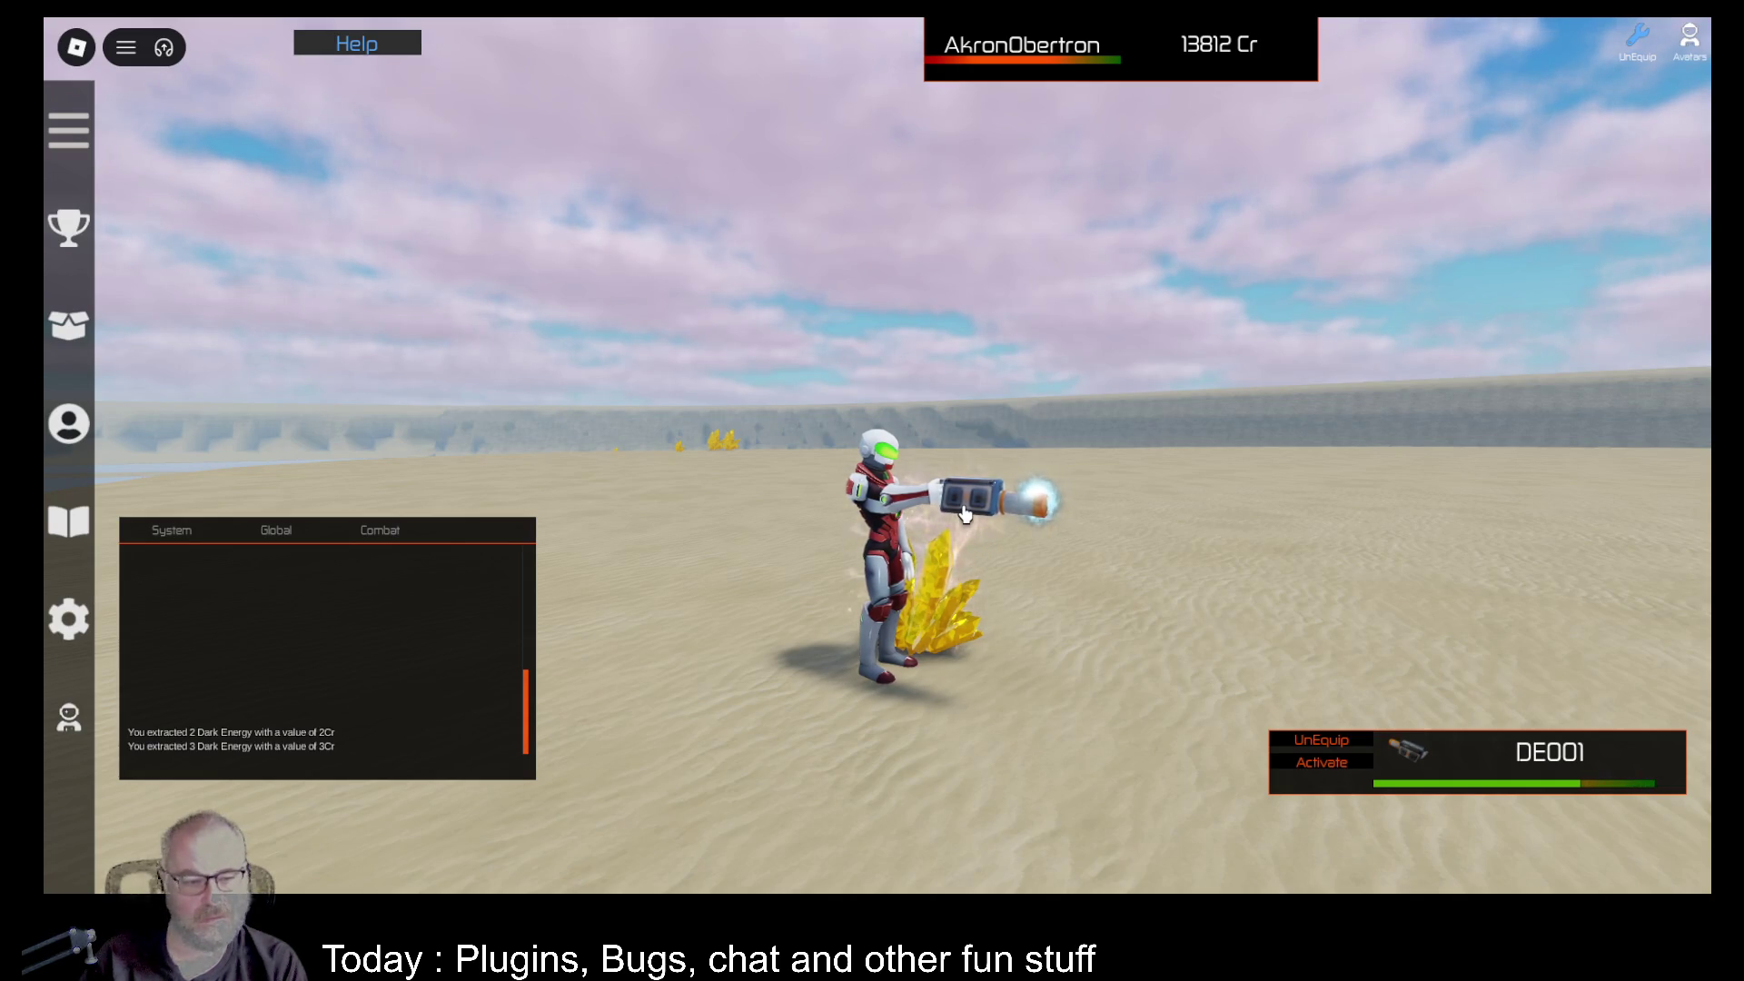
Lower Volume to its minimum in the in-game Settings, then resume playing.
{"action": "left_click", "coordinate": [76, 48]}
{"action": "left_click", "coordinate": [747, 175]}
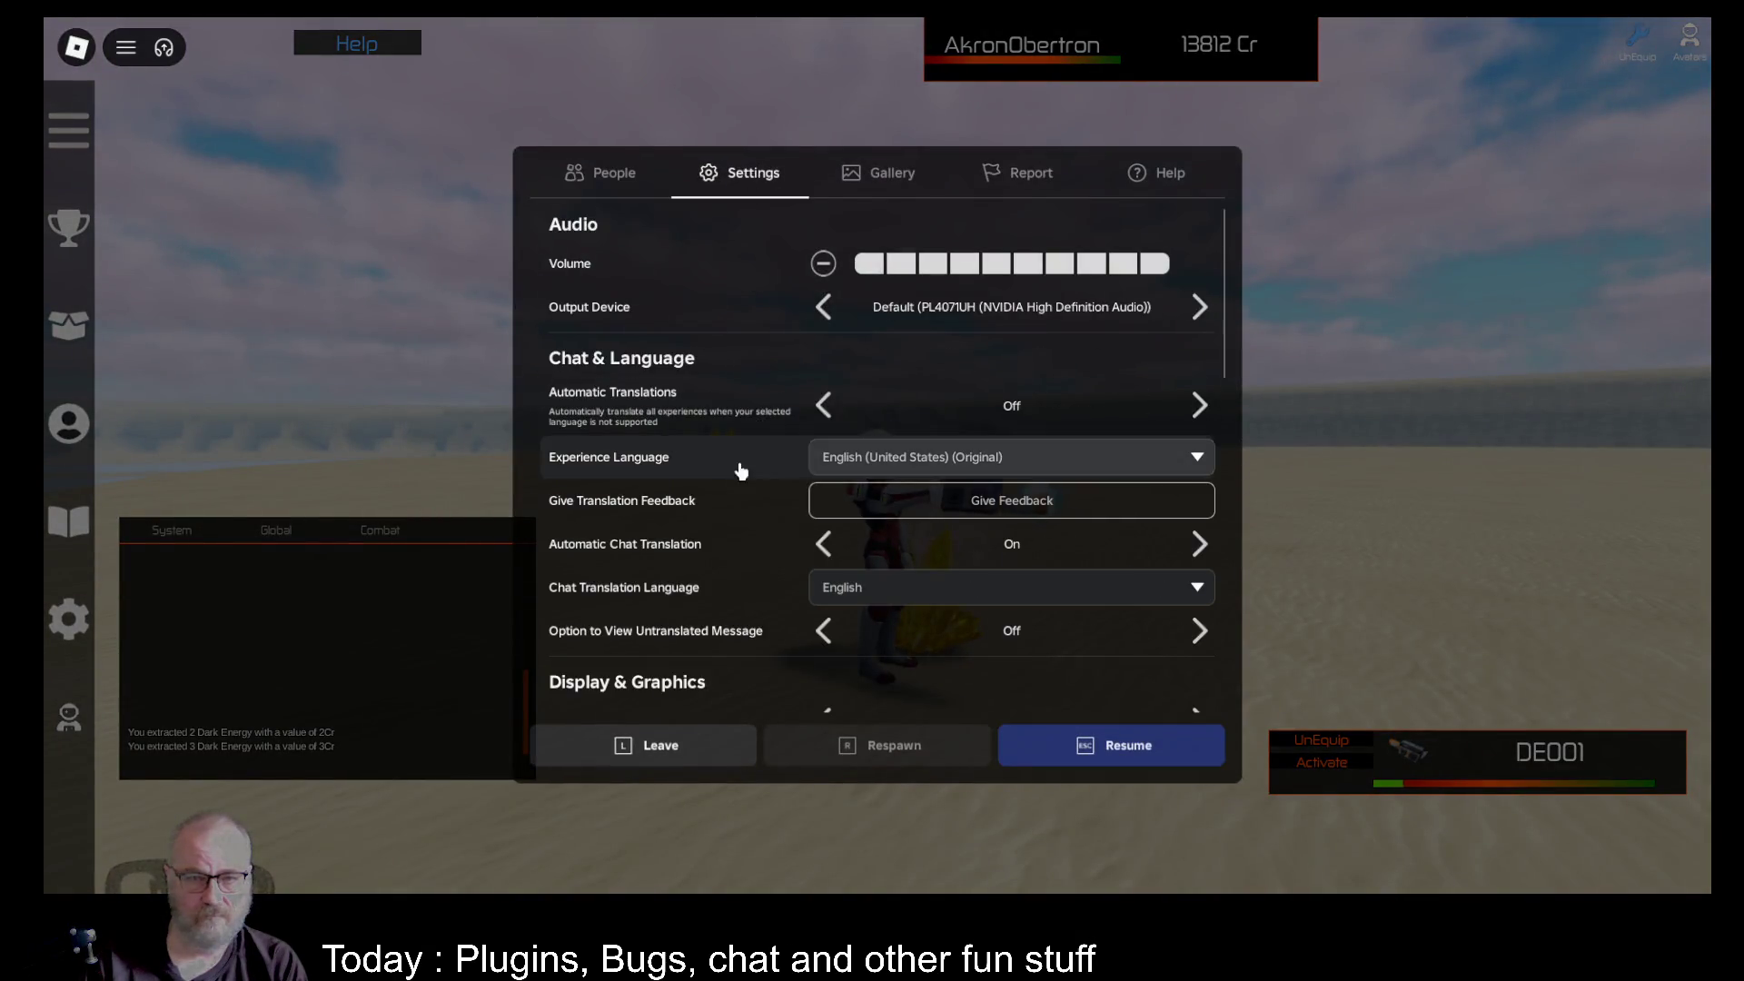
{"action": "scroll", "coordinate": [864, 457], "scroll_direction": "down", "scroll_amount": 10}
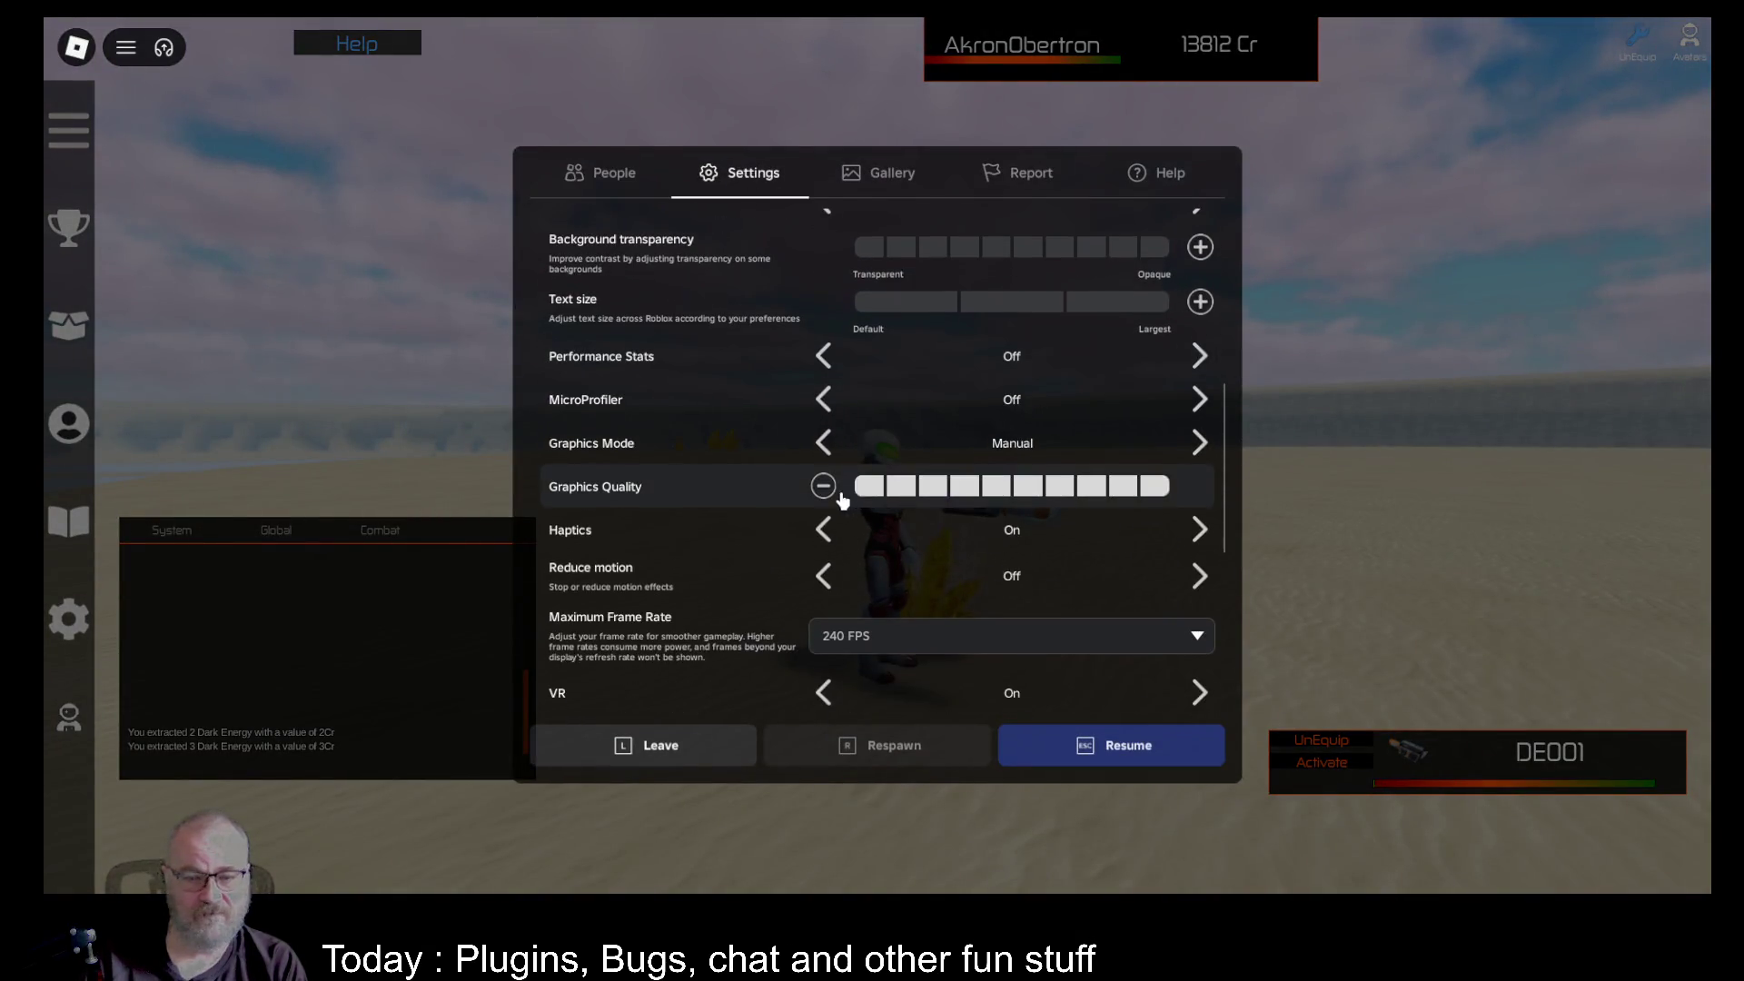
{"action": "scroll", "coordinate": [908, 508], "scroll_direction": "down", "scroll_amount": 5}
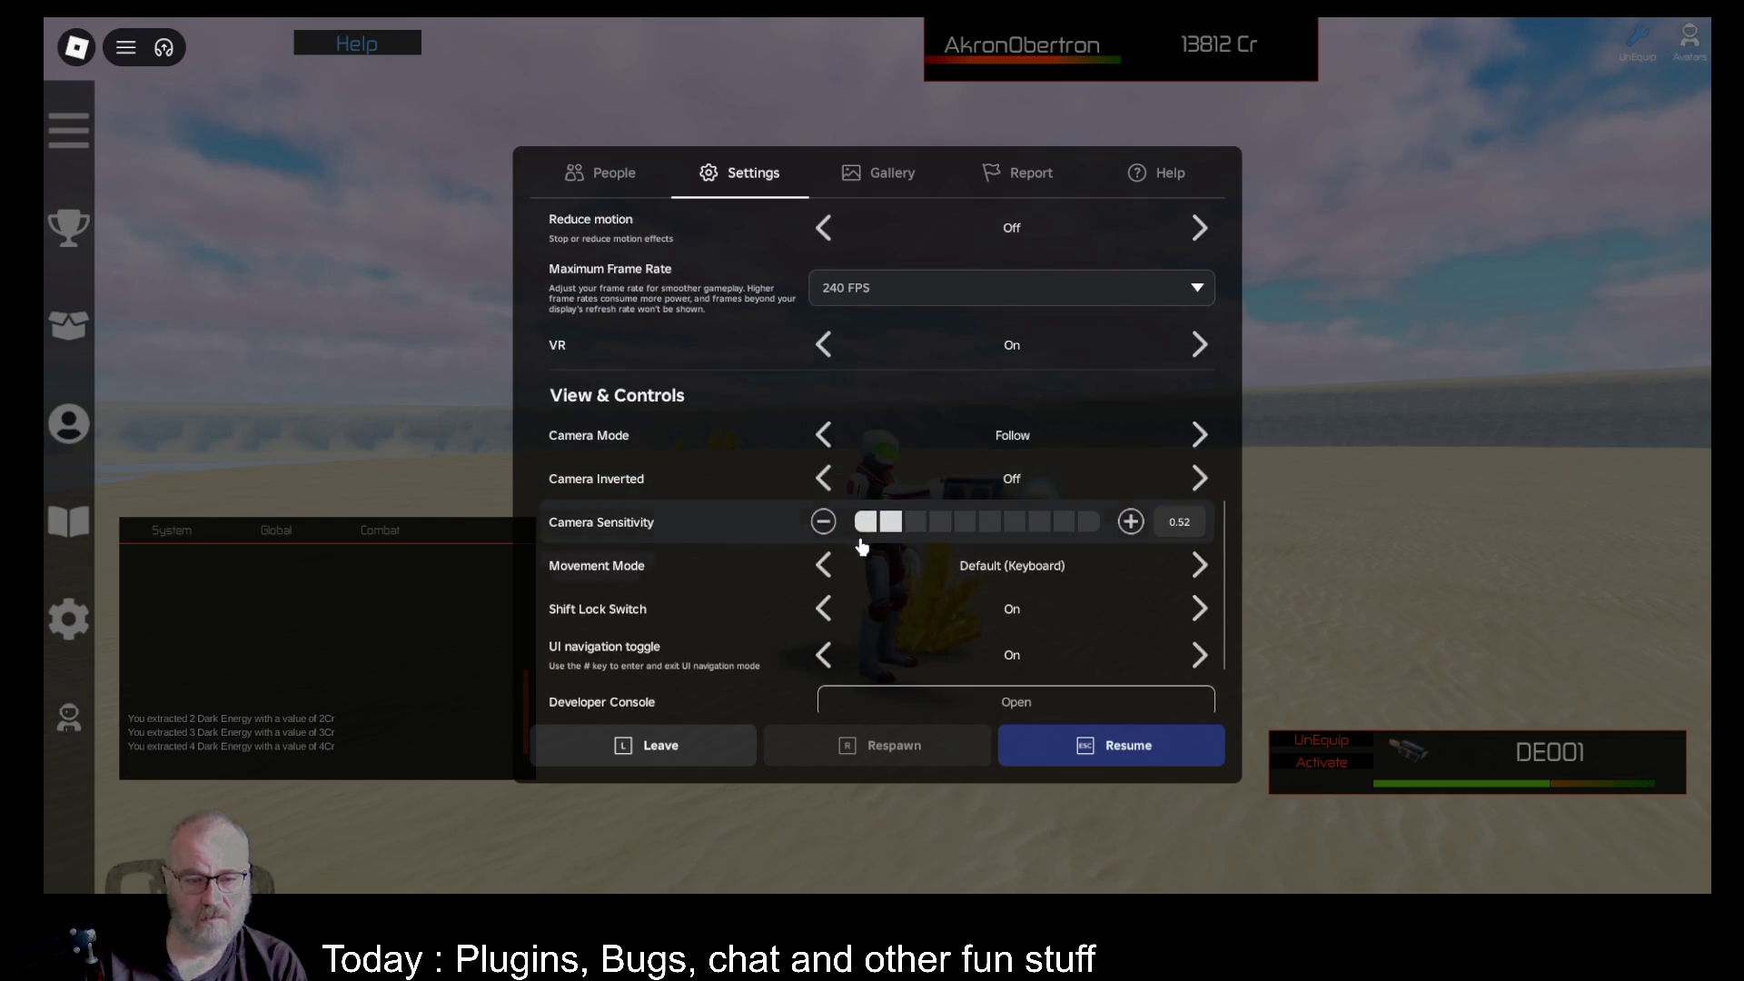
{"action": "scroll", "coordinate": [904, 539], "scroll_direction": "down", "scroll_amount": 2}
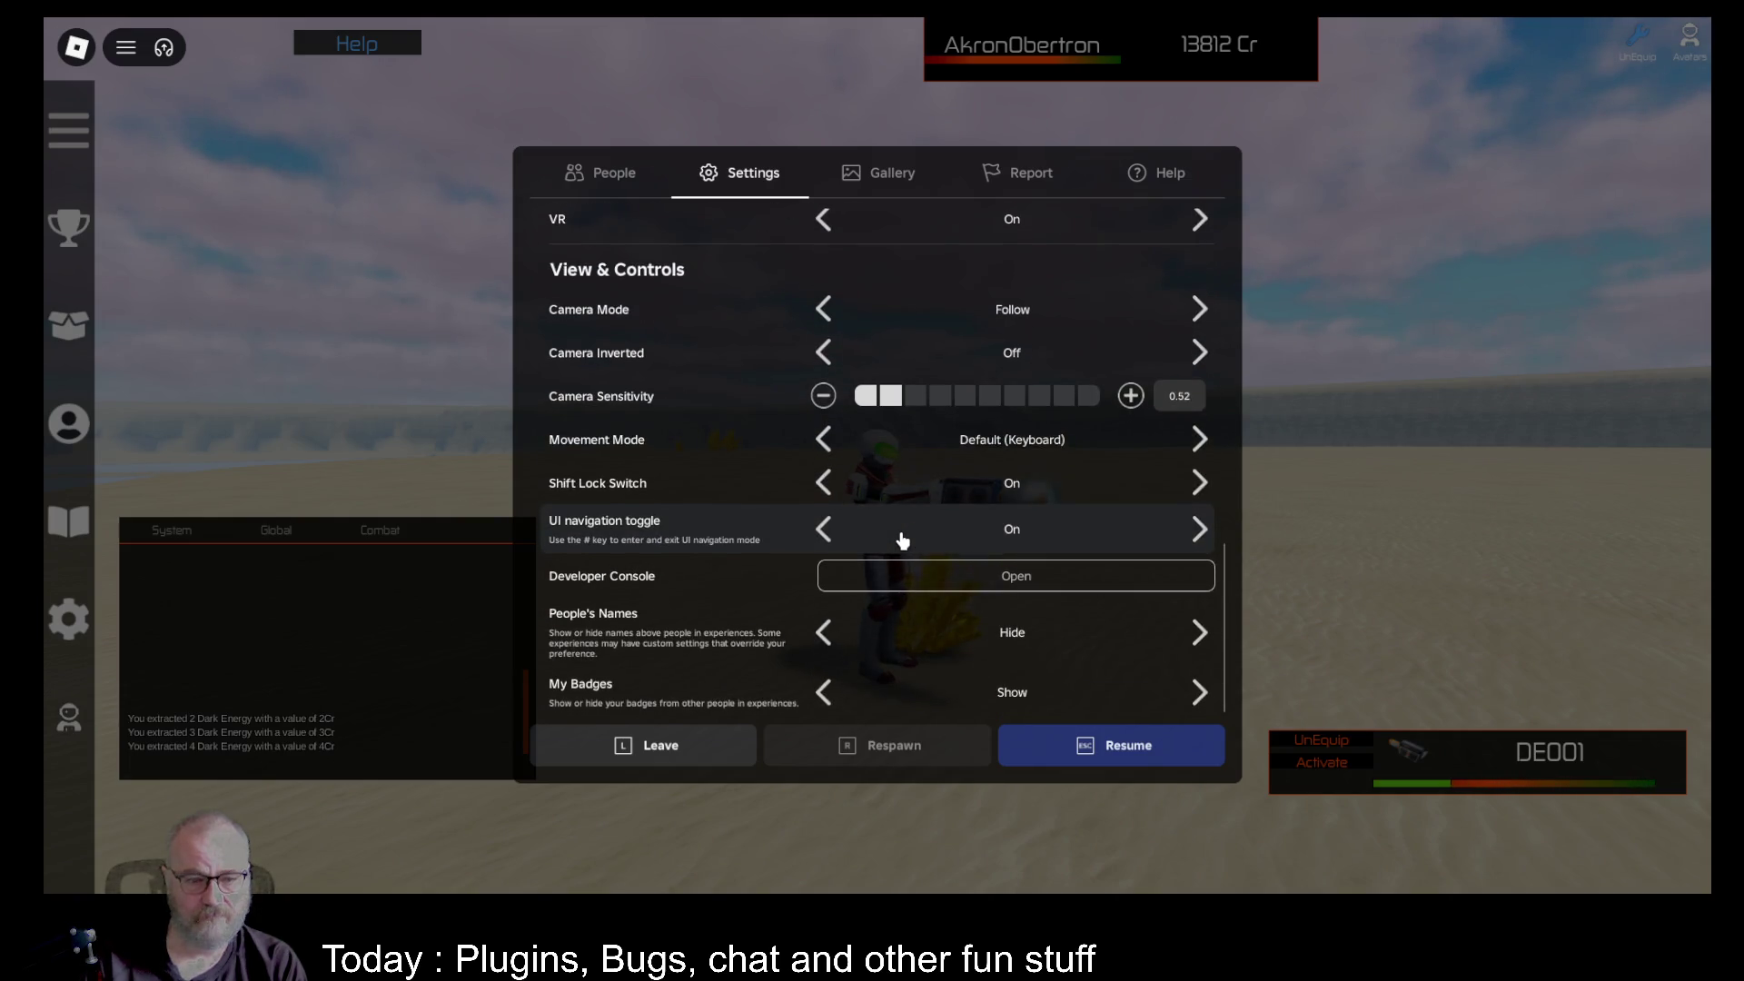
{"action": "scroll", "coordinate": [899, 542], "scroll_direction": "up", "scroll_amount": 15}
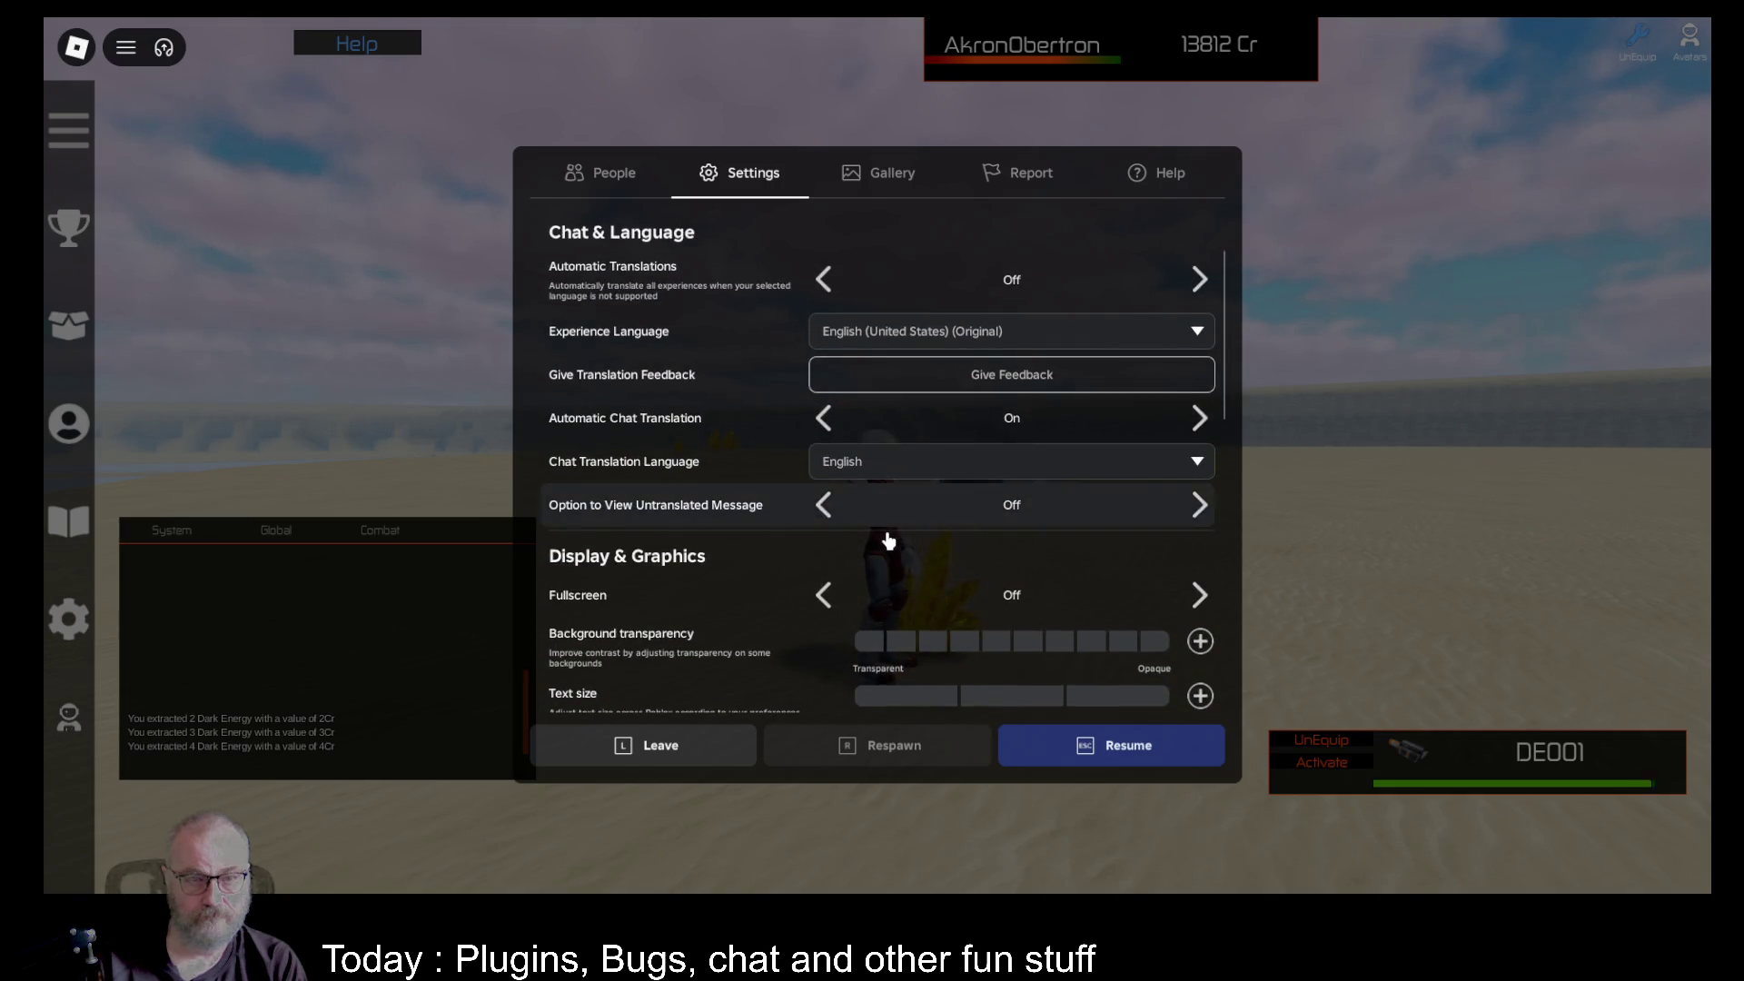
{"action": "scroll", "coordinate": [890, 537], "scroll_direction": "up", "scroll_amount": 3}
{"action": "left_click", "coordinate": [871, 271]}
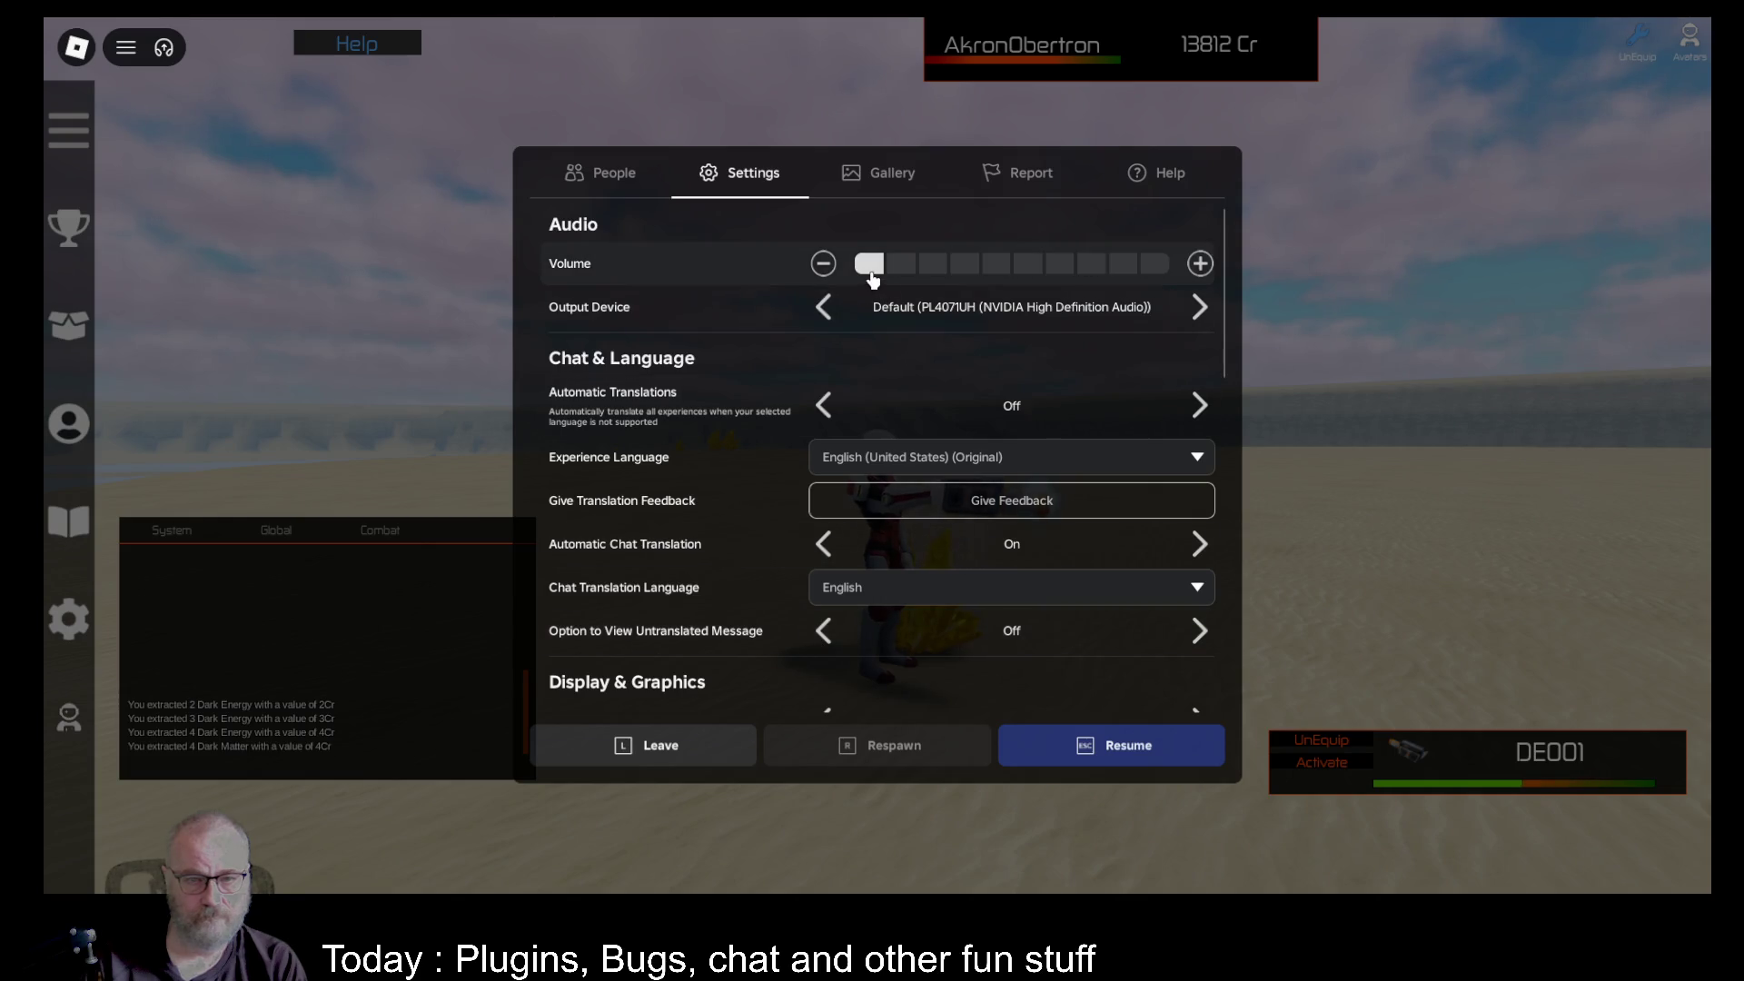
{"action": "scroll", "coordinate": [1031, 634], "scroll_direction": "down", "scroll_amount": 1}
{"action": "key", "text": "Escape"}
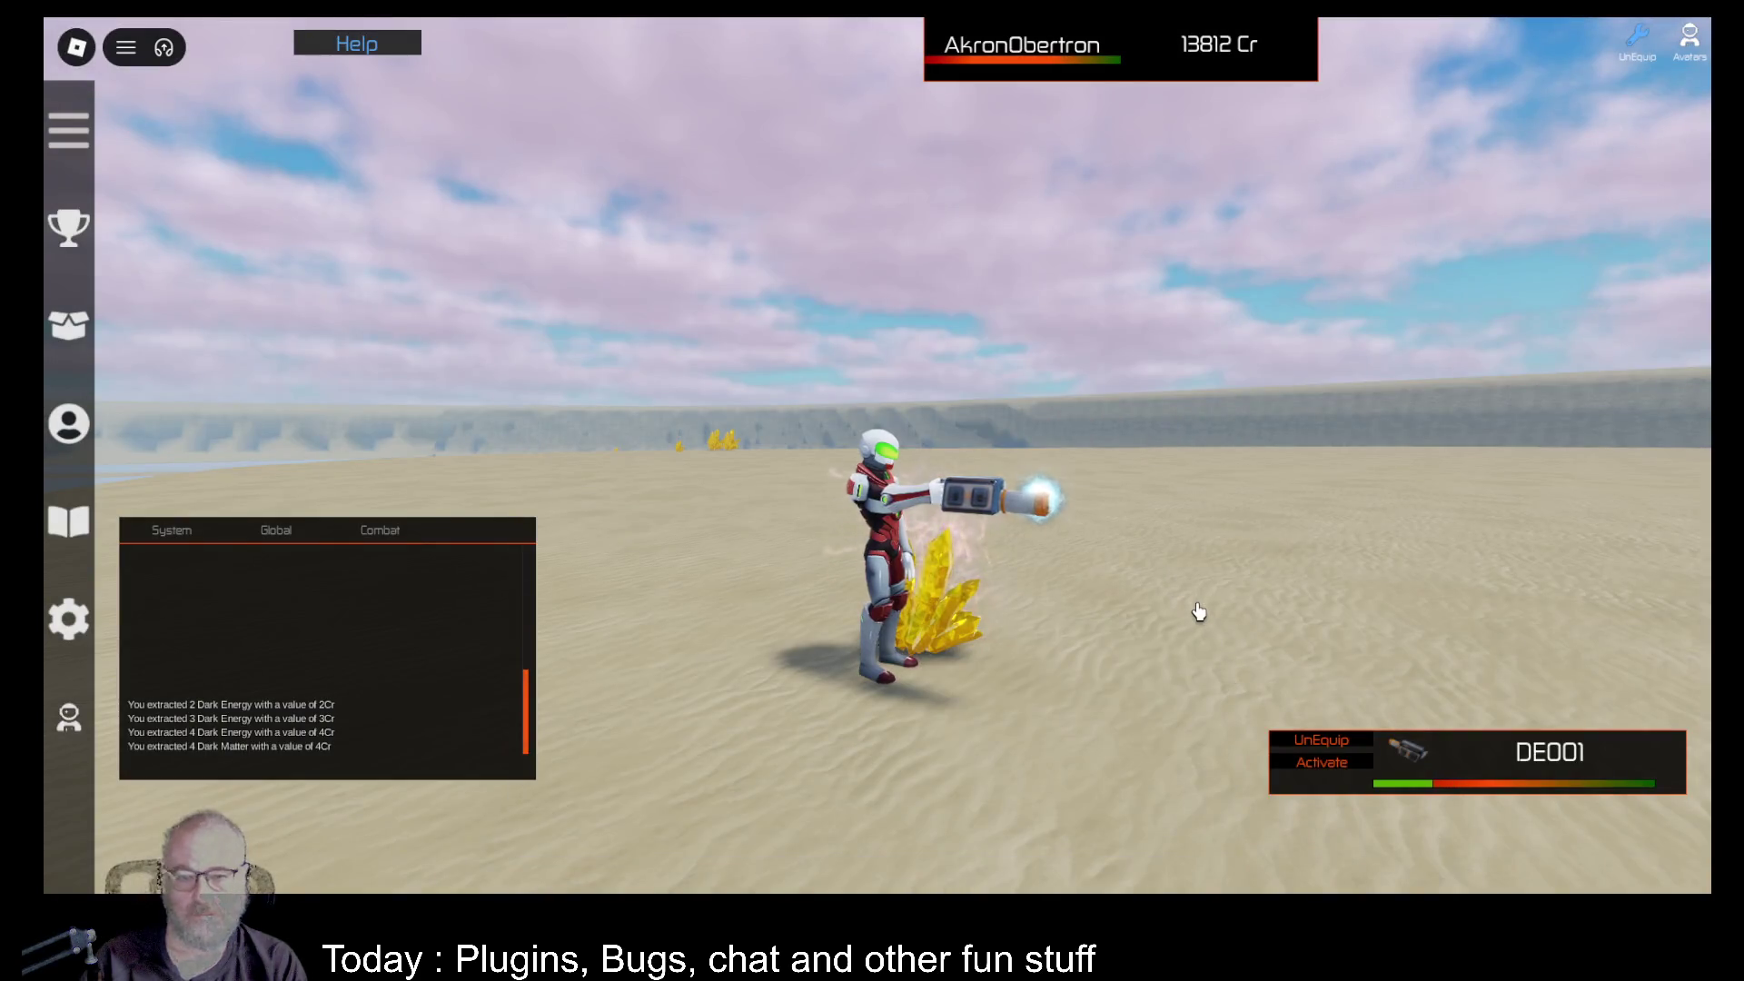
Scroll through the chat log to read the Dark Energy and Dark Matter extraction messages.
{"action": "mouse_move", "coordinate": [1499, 767]}
{"action": "left_mouse_down"}
{"action": "mouse_move", "coordinate": [1479, 589]}
{"action": "mouse_move", "coordinate": [871, 283]}
{"action": "mouse_move", "coordinate": [899, 309]}
{"action": "left_mouse_up"}
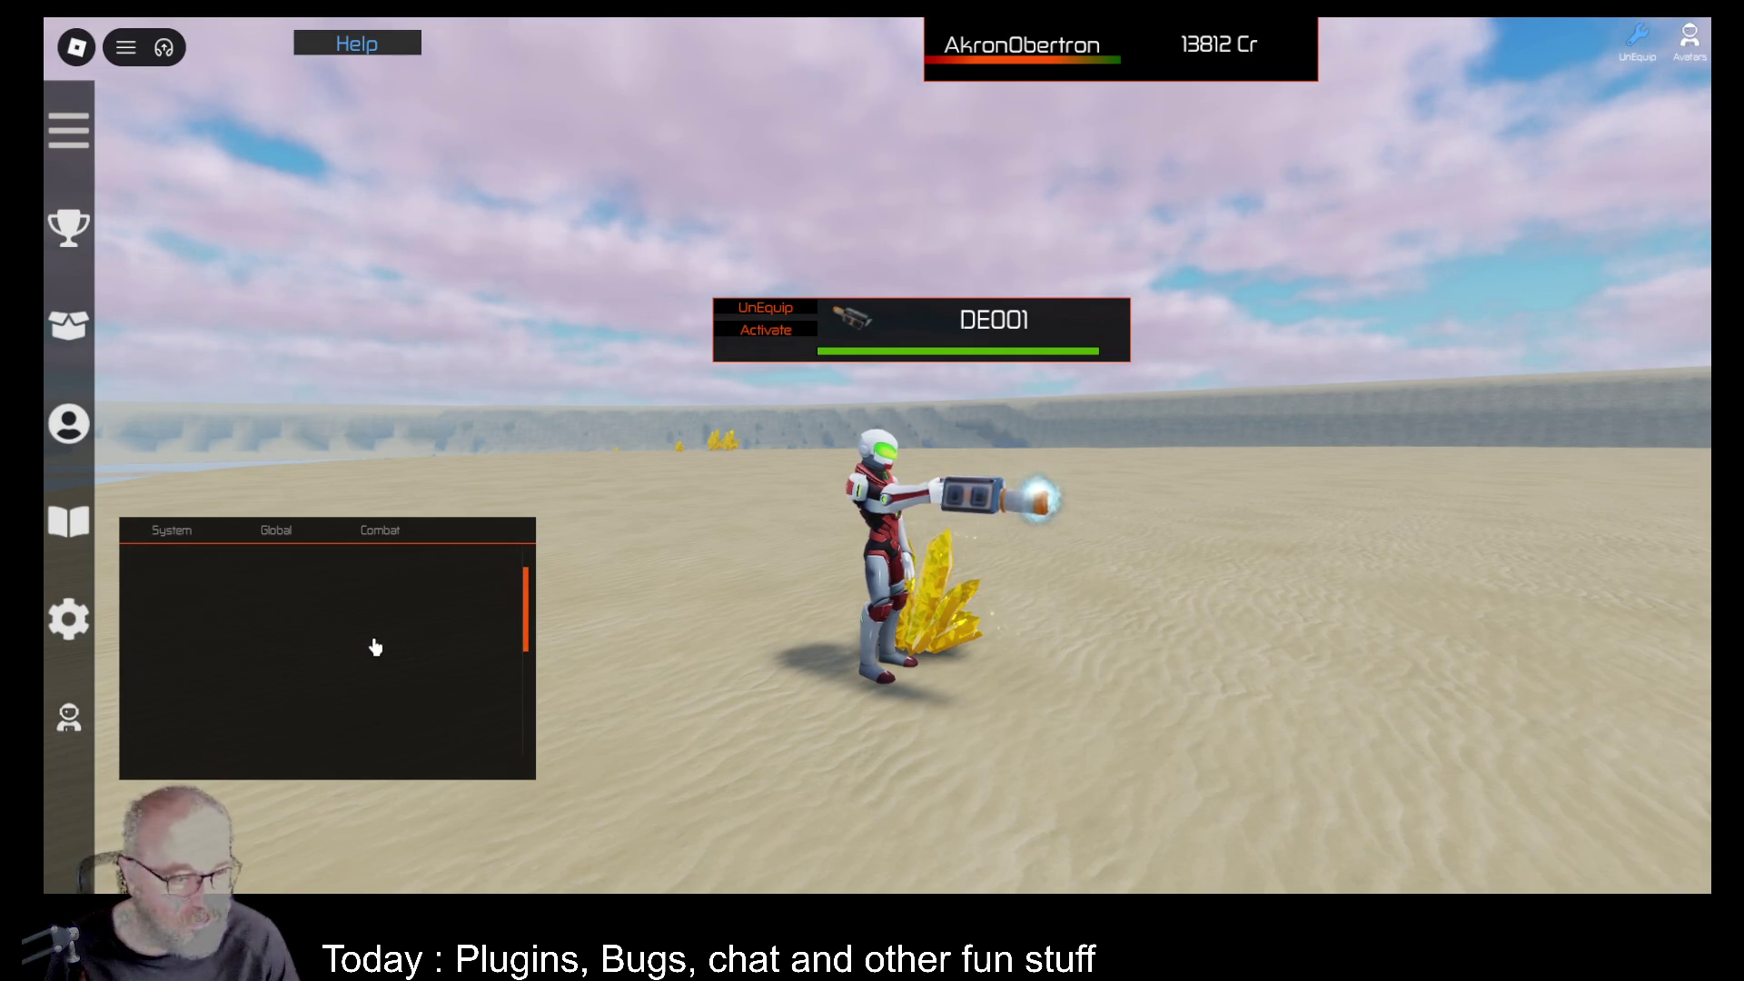
{"action": "scroll", "coordinate": [374, 643], "scroll_direction": "up", "scroll_amount": 3}
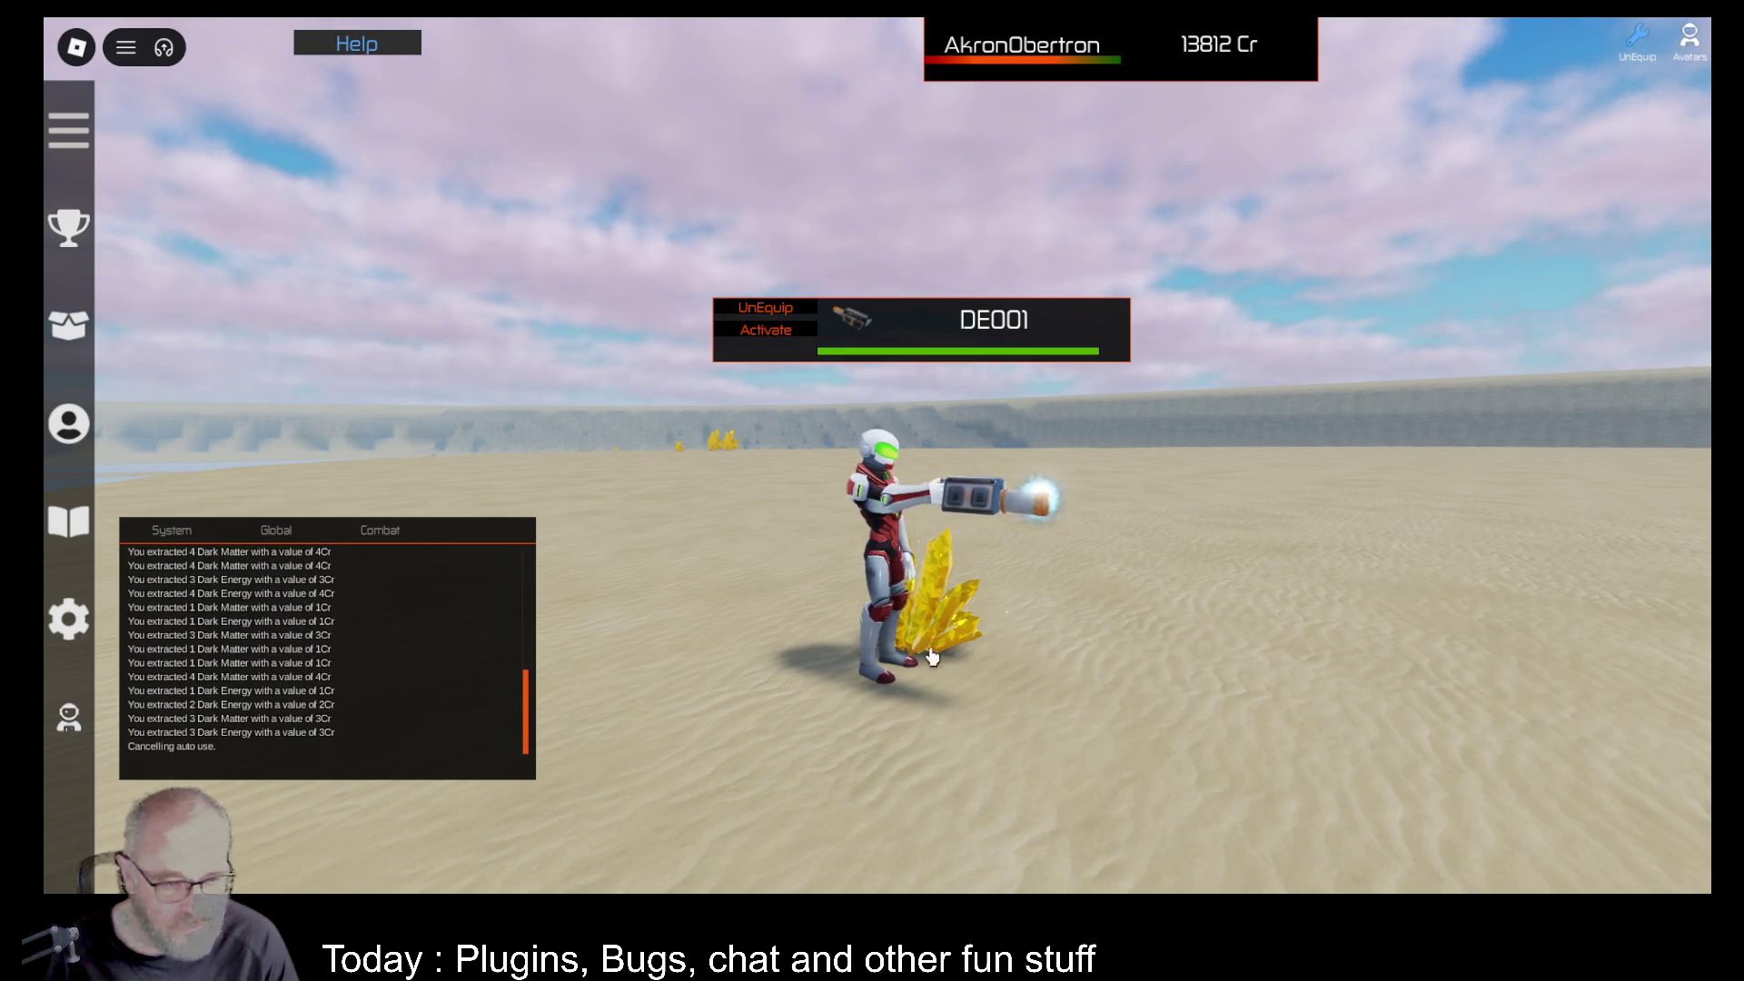
Cancel auto use, browse the Resources grid in the inventory, then close the inventory.
{"action": "key", "text": "i"}
{"action": "left_click", "coordinate": [822, 859]}
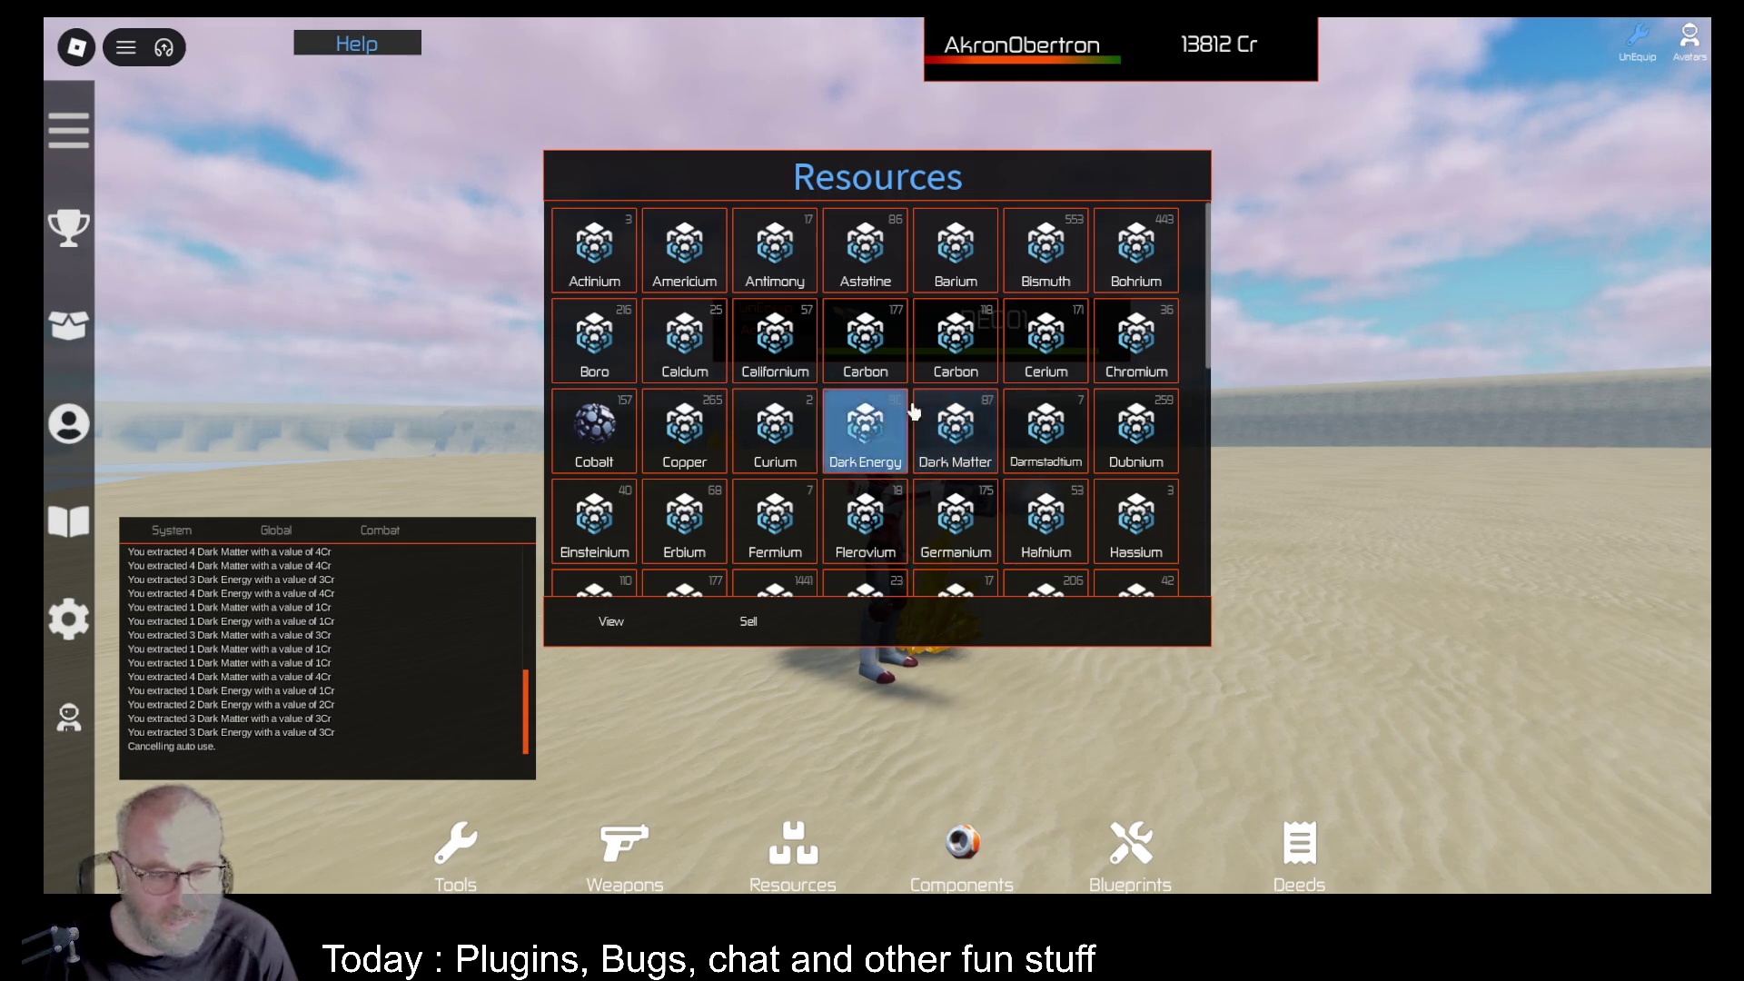
{"action": "scroll", "coordinate": [1110, 508], "scroll_direction": "down", "scroll_amount": 6}
{"action": "key", "text": "grave"}
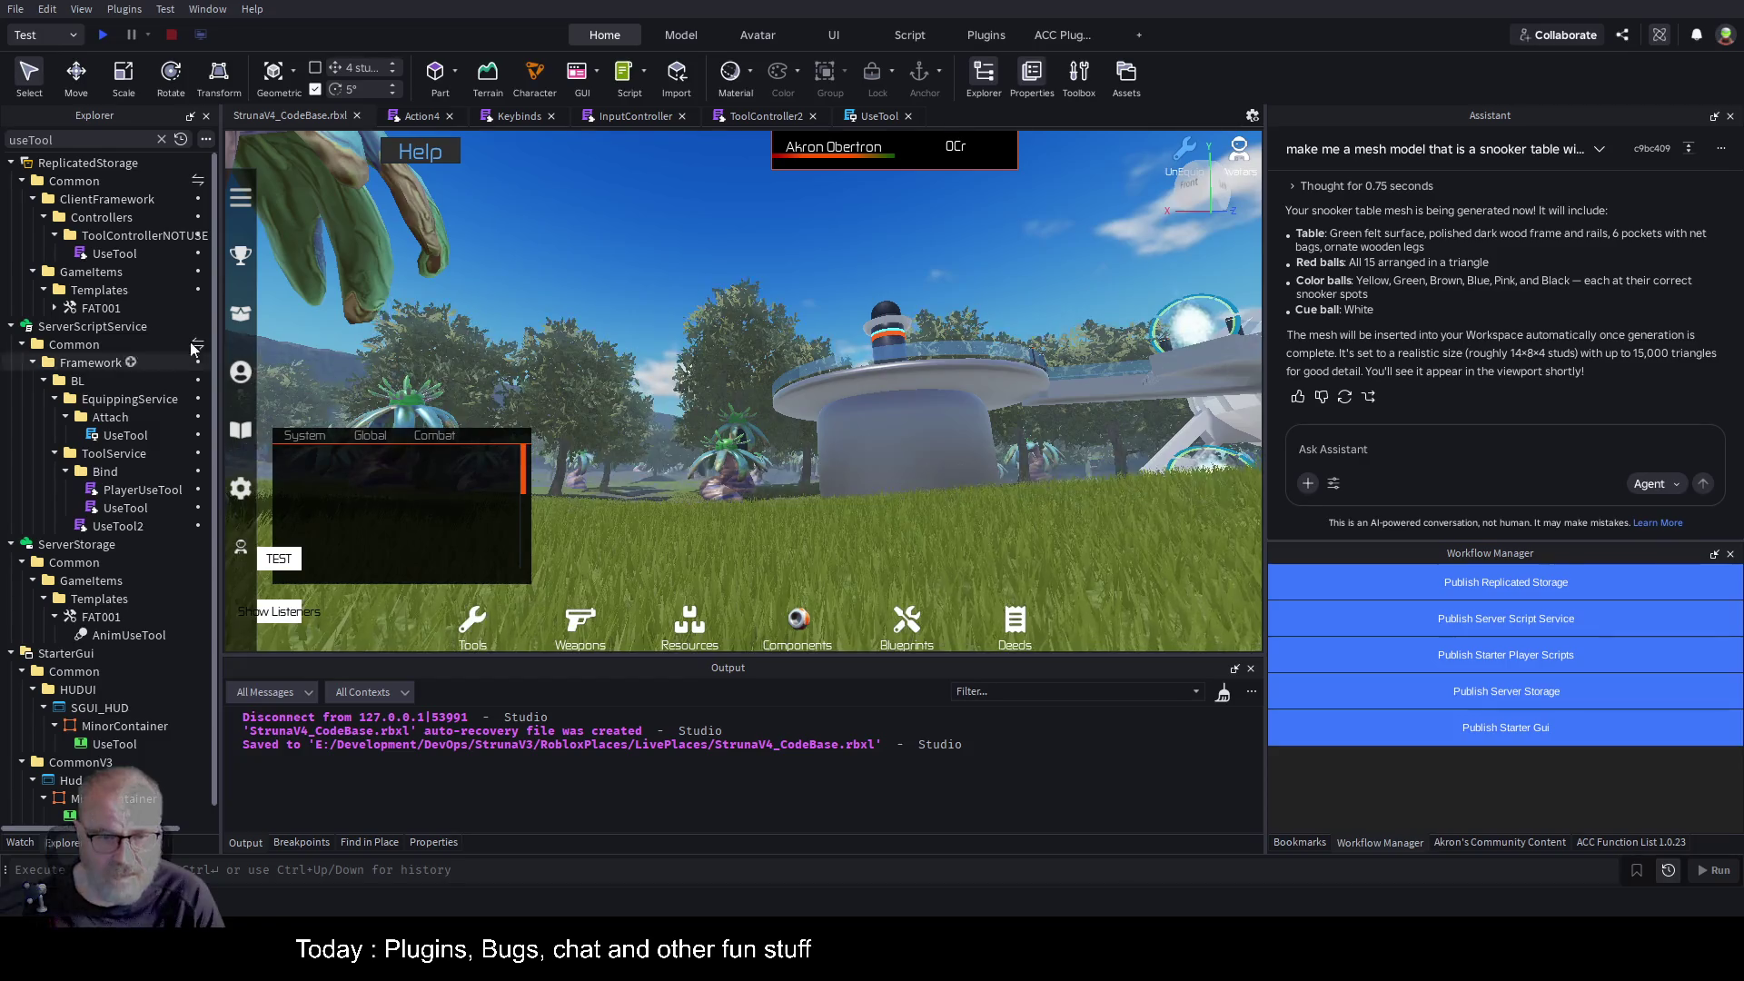
Review where UseTool sets equippedItemID, then compare the Action4 and ToolController2 scripts.
{"action": "left_click", "coordinate": [861, 116]}
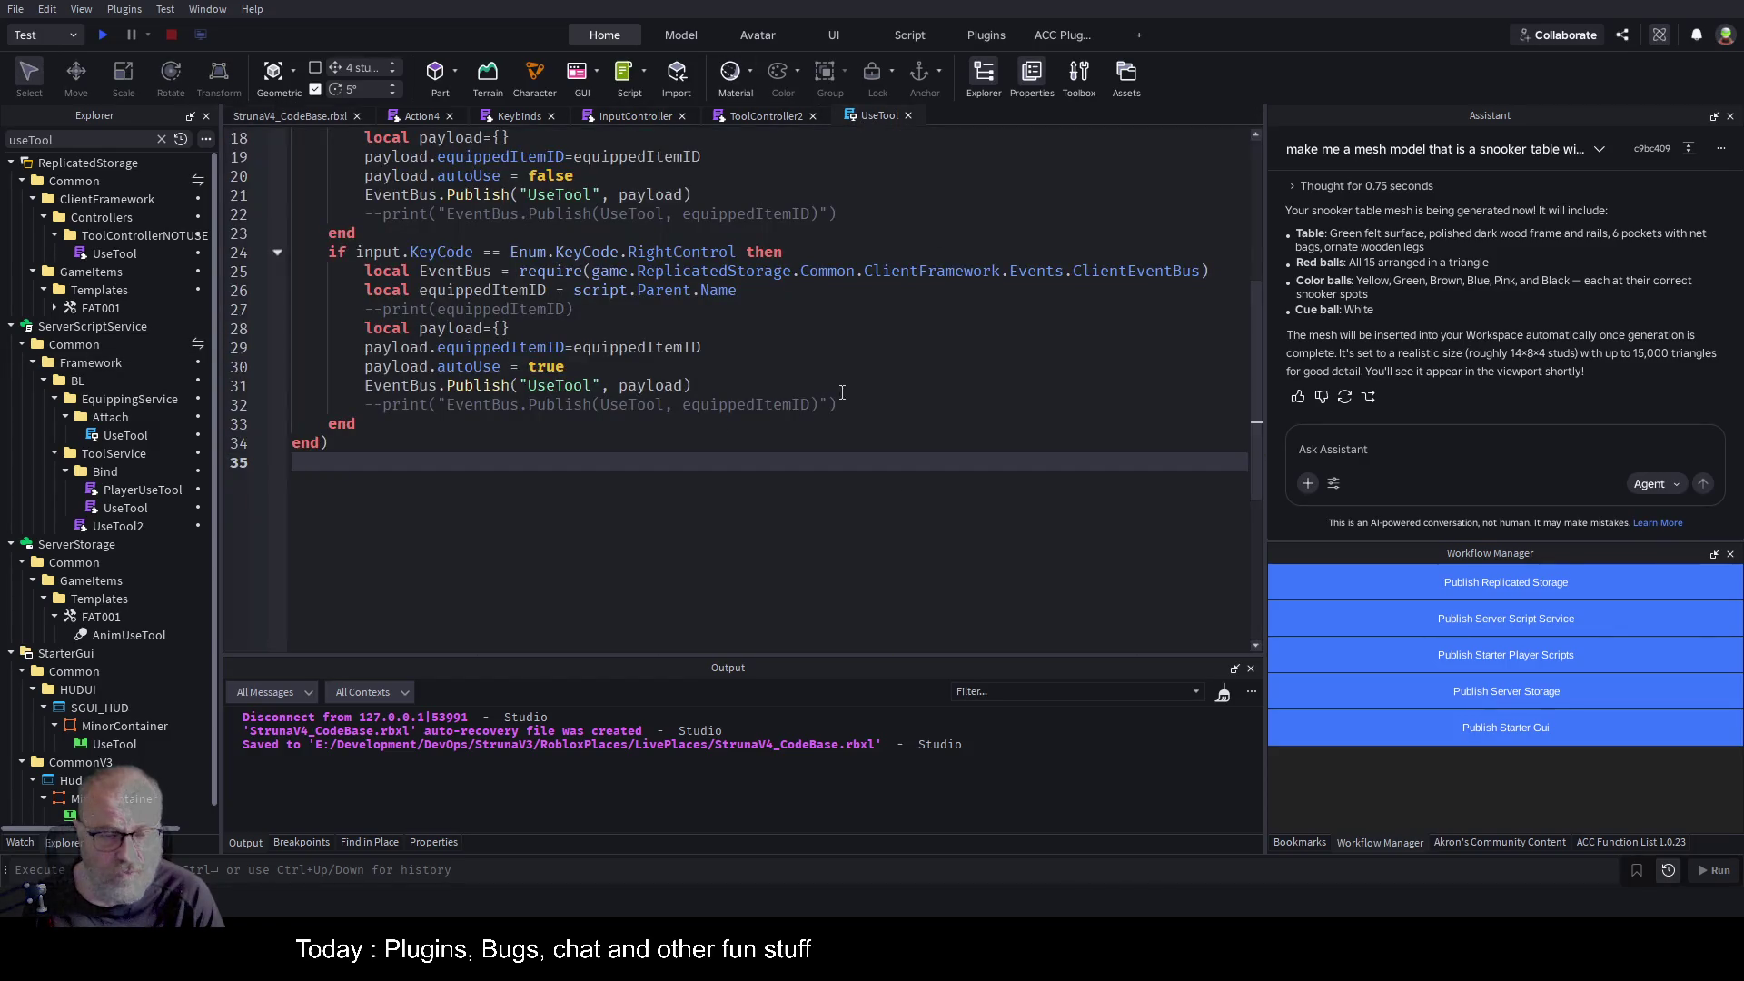
{"action": "scroll", "coordinate": [705, 375], "scroll_direction": "up", "scroll_amount": 1}
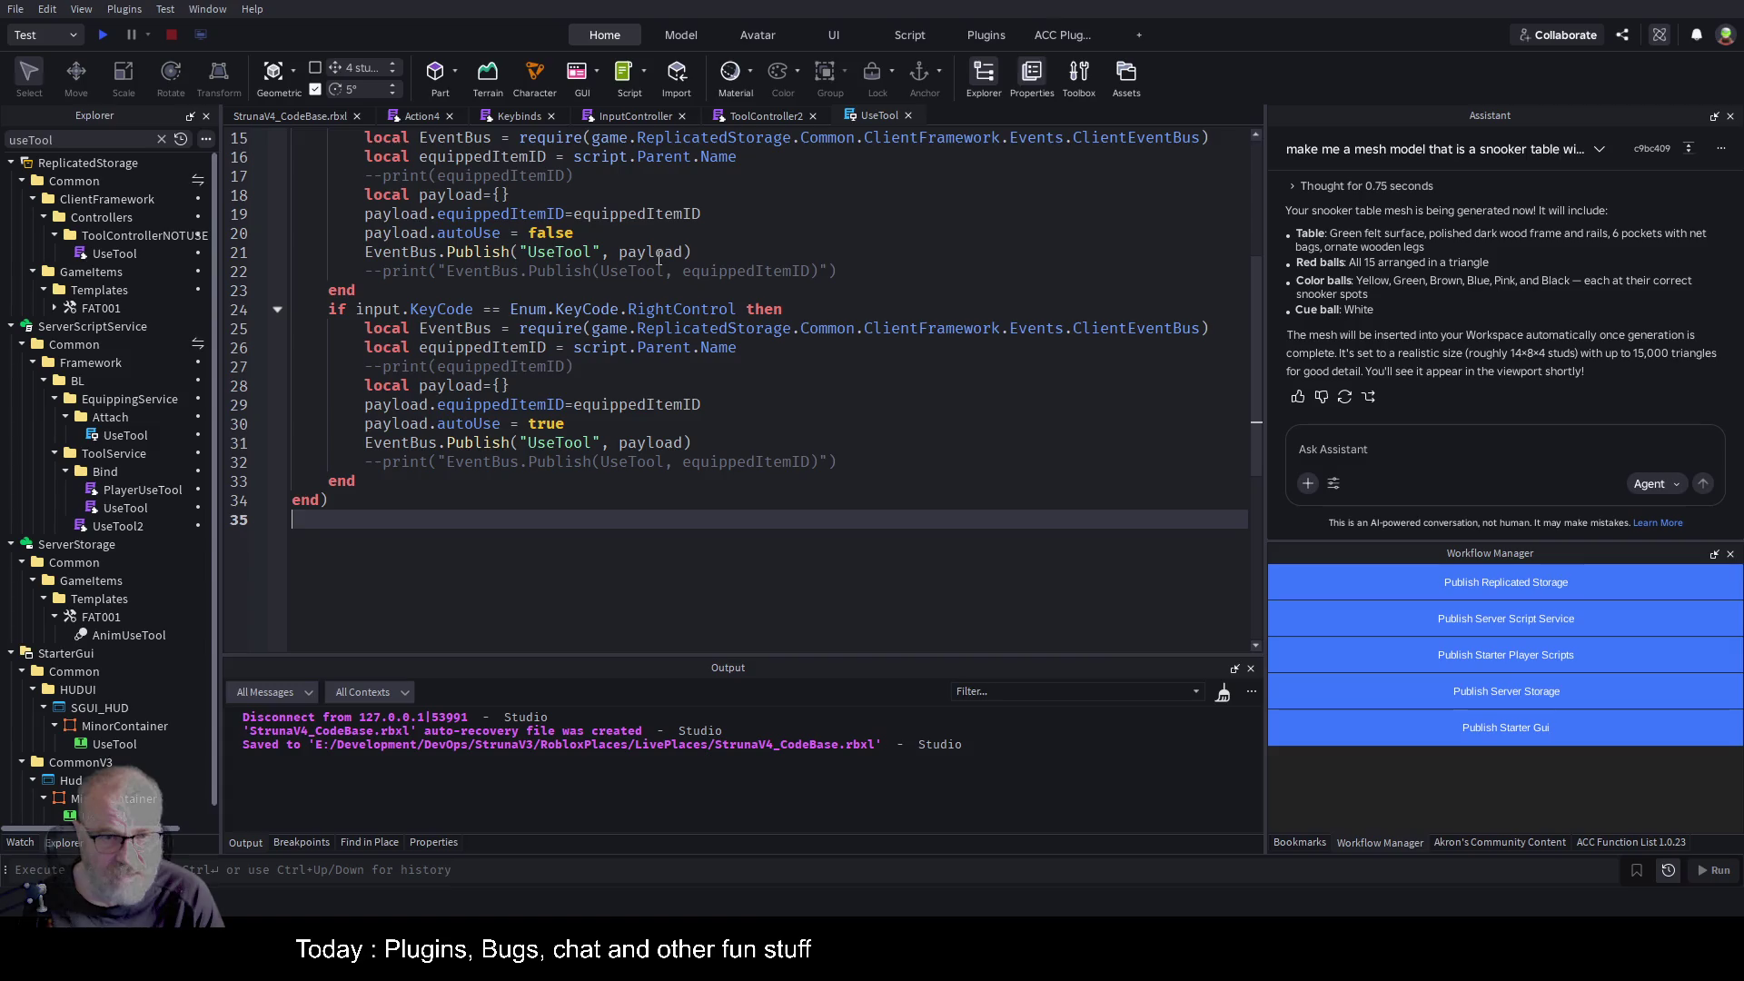
{"action": "left_click", "coordinate": [747, 214]}
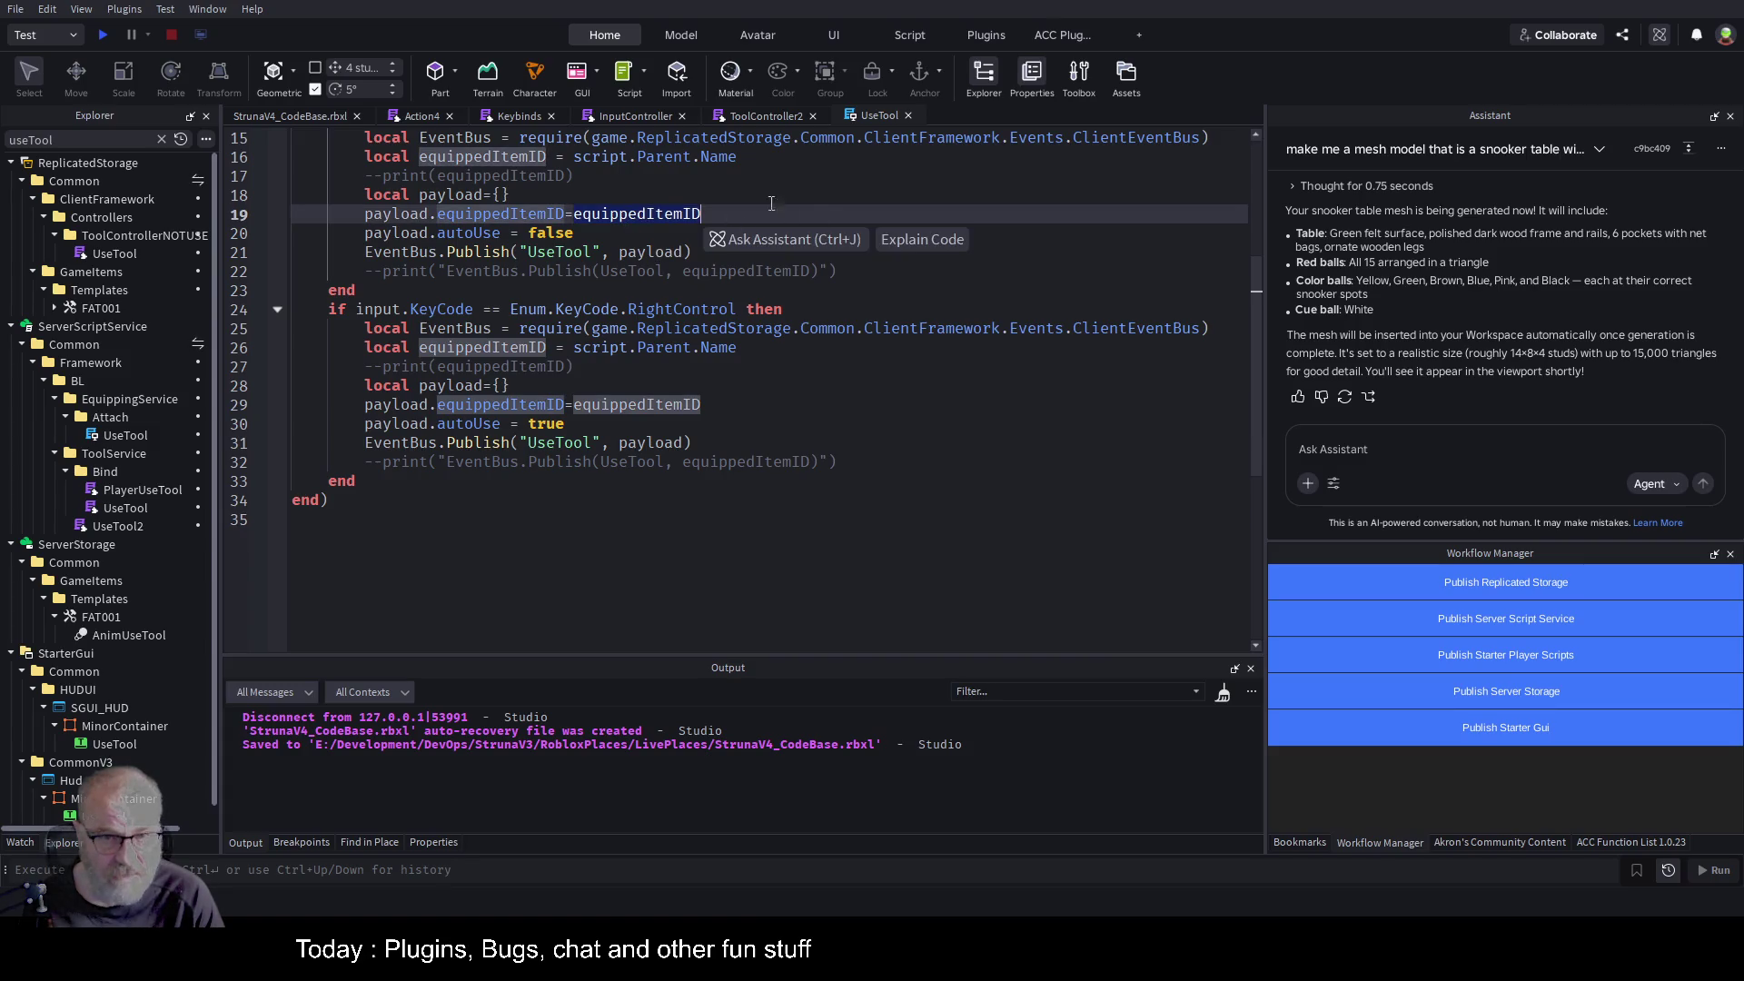
{"action": "left_click", "coordinate": [423, 117]}
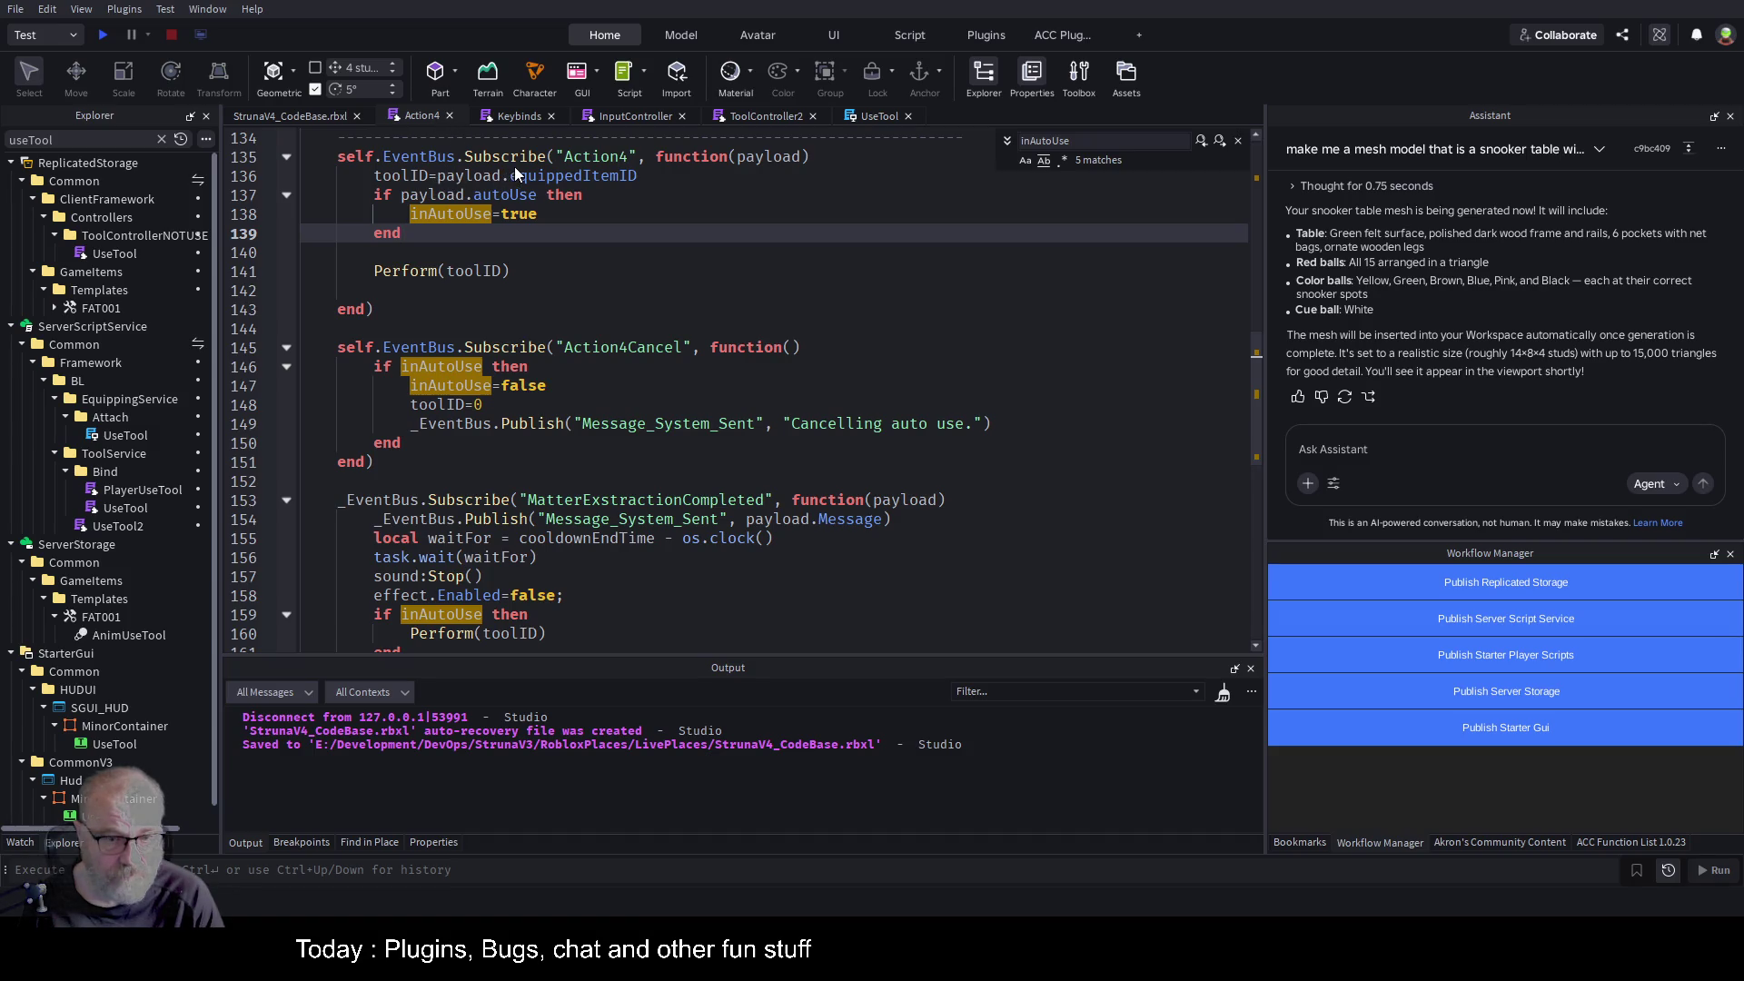
{"action": "left_click", "coordinate": [772, 118]}
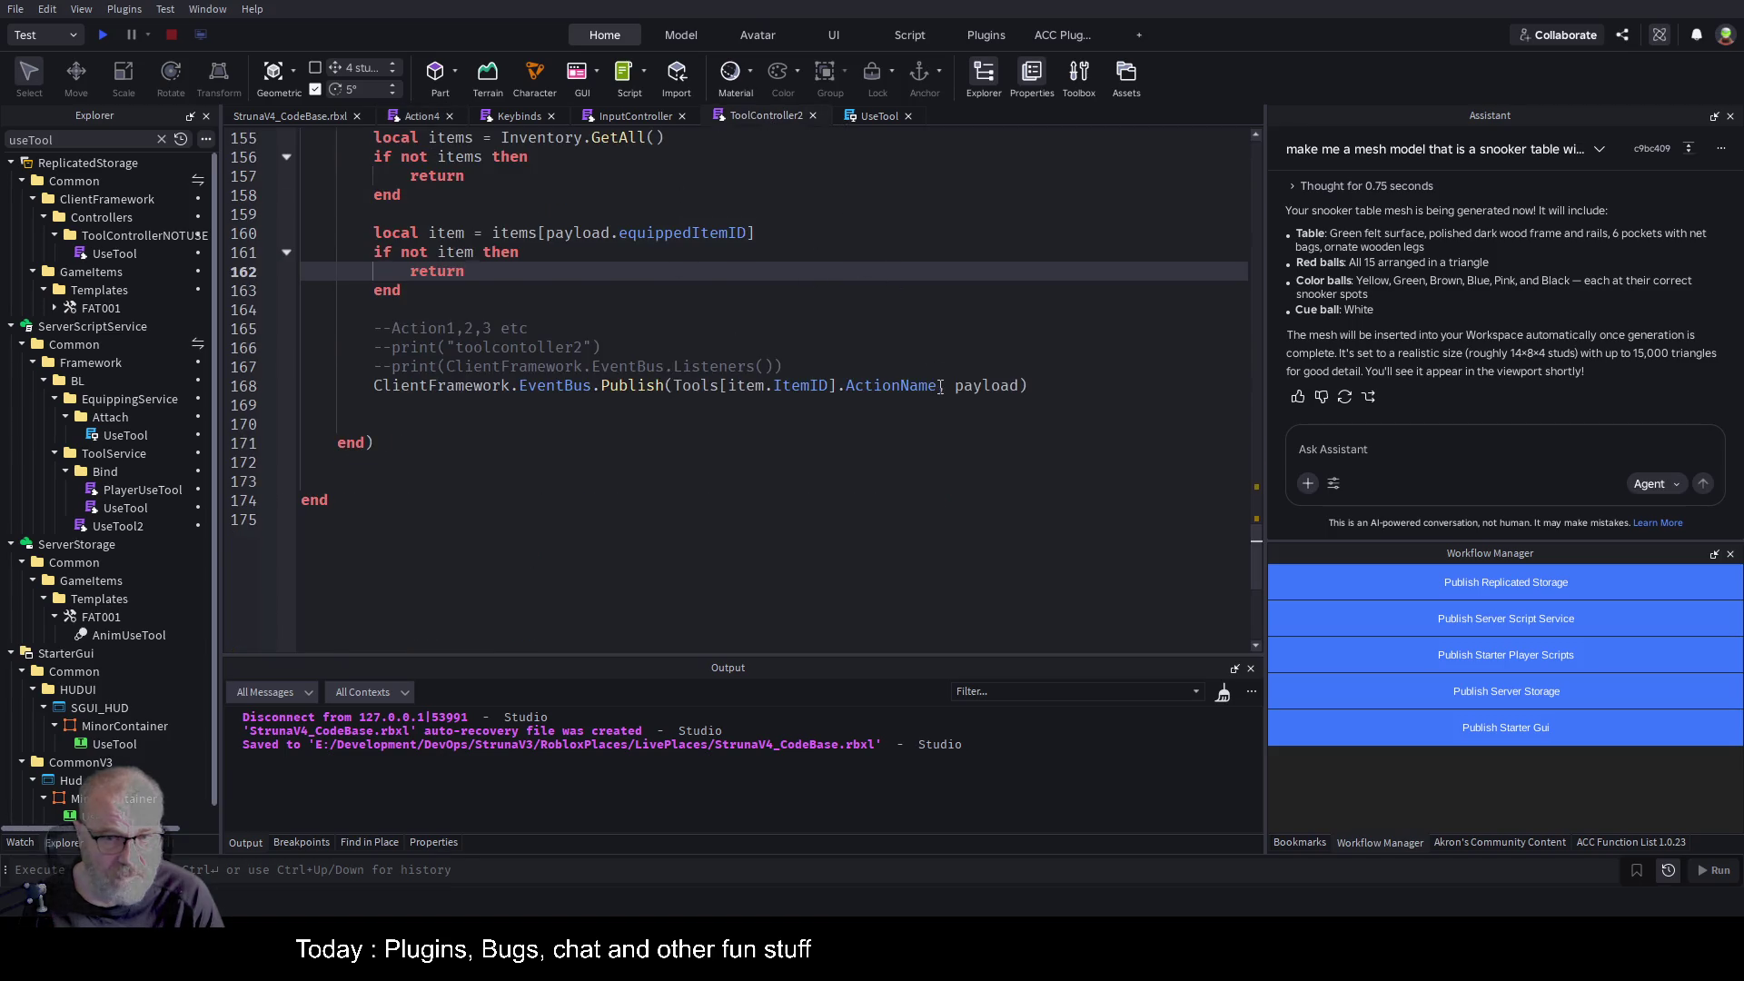
{"action": "left_click", "coordinate": [423, 115]}
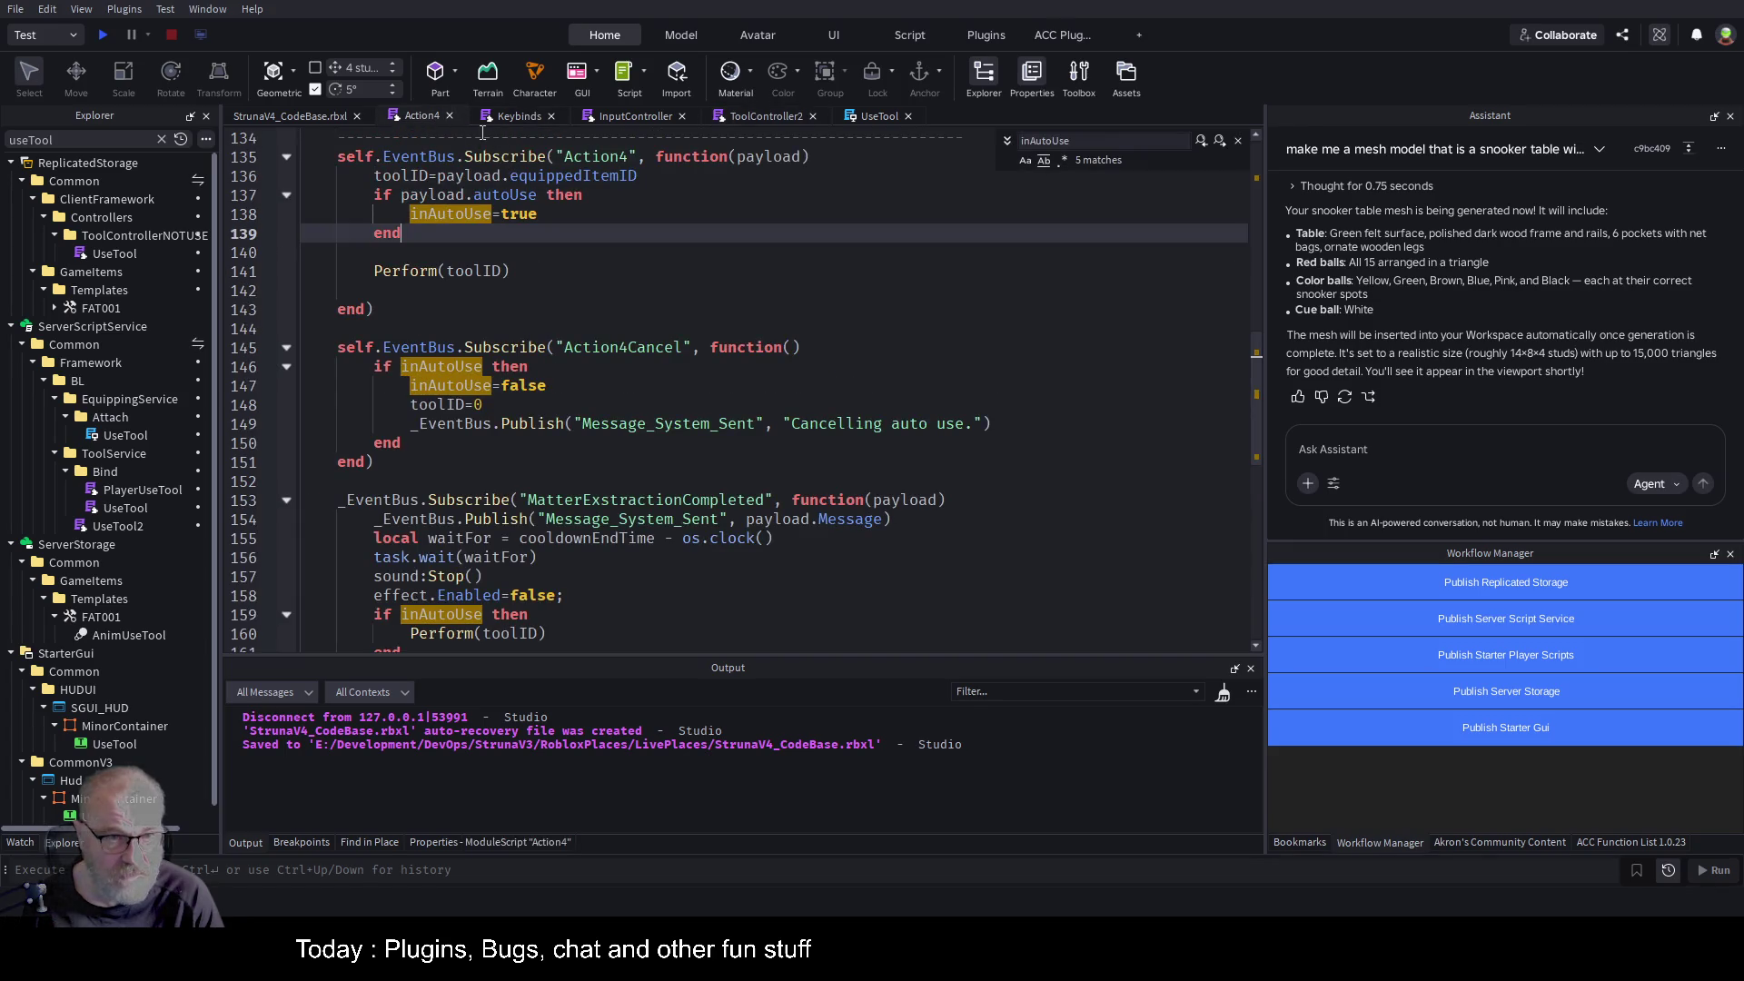
Clear the Explorer search and open the Action1 script from the Bind folder.
{"action": "left_click", "coordinate": [162, 139]}
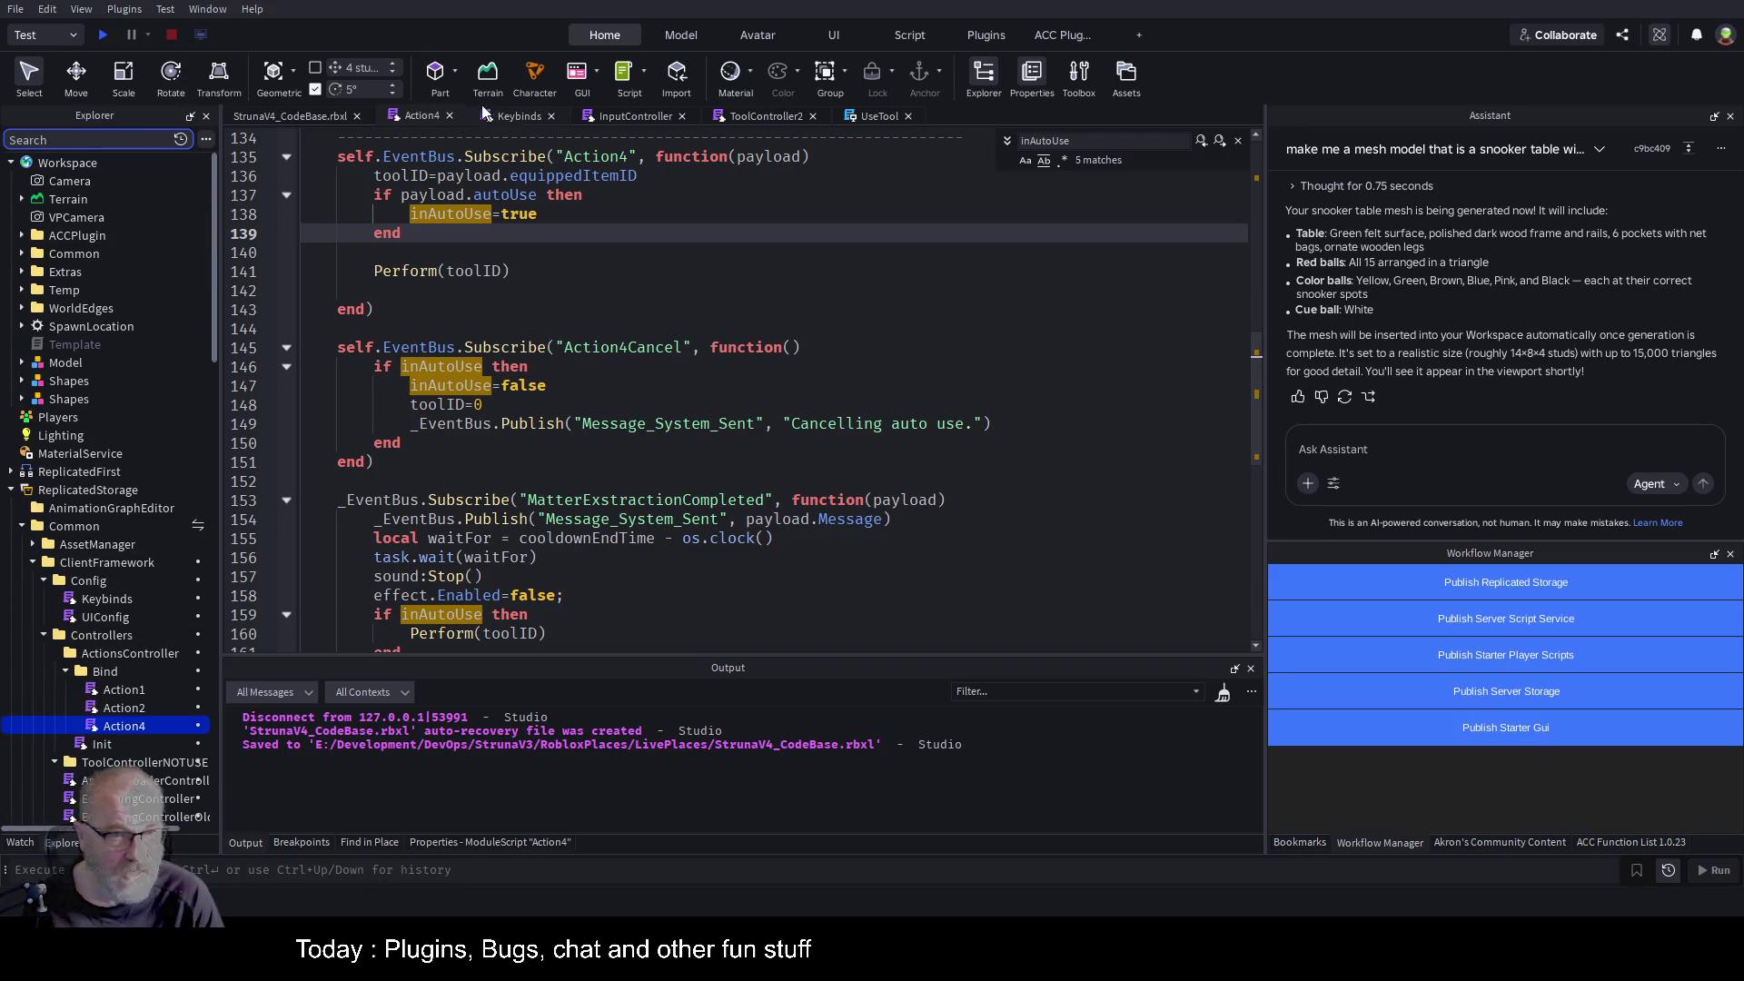
{"action": "left_click", "coordinate": [407, 116]}
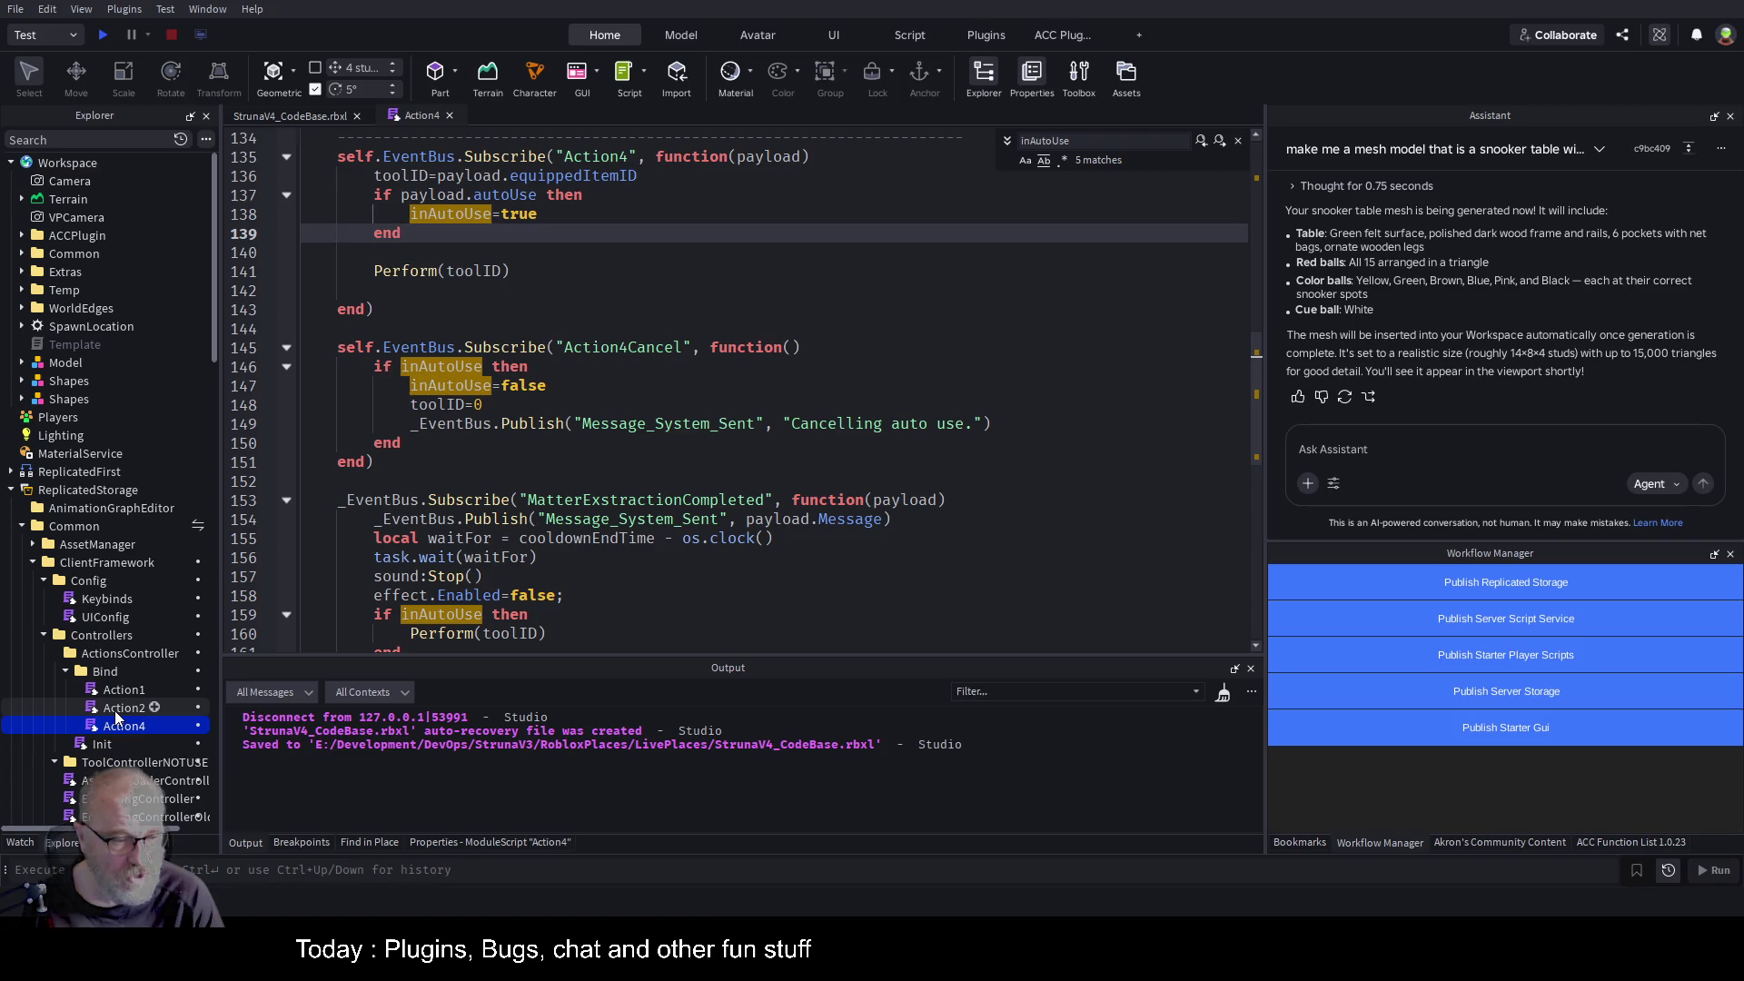
{"action": "double_click", "coordinate": [127, 688]}
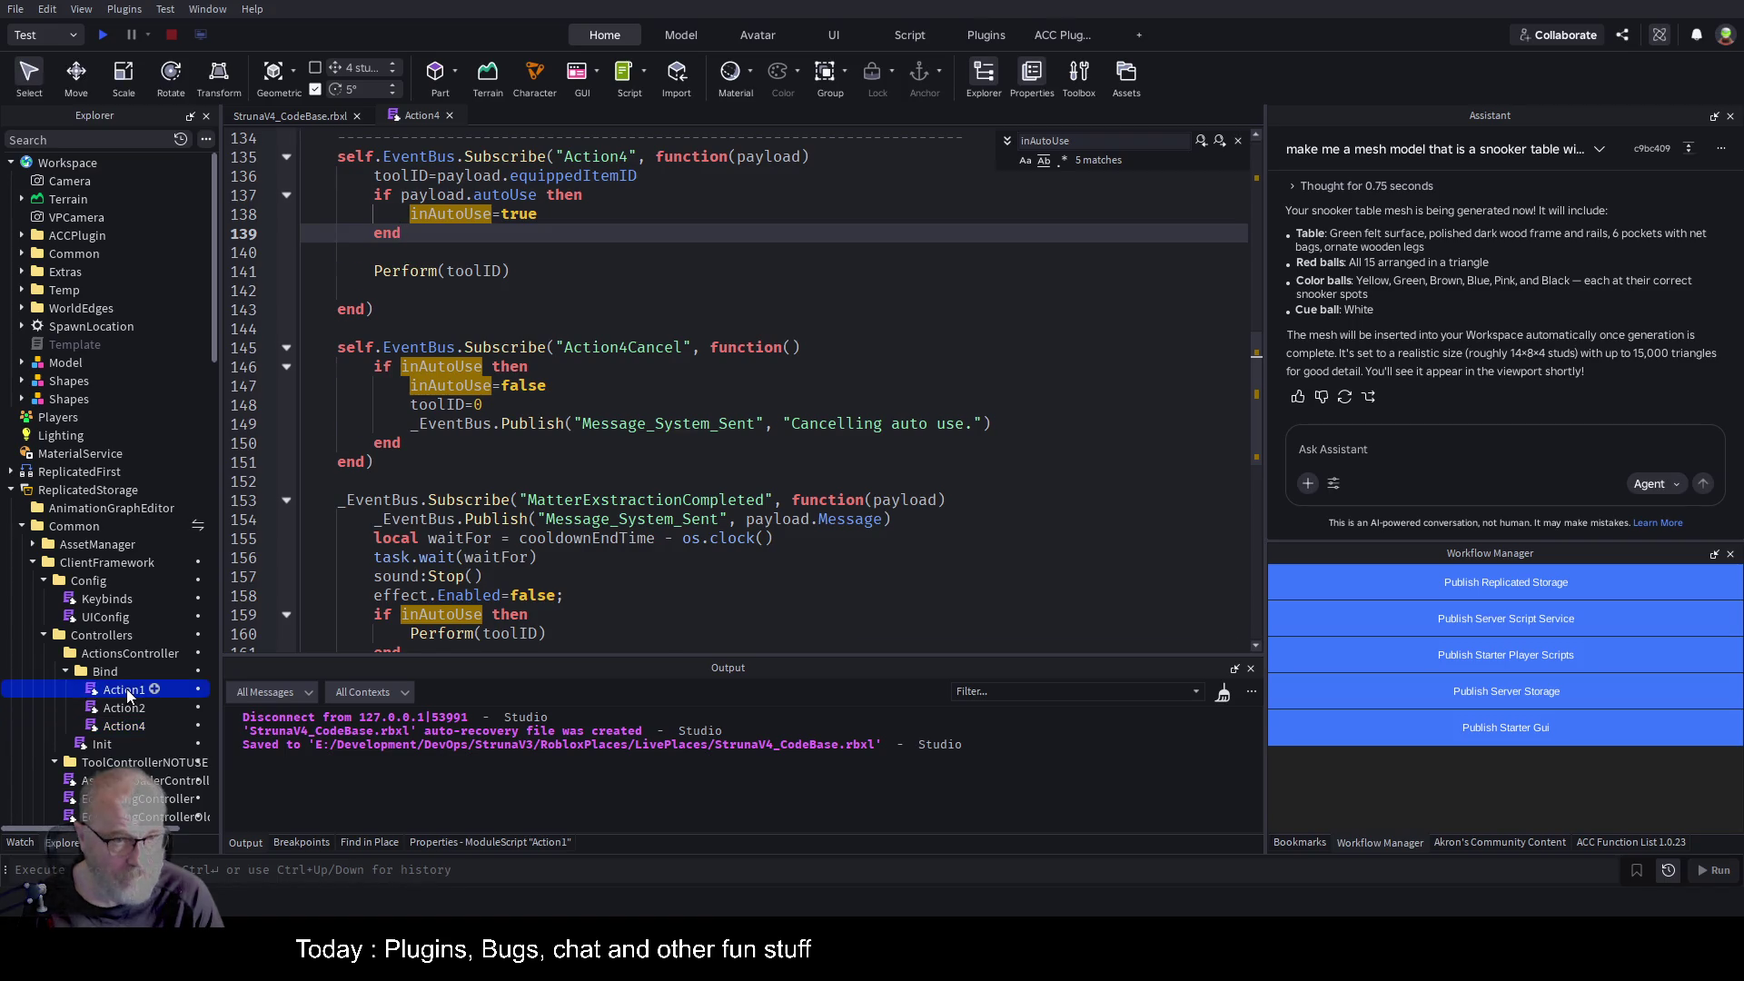
Check the end of Action4's subscription, then dock Action1 beside Action4 in a split view.
{"action": "left_click", "coordinate": [718, 371]}
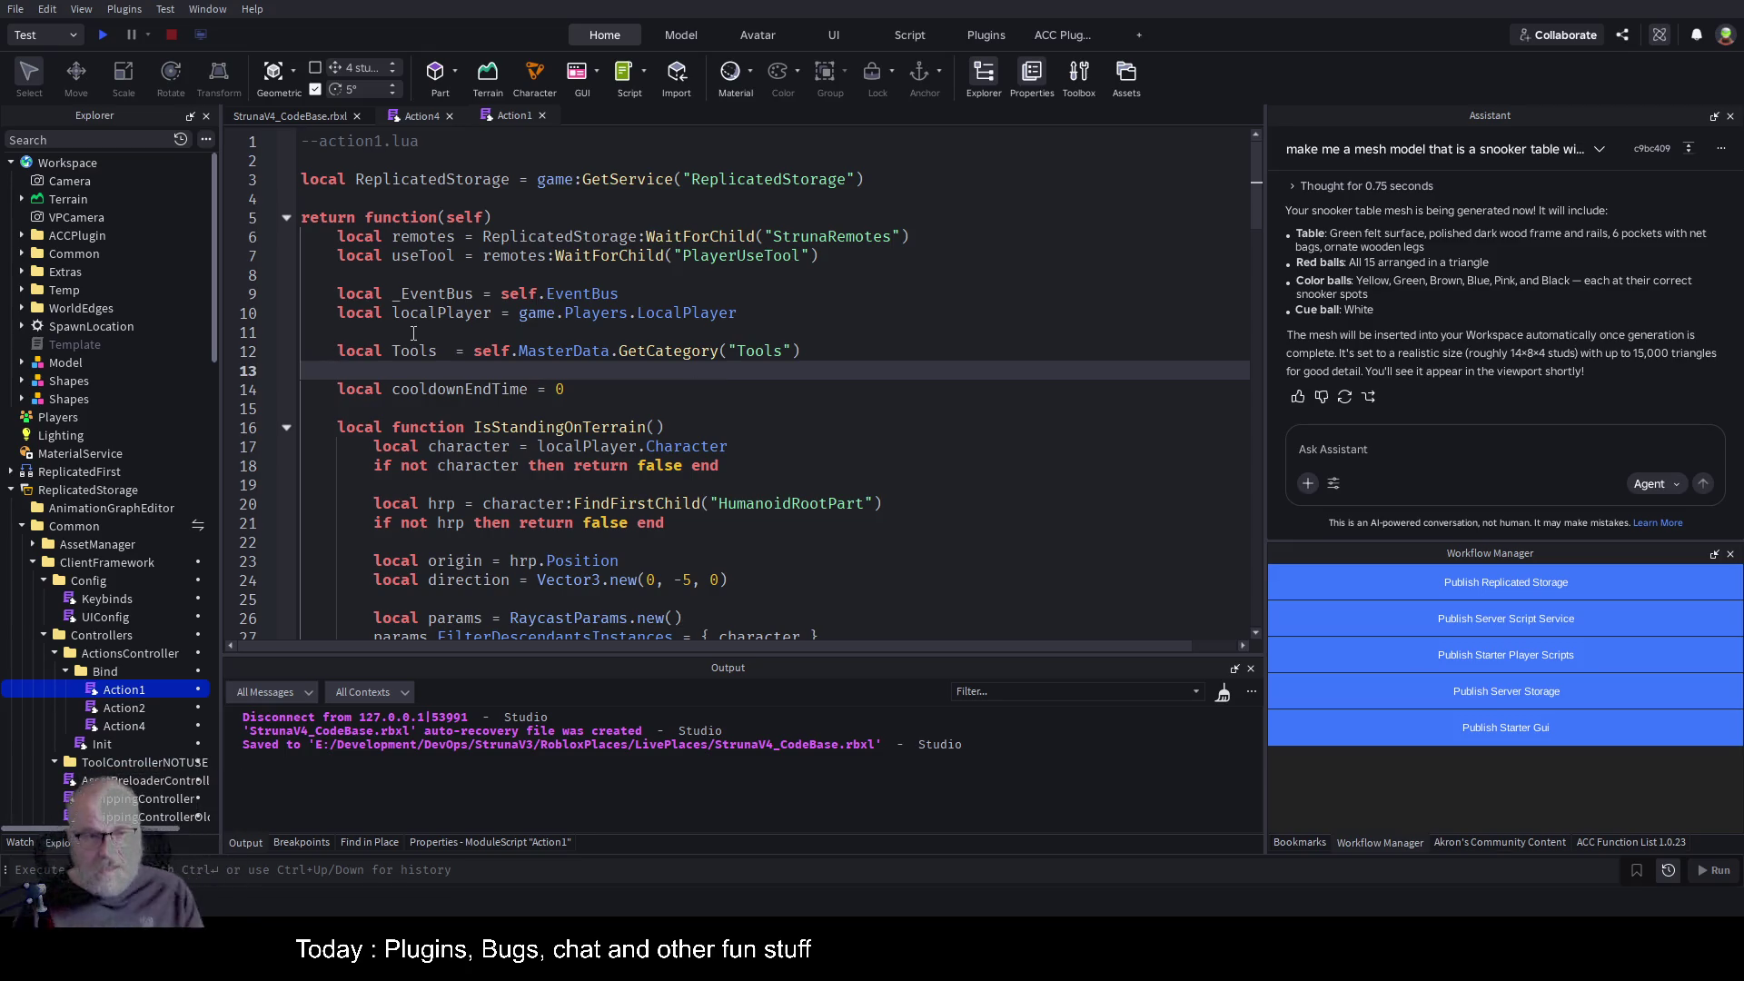
{"action": "left_click", "coordinate": [416, 118]}
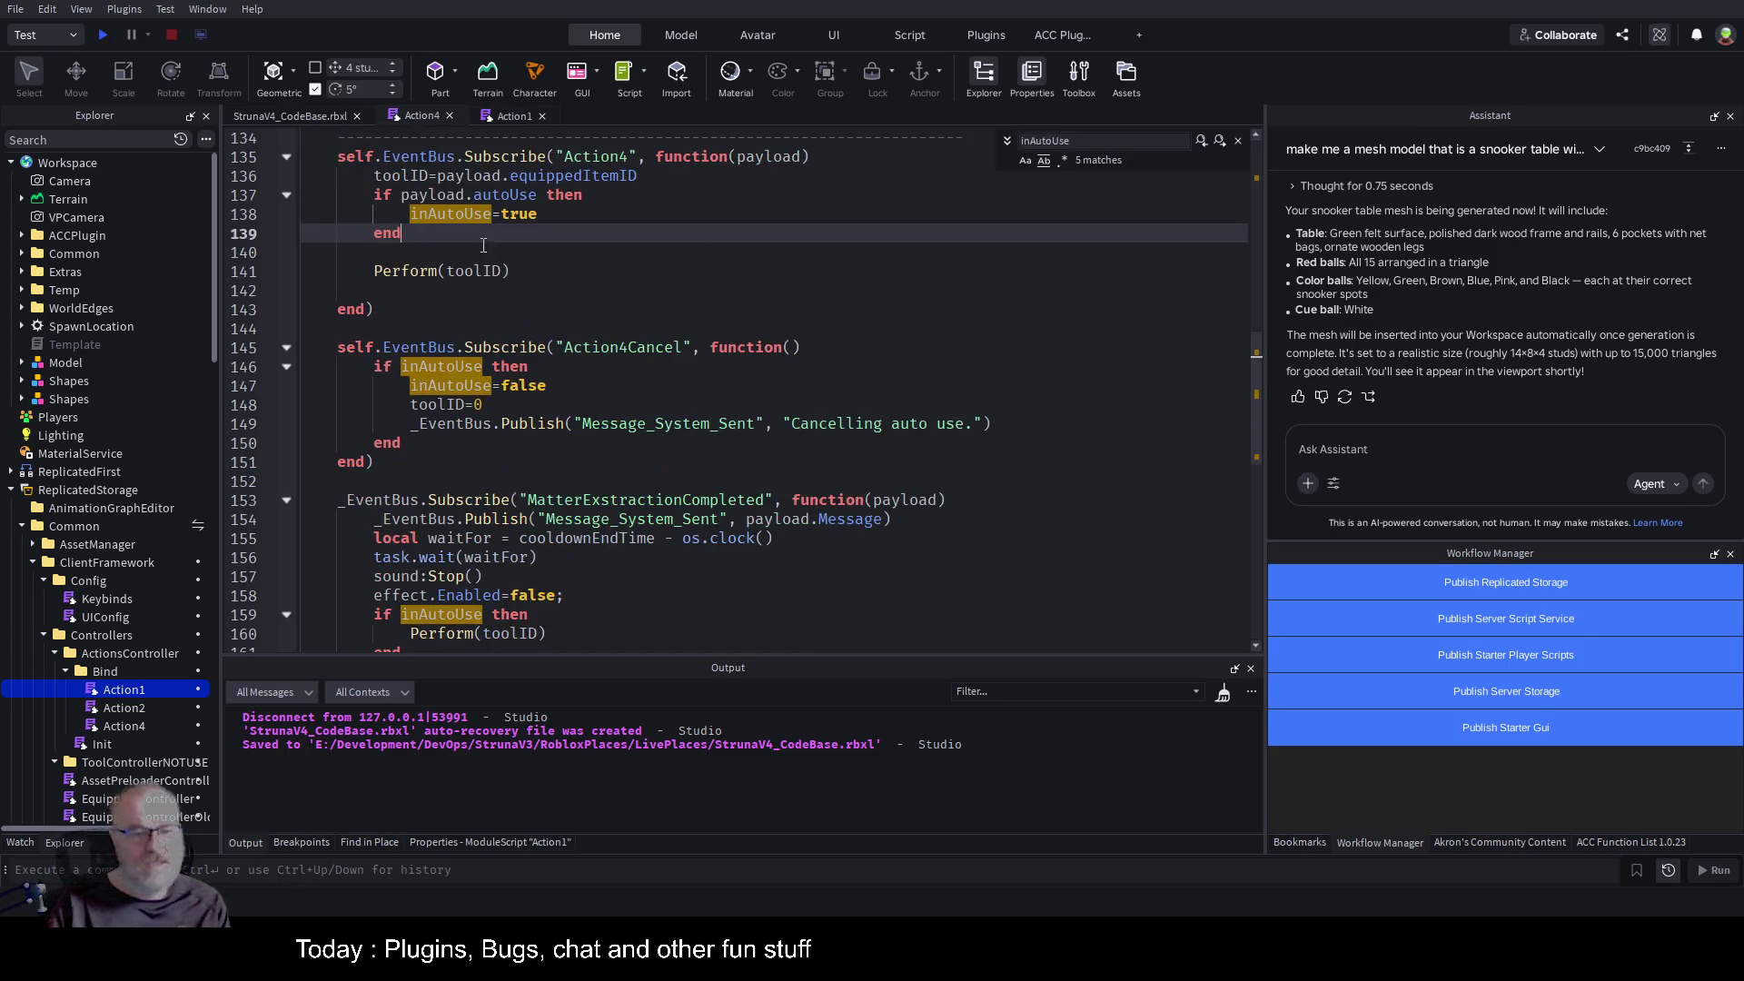
{"action": "left_click", "coordinate": [658, 309]}
{"action": "scroll", "coordinate": [596, 275], "scroll_direction": "down", "scroll_amount": 1}
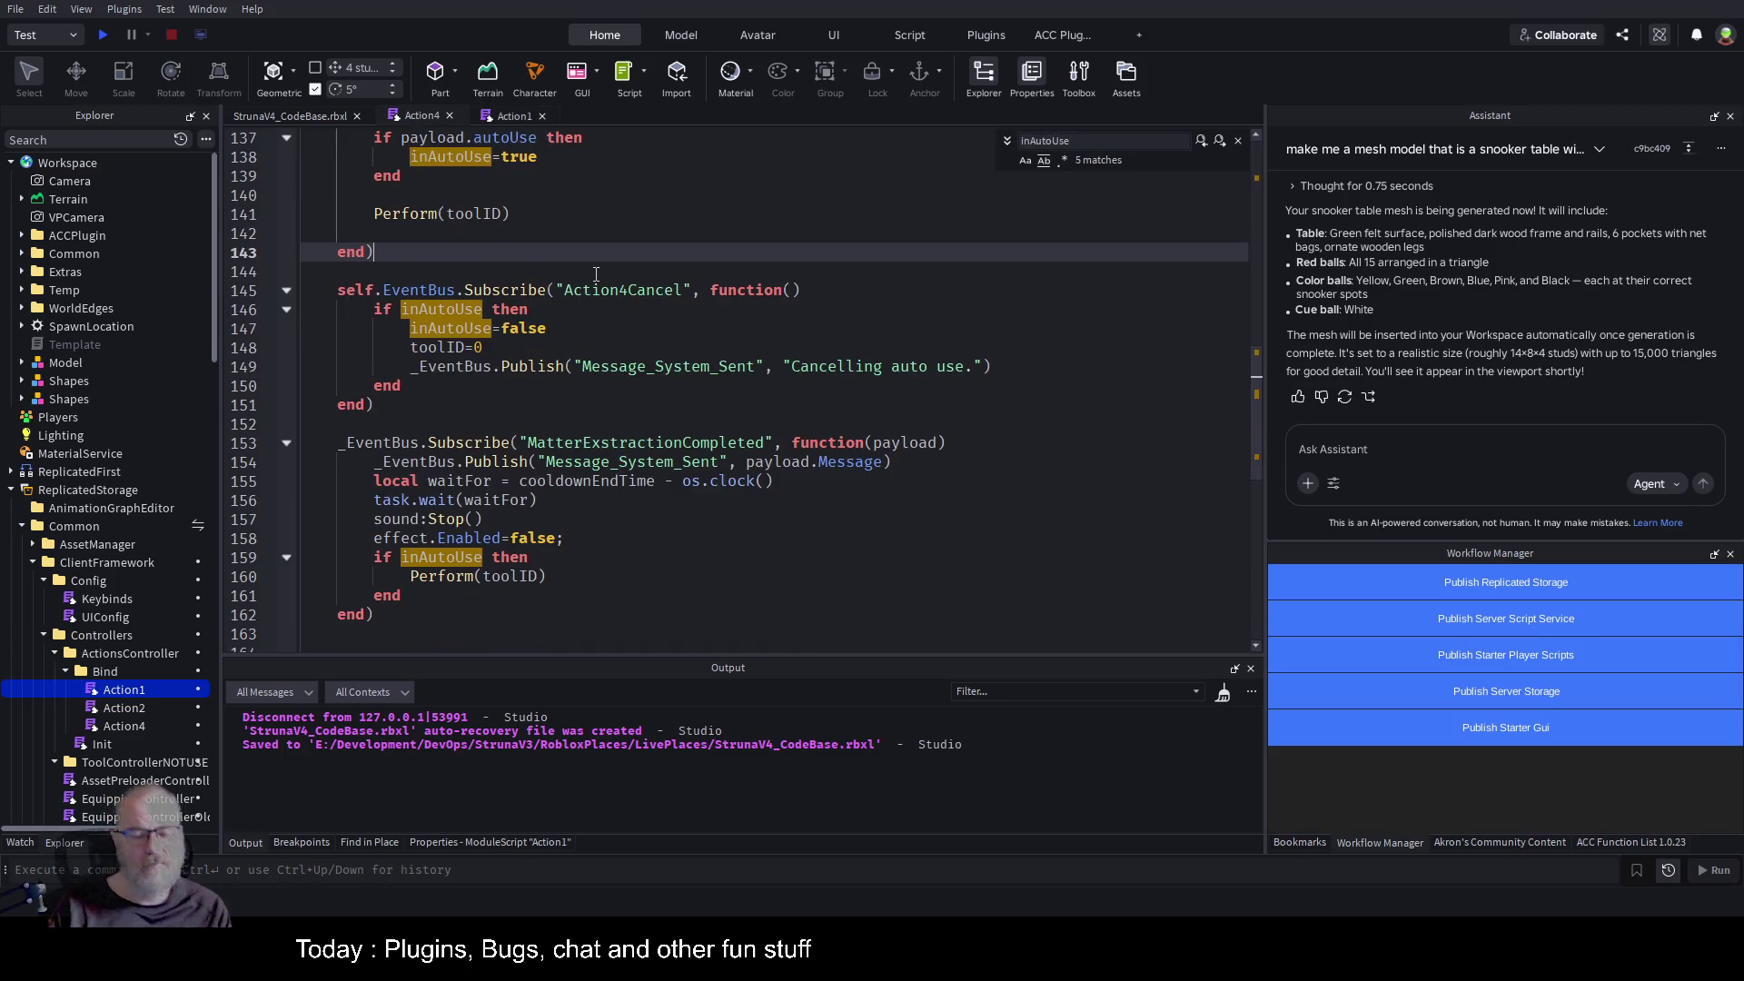
{"action": "scroll", "coordinate": [596, 274], "scroll_direction": "up", "scroll_amount": 4}
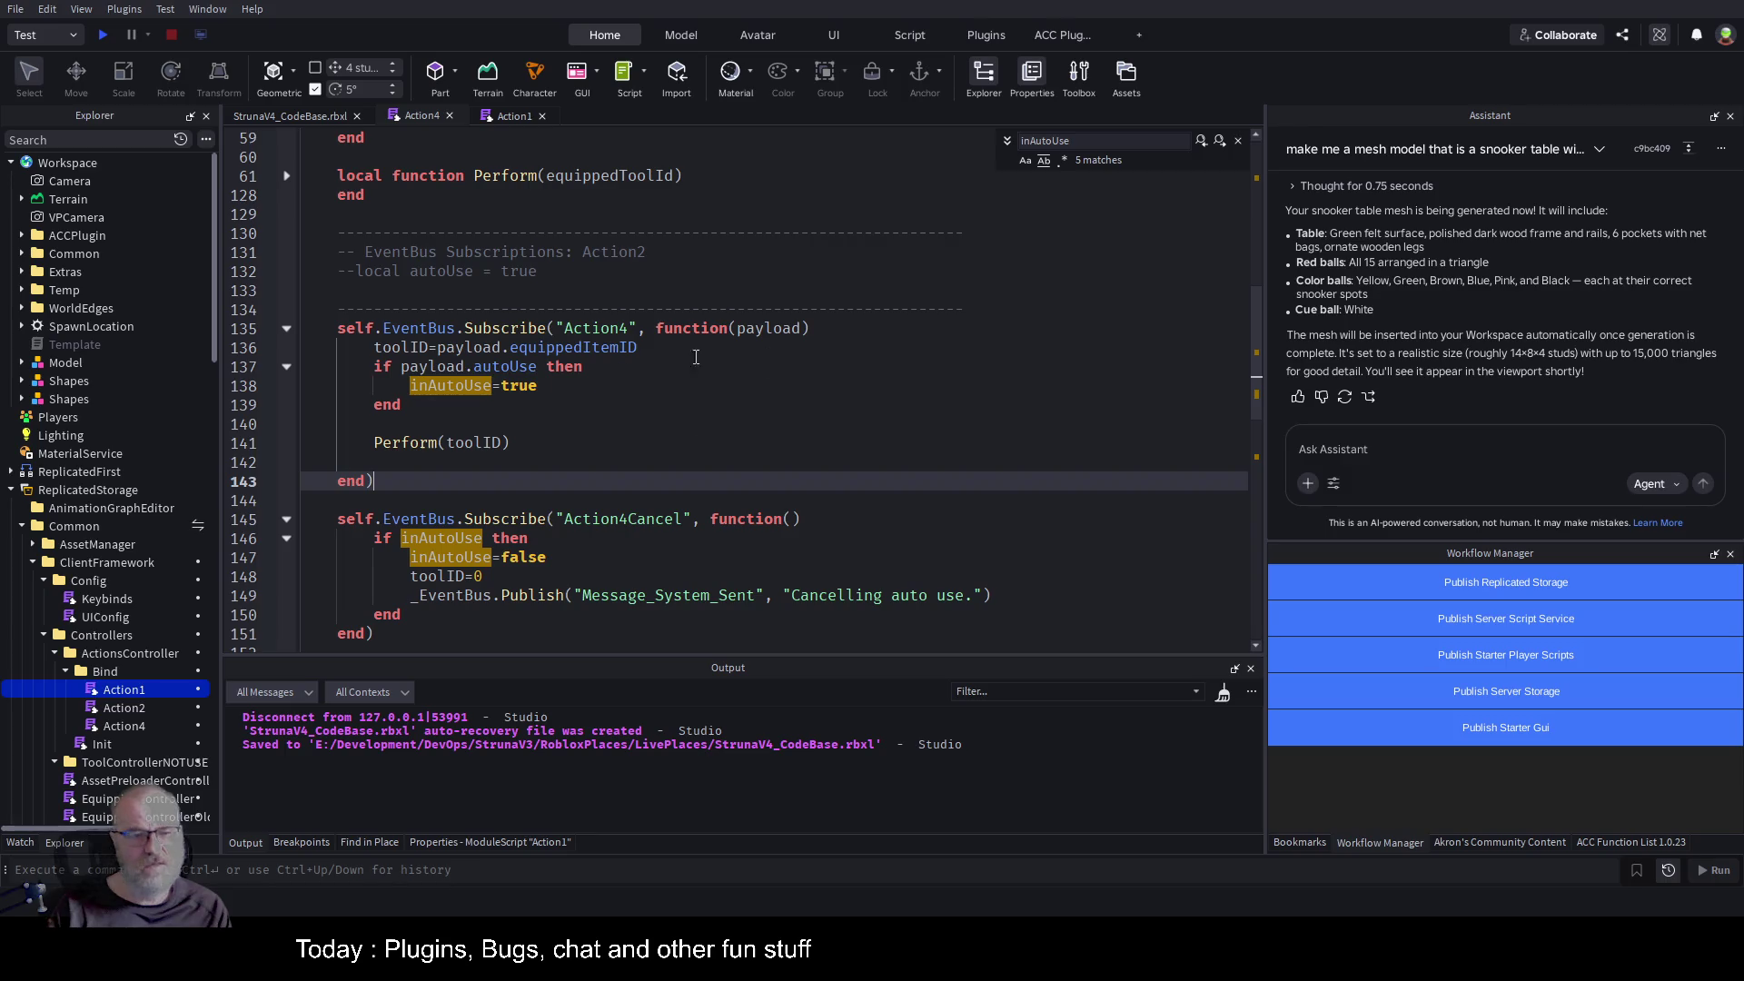
{"action": "left_click", "coordinate": [512, 117]}
{"action": "left_click", "coordinate": [542, 116]}
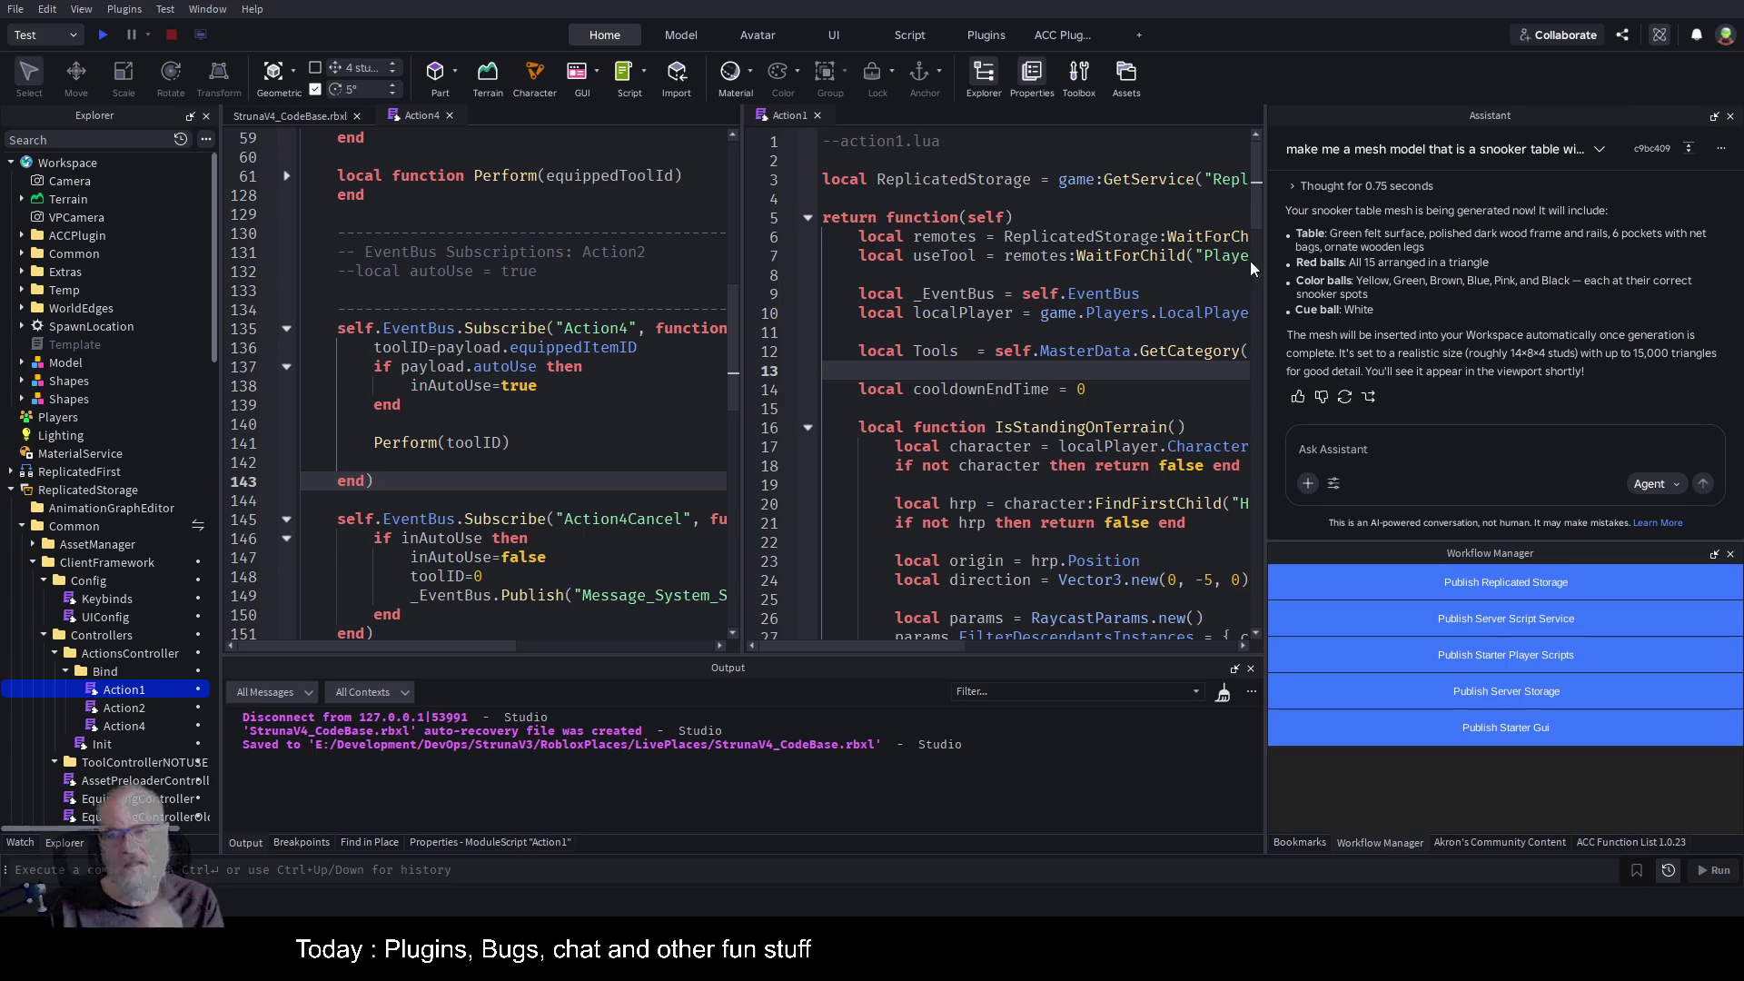
Hide Assistant and Workflow Manager, fold IsStandingOnTerrain and Perform, and highlight equippedToolId uses.
{"action": "left_click", "coordinate": [1714, 116]}
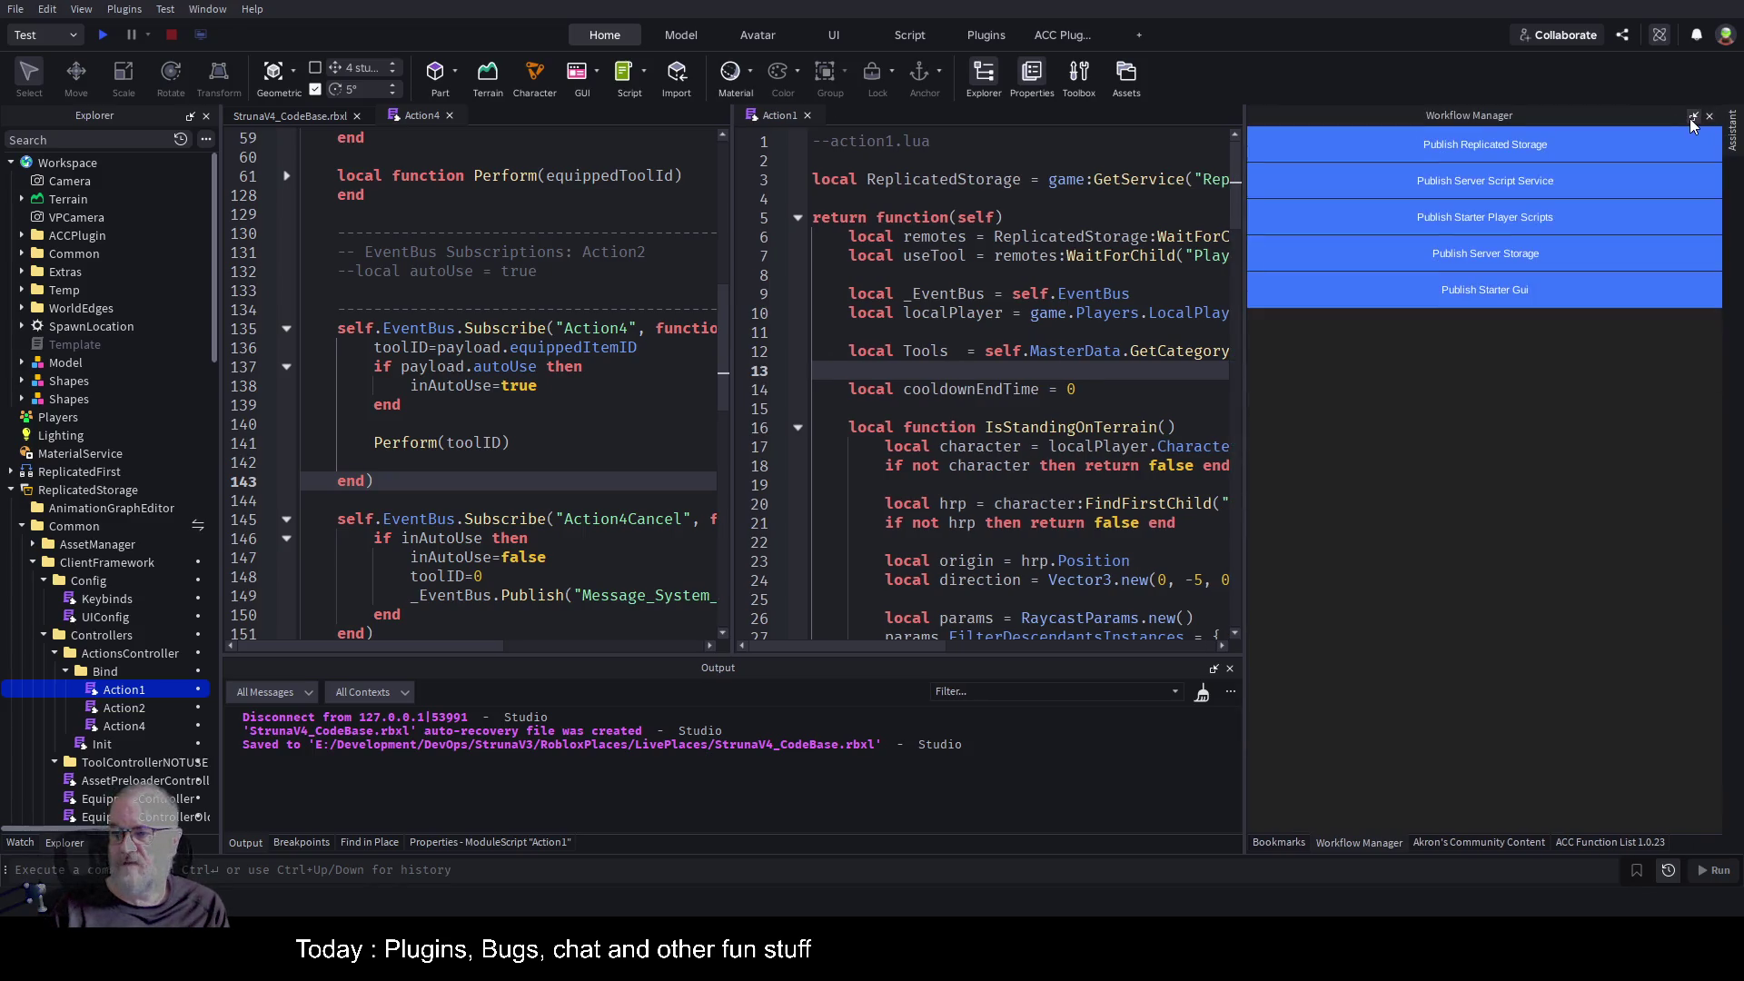
{"action": "left_click", "coordinate": [1692, 118]}
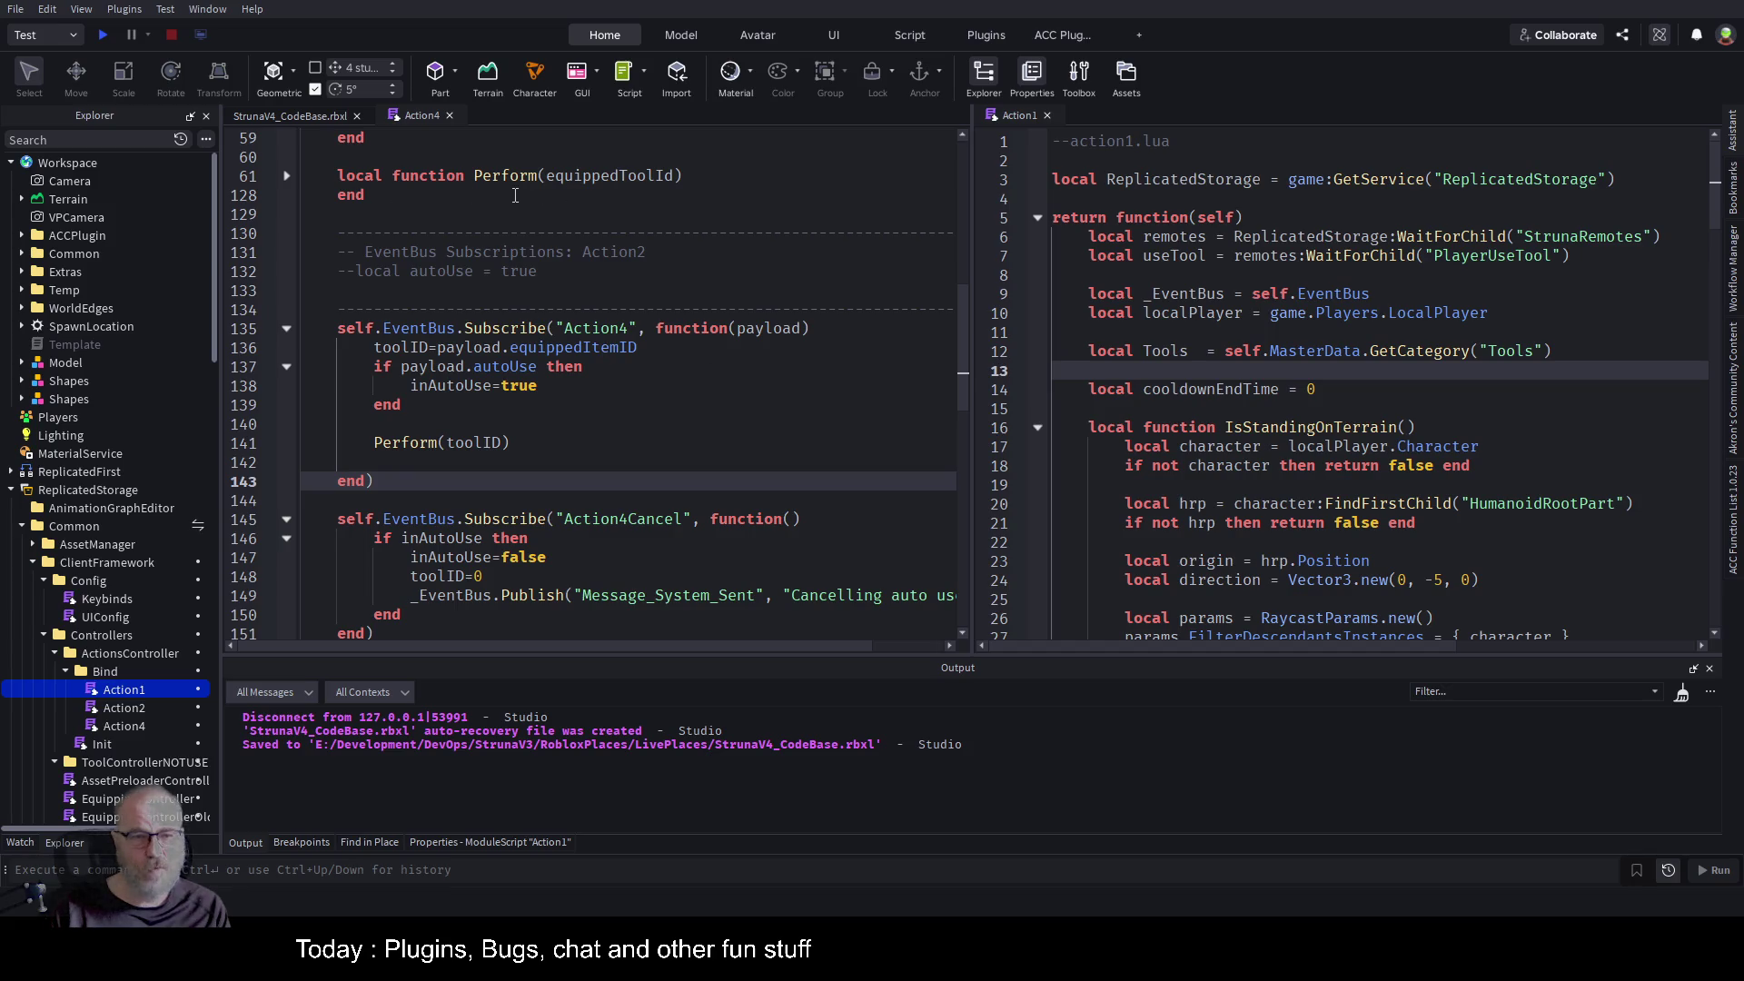
{"action": "left_click", "coordinate": [1037, 428]}
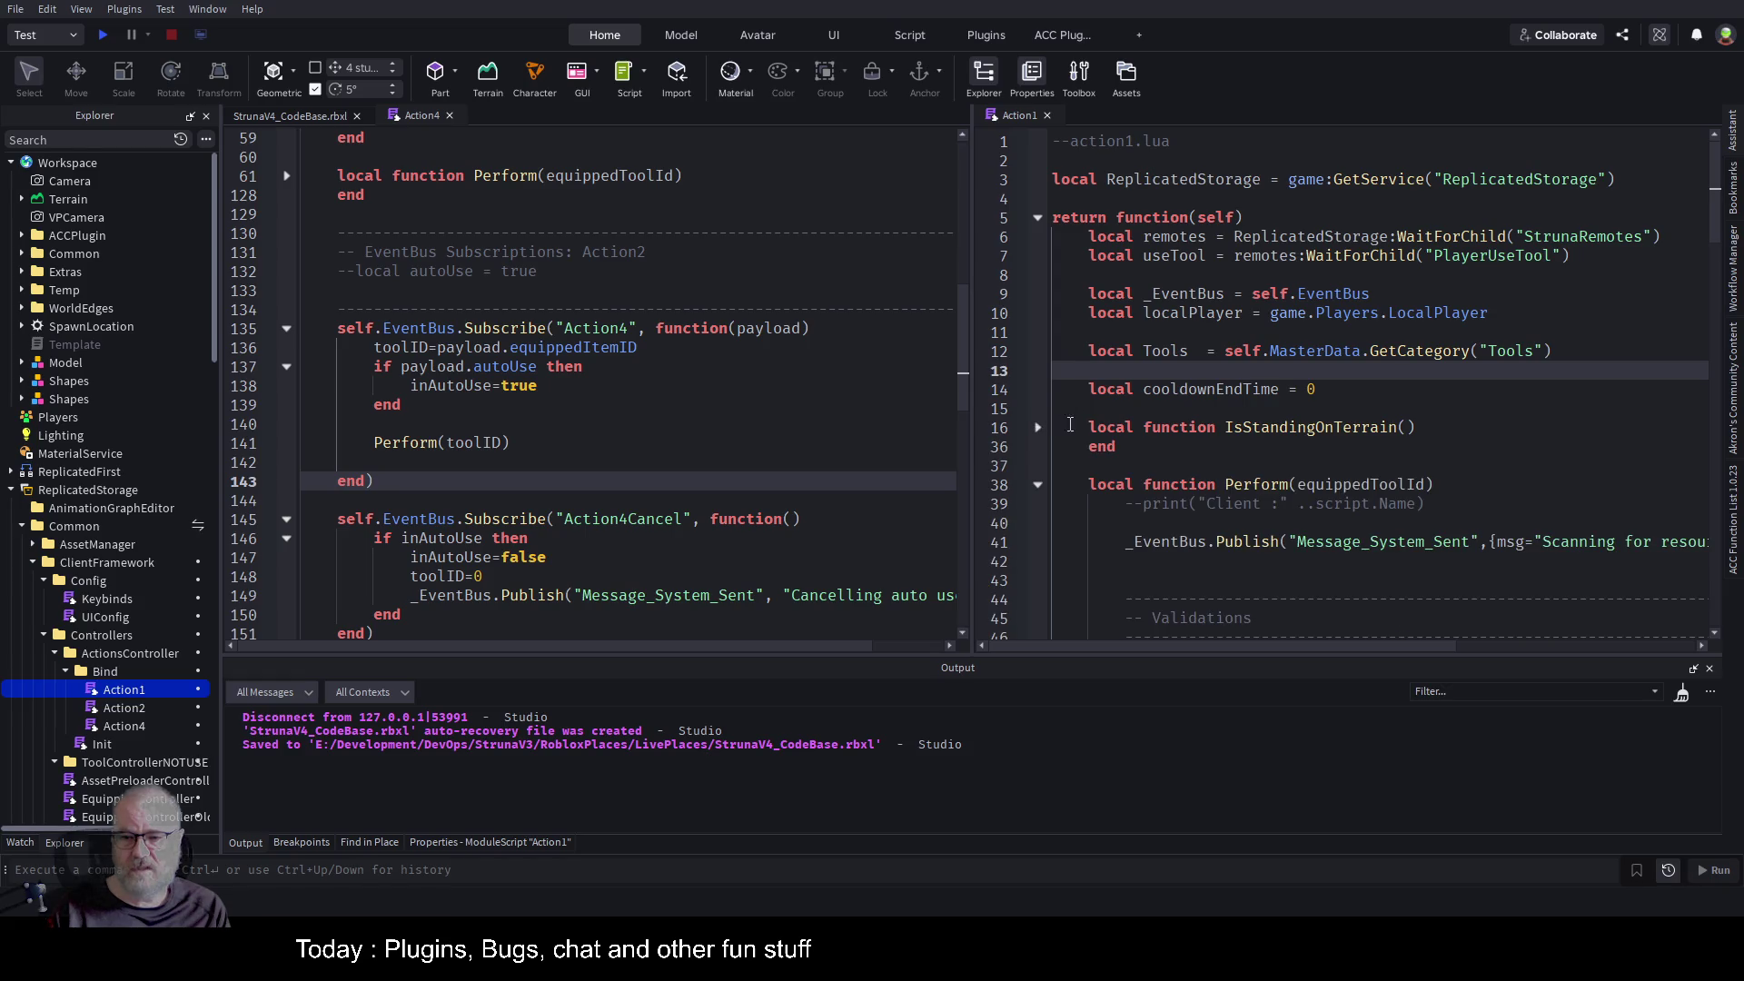
{"action": "left_click", "coordinate": [1037, 484]}
{"action": "scroll", "coordinate": [1297, 461], "scroll_direction": "down", "scroll_amount": 5}
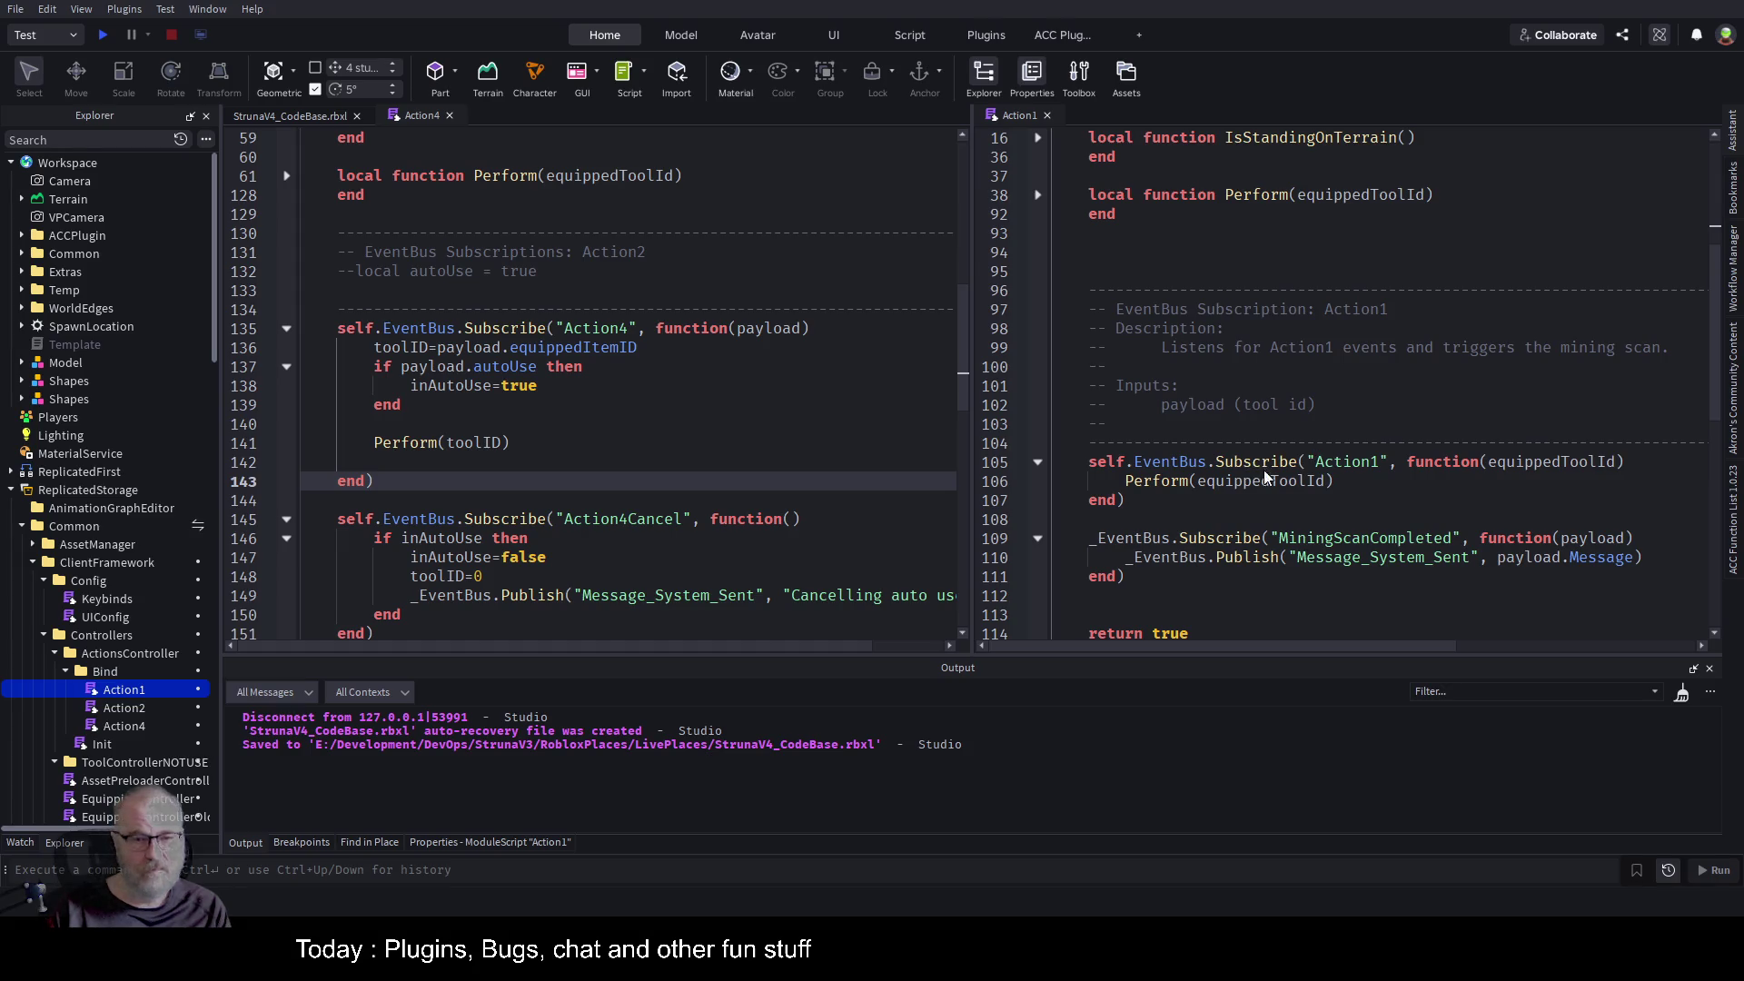
{"action": "left_click", "coordinate": [1488, 461]}
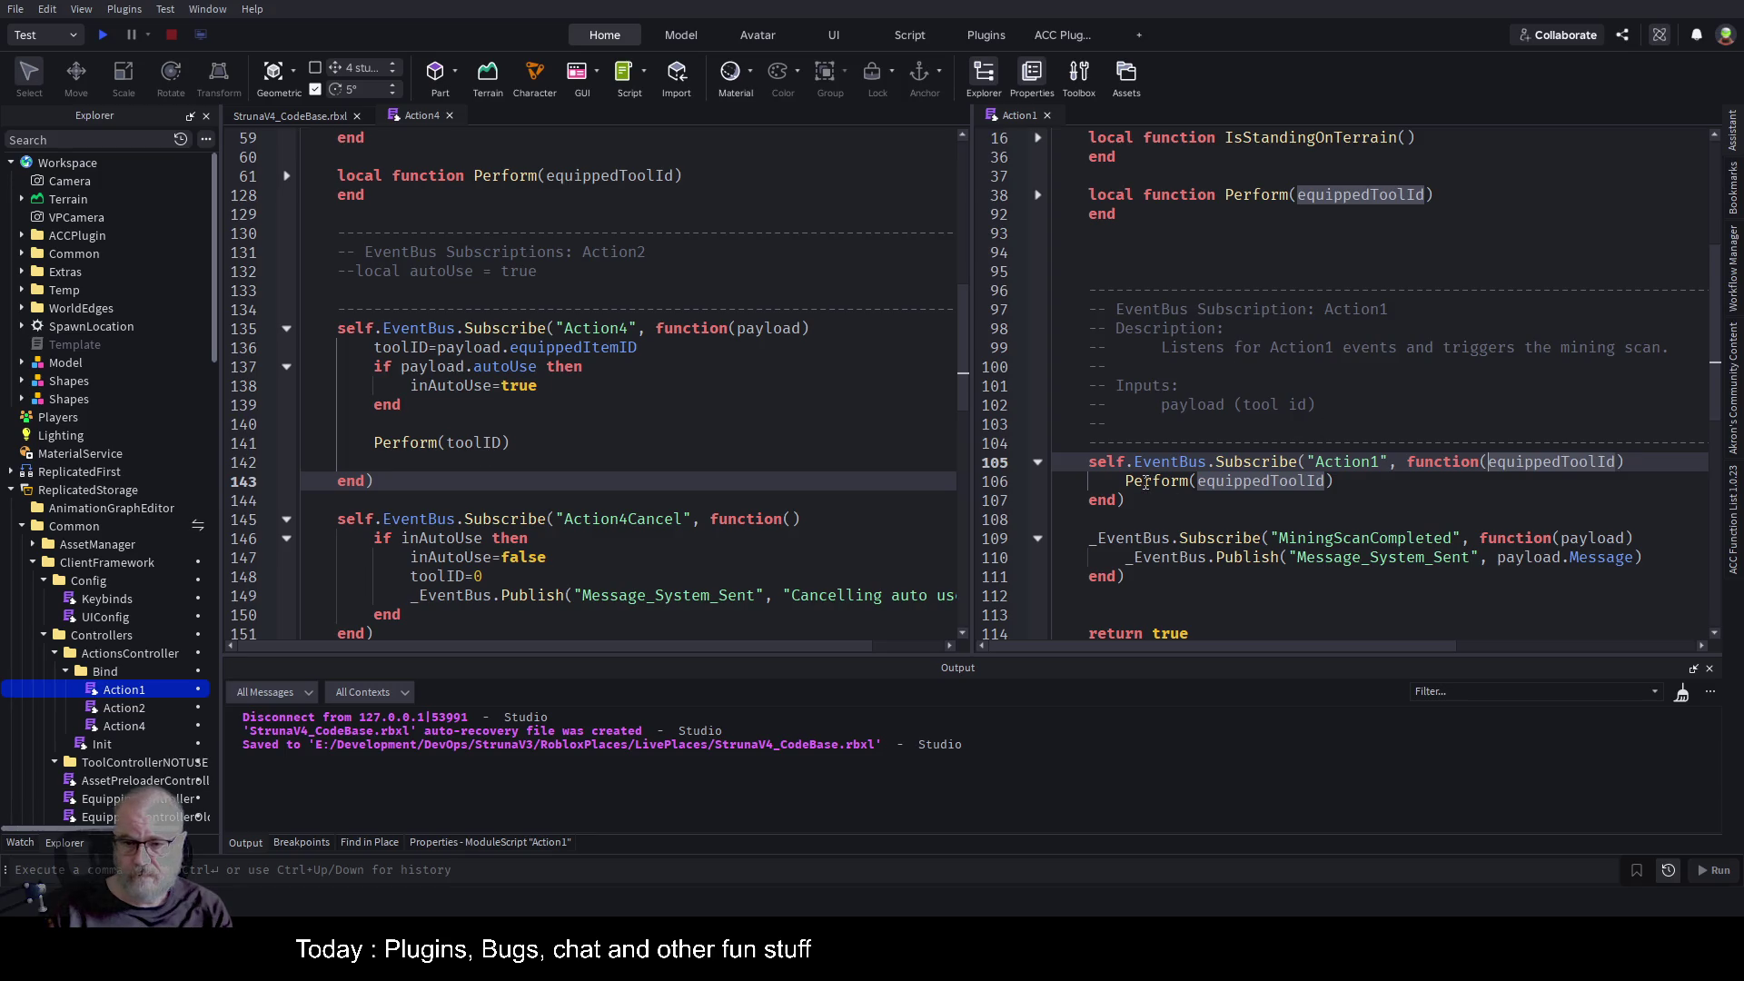
{"action": "left_click", "coordinate": [1379, 349]}
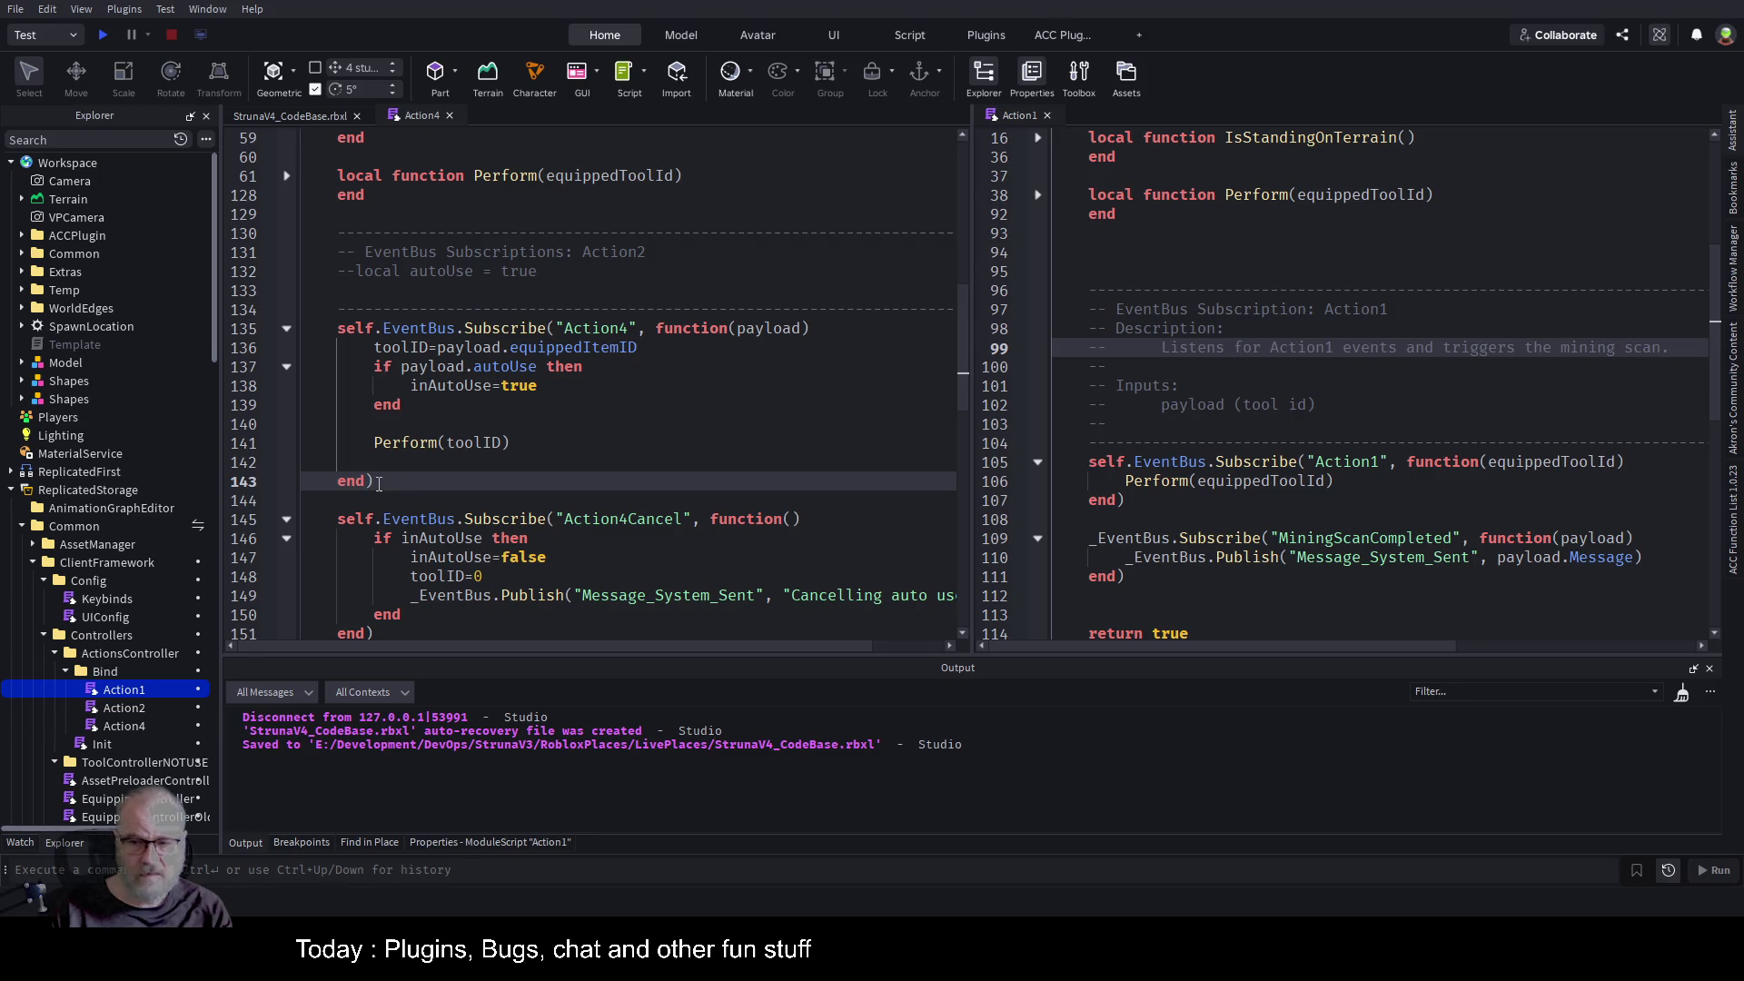
Paste Action4's auto-use handler over Action1's event subscription and save.
{"action": "left_click_drag", "start_coordinate": [378, 482], "coordinate": [320, 323]}
{"action": "key", "text": "ctrl+c"}
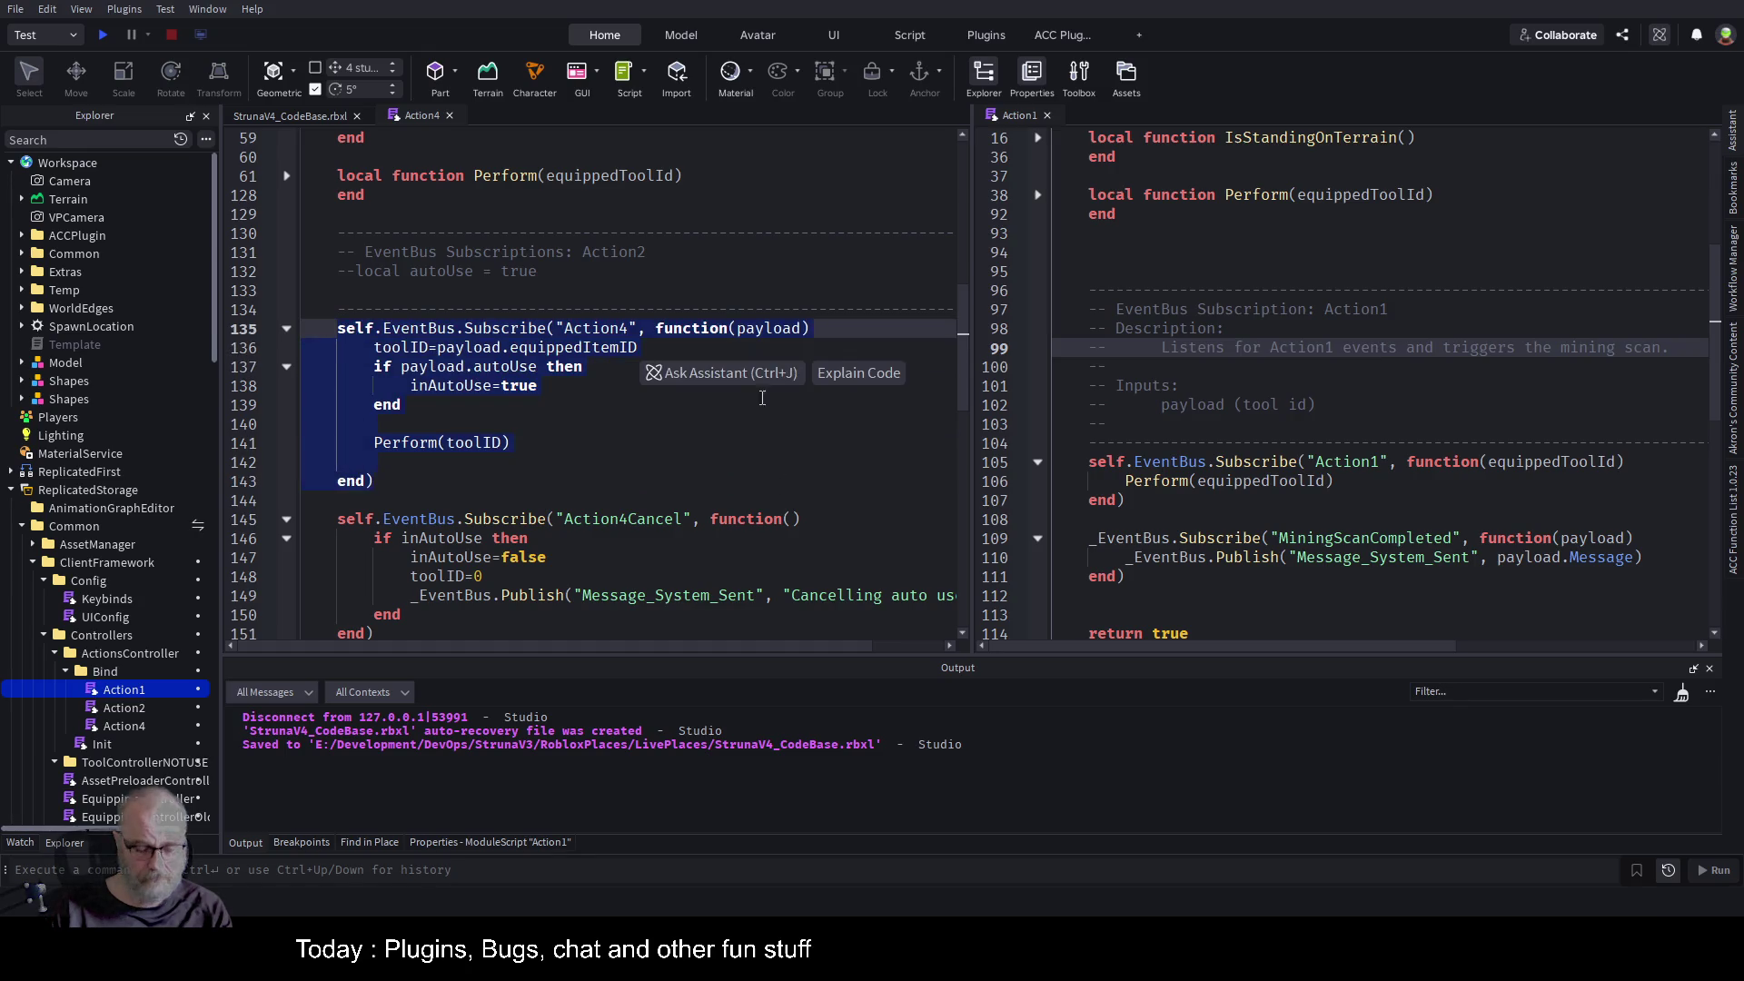
{"action": "left_click", "coordinate": [1122, 500]}
{"action": "left_click_drag", "start_coordinate": [1122, 501], "coordinate": [1088, 462]}
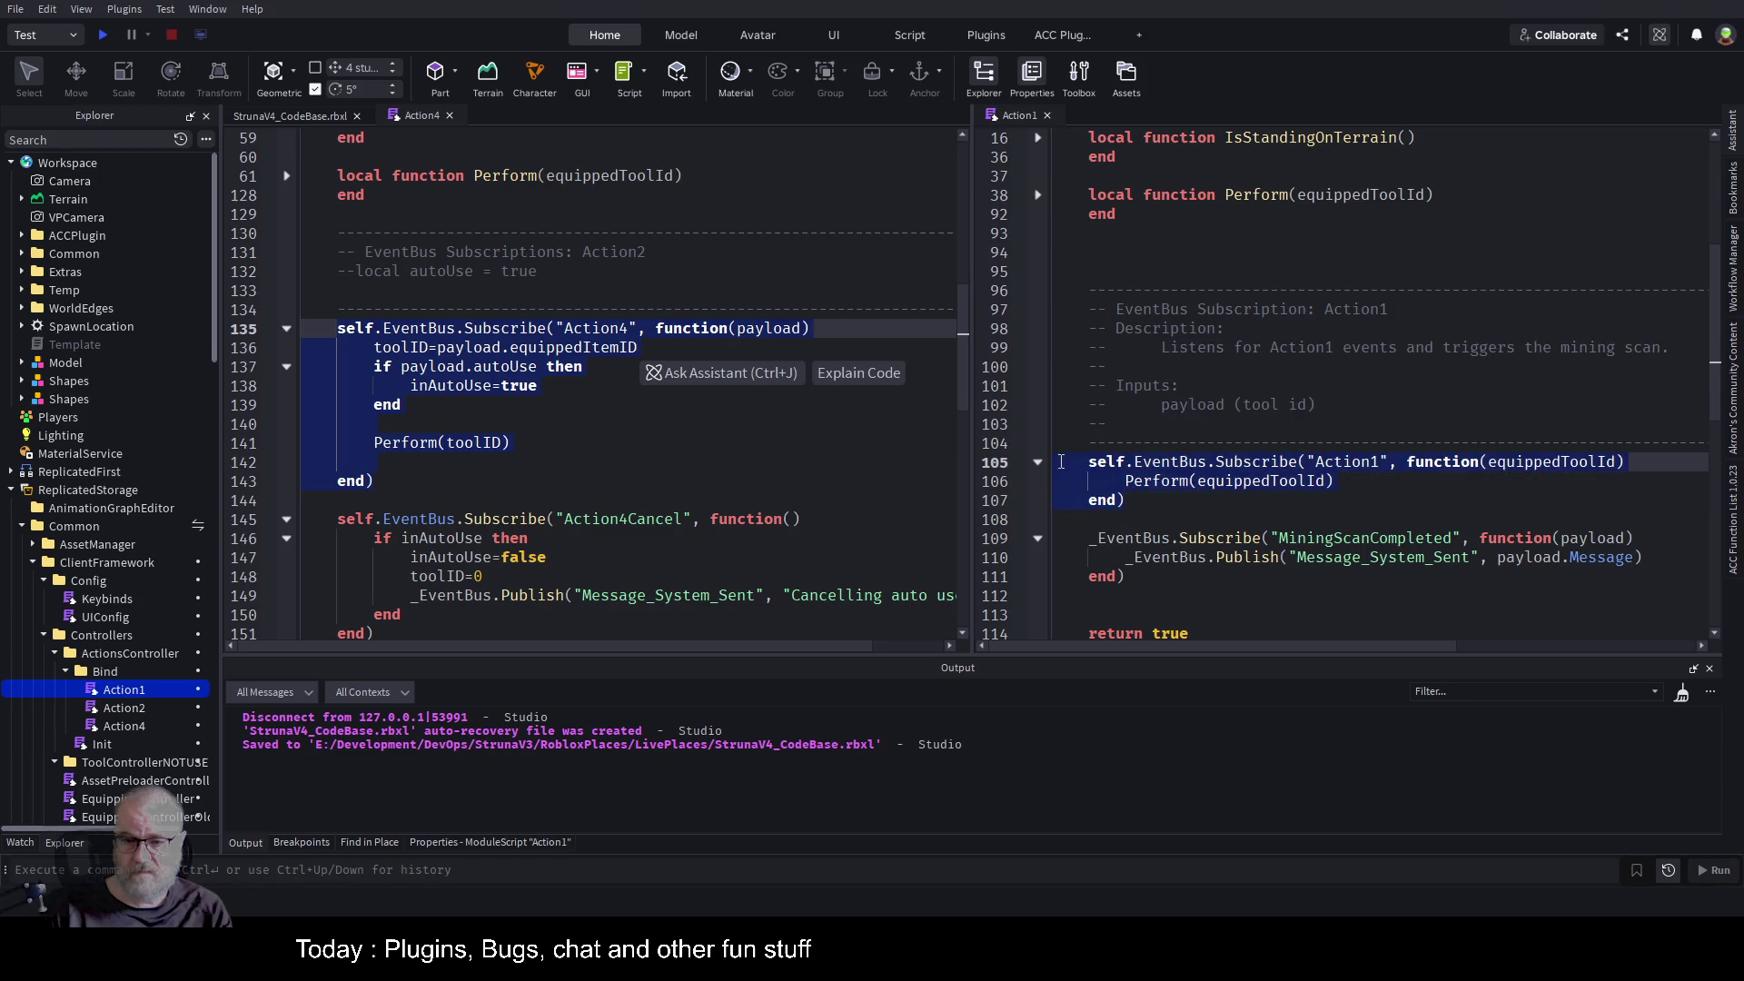
{"action": "key", "text": "ctrl+v"}
{"action": "key", "text": "ctrl+s"}
Change the pasted event name from "Action4" to "Action1" and save the place again.
{"action": "left_click", "coordinate": [1371, 462]}
{"action": "key", "text": "BackSpace"}
{"action": "type", "text": "1"}
{"action": "left_click", "coordinate": [1373, 389]}
{"action": "key", "text": "ctrl+s"}
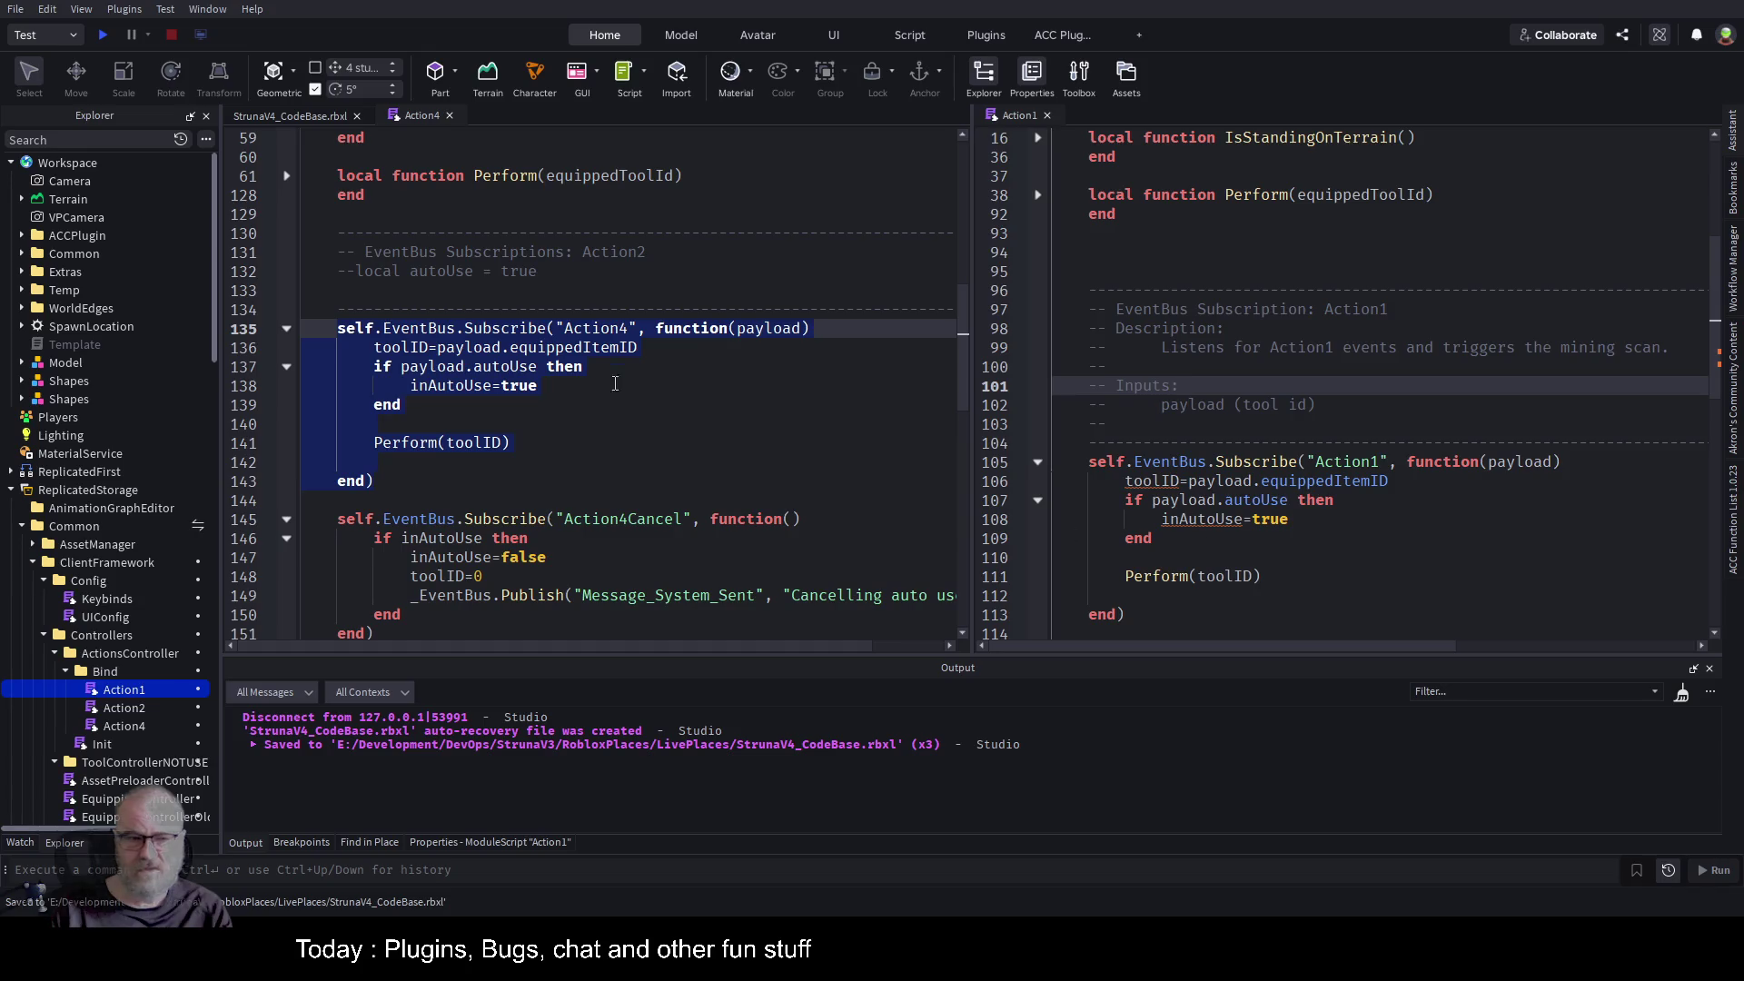
{"action": "left_click", "coordinate": [573, 403]}
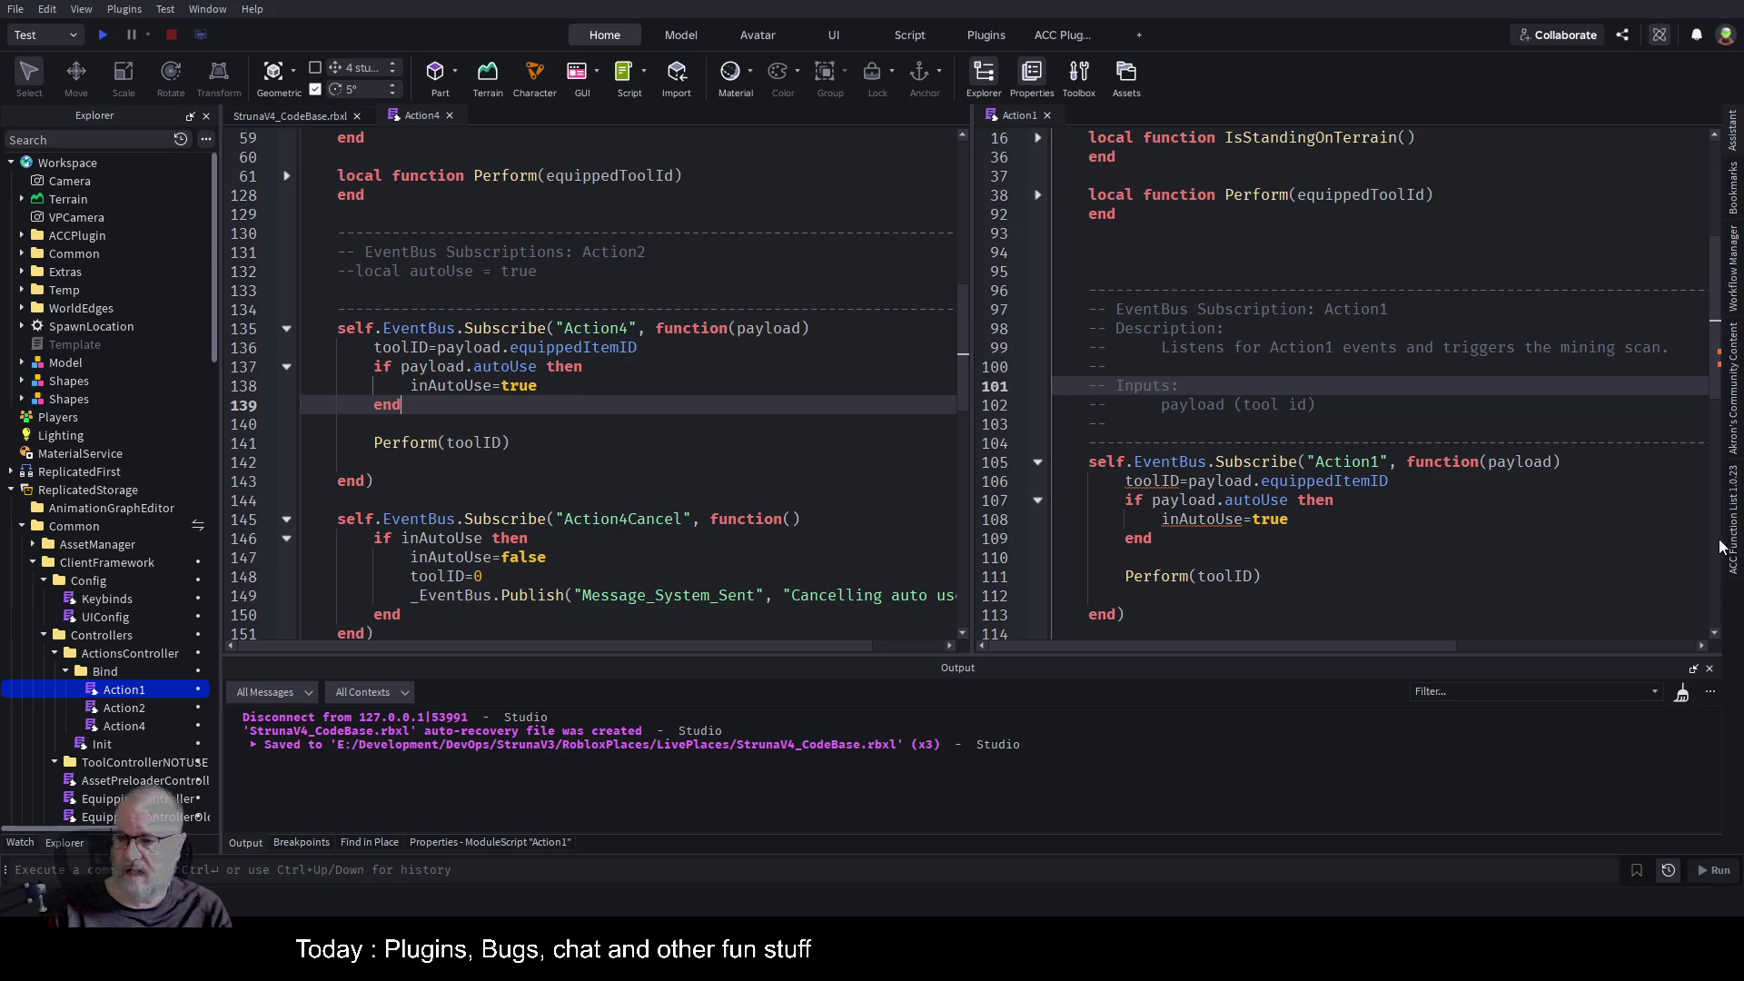
{"action": "left_click", "coordinate": [1733, 190]}
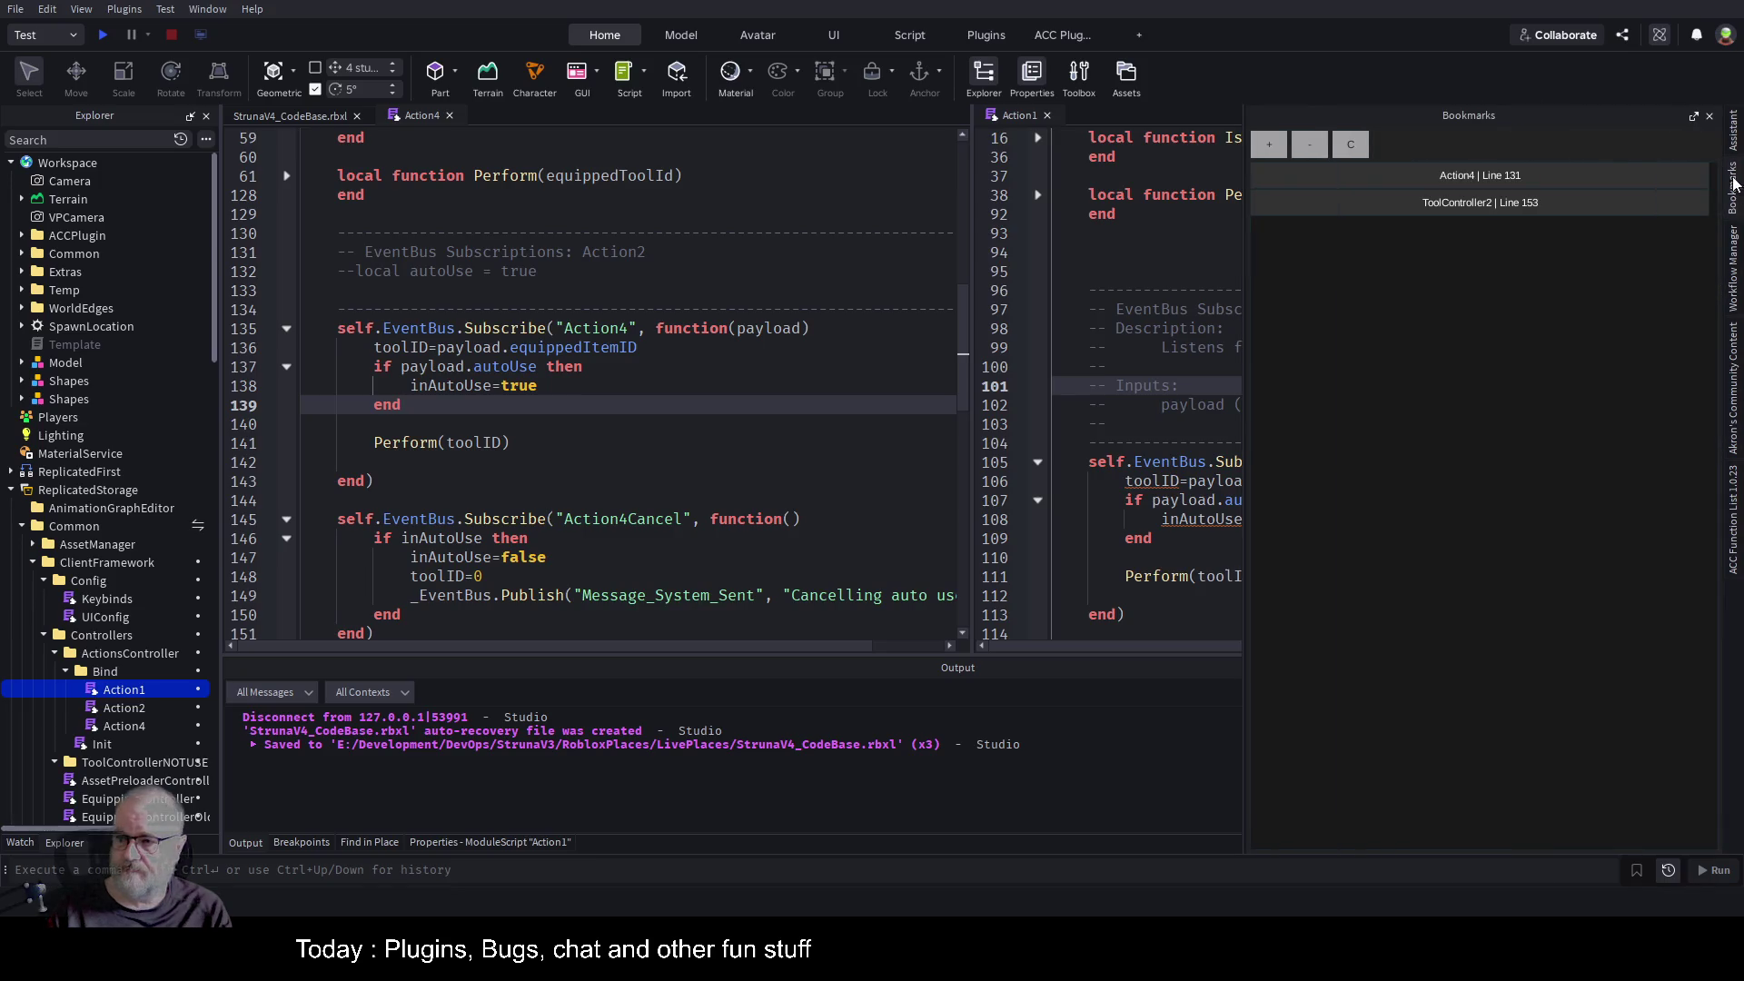
Bookmark Action4's line 139 and copy its inAutoUse and toolID declarations.
{"action": "left_click", "coordinate": [1272, 141]}
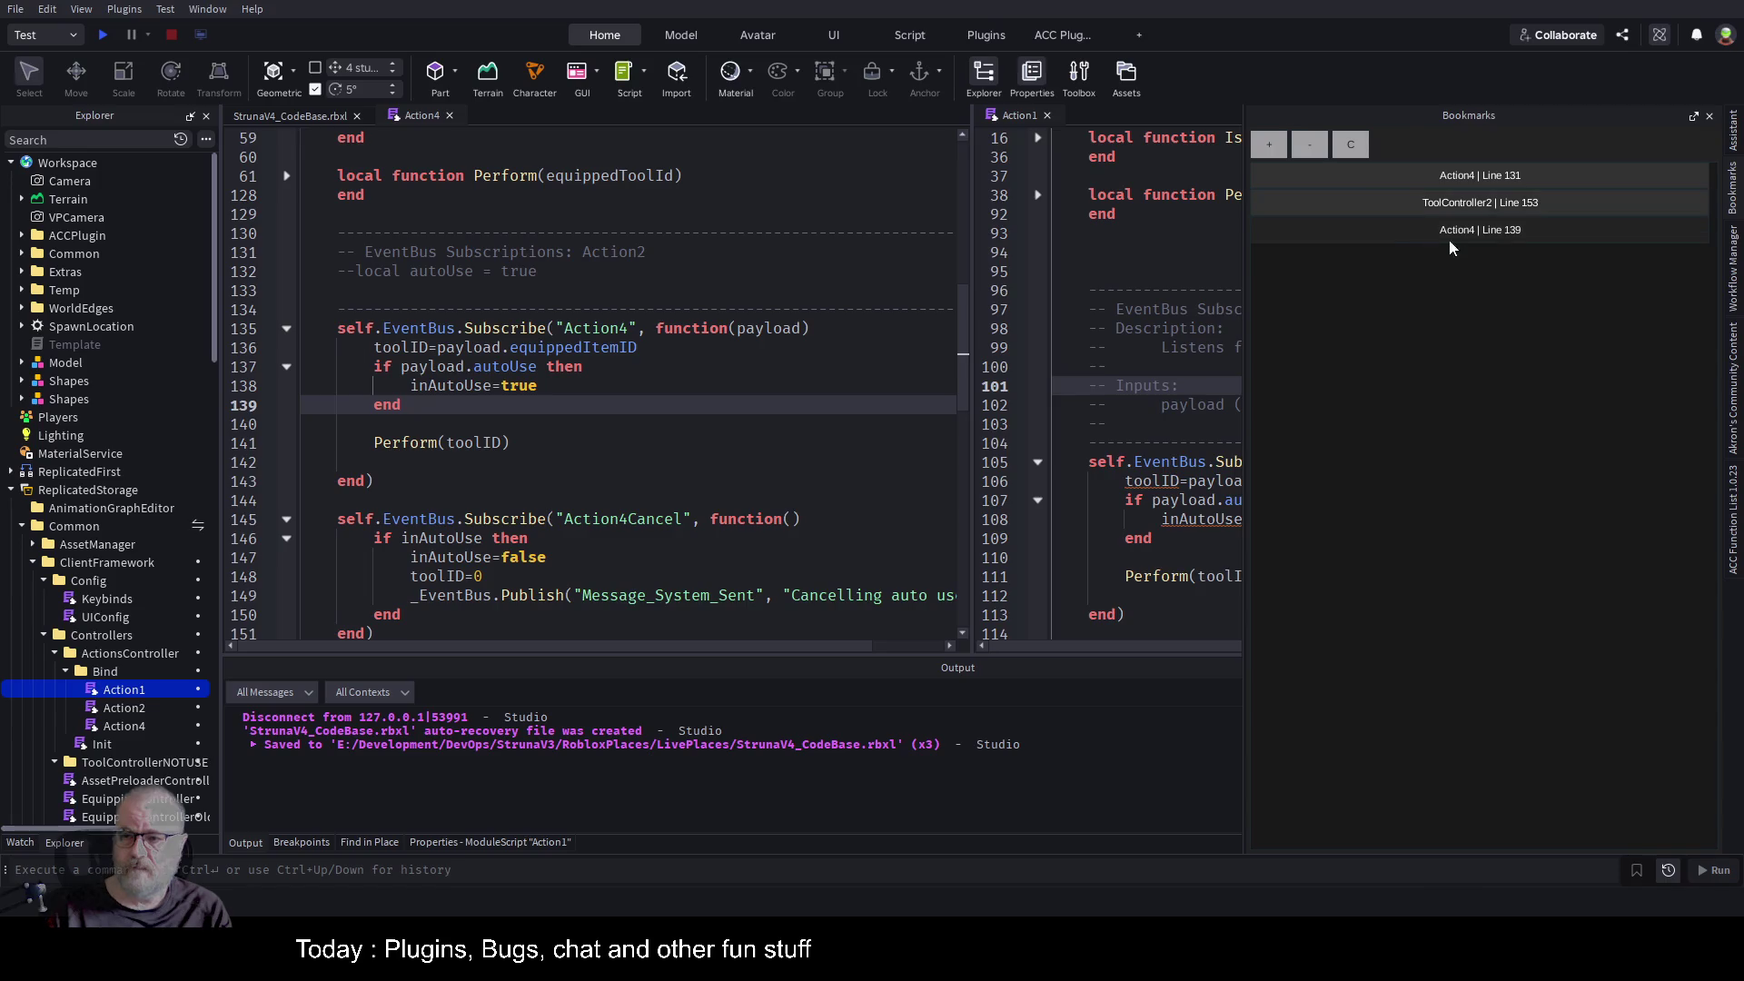
{"action": "left_click", "coordinate": [1693, 118]}
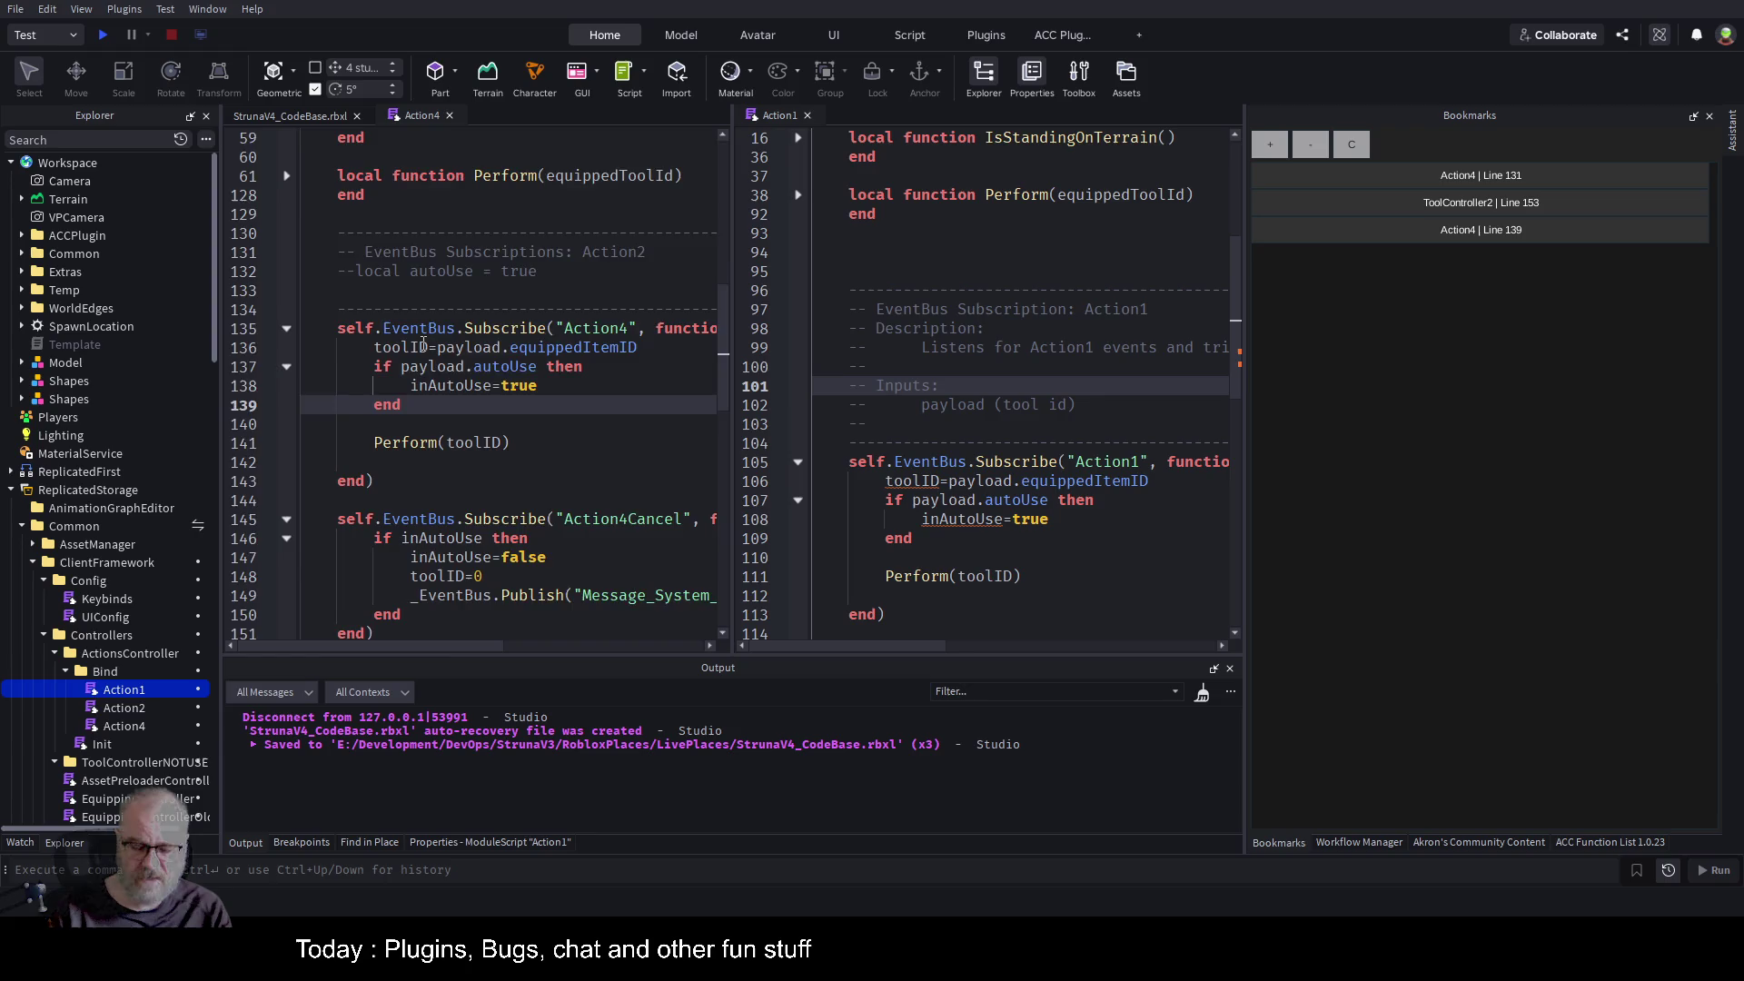
{"action": "key", "text": "ctrl+Home"}
{"action": "left_click_drag", "start_coordinate": [428, 293], "coordinate": [301, 274]}
{"action": "key", "text": "ctrl+c"}
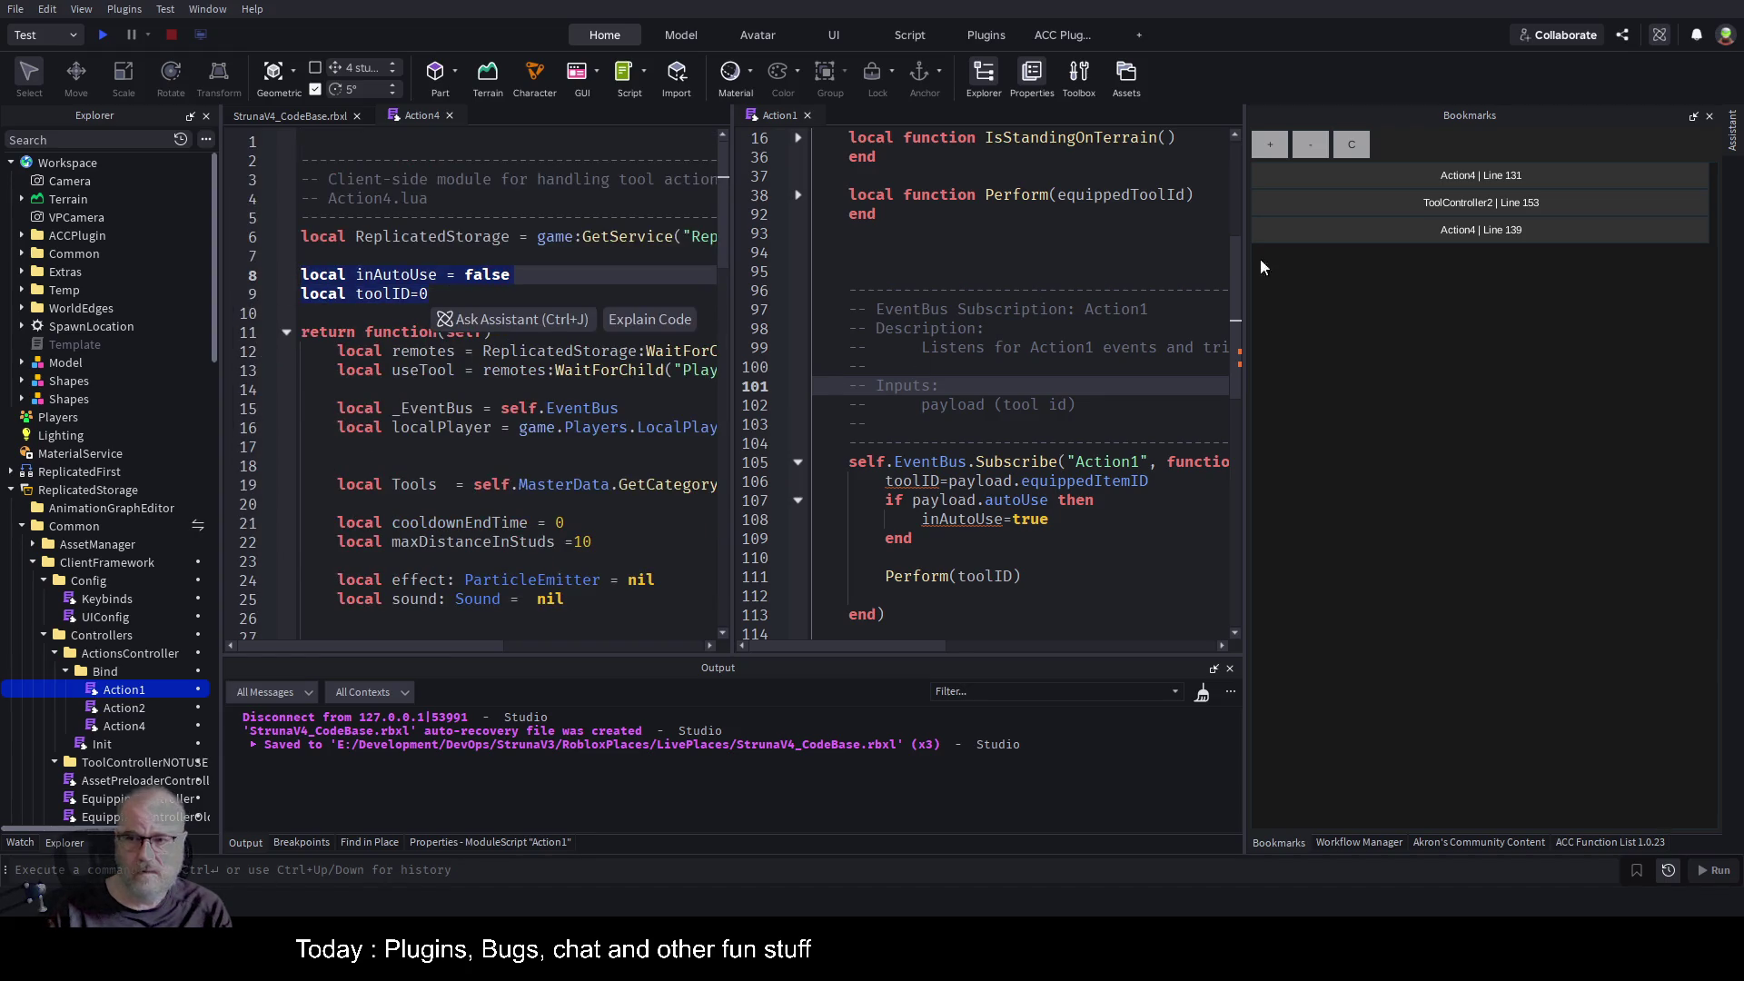
{"action": "left_click", "coordinate": [1444, 230]}
Paste the inAutoUse and toolID declarations near the top of Action1, save, and close Bookmarks.
{"action": "left_click", "coordinate": [1051, 290]}
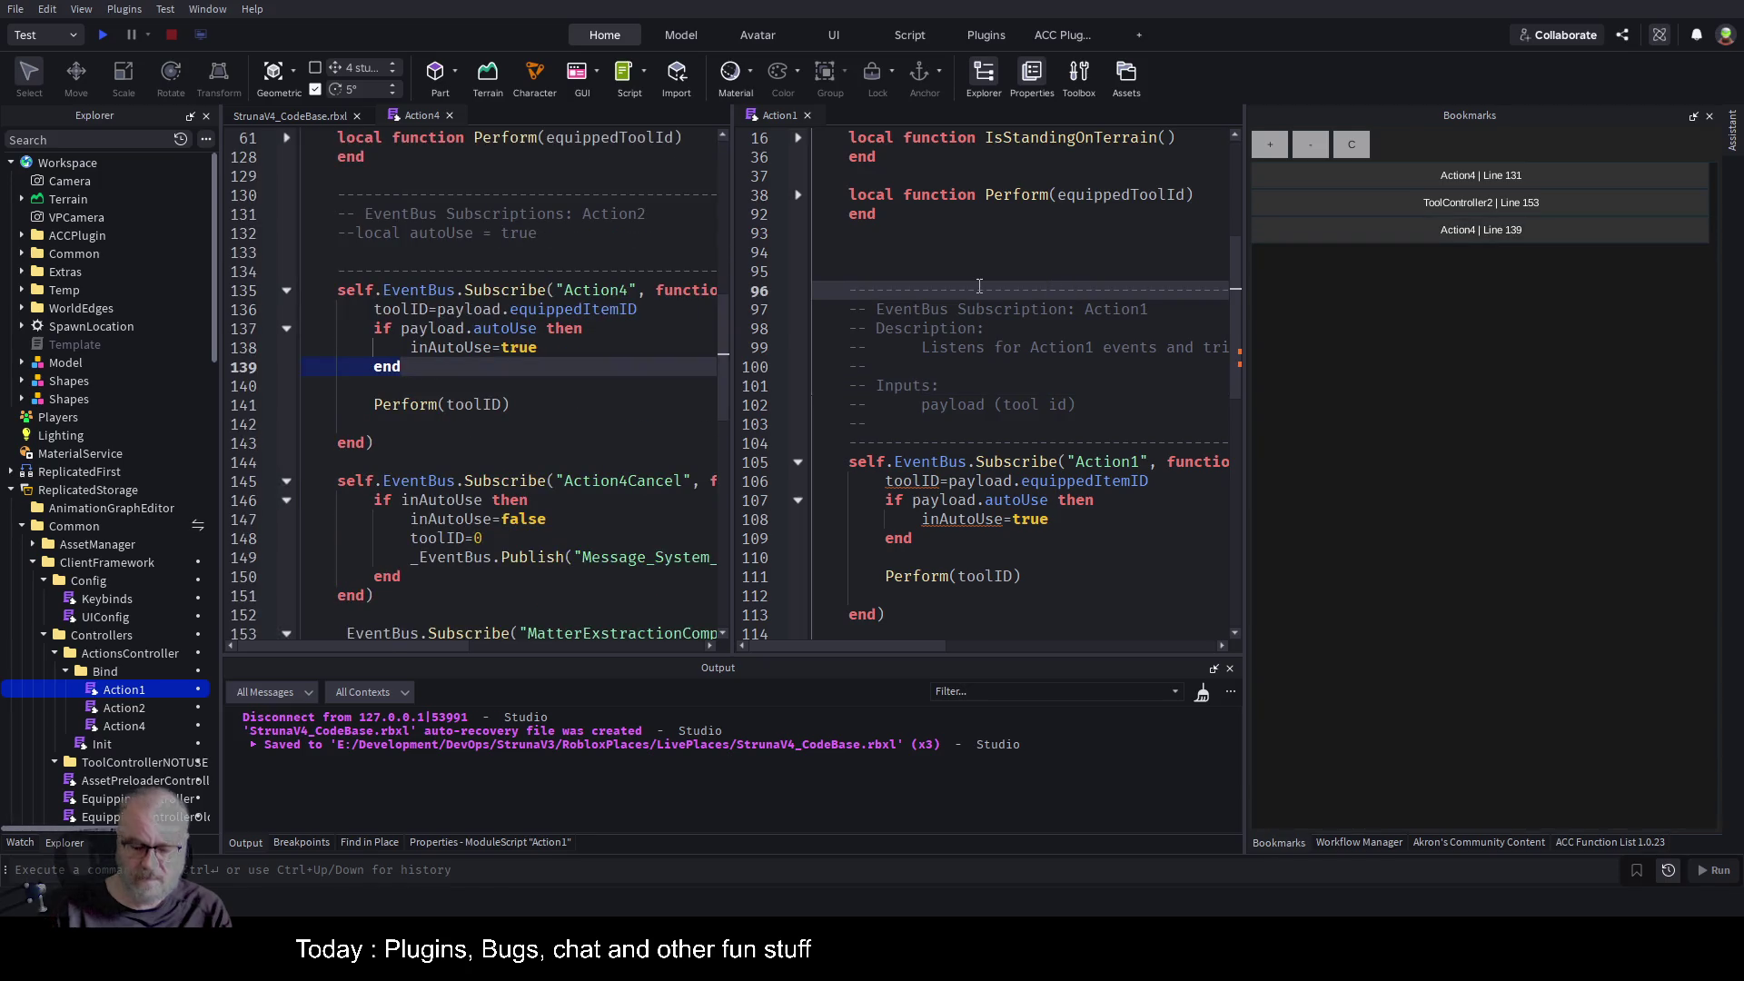
{"action": "key", "text": "ctrl+Home"}
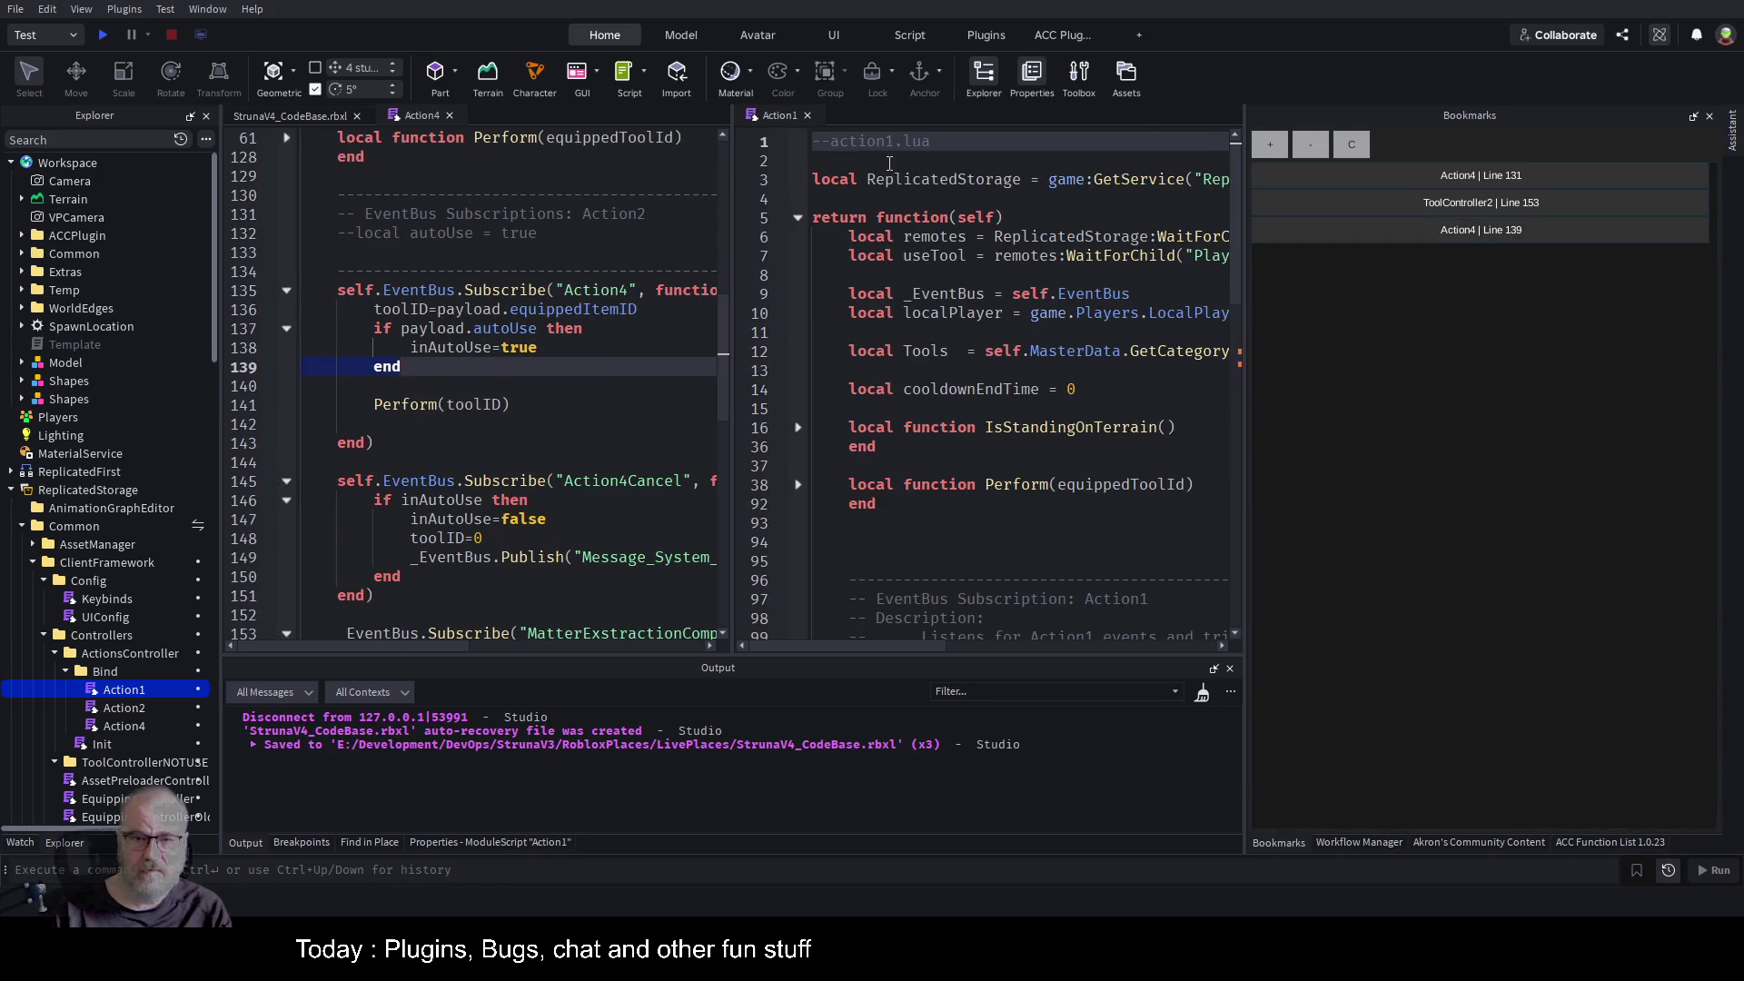
{"action": "left_click", "coordinate": [849, 202]}
{"action": "key", "text": "ctrl+v"}
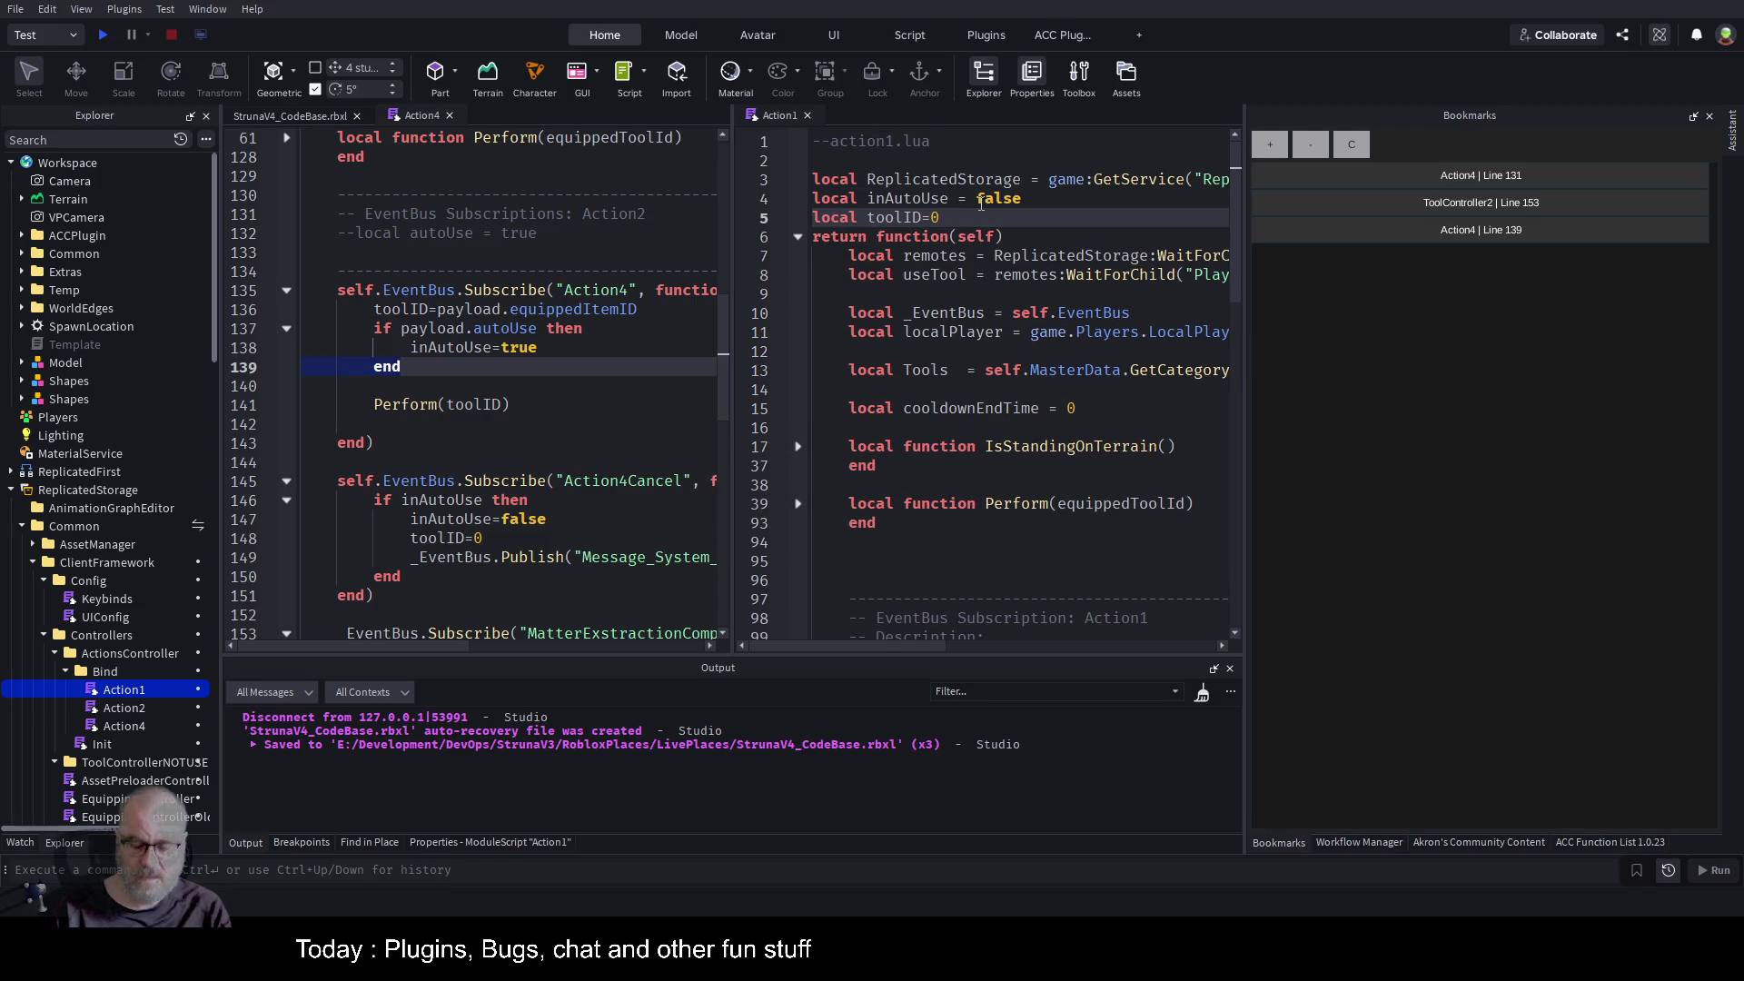
{"action": "key", "text": "ctrl+s"}
{"action": "scroll", "coordinate": [1044, 473], "scroll_direction": "down", "scroll_amount": 4}
{"action": "scroll", "coordinate": [1044, 473], "scroll_direction": "down", "scroll_amount": 10}
{"action": "scroll", "coordinate": [1027, 471], "scroll_direction": "up", "scroll_amount": 4}
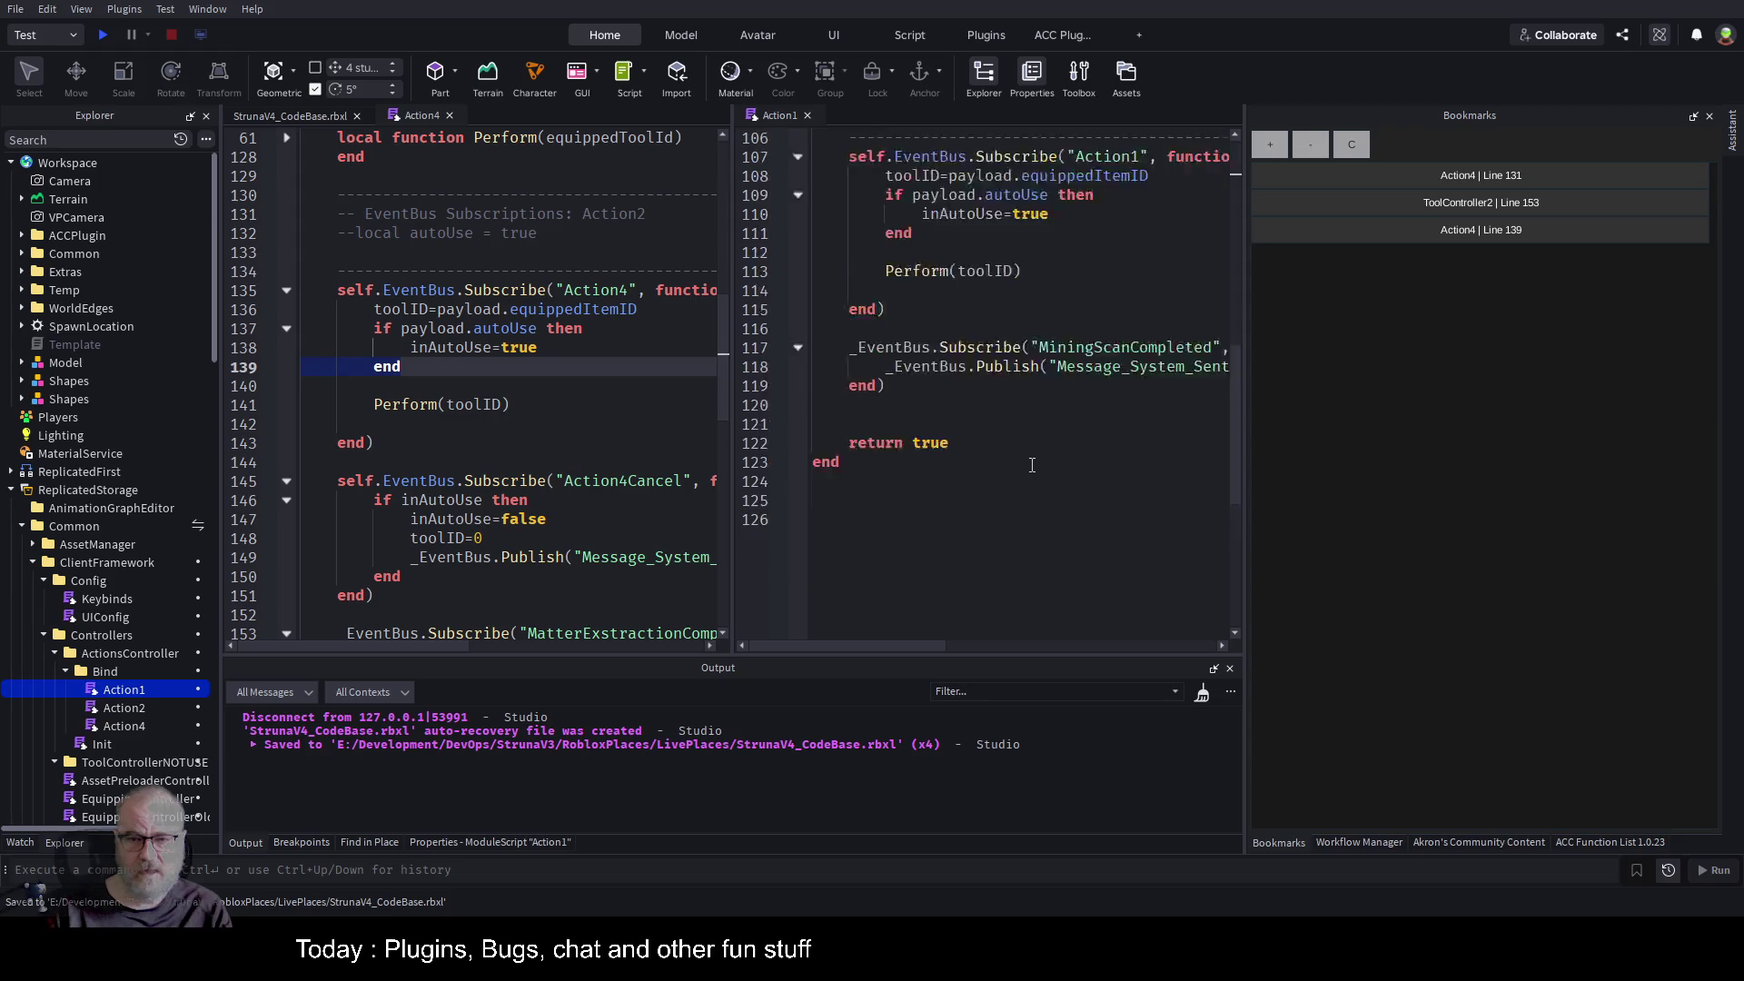
{"action": "left_click", "coordinate": [1709, 116]}
{"action": "left_click", "coordinate": [543, 418]}
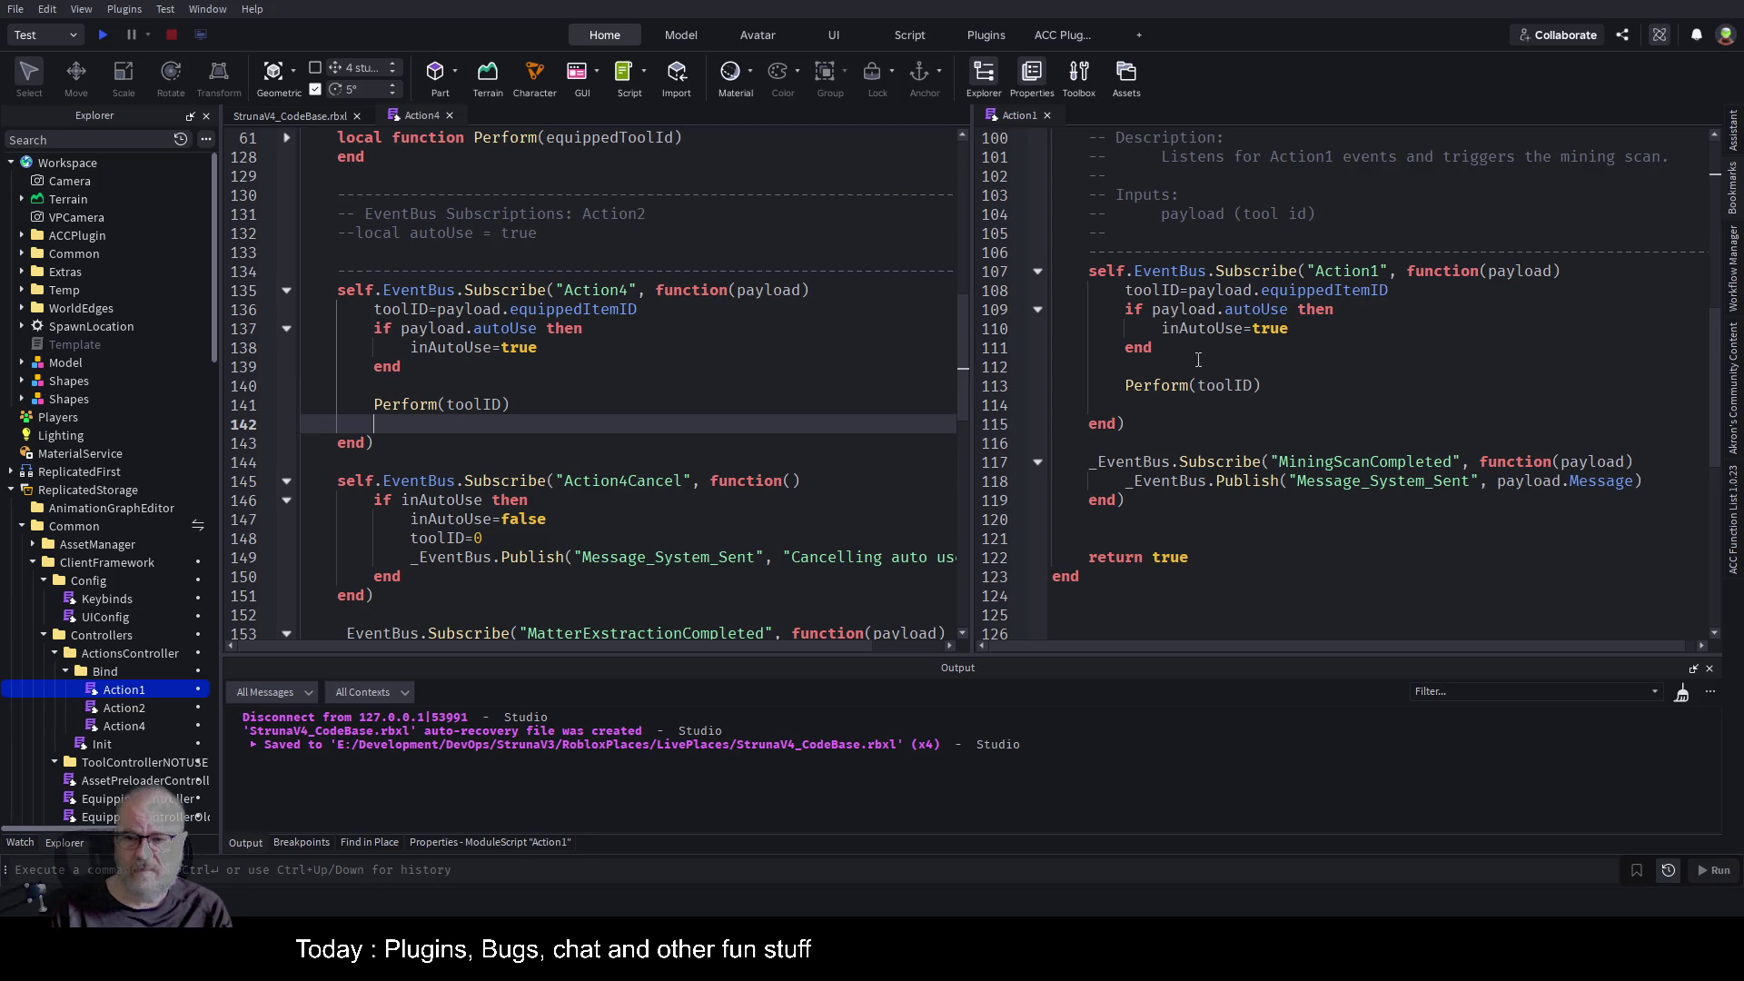
Paste Action4's cancel subscription block into Action1 at line 117, below its event subscription.
{"action": "scroll", "coordinate": [615, 490], "scroll_direction": "down", "scroll_amount": 1}
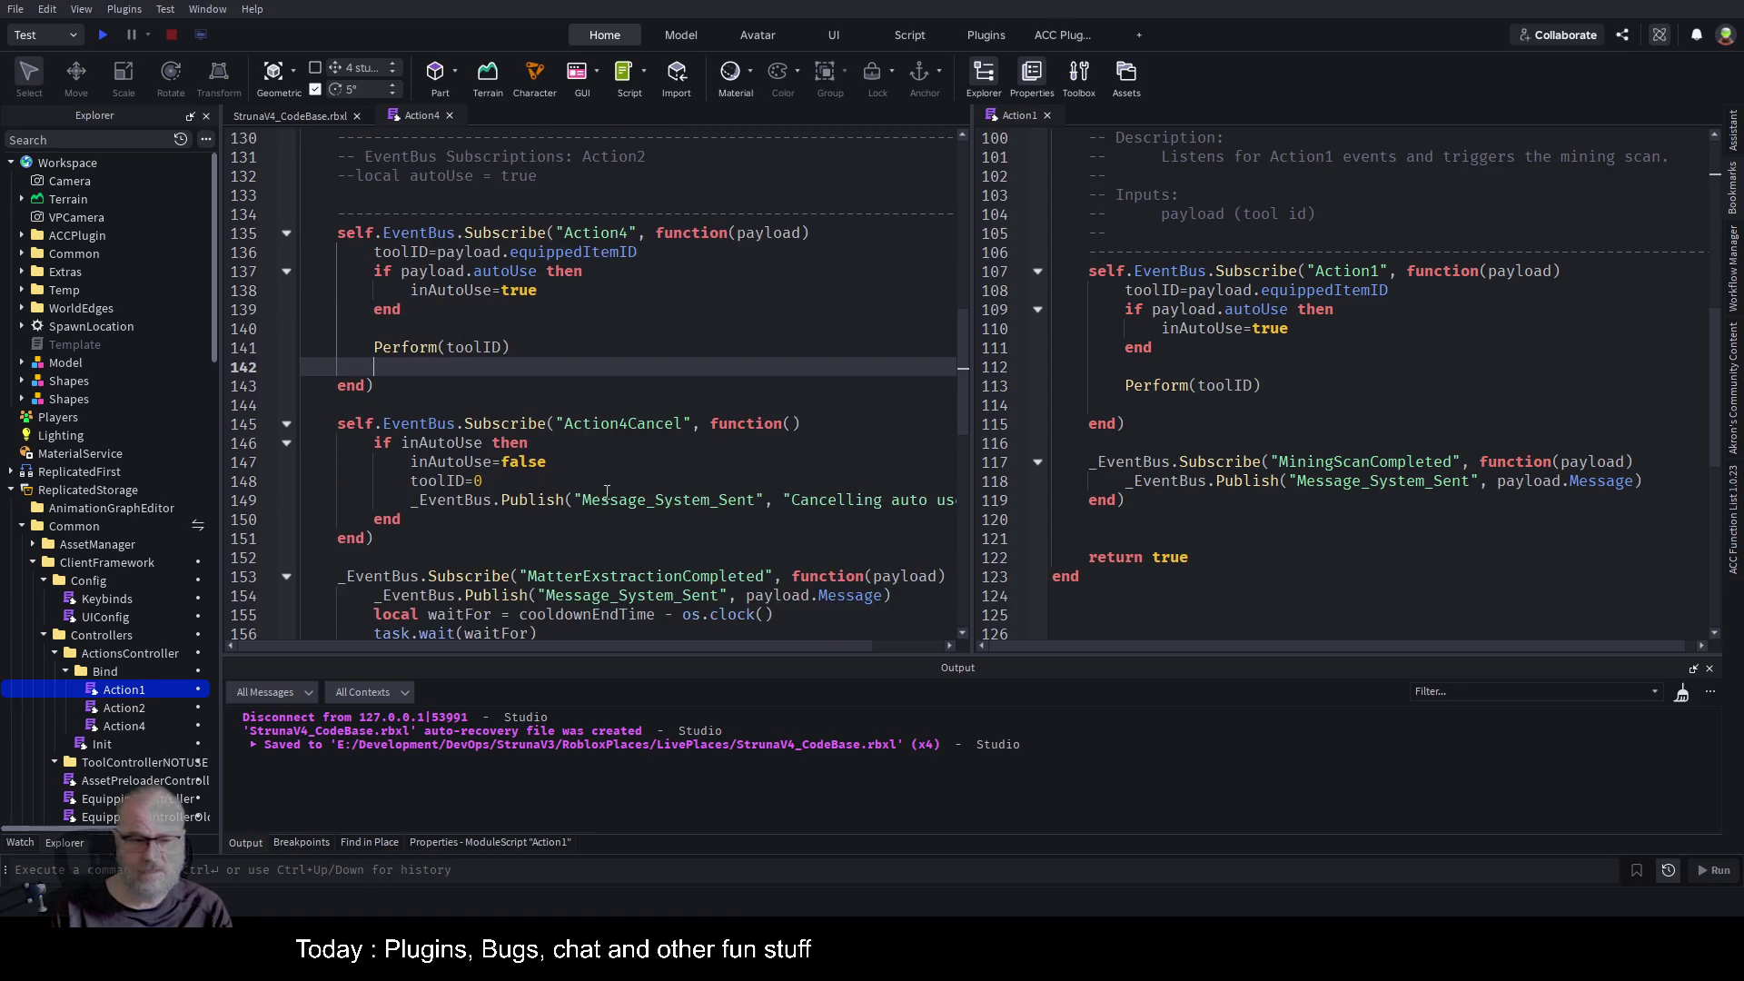
{"action": "mouse_move", "coordinate": [398, 538]}
{"action": "left_mouse_down"}
{"action": "mouse_move", "coordinate": [331, 538]}
{"action": "mouse_move", "coordinate": [304, 423]}
{"action": "left_mouse_up"}
{"action": "key", "text": "ctrl+c"}
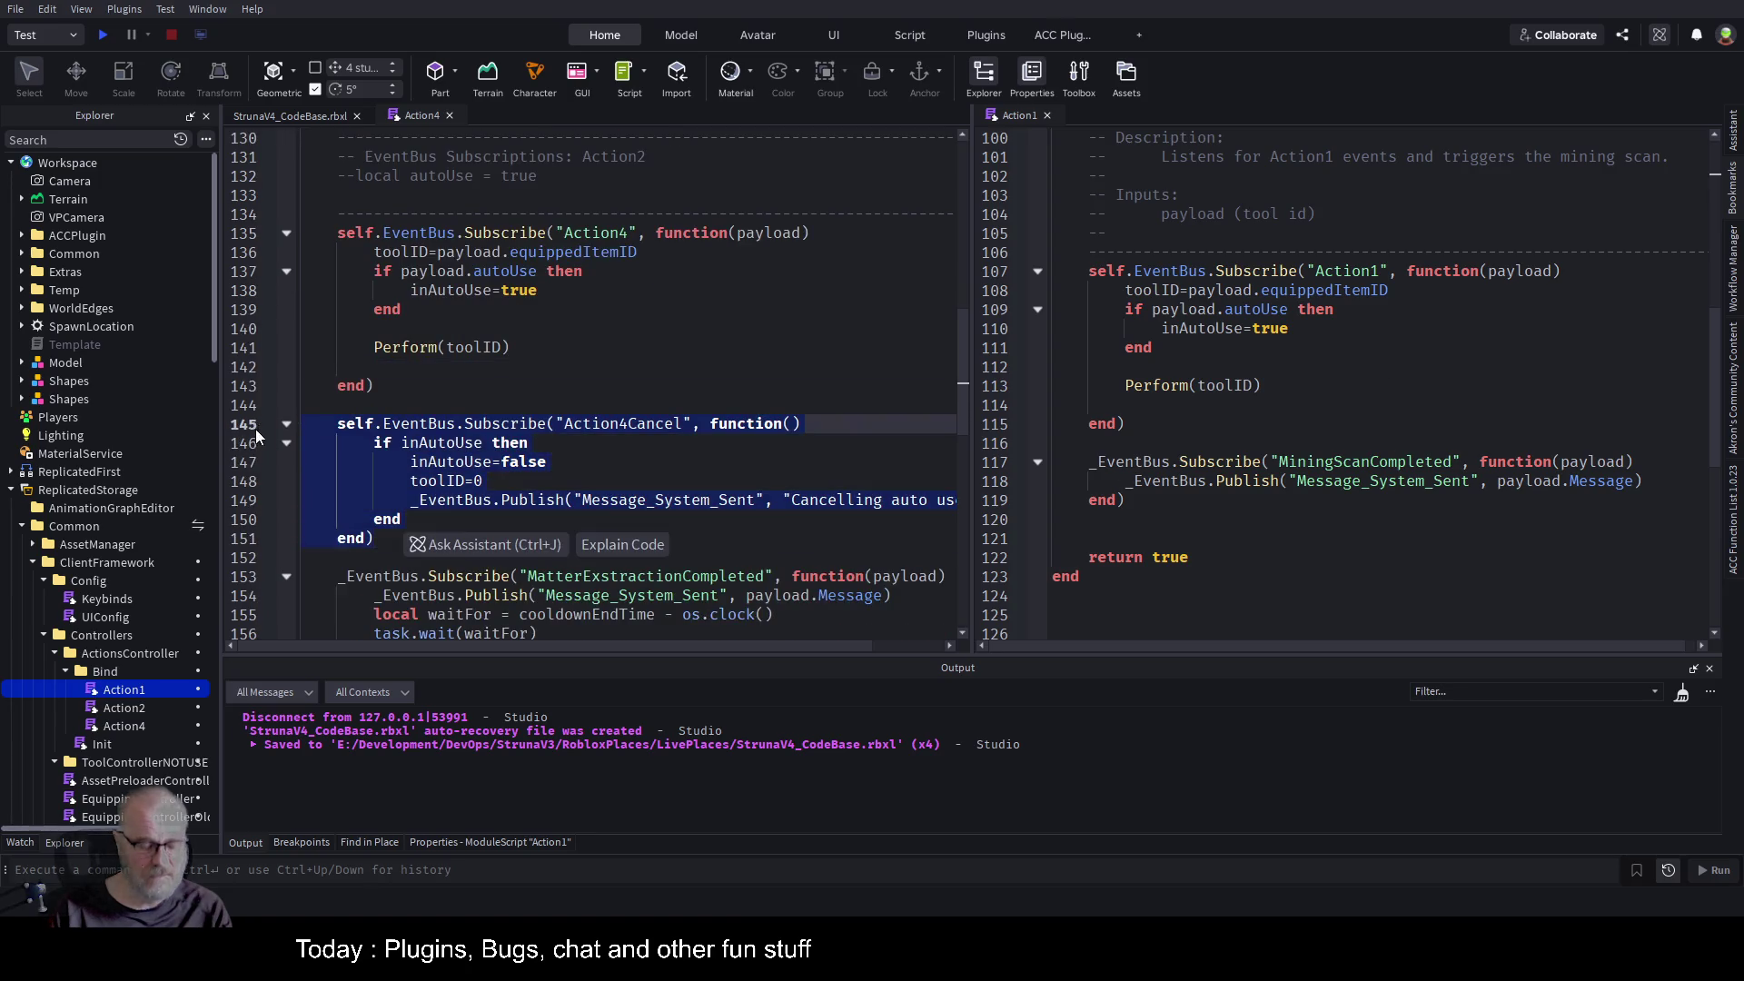
{"action": "left_click", "coordinate": [1129, 443]}
{"action": "key", "text": "Return"}
{"action": "key", "text": "Return"}
{"action": "key", "text": "Return"}
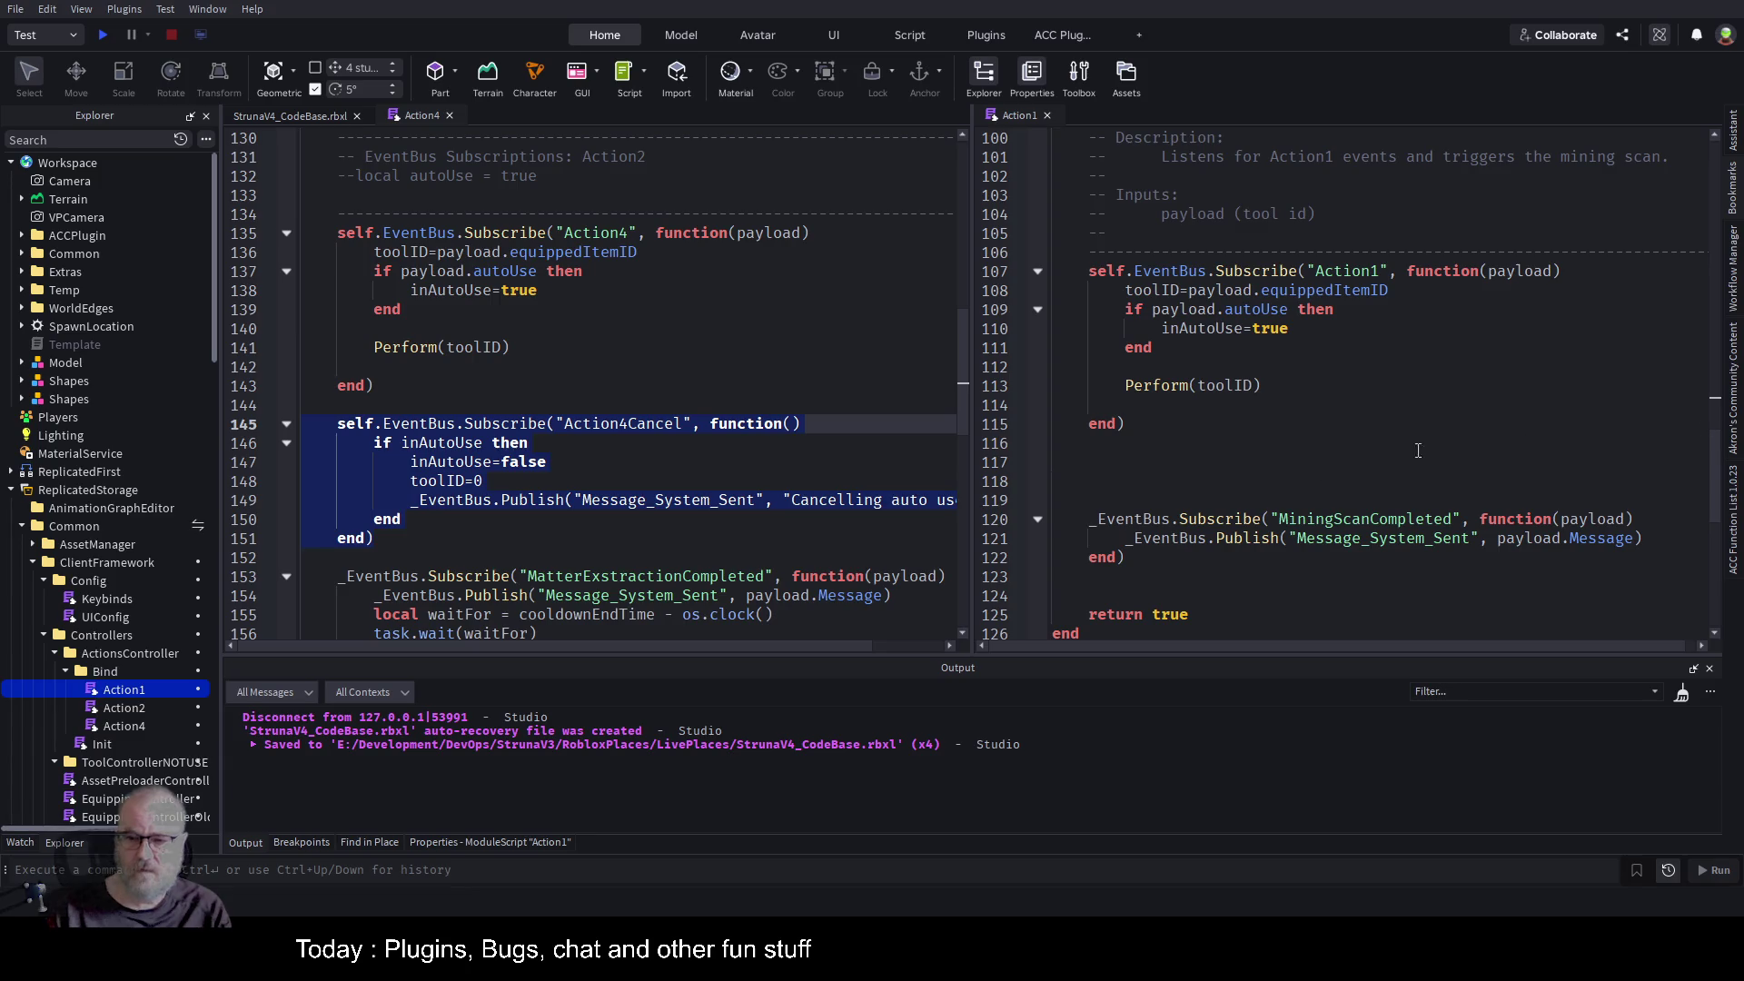
{"action": "left_click", "coordinate": [1176, 446]}
{"action": "left_click", "coordinate": [1415, 471]}
{"action": "key", "text": "ctrl+v"}
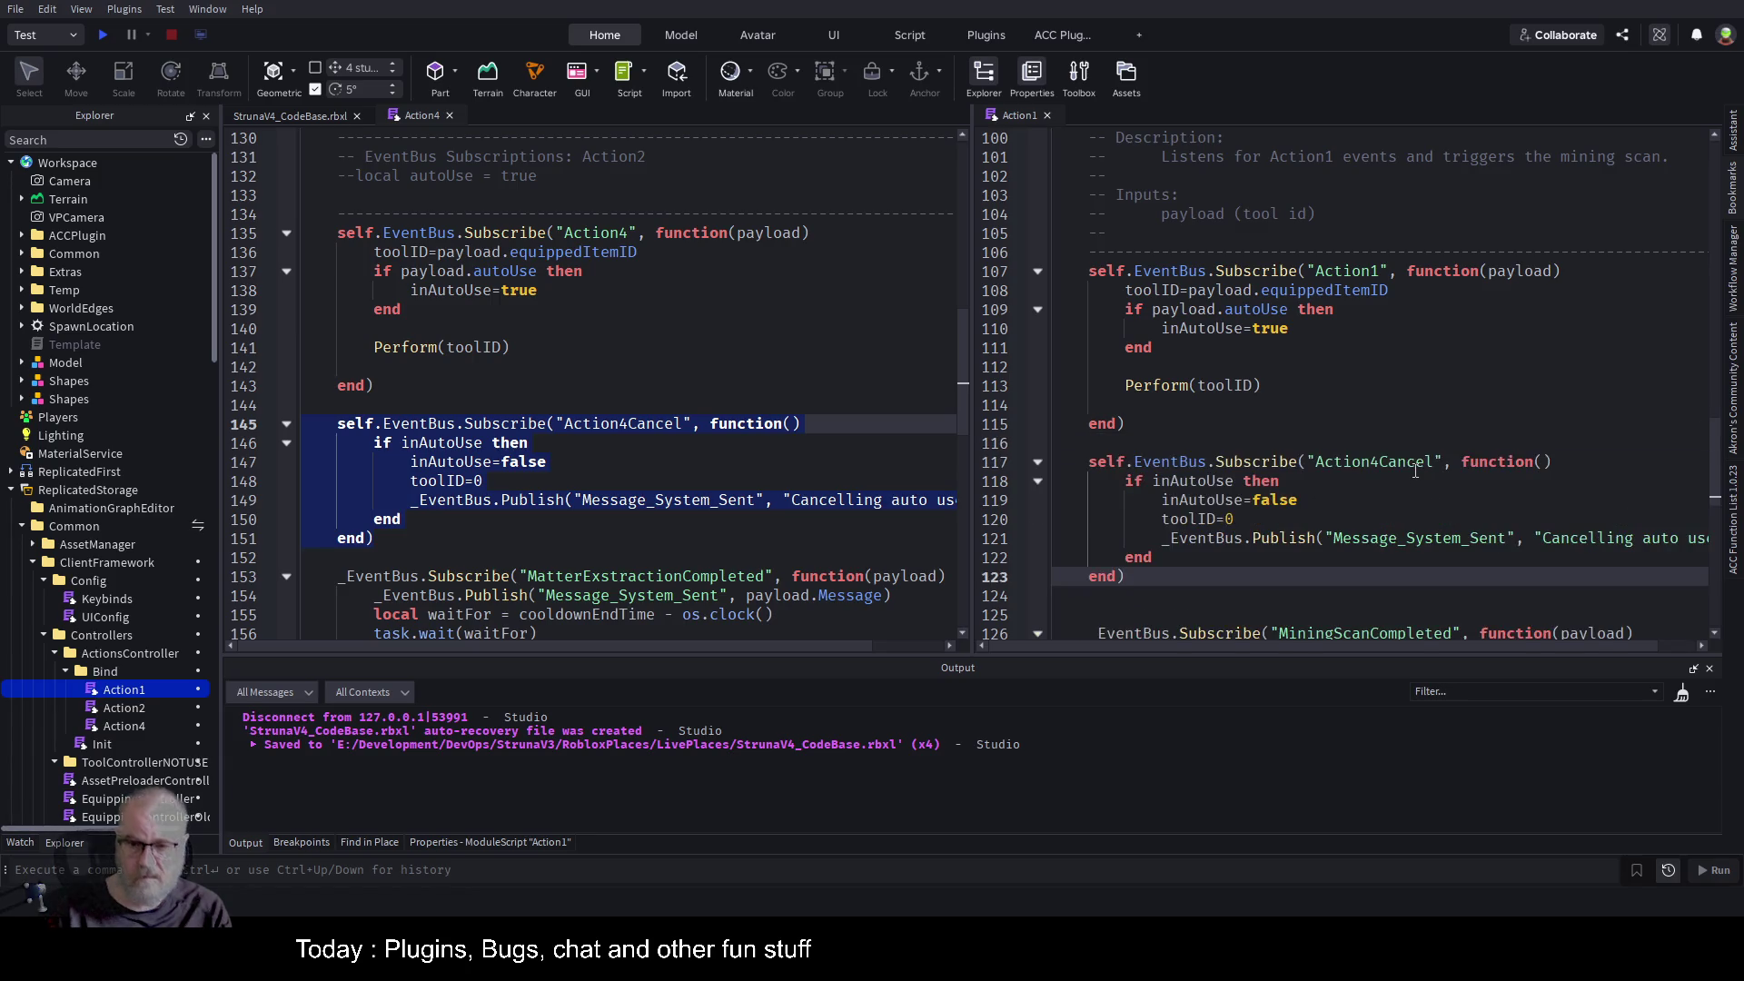
Rename the pasted subscription from Action4Cancel to Action1Cancel.
{"action": "left_click", "coordinate": [1373, 461]}
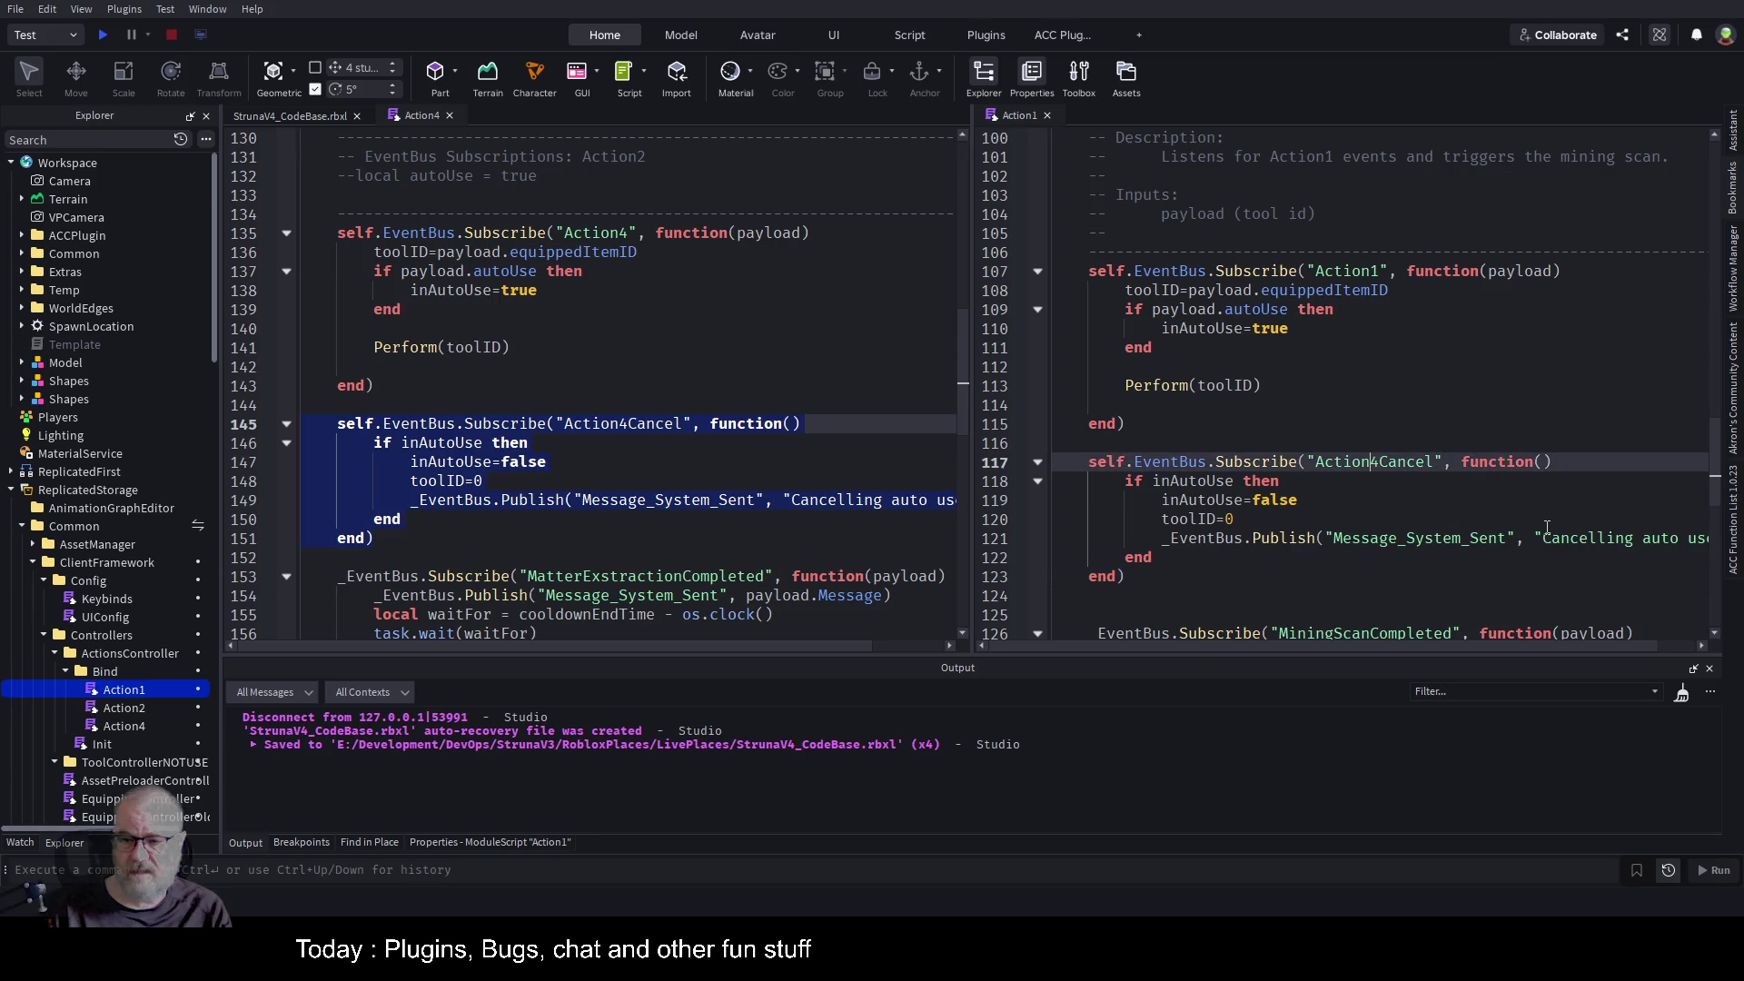
{"action": "key", "text": "Delete"}
{"action": "type", "text": "1"}
{"action": "left_click", "coordinate": [1323, 437]}
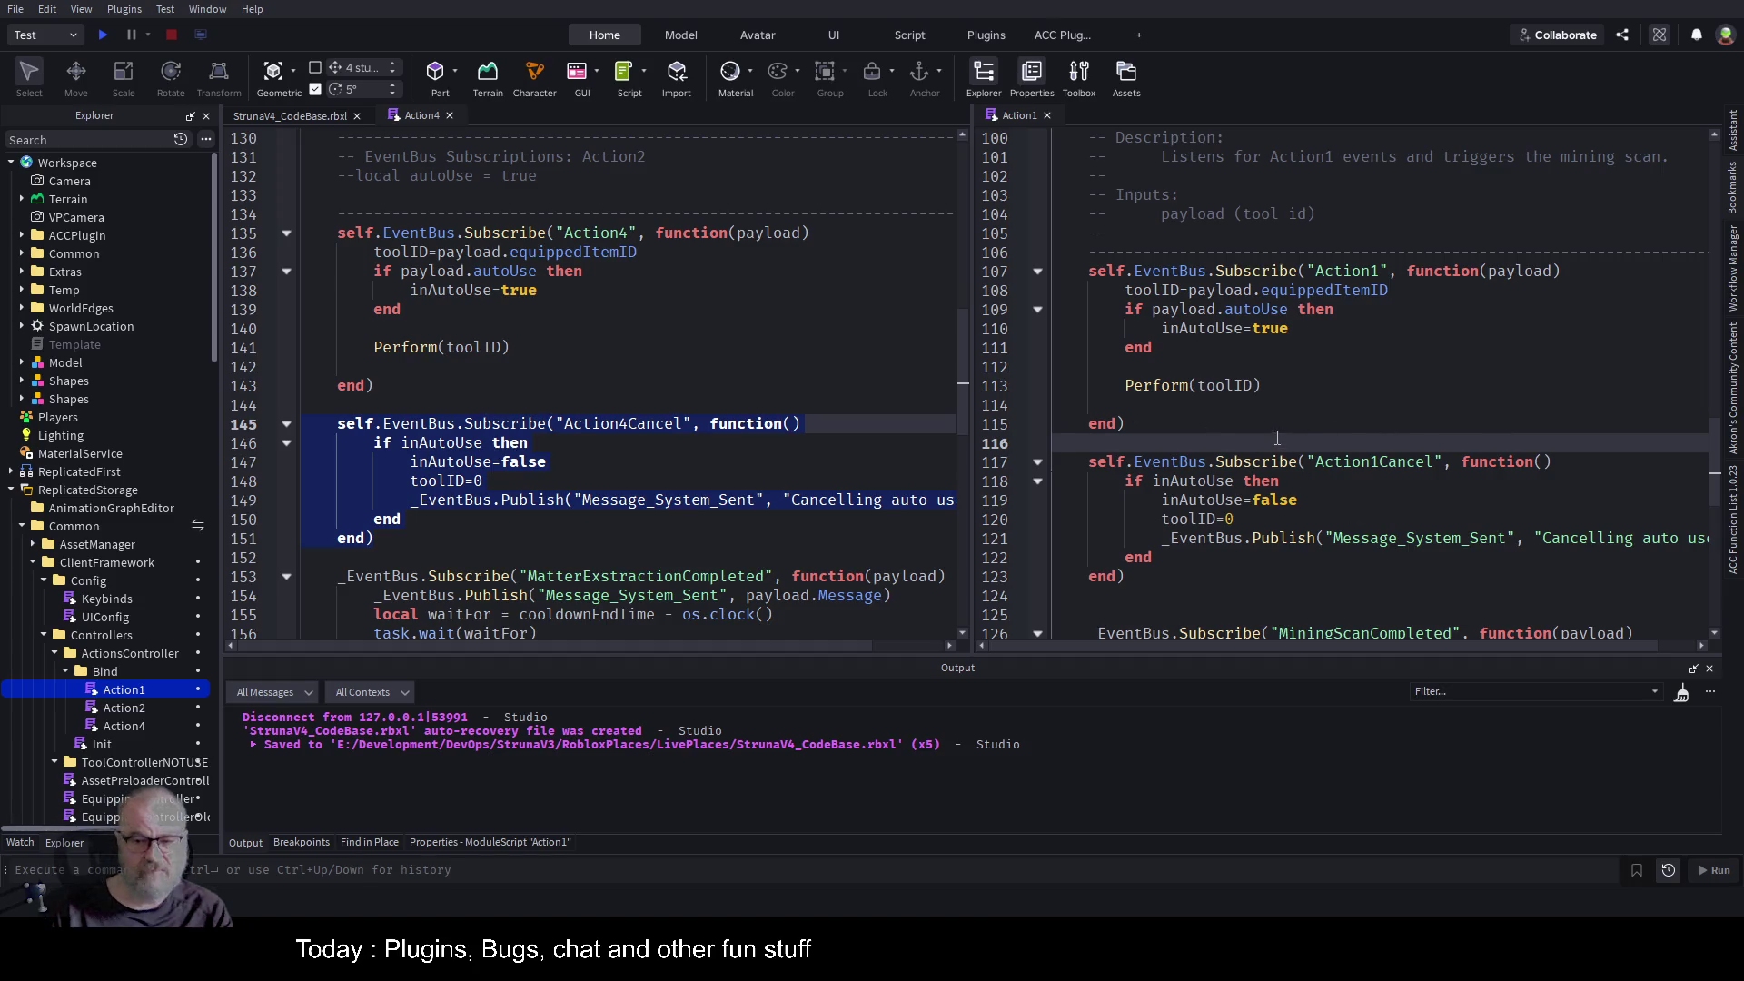
{"action": "mouse_move", "coordinate": [1298, 647]}
{"action": "left_mouse_down"}
{"action": "mouse_move", "coordinate": [1336, 646]}
{"action": "mouse_move", "coordinate": [1218, 645]}
{"action": "left_mouse_up"}
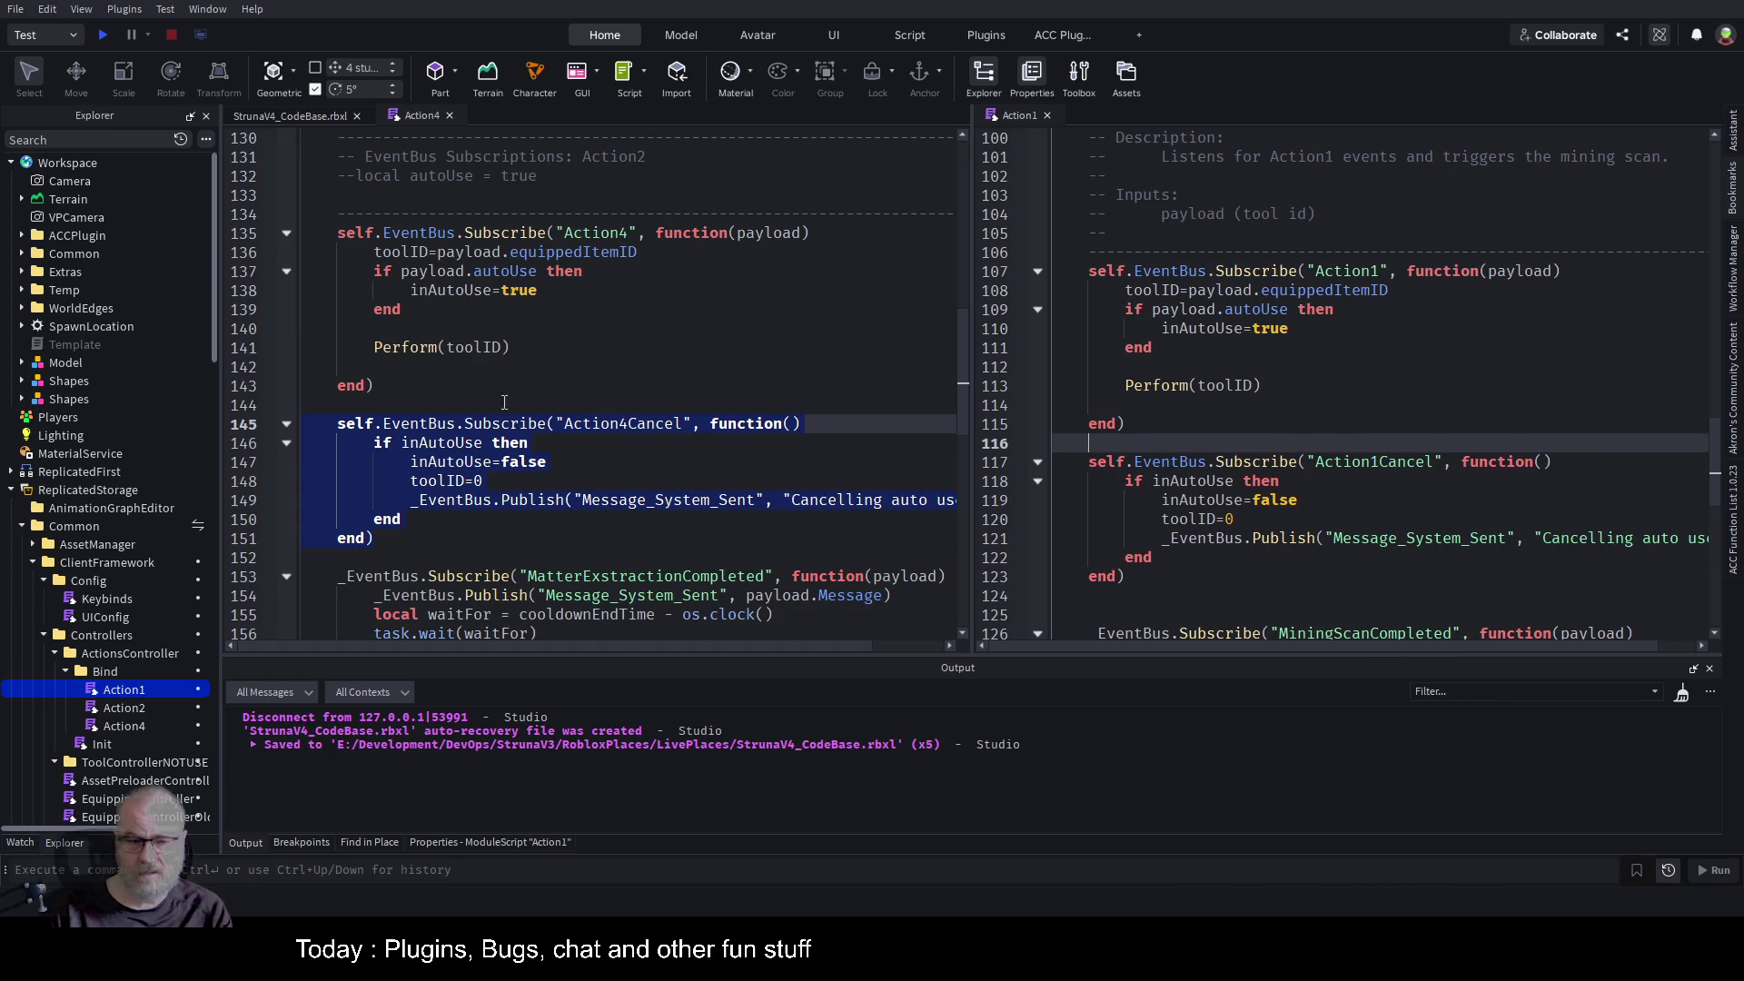
Copy Action4's 'if inAutoUse then Perform' lines into Action1's MiningScanCompleted handler after line 127.
{"action": "scroll", "coordinate": [968, 367], "scroll_direction": "down", "scroll_amount": 5}
{"action": "scroll", "coordinate": [1045, 367], "scroll_direction": "down", "scroll_amount": 4}
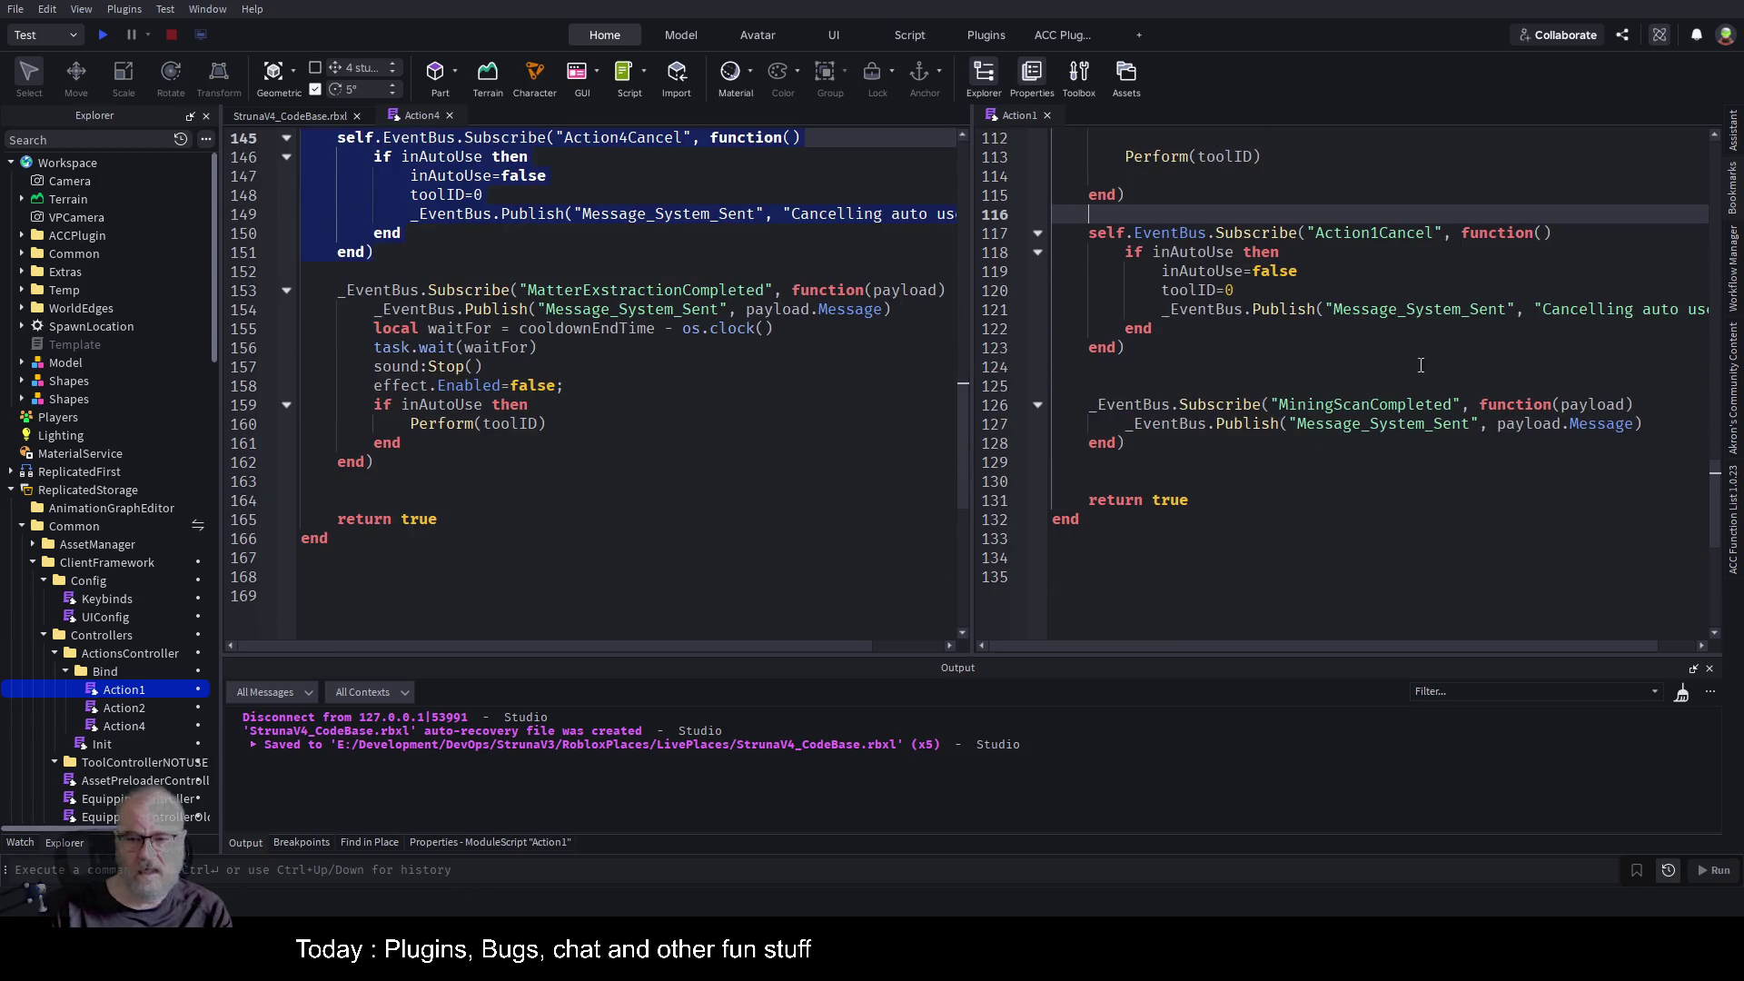
{"action": "mouse_move", "coordinate": [370, 328]}
{"action": "left_mouse_down"}
{"action": "mouse_move", "coordinate": [573, 386]}
{"action": "mouse_move", "coordinate": [654, 444]}
{"action": "left_mouse_up"}
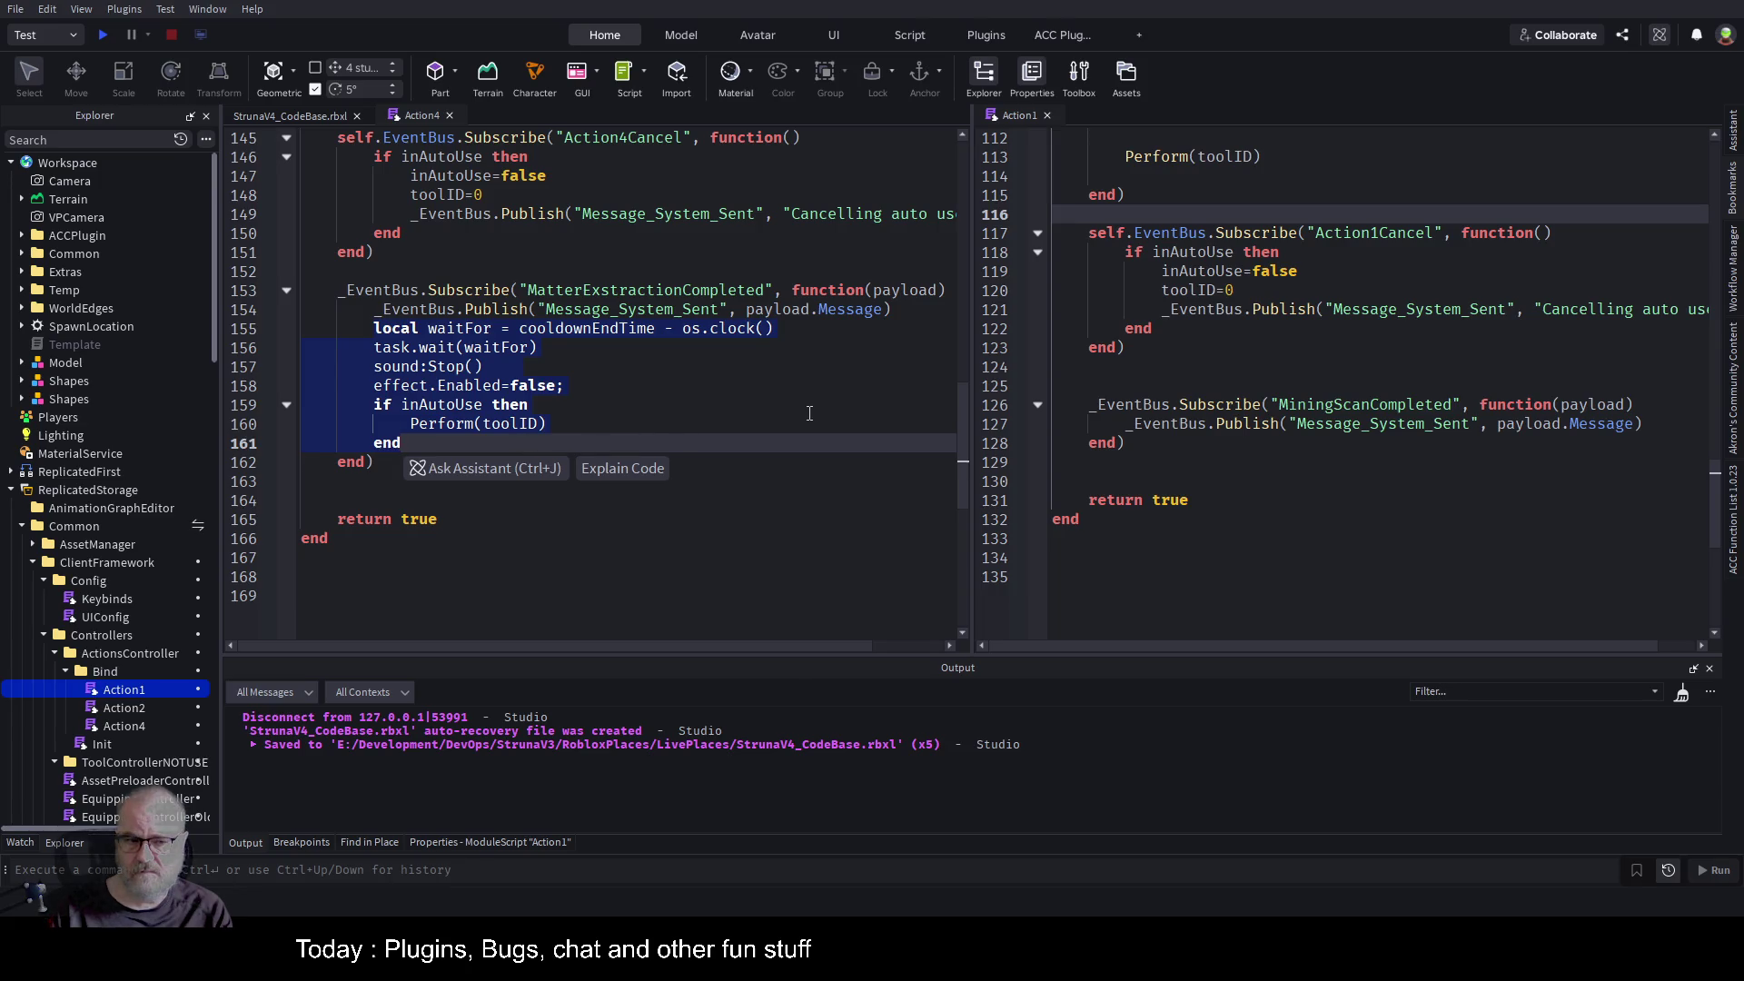
{"action": "left_click", "coordinate": [804, 404]}
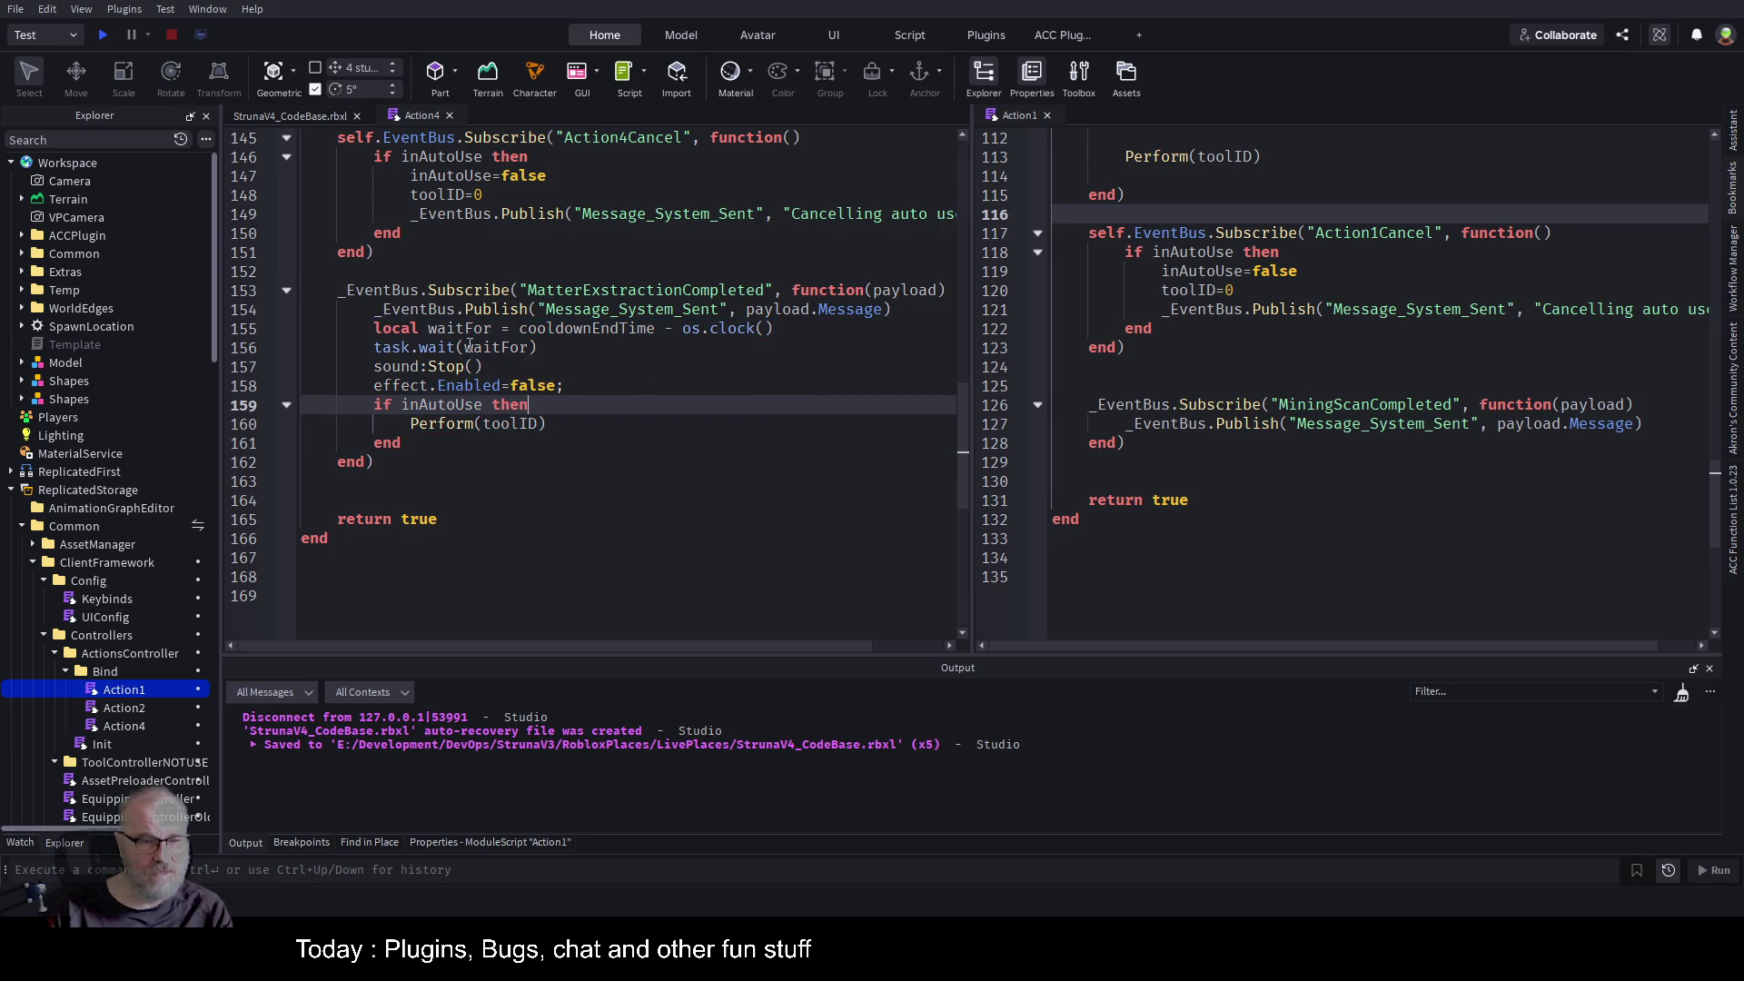
{"action": "left_click_drag", "start_coordinate": [366, 404], "coordinate": [401, 443]}
{"action": "key", "text": "ctrl+c"}
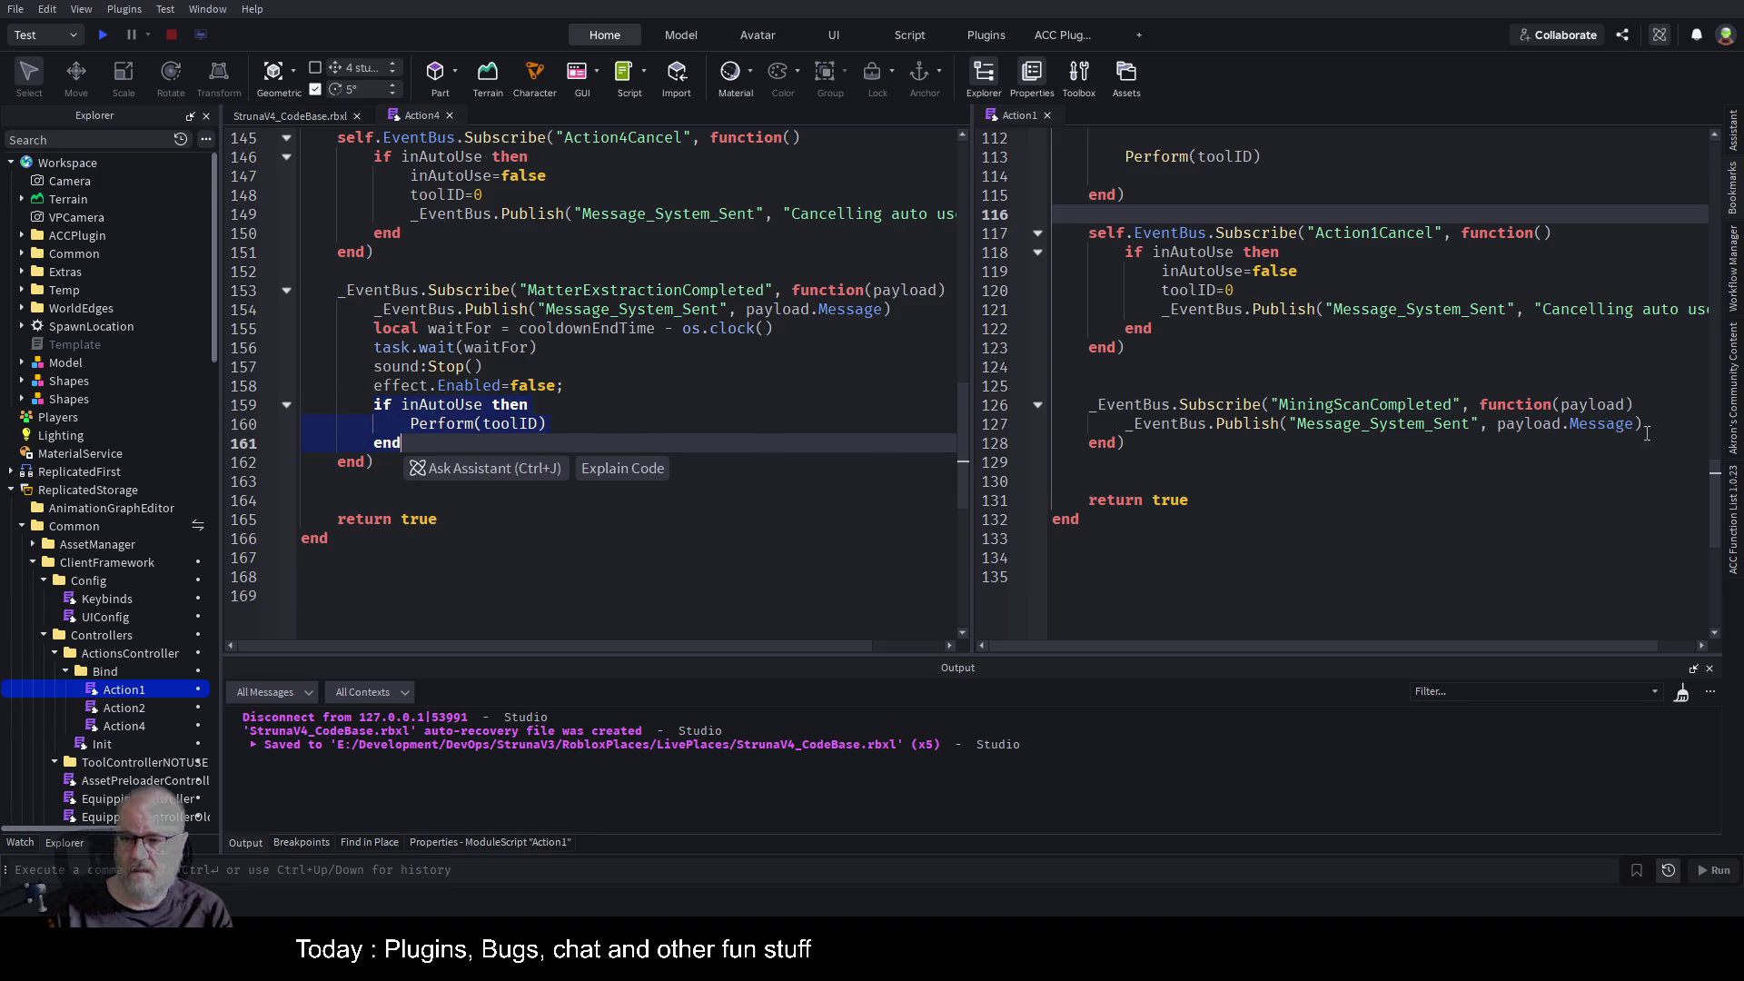
{"action": "left_click", "coordinate": [1640, 425]}
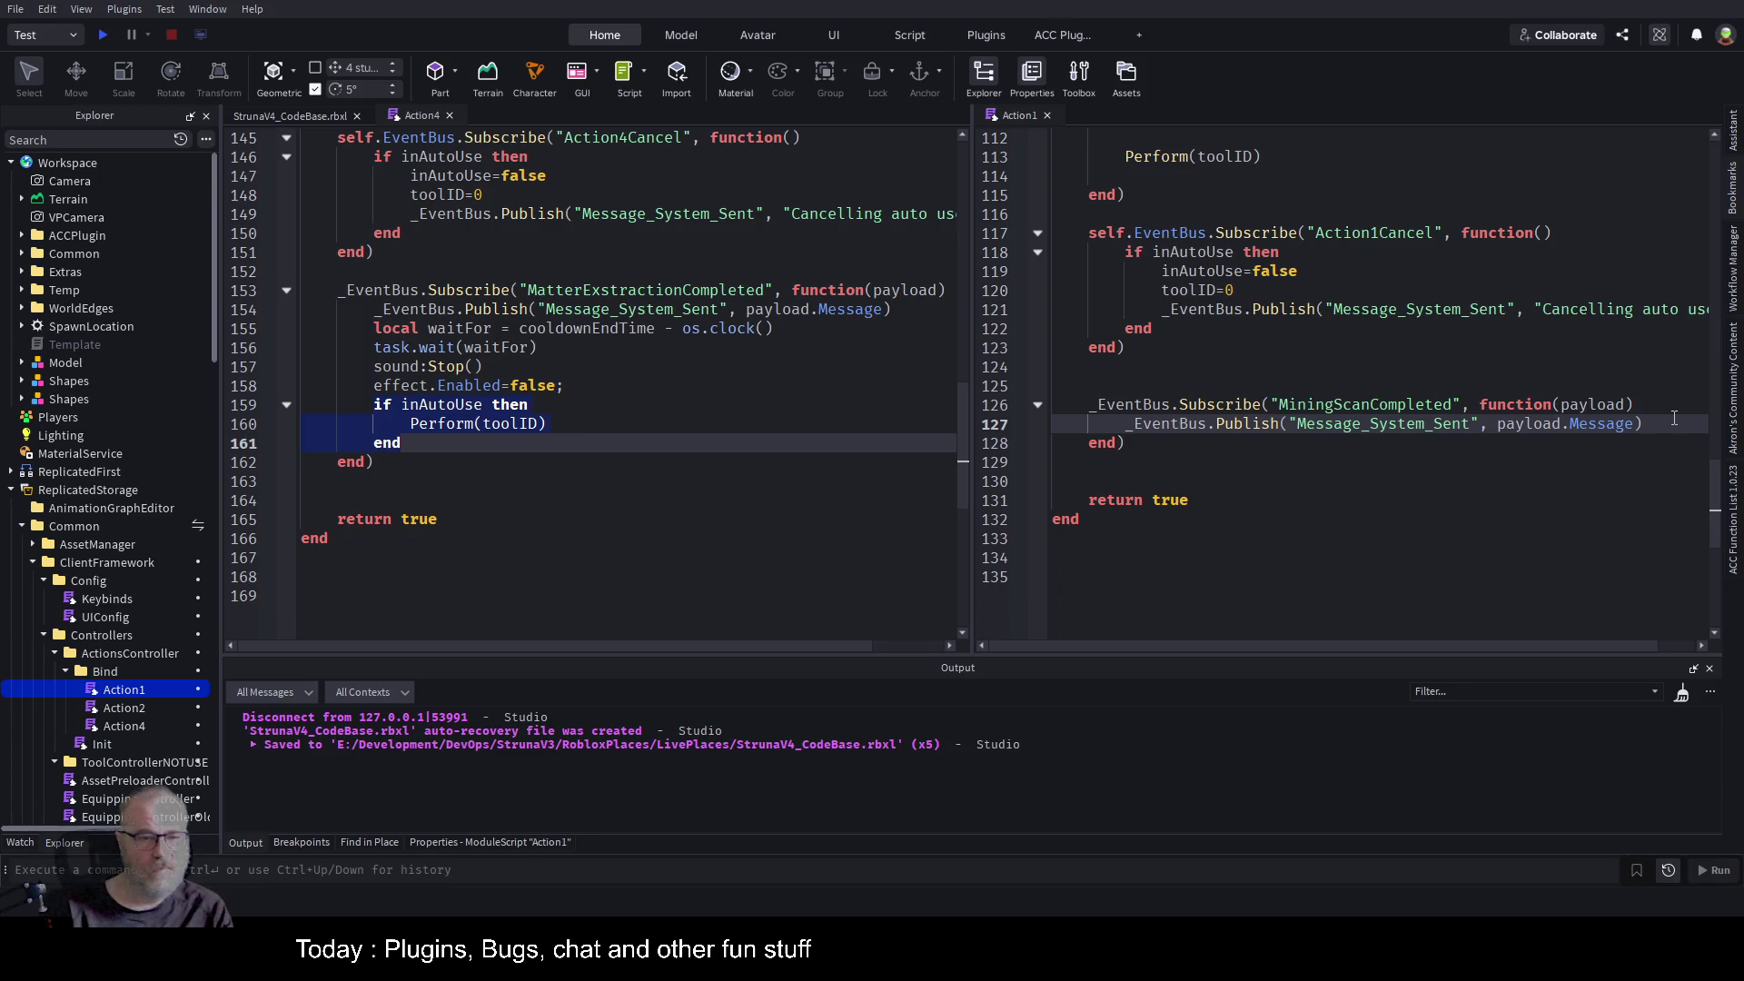
{"action": "key", "text": "Return"}
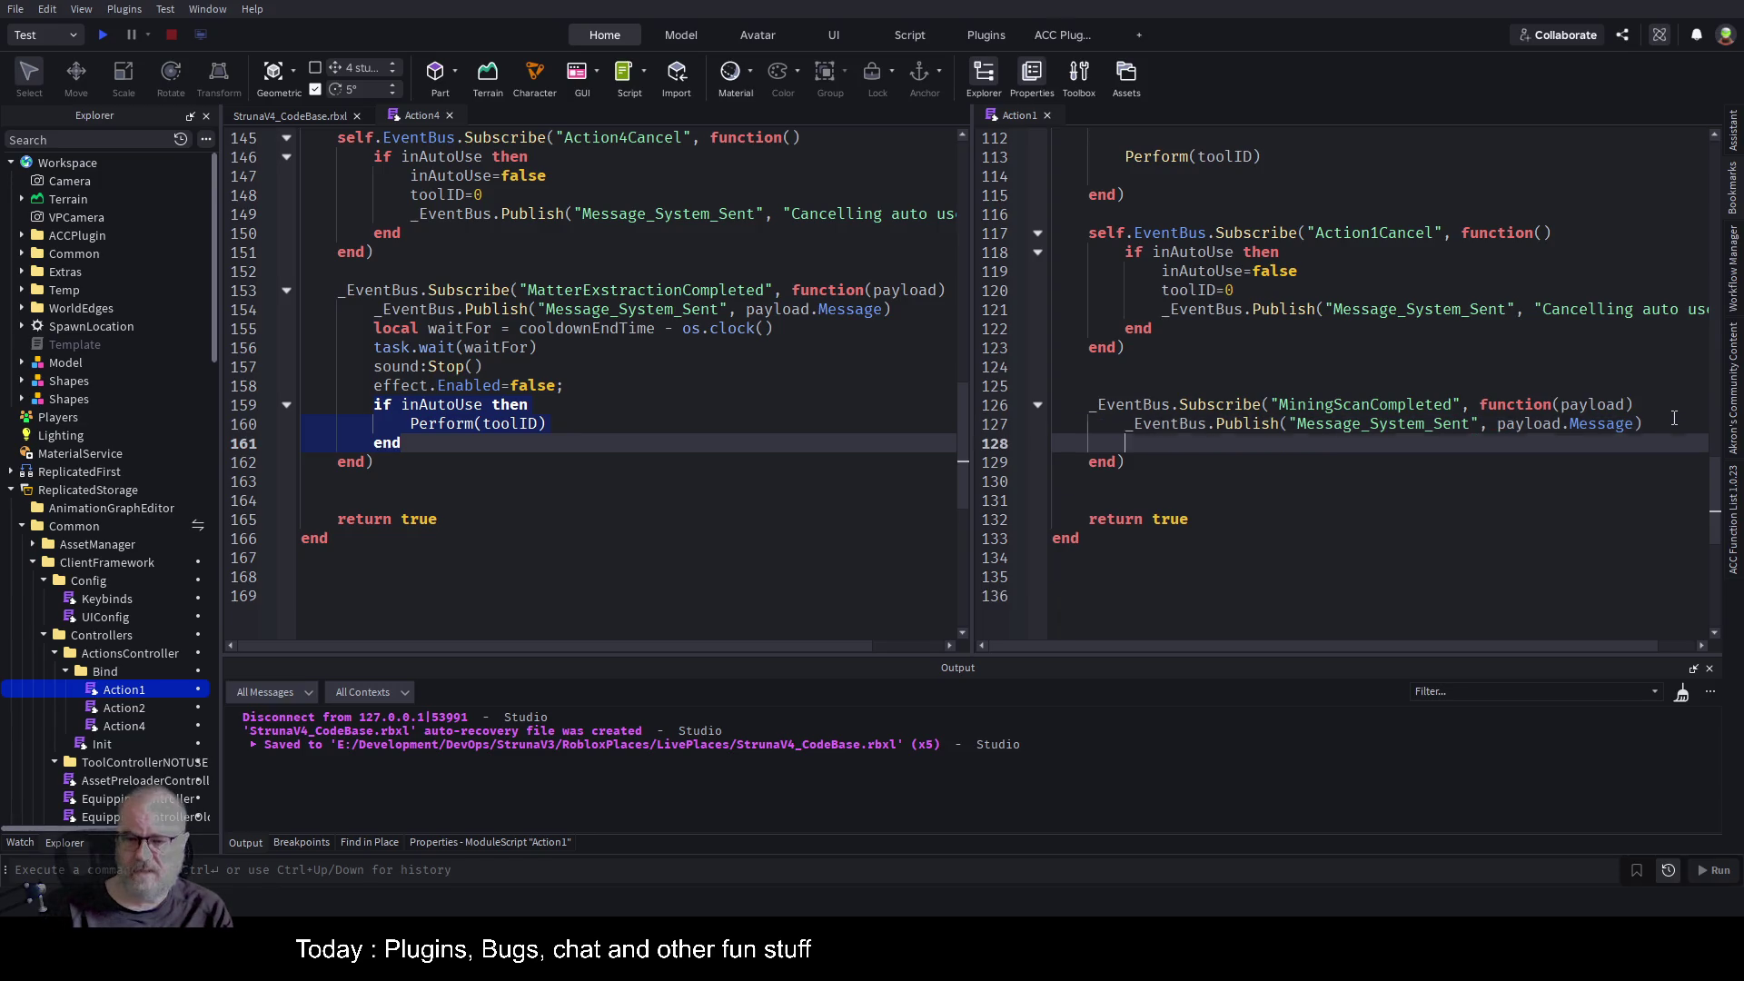
{"action": "key", "text": "ctrl+v"}
Save the place and start a play-test.
{"action": "key", "text": "ctrl+s"}
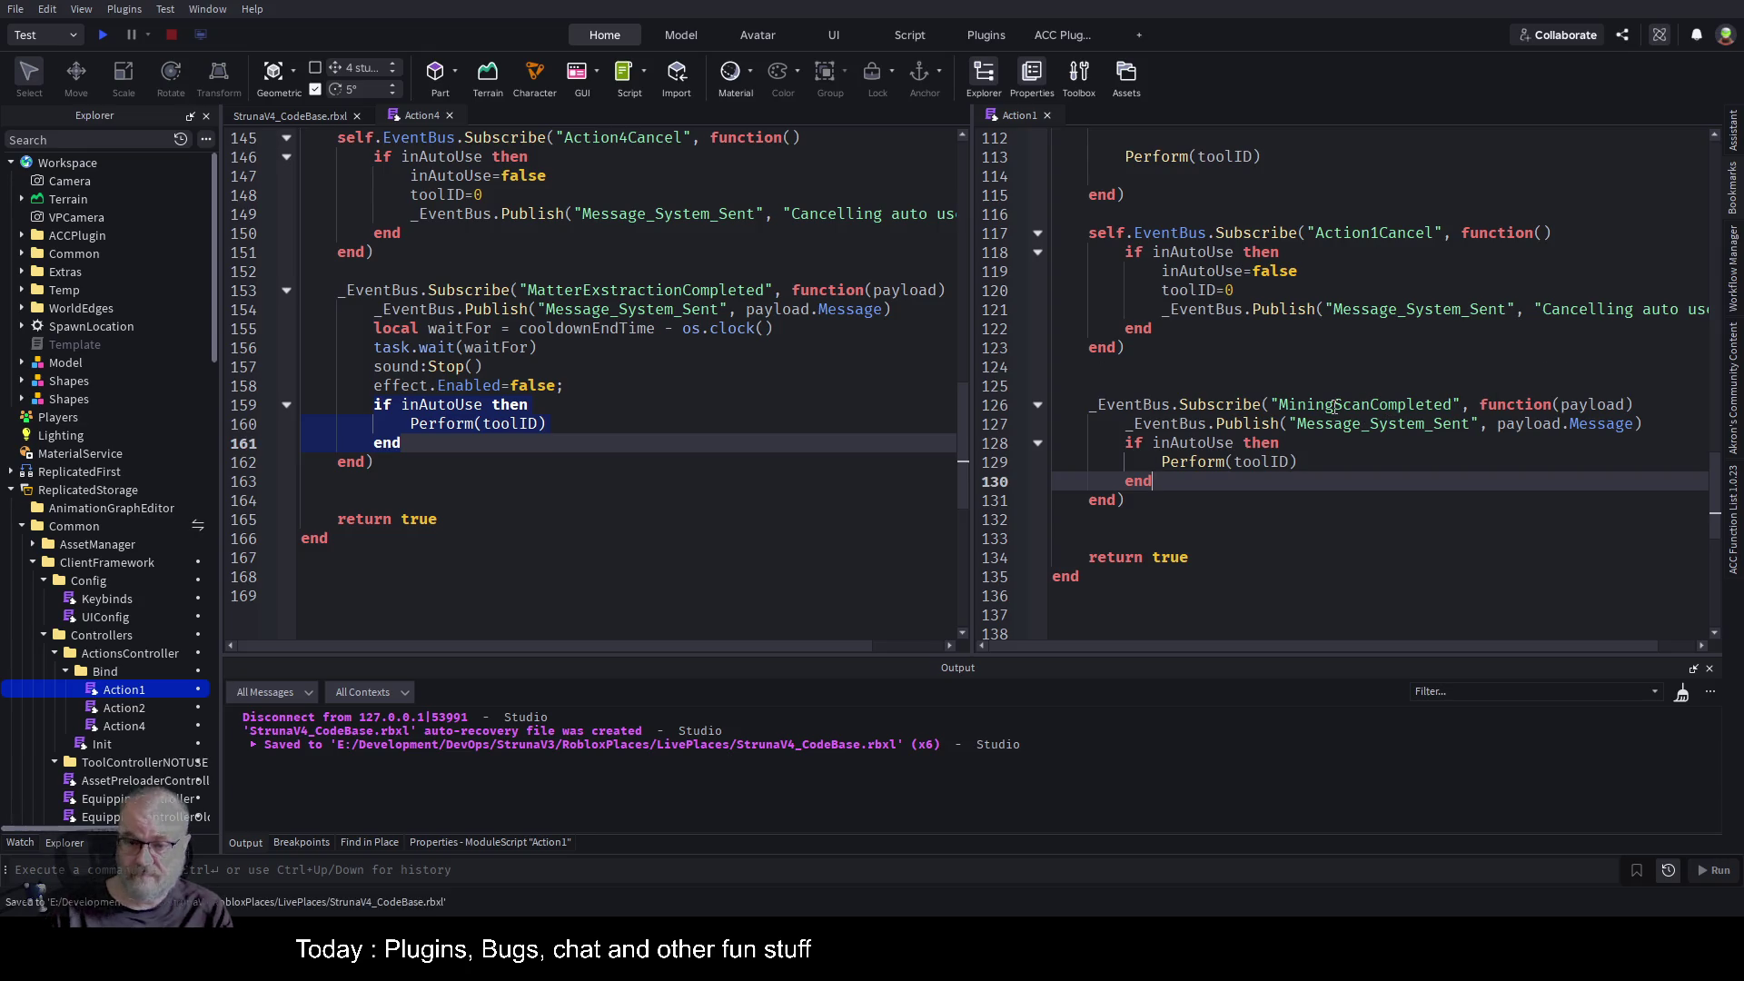
{"action": "left_click", "coordinate": [1339, 404]}
{"action": "left_click", "coordinate": [102, 35]}
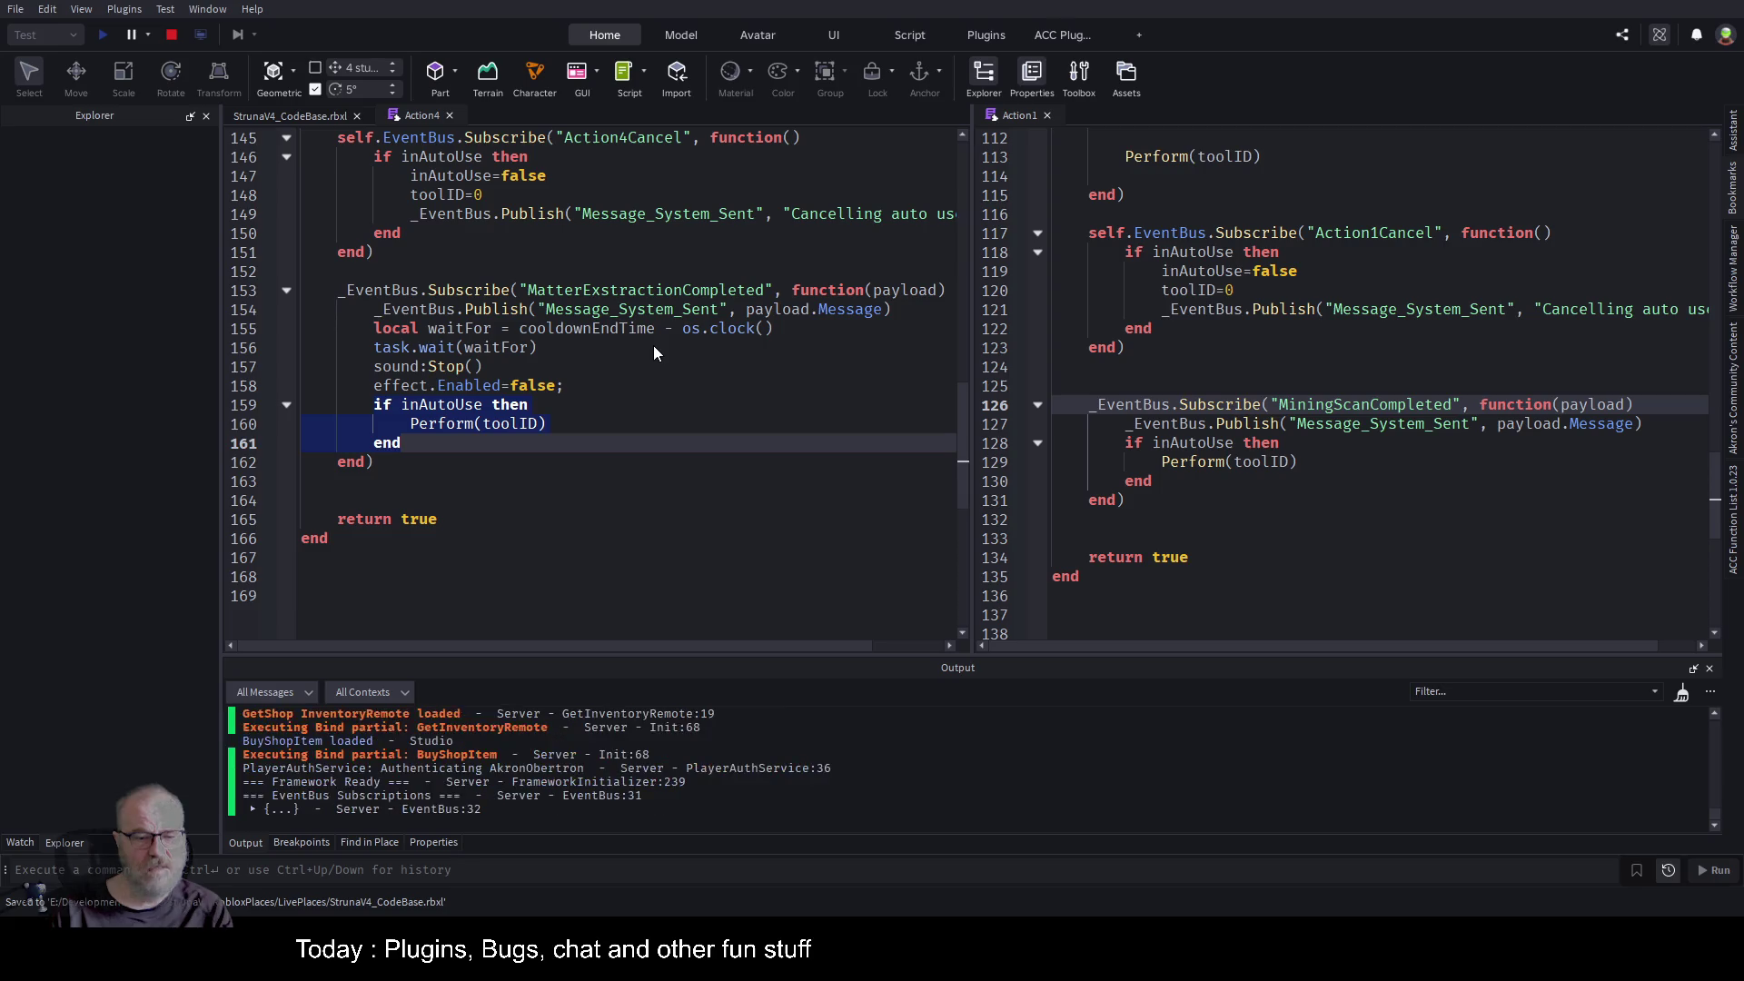
Widen the game view, equip the OOF001 tool and run a first resource scan.
{"action": "left_click", "coordinate": [303, 117]}
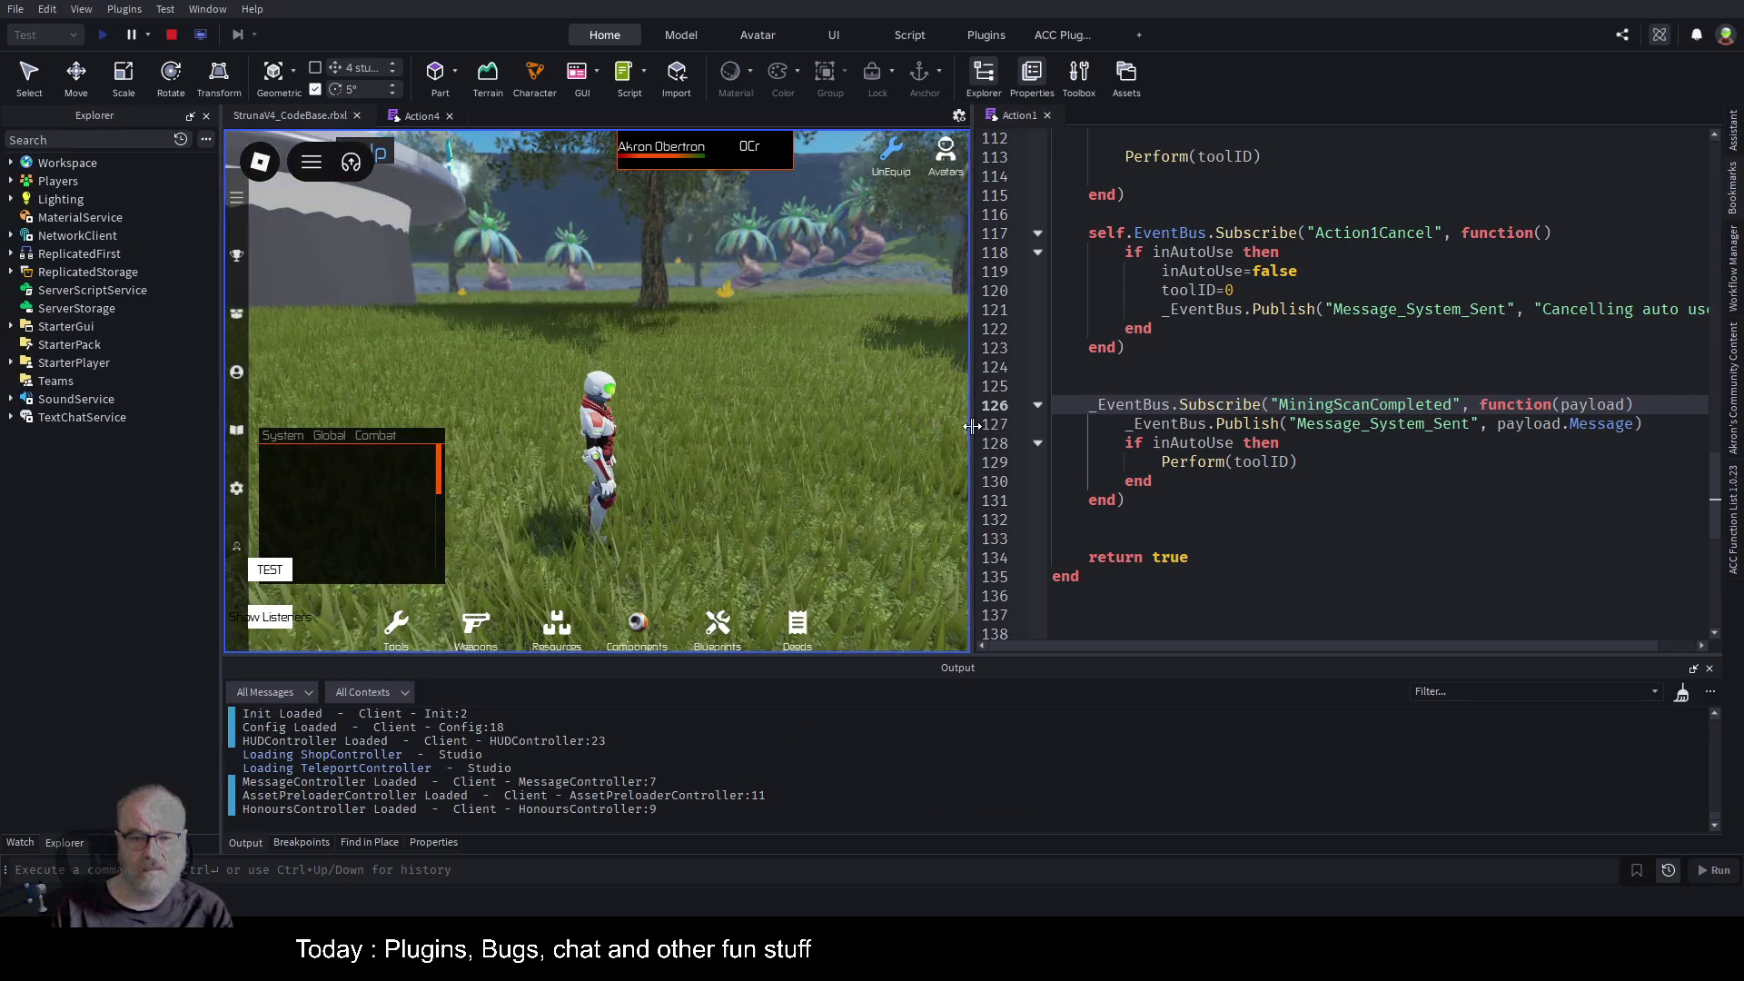
{"action": "left_click_drag", "start_coordinate": [971, 426], "coordinate": [1396, 426]}
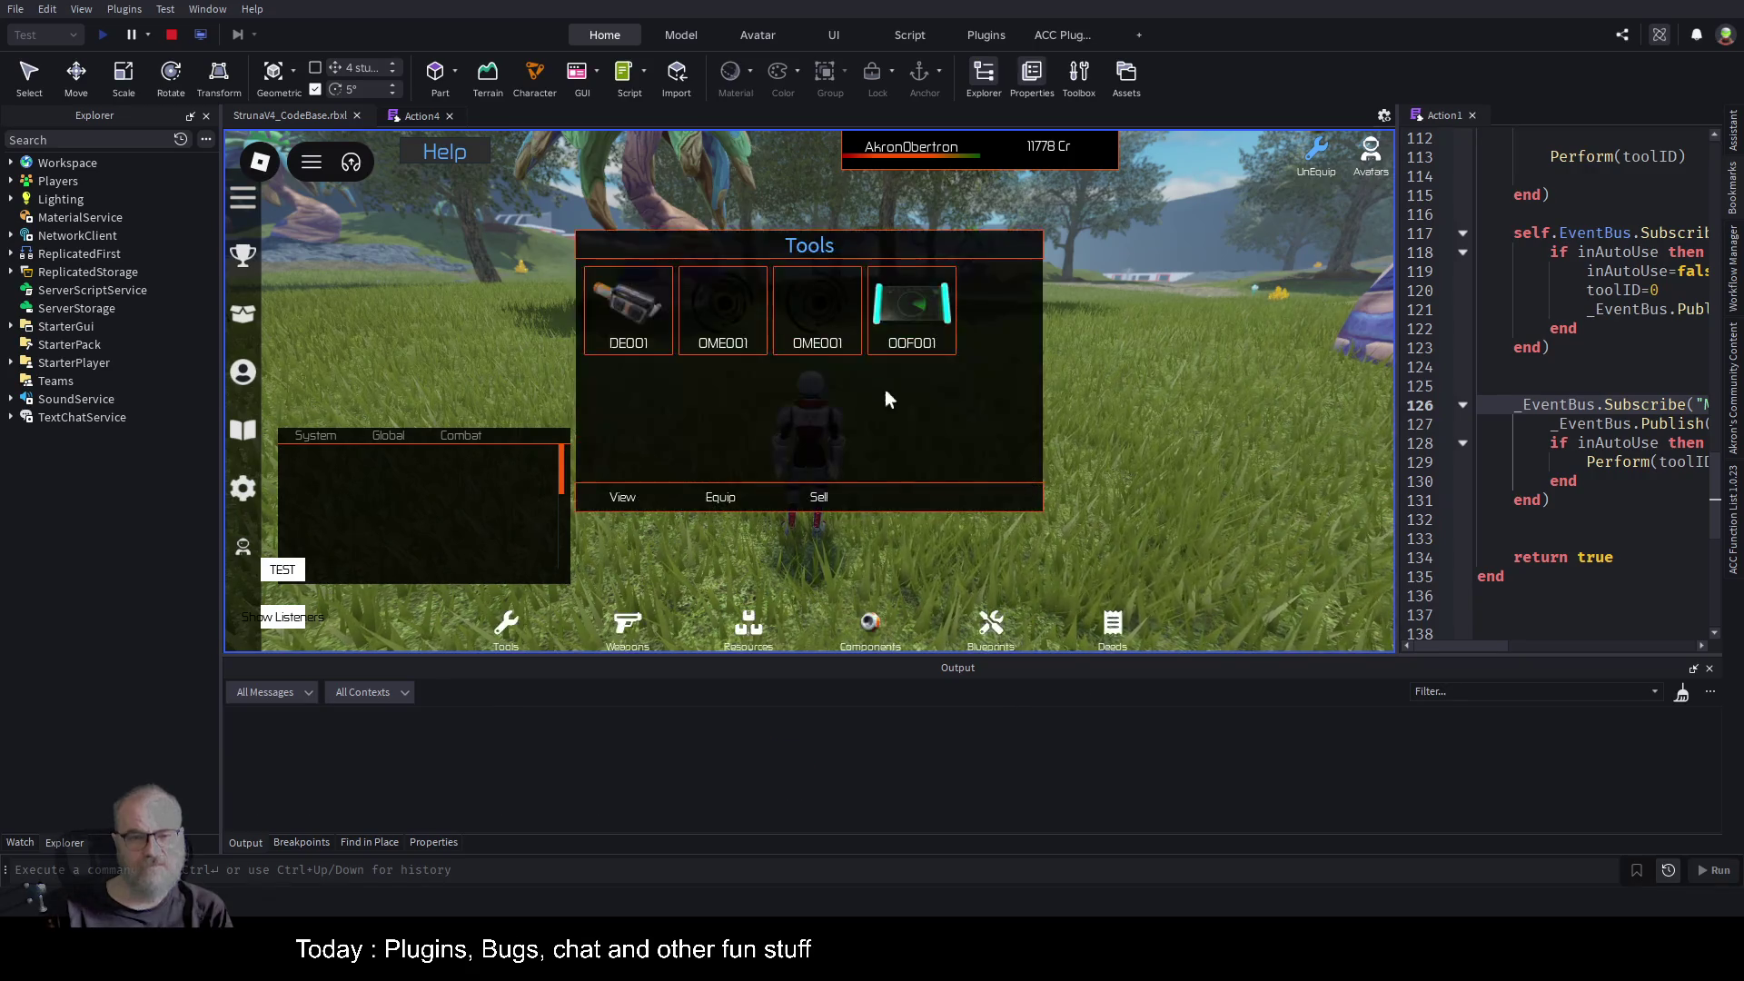
{"action": "left_click", "coordinate": [907, 323]}
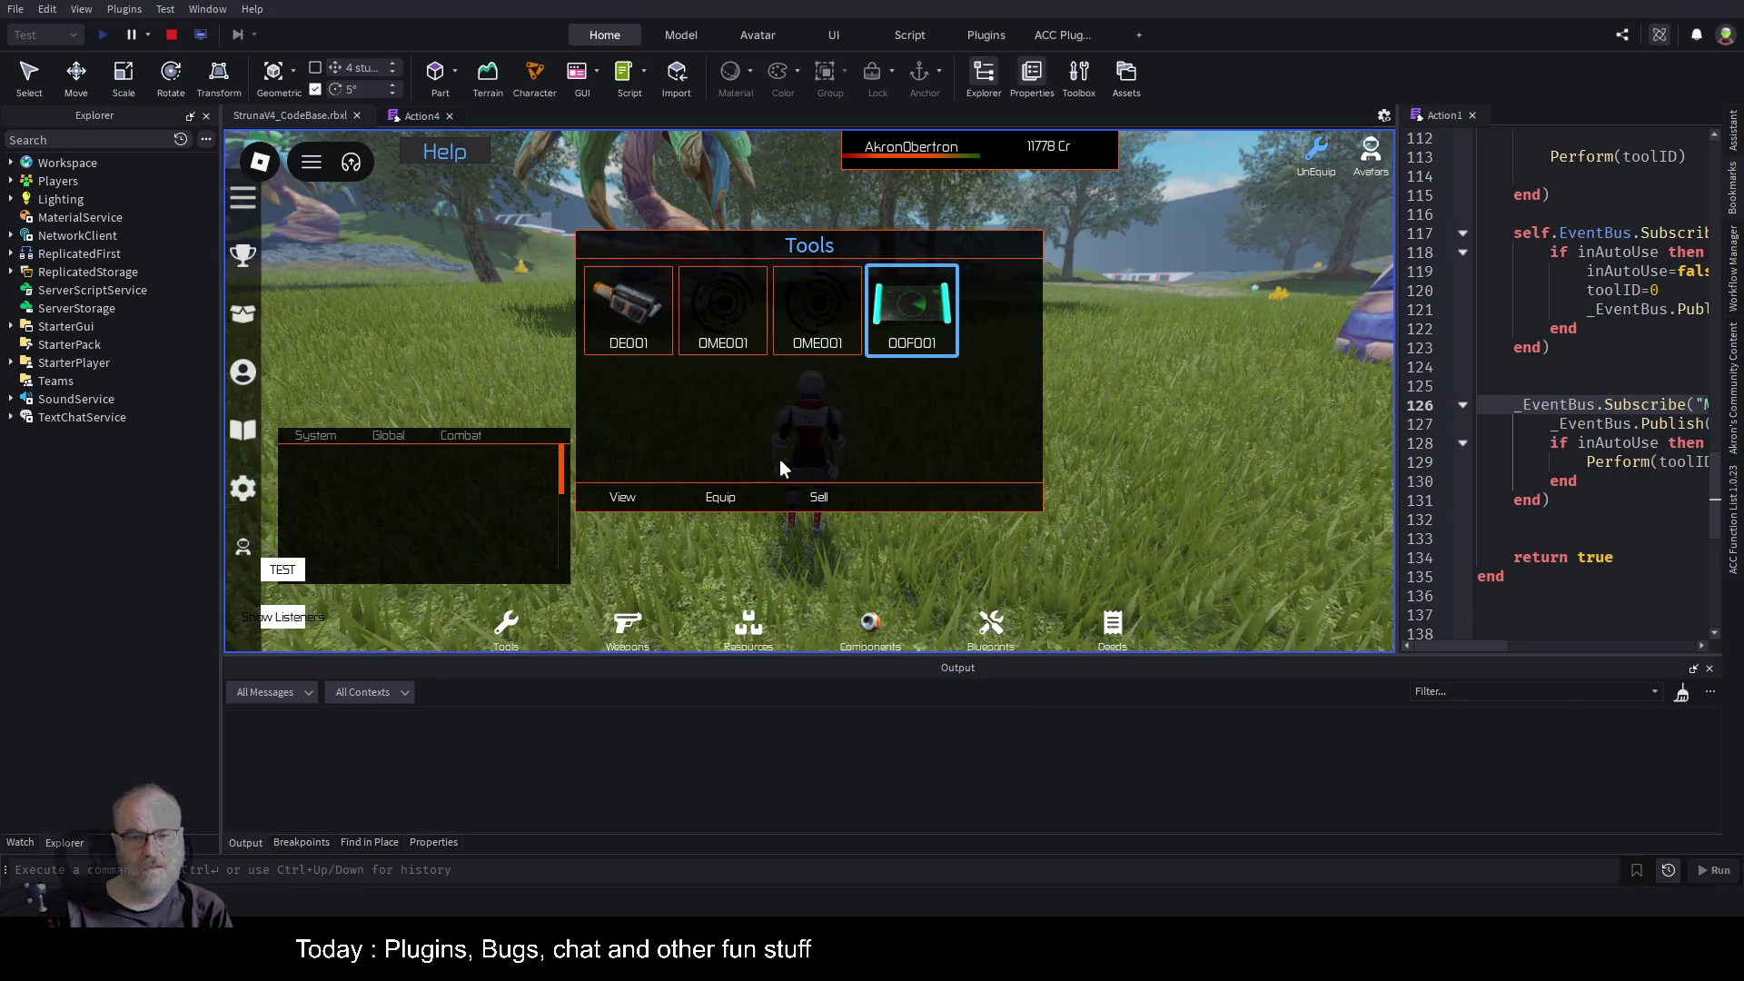
{"action": "left_click", "coordinate": [717, 498]}
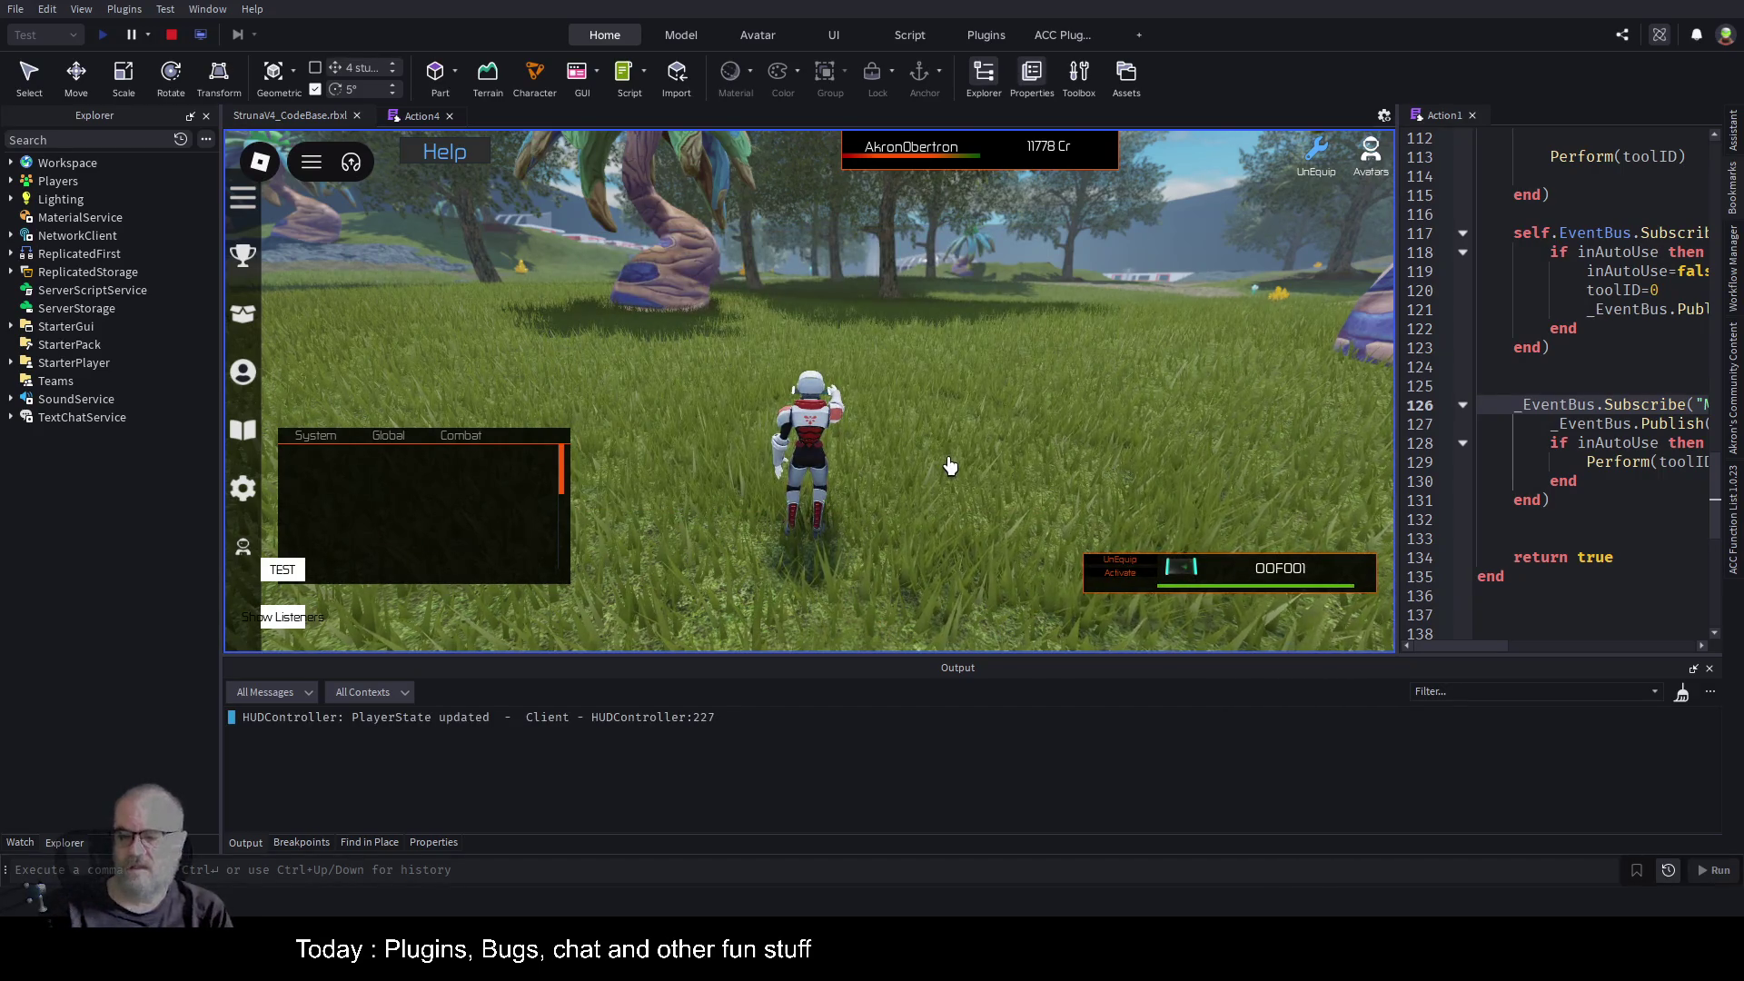
{"action": "key", "text": "Left"}
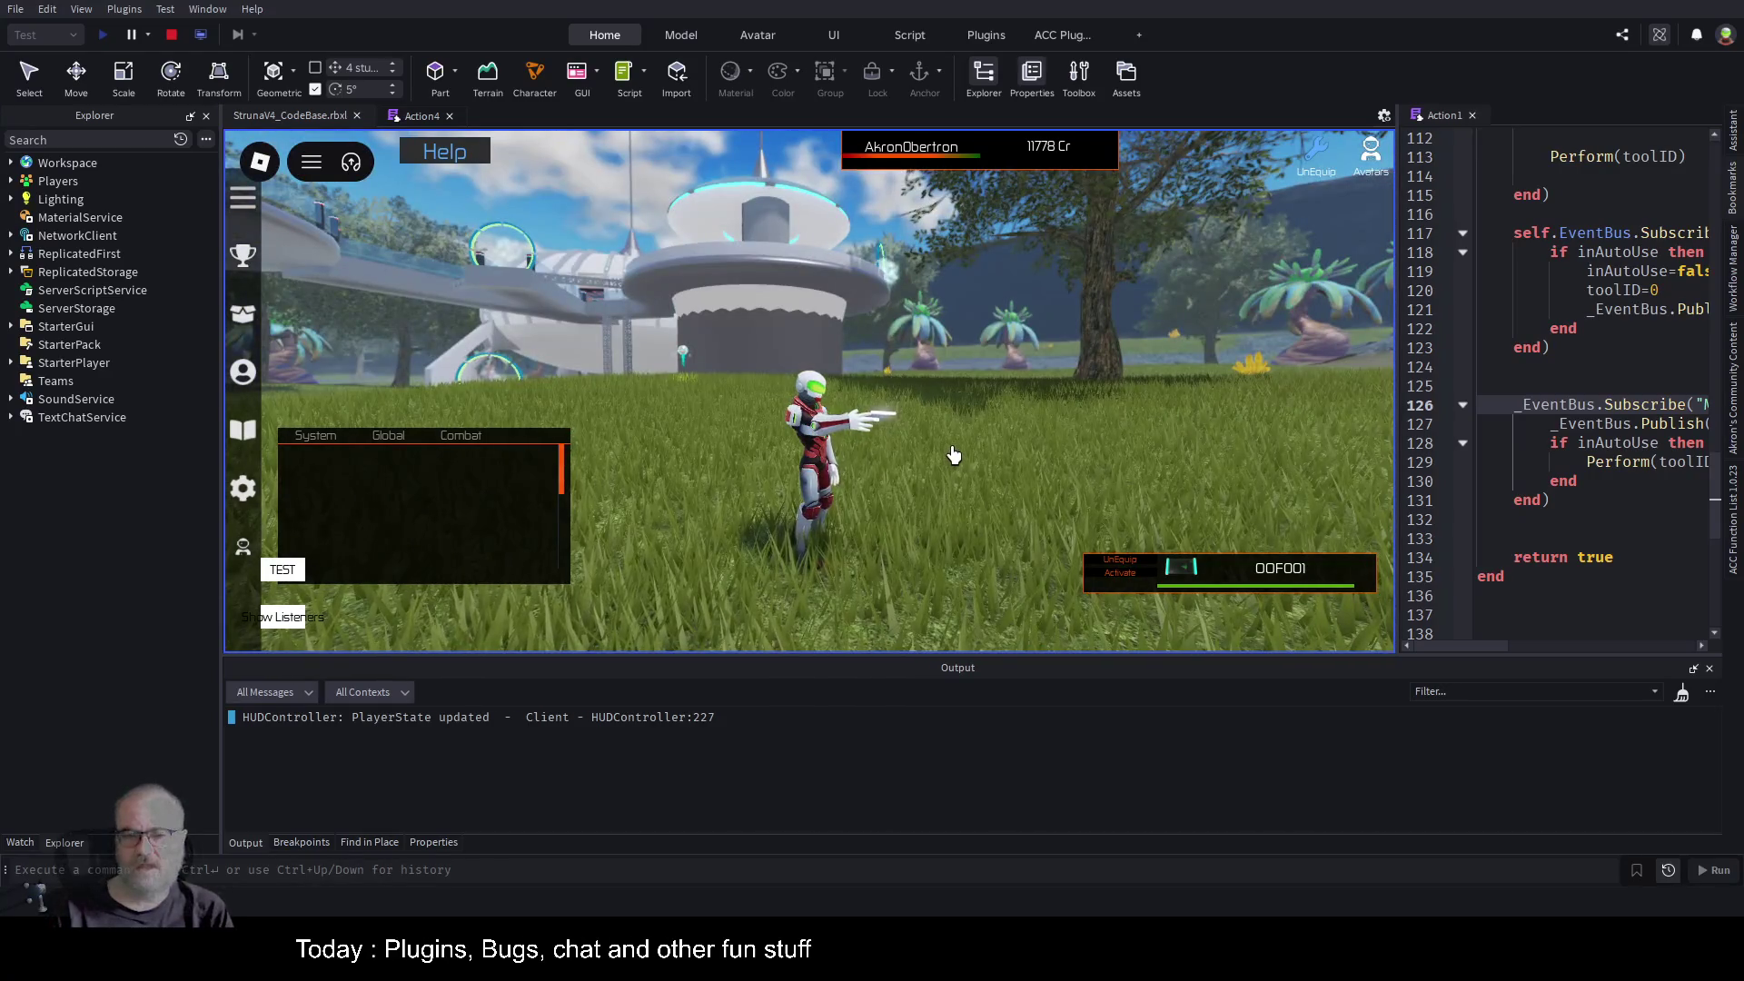
{"action": "key", "text": "Right"}
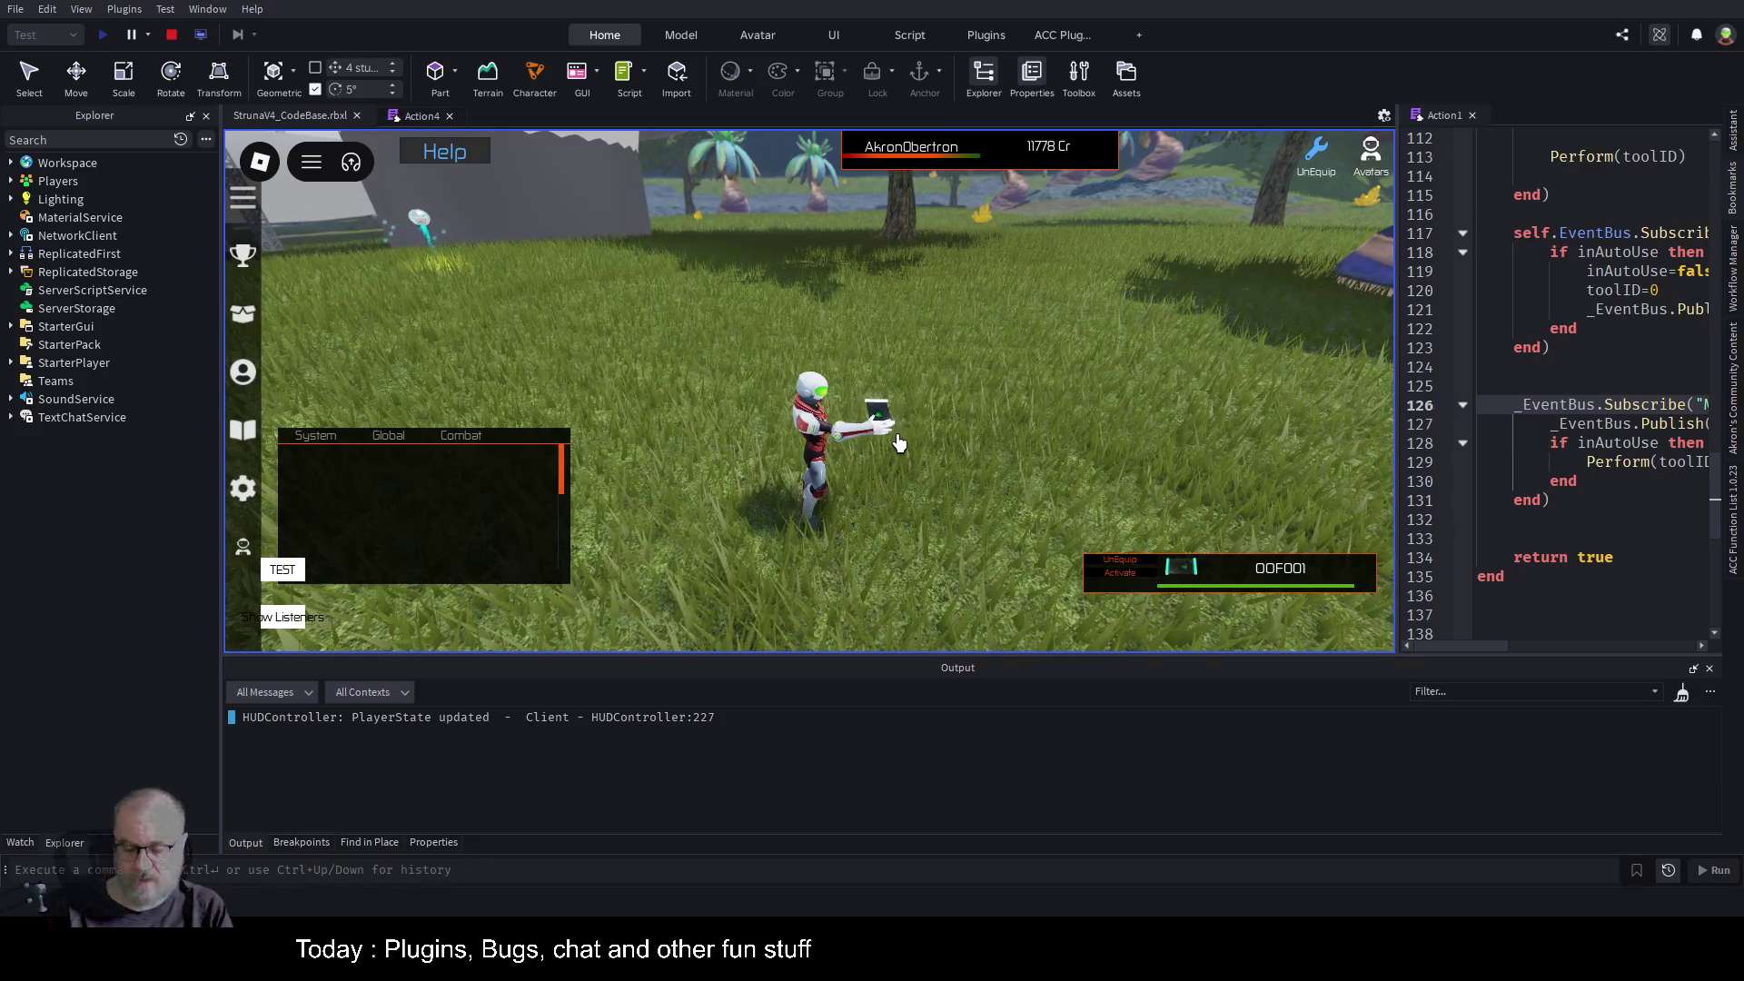
{"action": "left_click", "coordinate": [977, 400]}
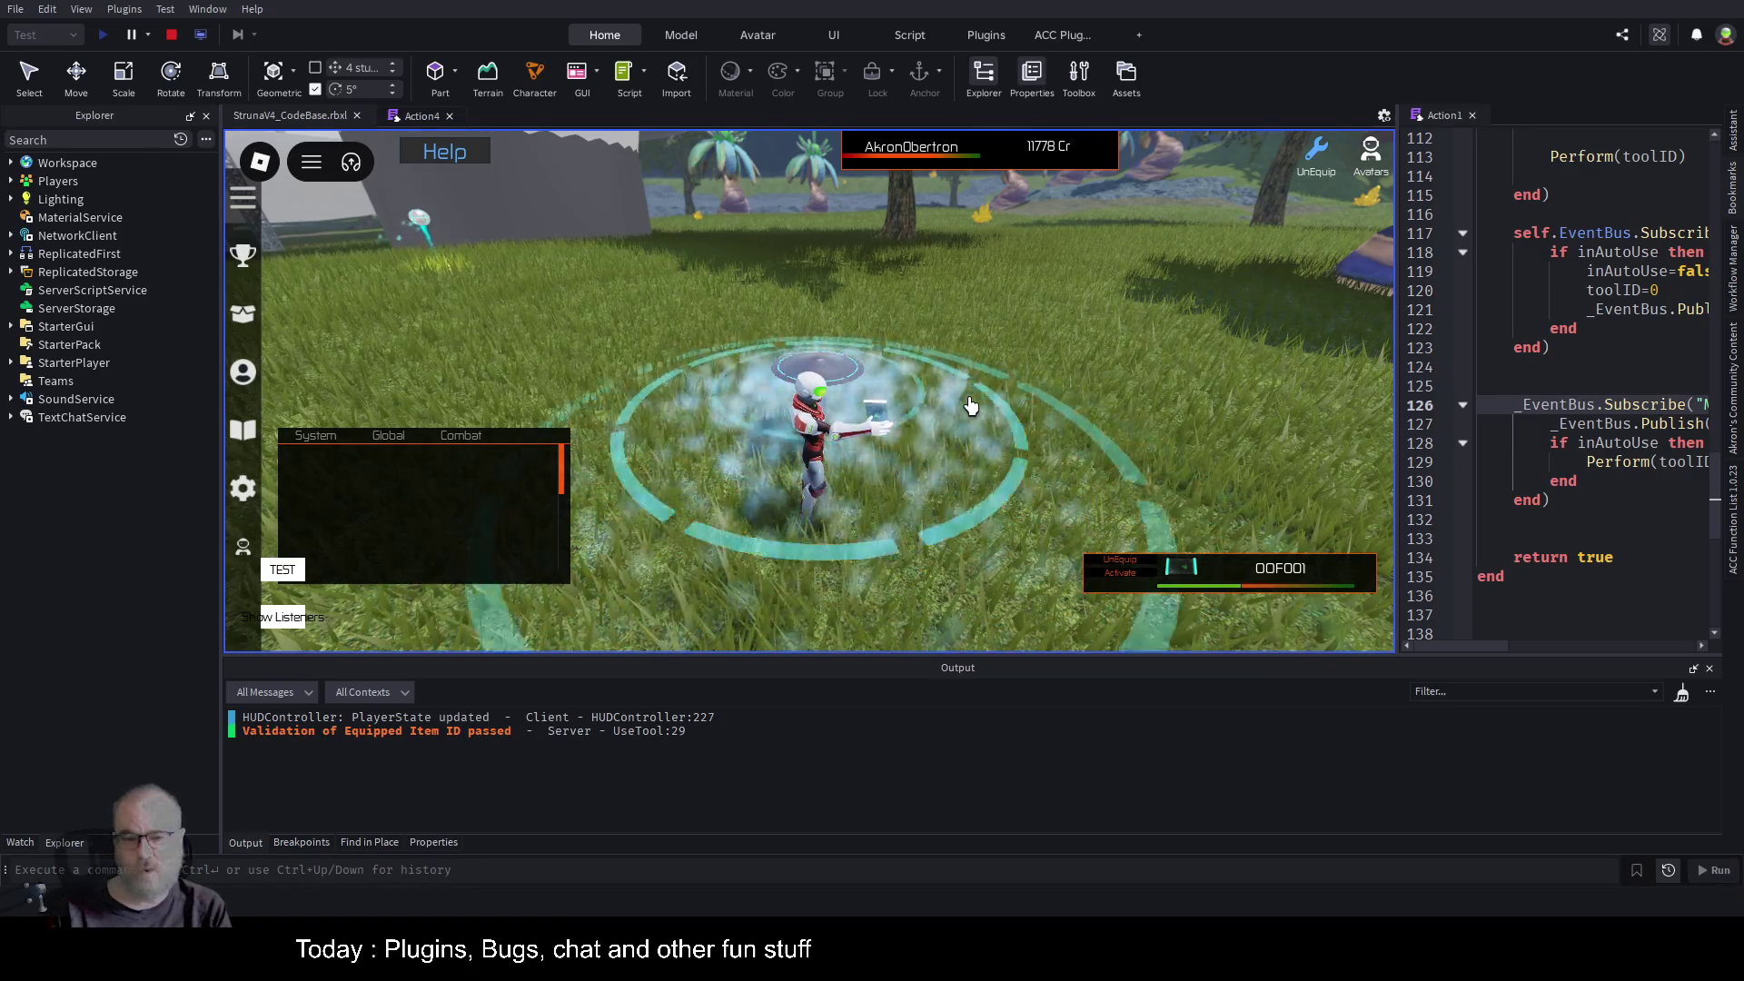
Walk toward the purple trees scanning repeatedly, finding 30 Iron and 76 Copper, then nothing.
{"action": "scroll", "coordinate": [970, 402], "scroll_direction": "down", "scroll_amount": 5}
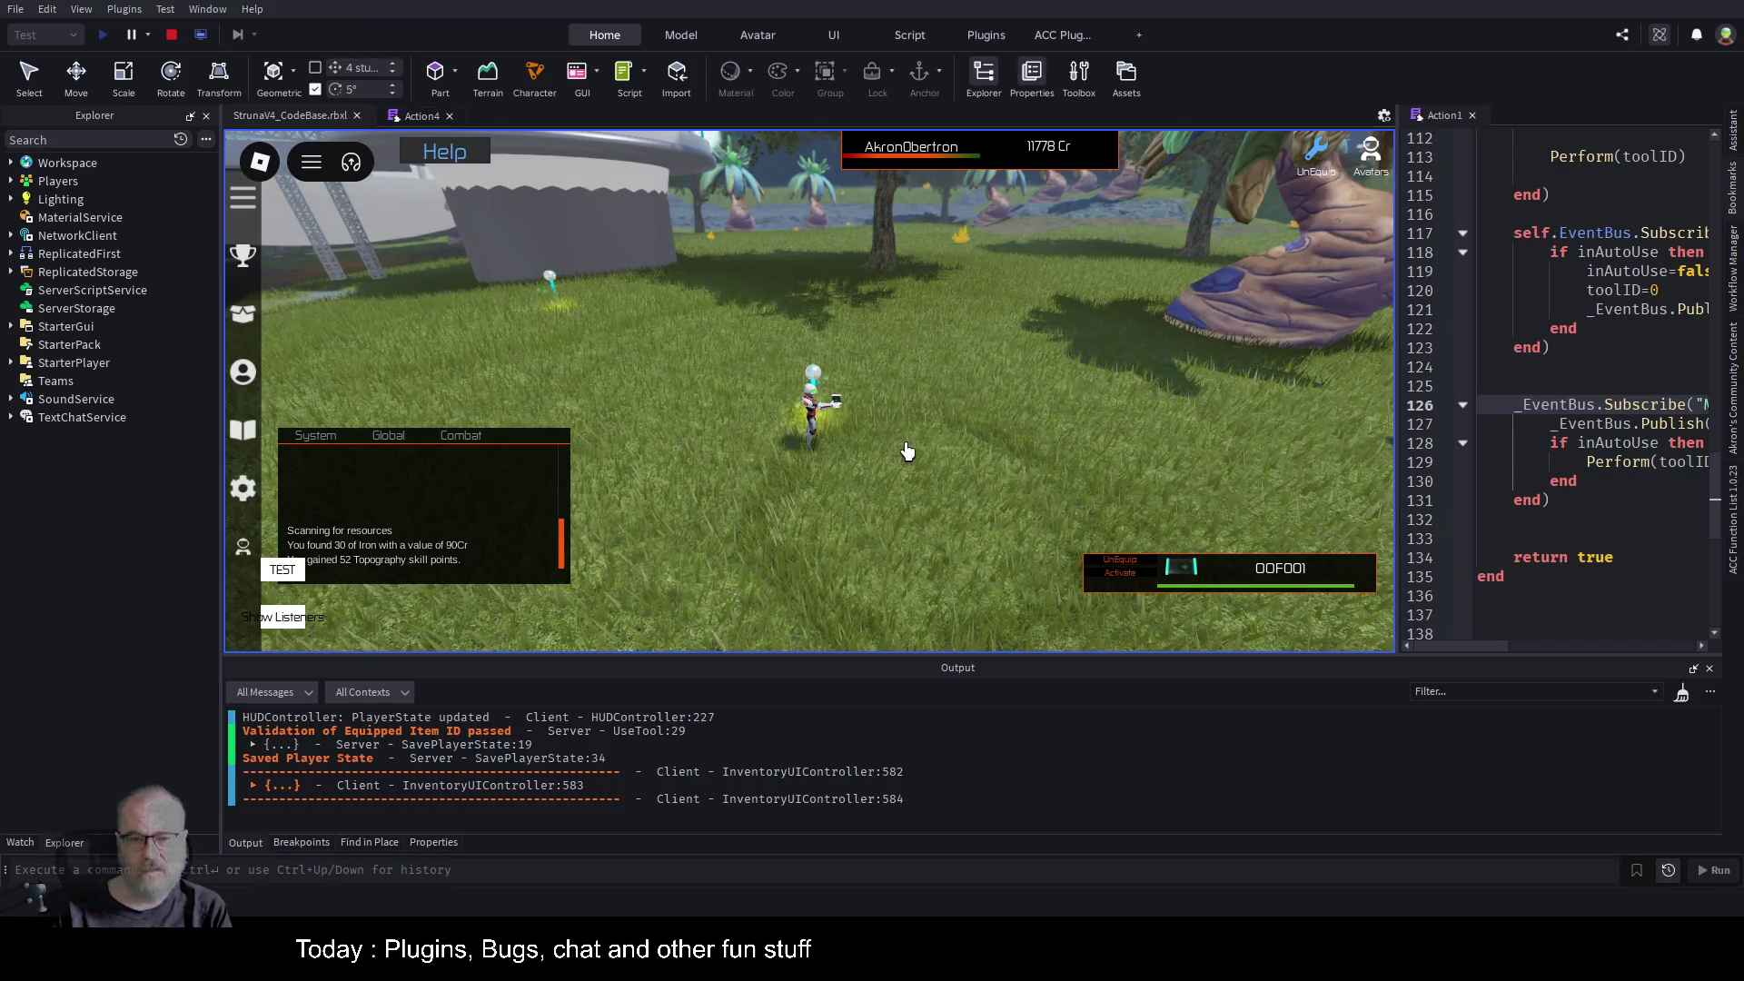
{"action": "key", "text": "d"}
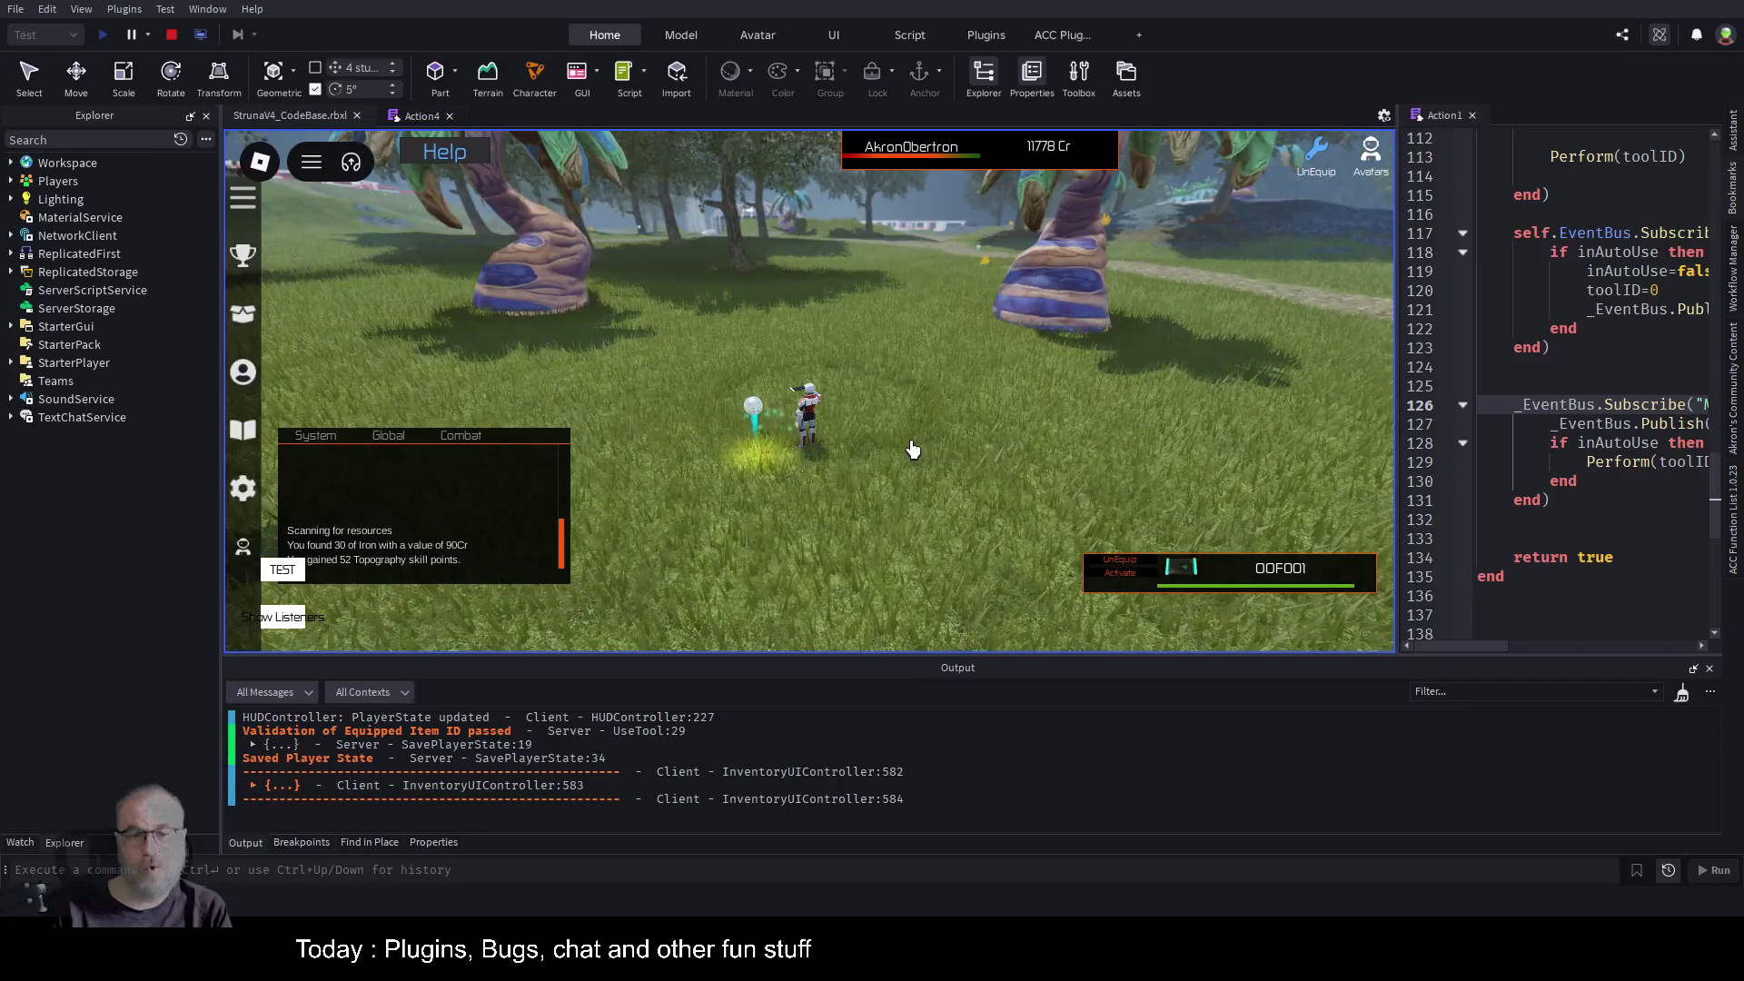
{"action": "key", "text": "w"}
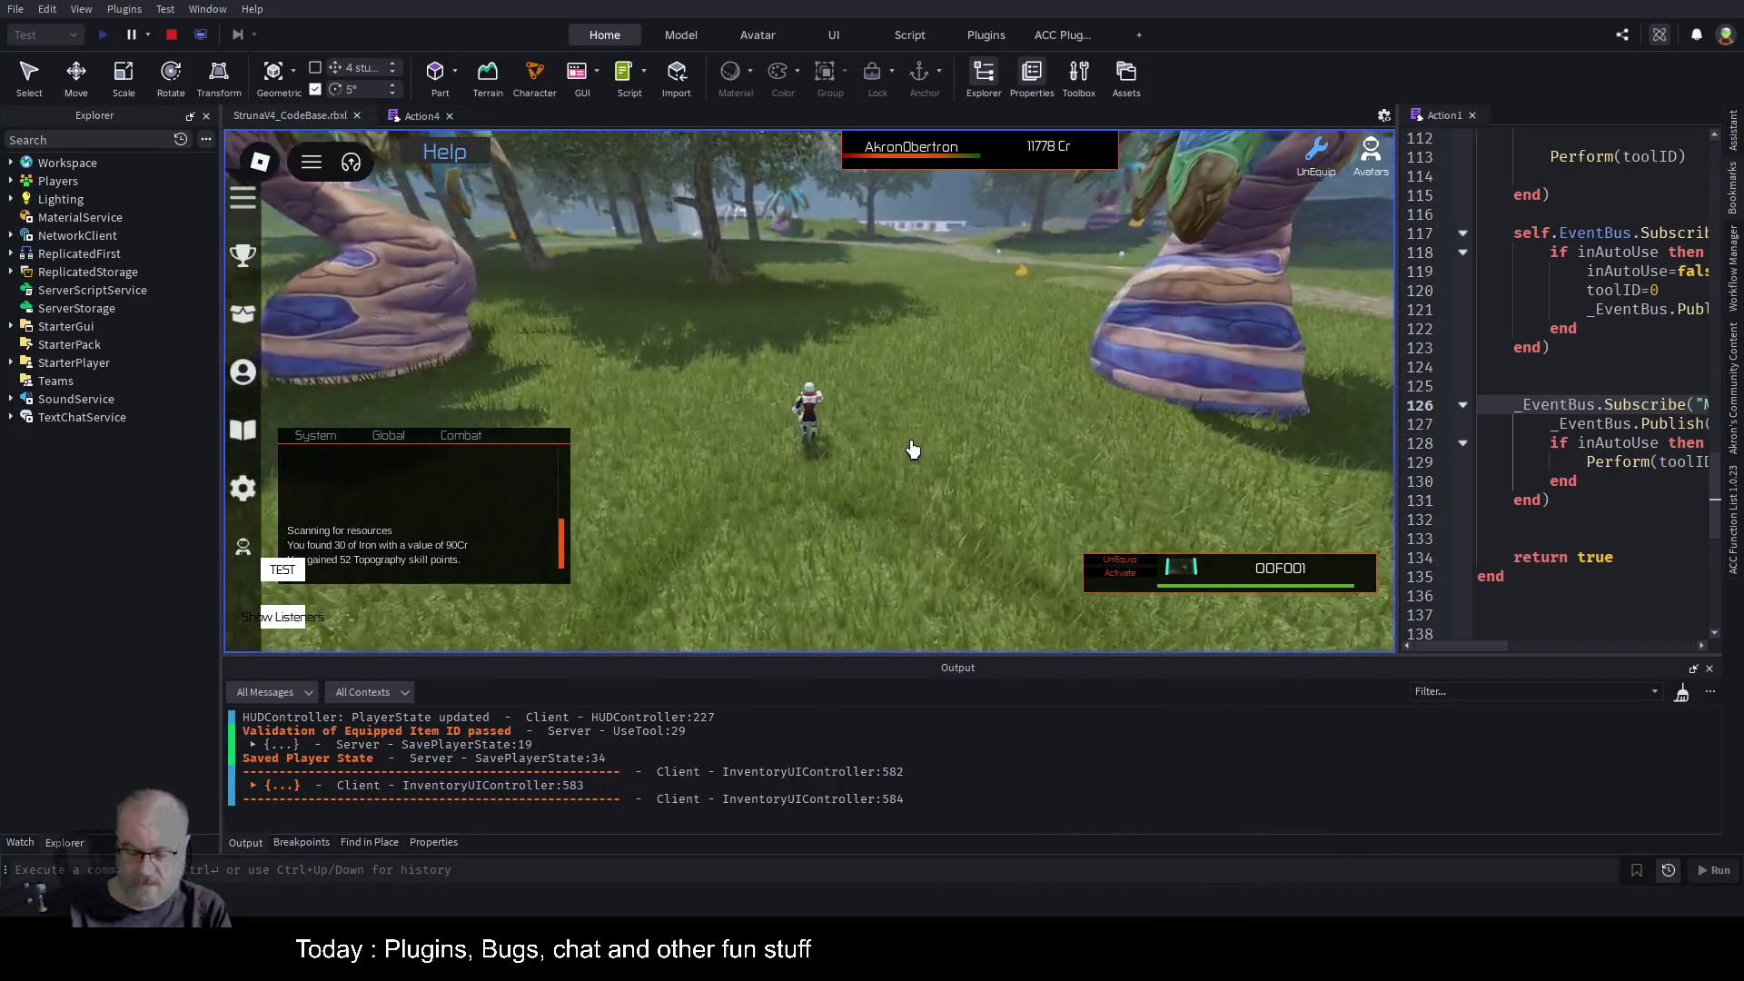
{"action": "left_click", "coordinate": [913, 450]}
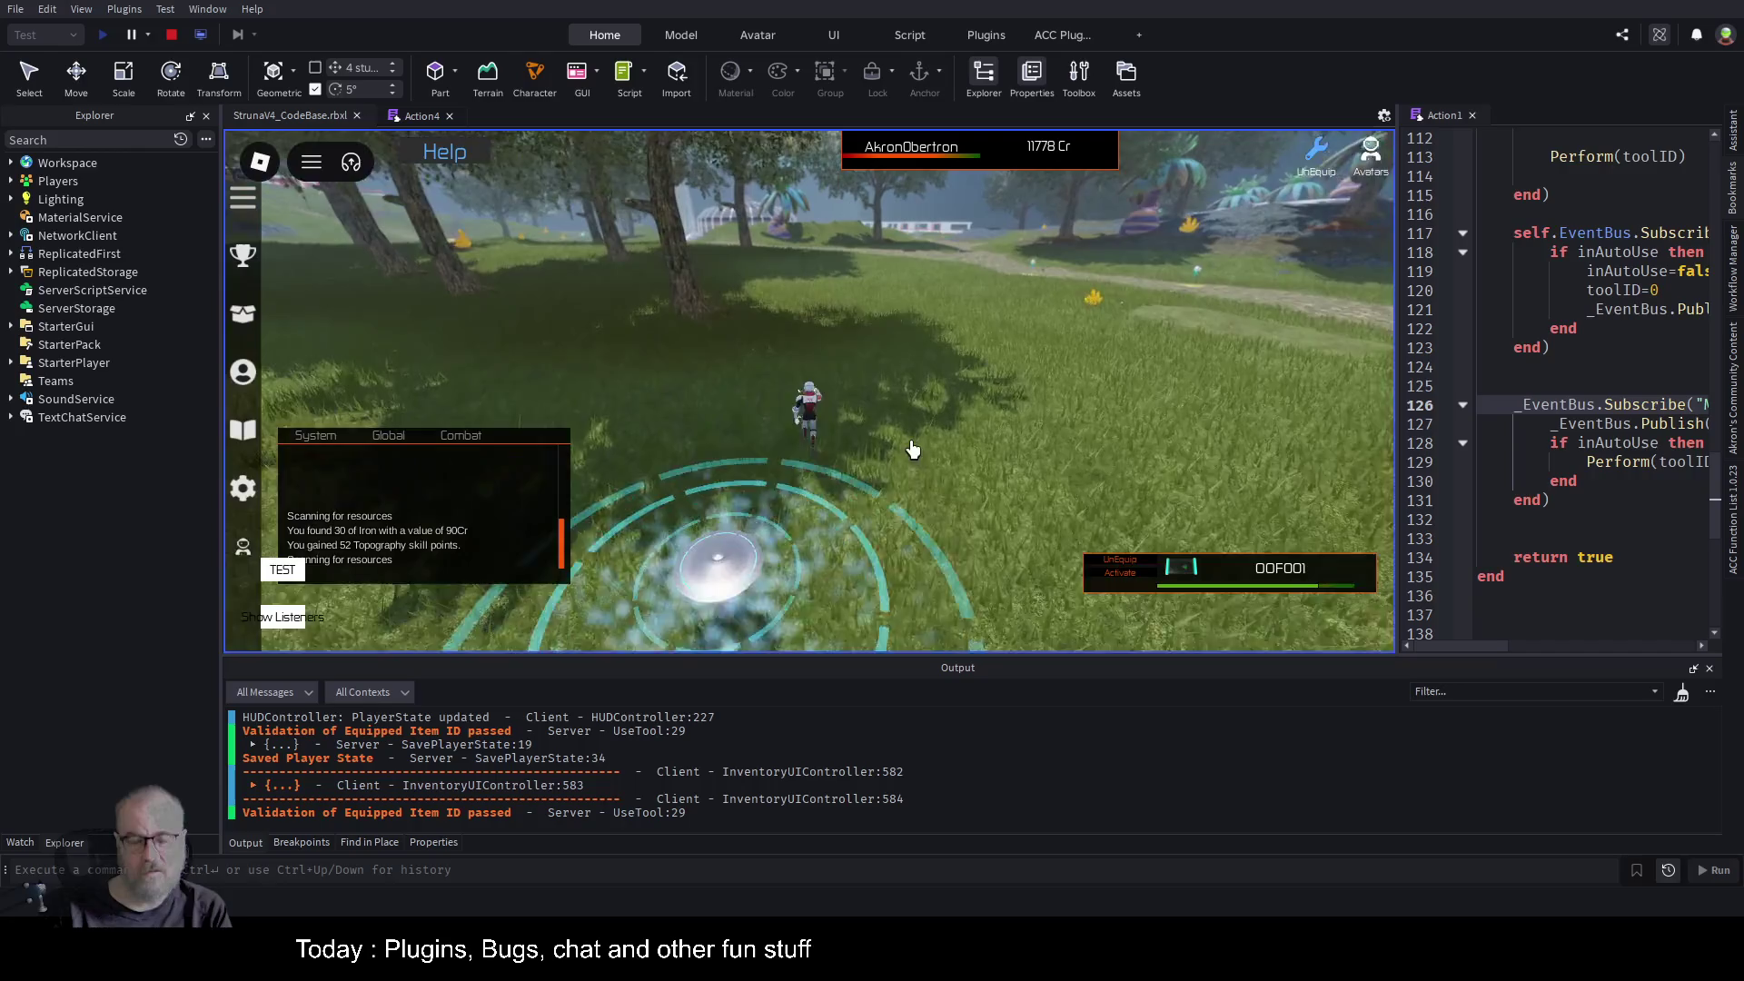
{"action": "key", "text": "w"}
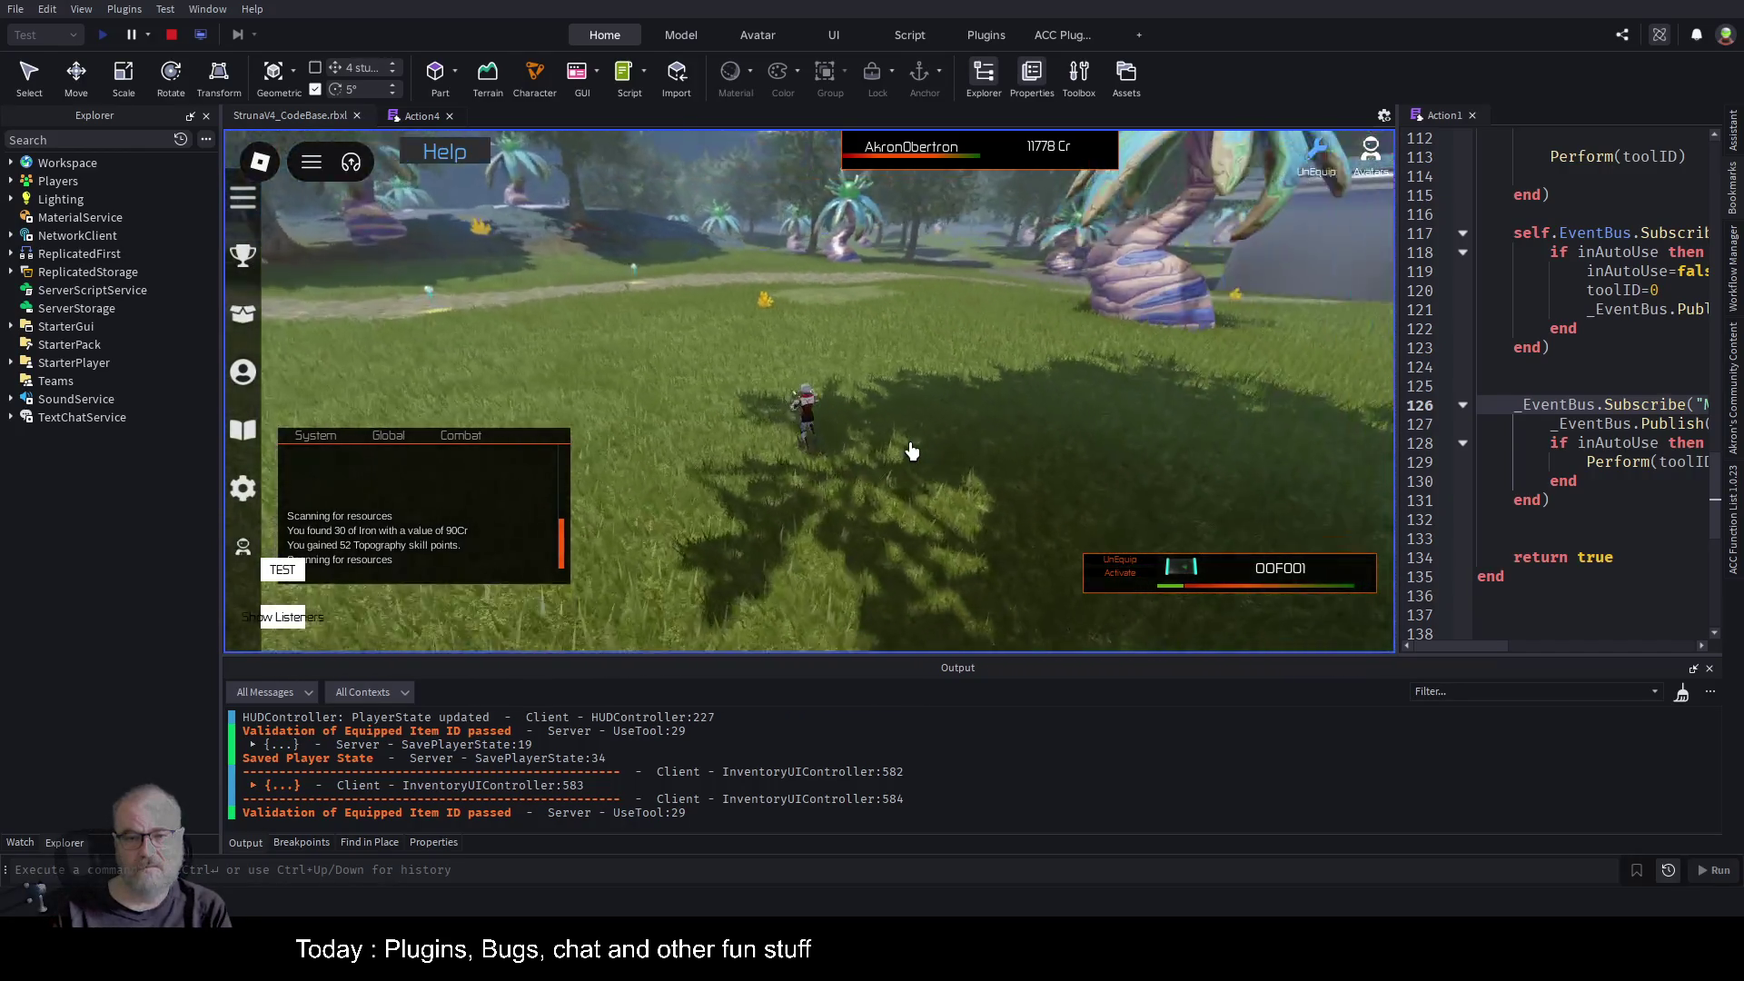
{"action": "left_click", "coordinate": [912, 451]}
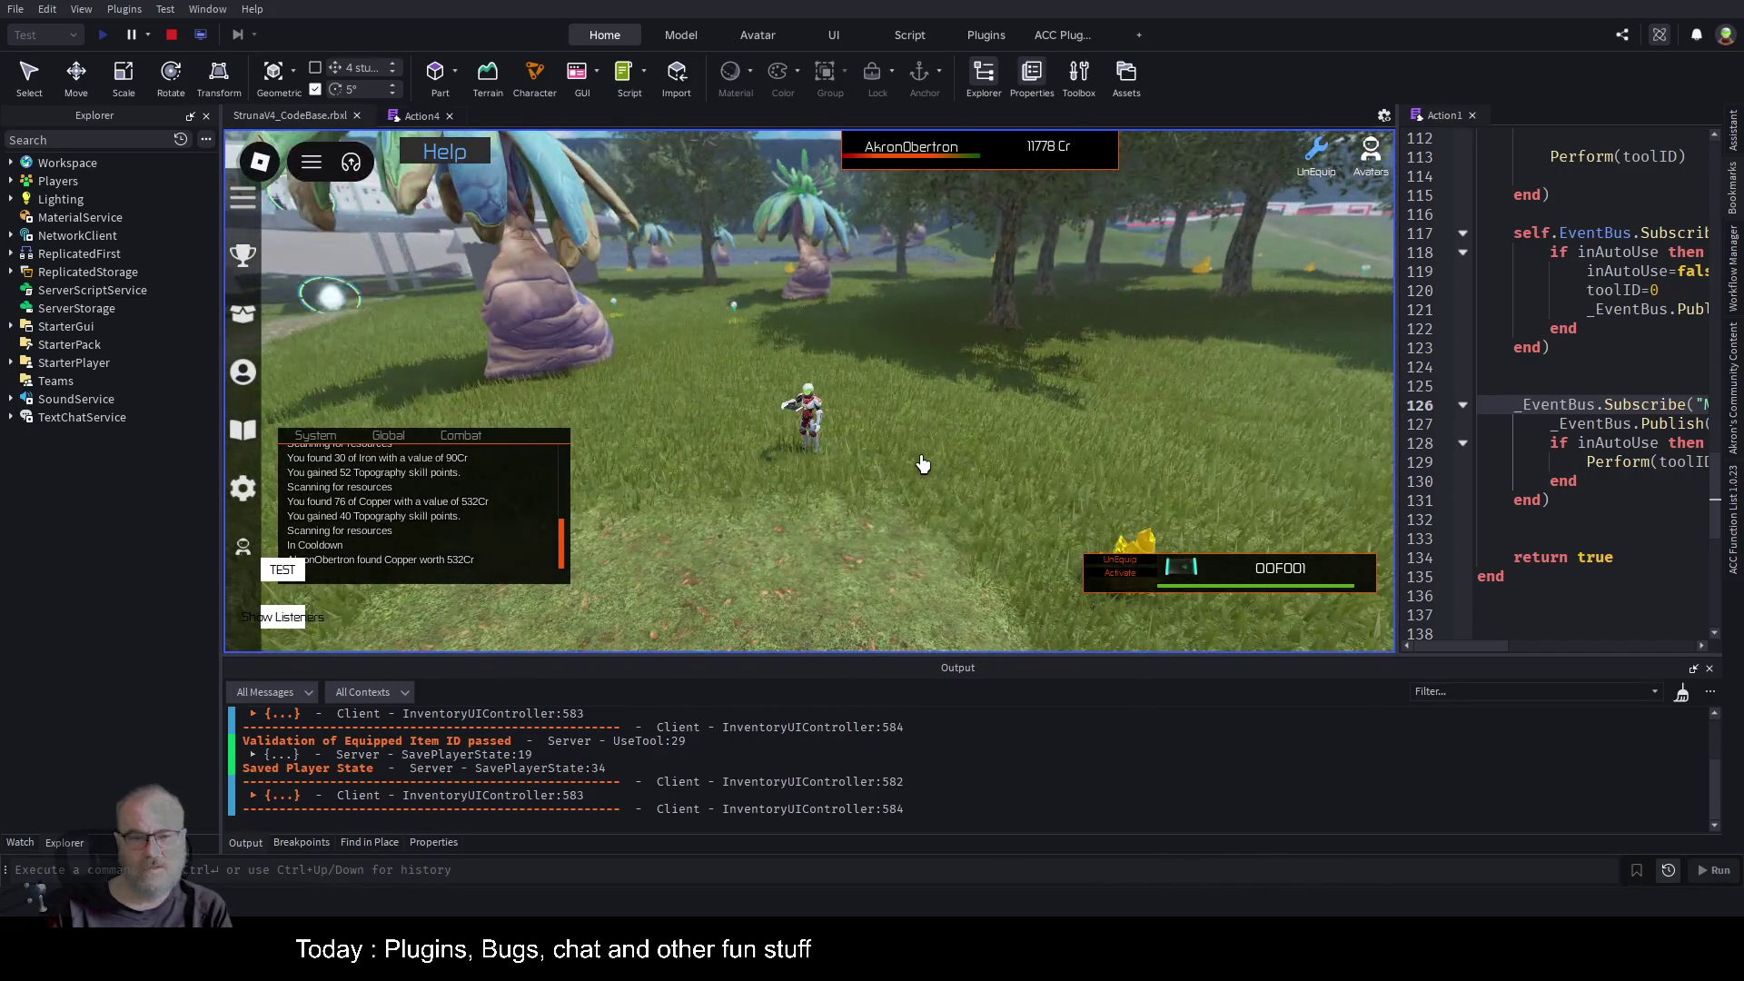
{"action": "key", "text": "w"}
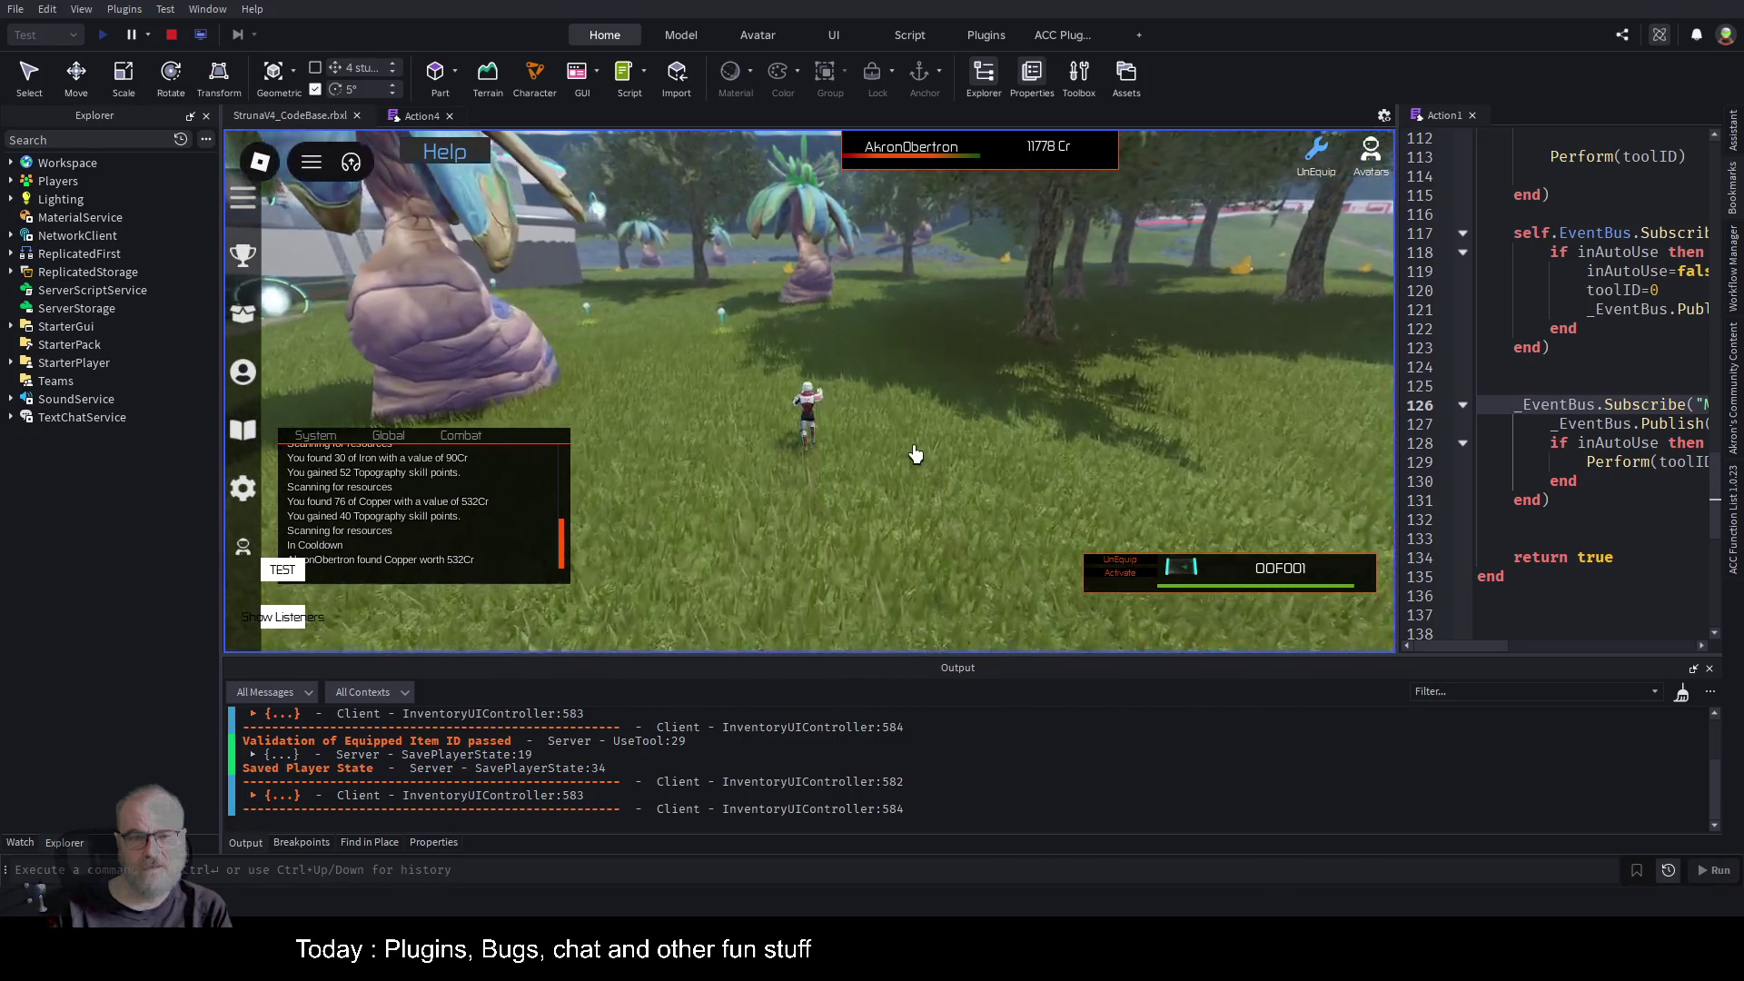
{"action": "key", "text": "w"}
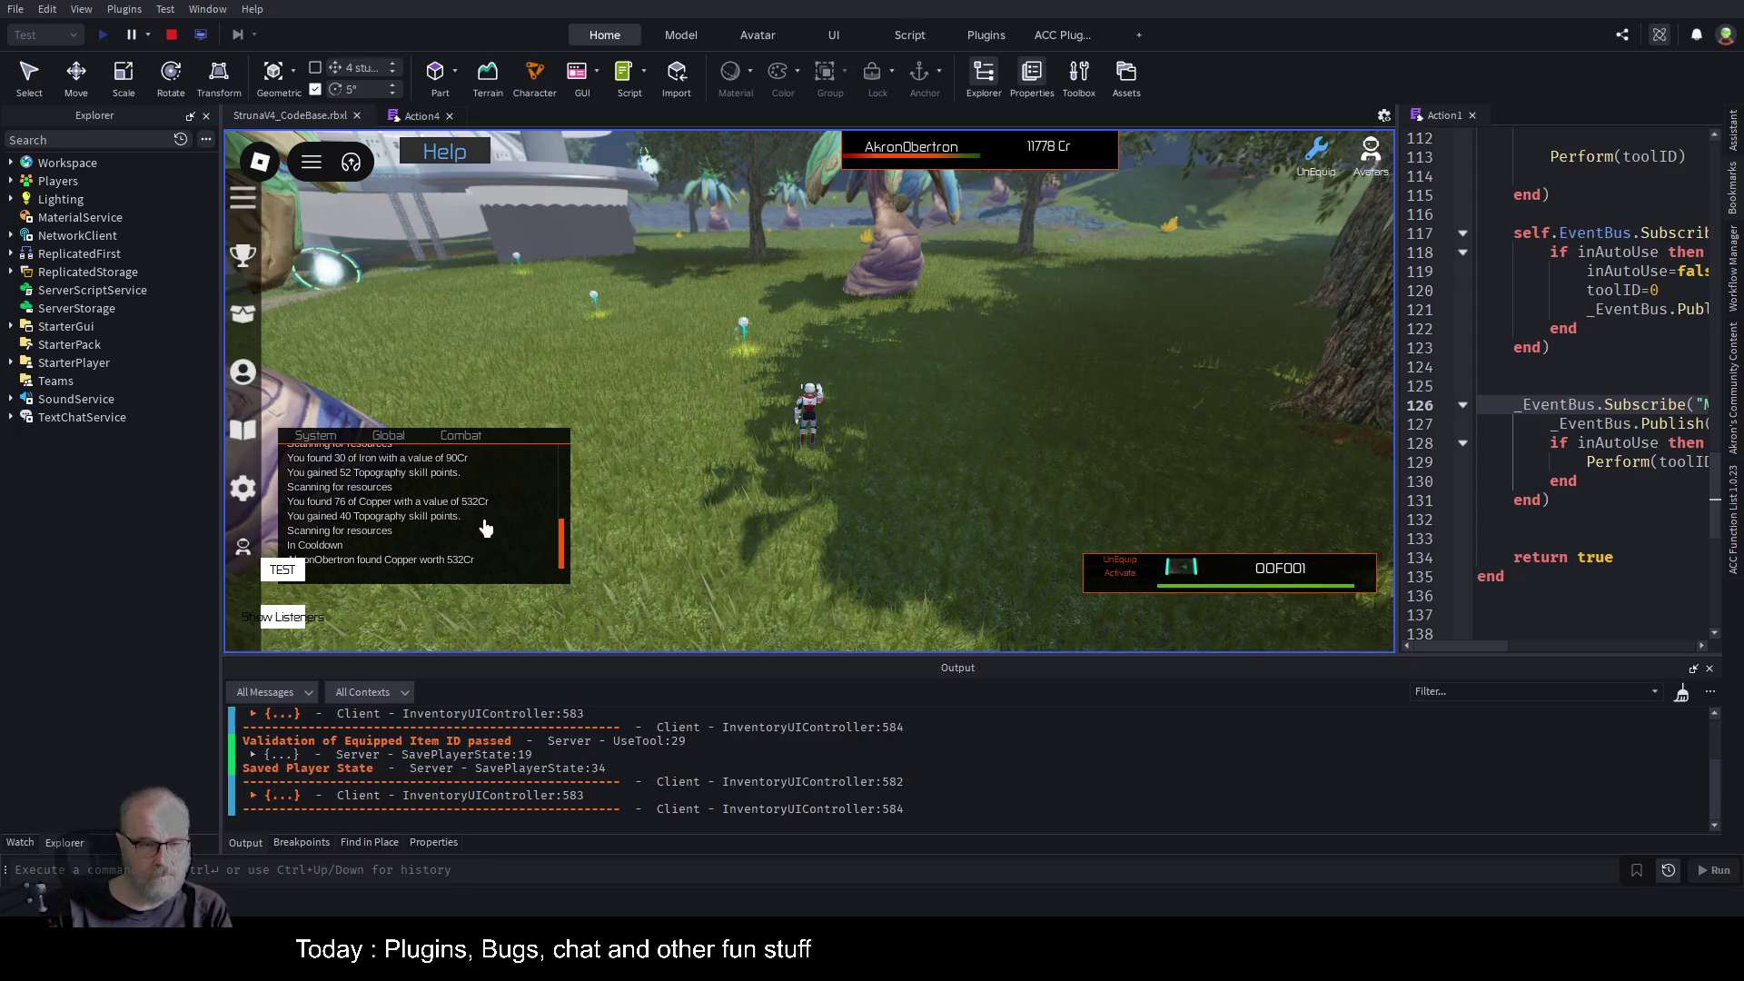
{"action": "left_click_drag", "start_coordinate": [487, 519], "coordinate": [488, 428]}
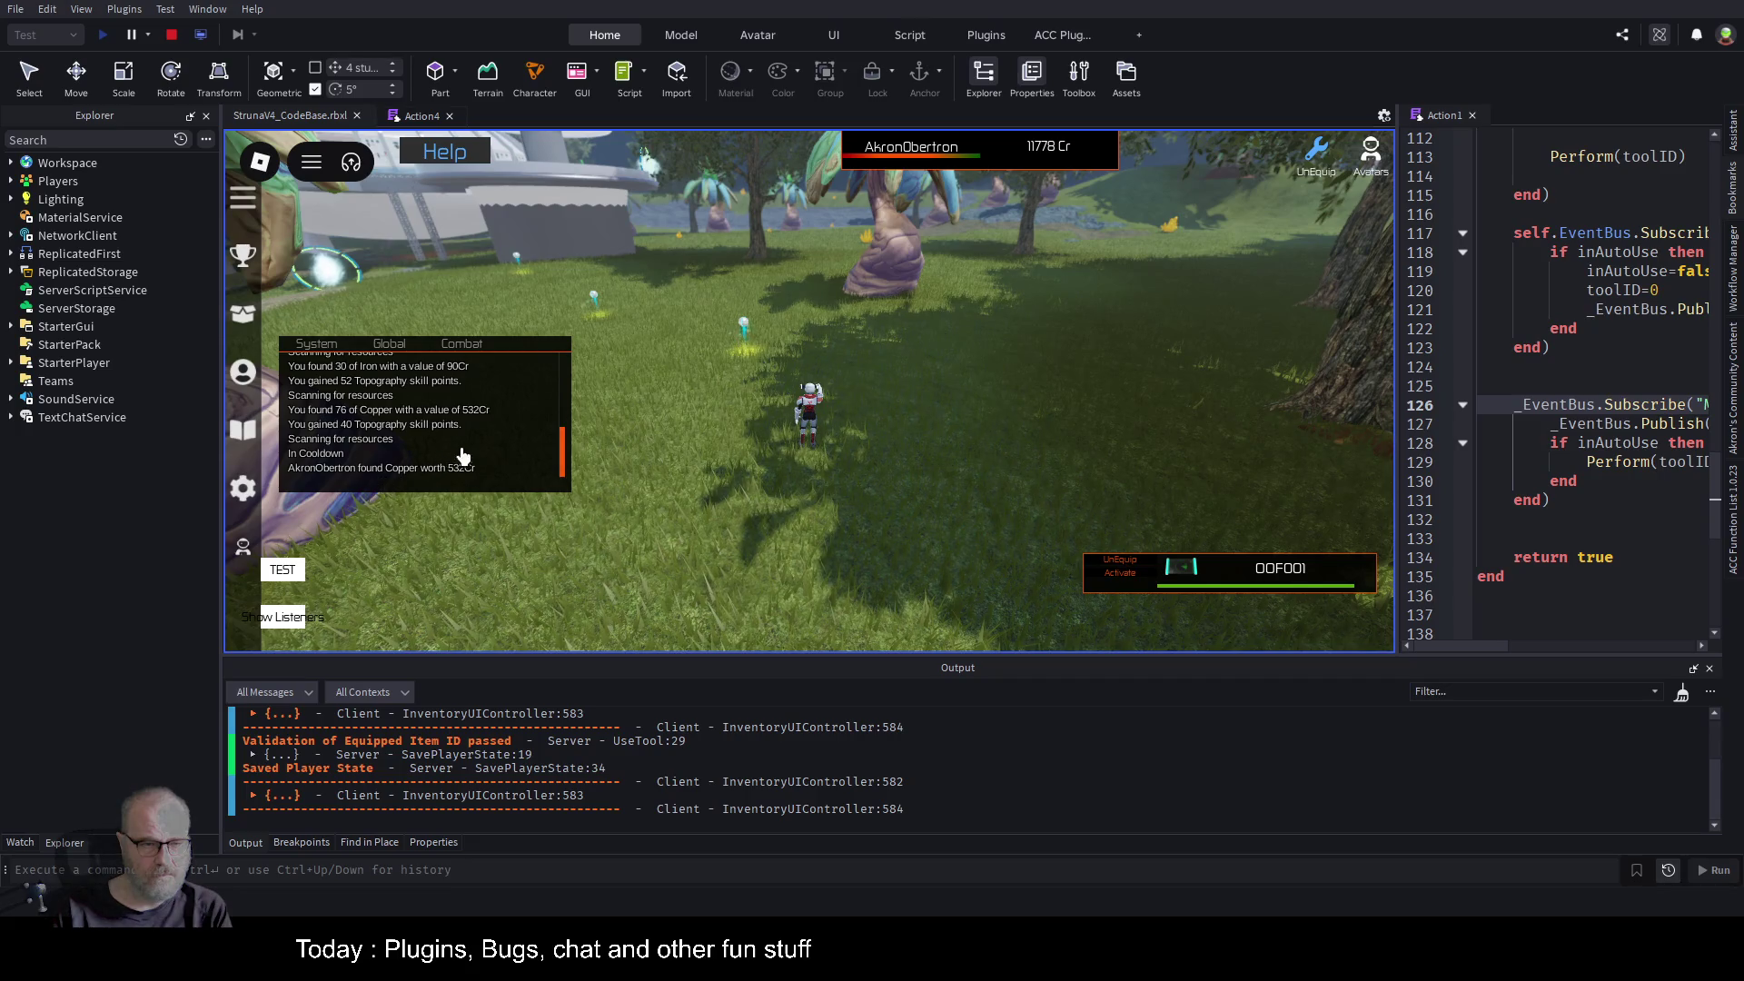
{"action": "left_click", "coordinate": [752, 463]}
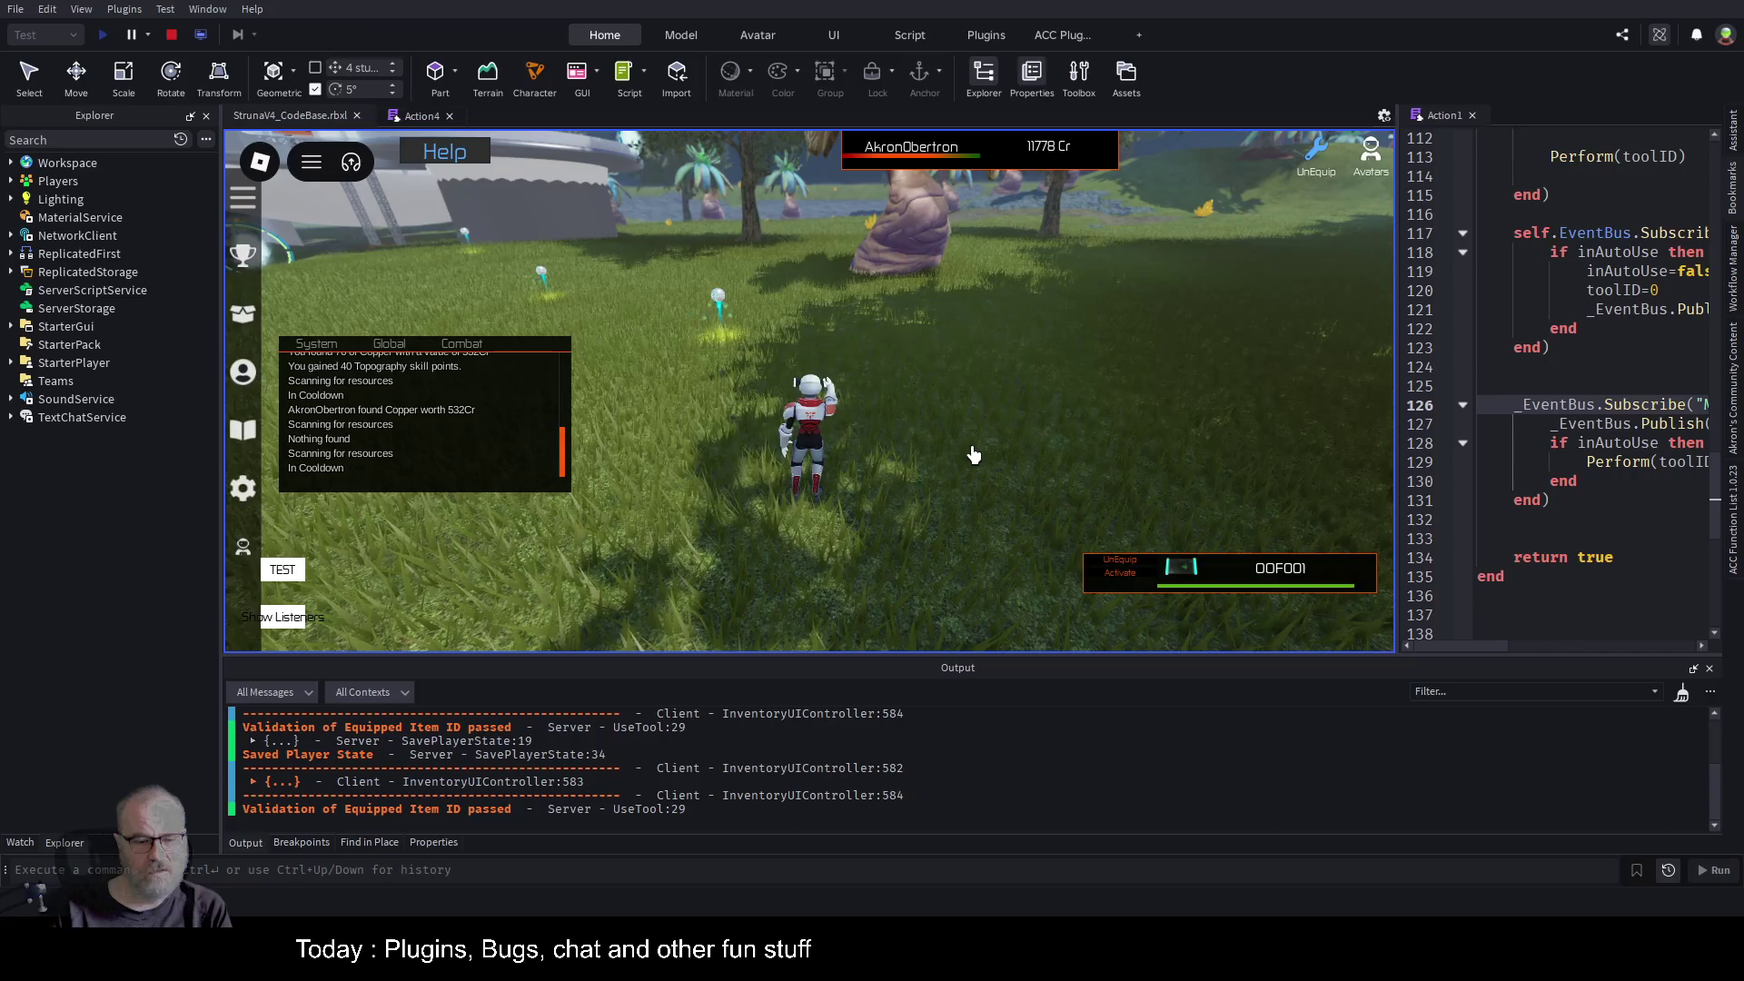
Widen the Action1 editor, add a breakpoint on line 128 (MiningScanCompleted), and restart the play-test.
{"action": "left_click", "coordinate": [408, 116]}
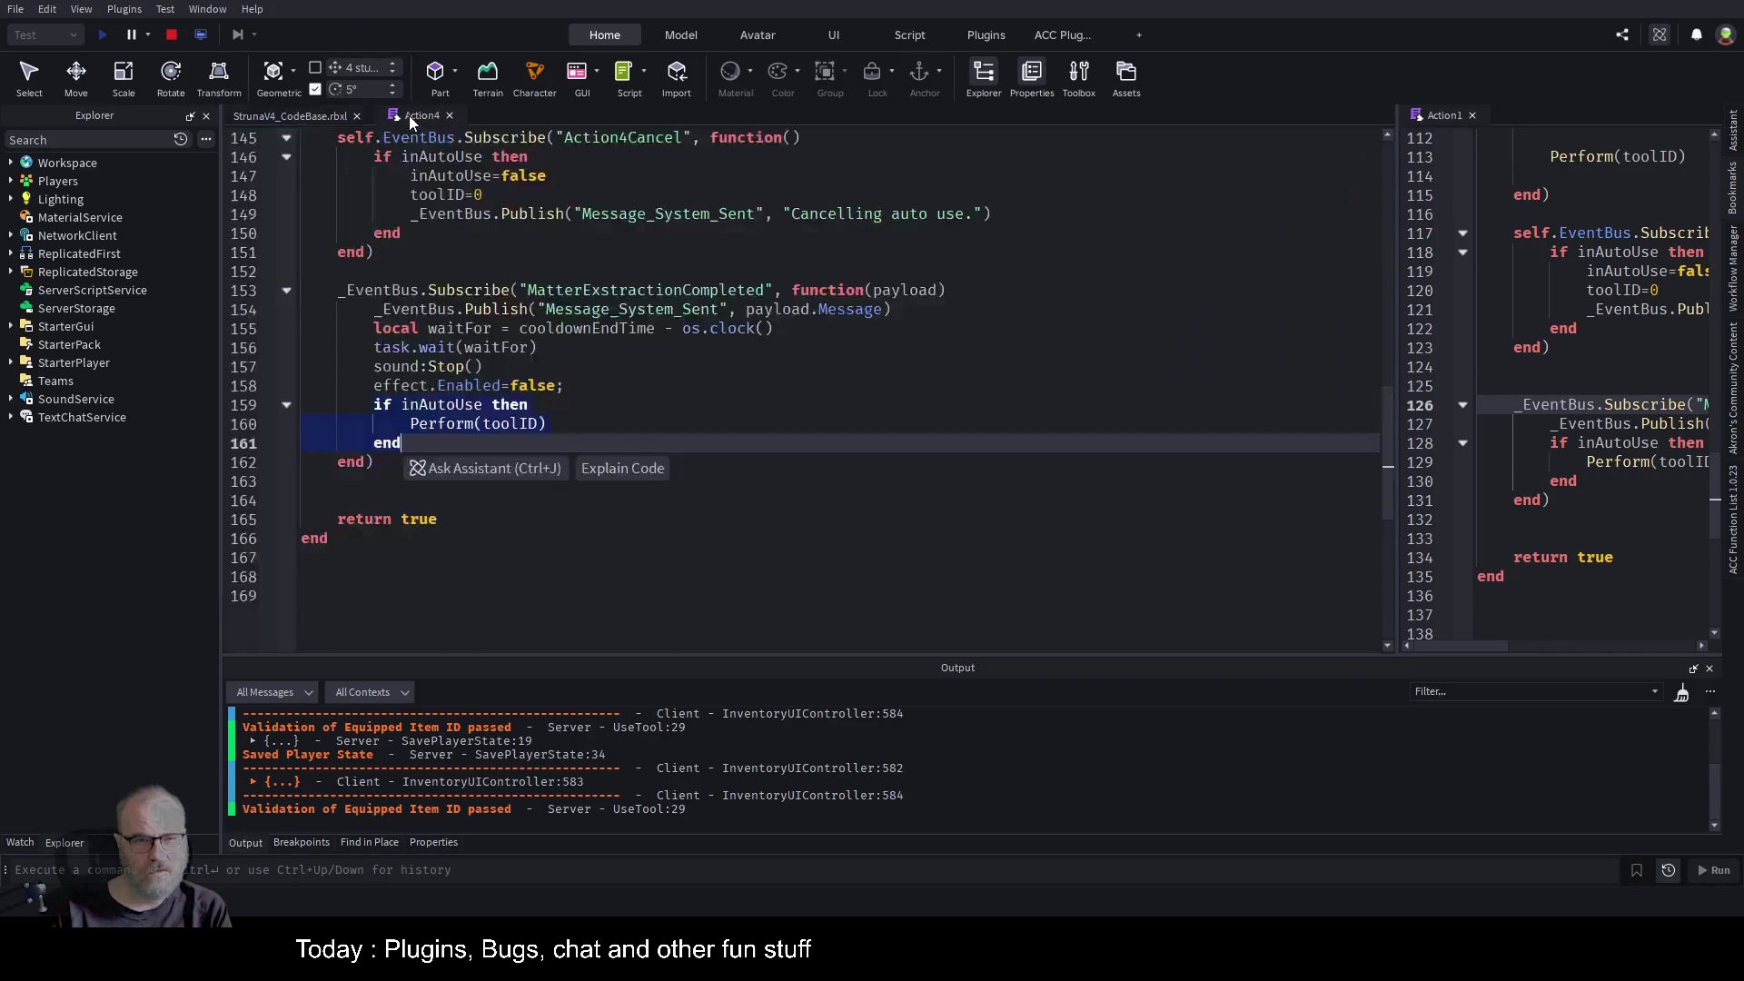
{"action": "left_click", "coordinate": [286, 122]}
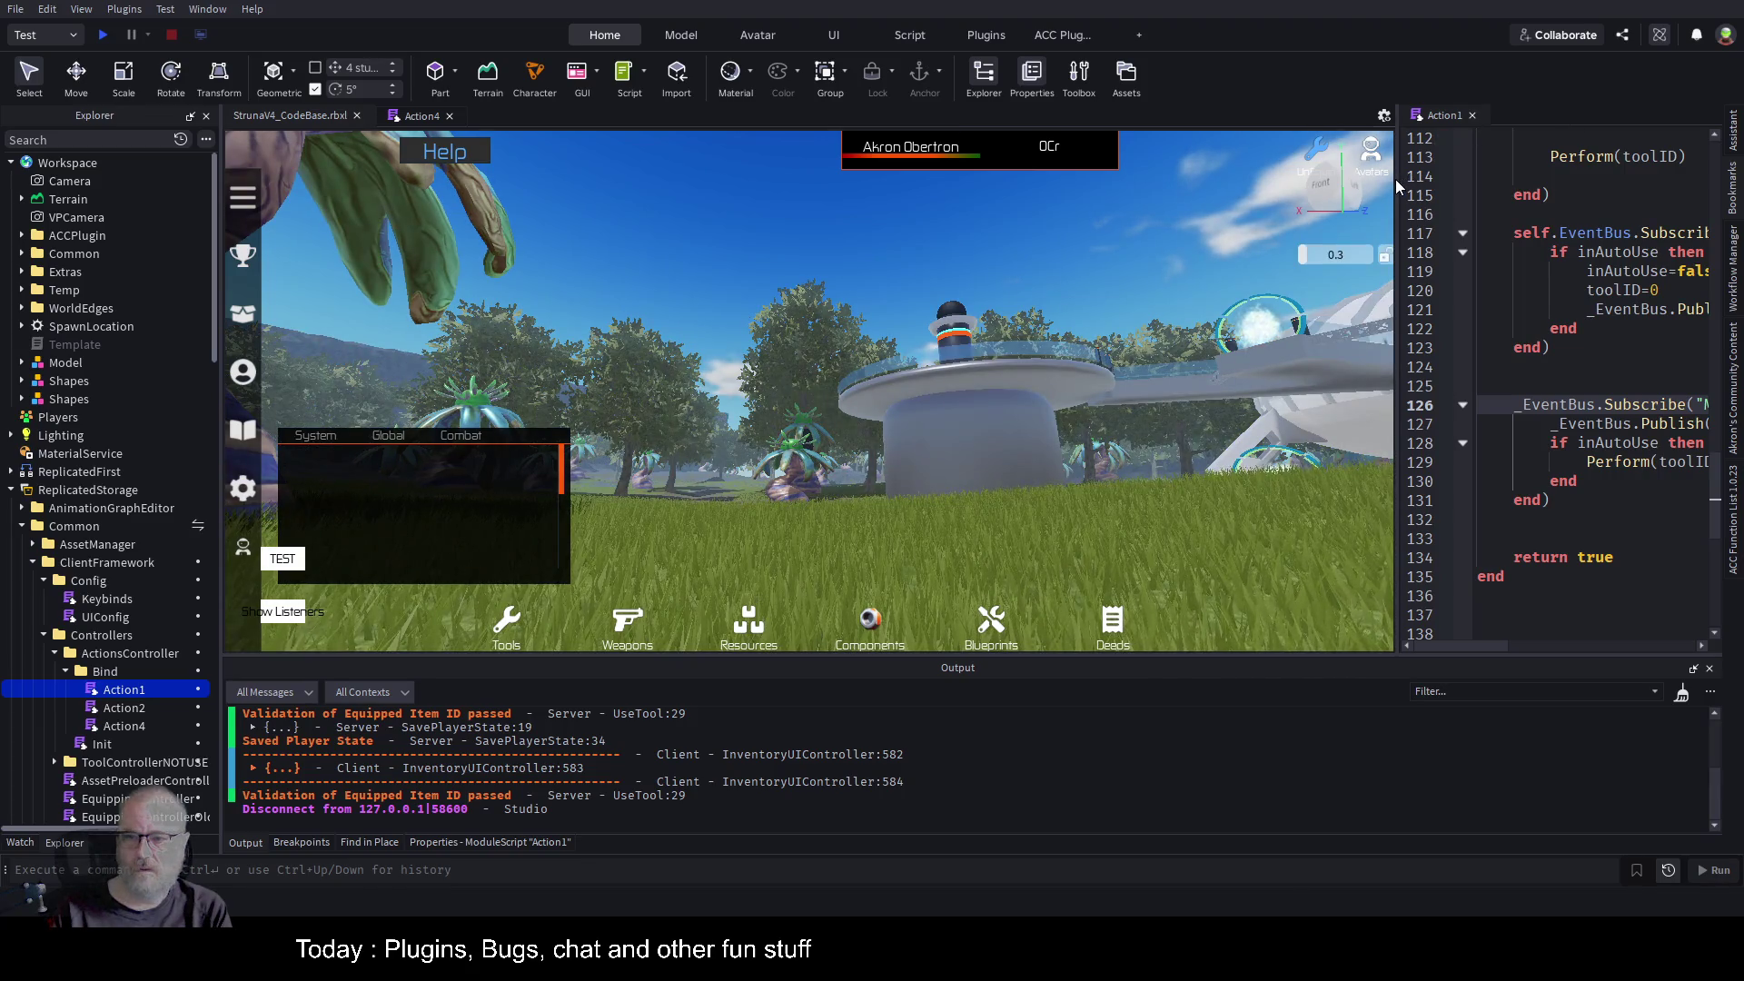
{"action": "left_click_drag", "start_coordinate": [1396, 182], "coordinate": [783, 191]}
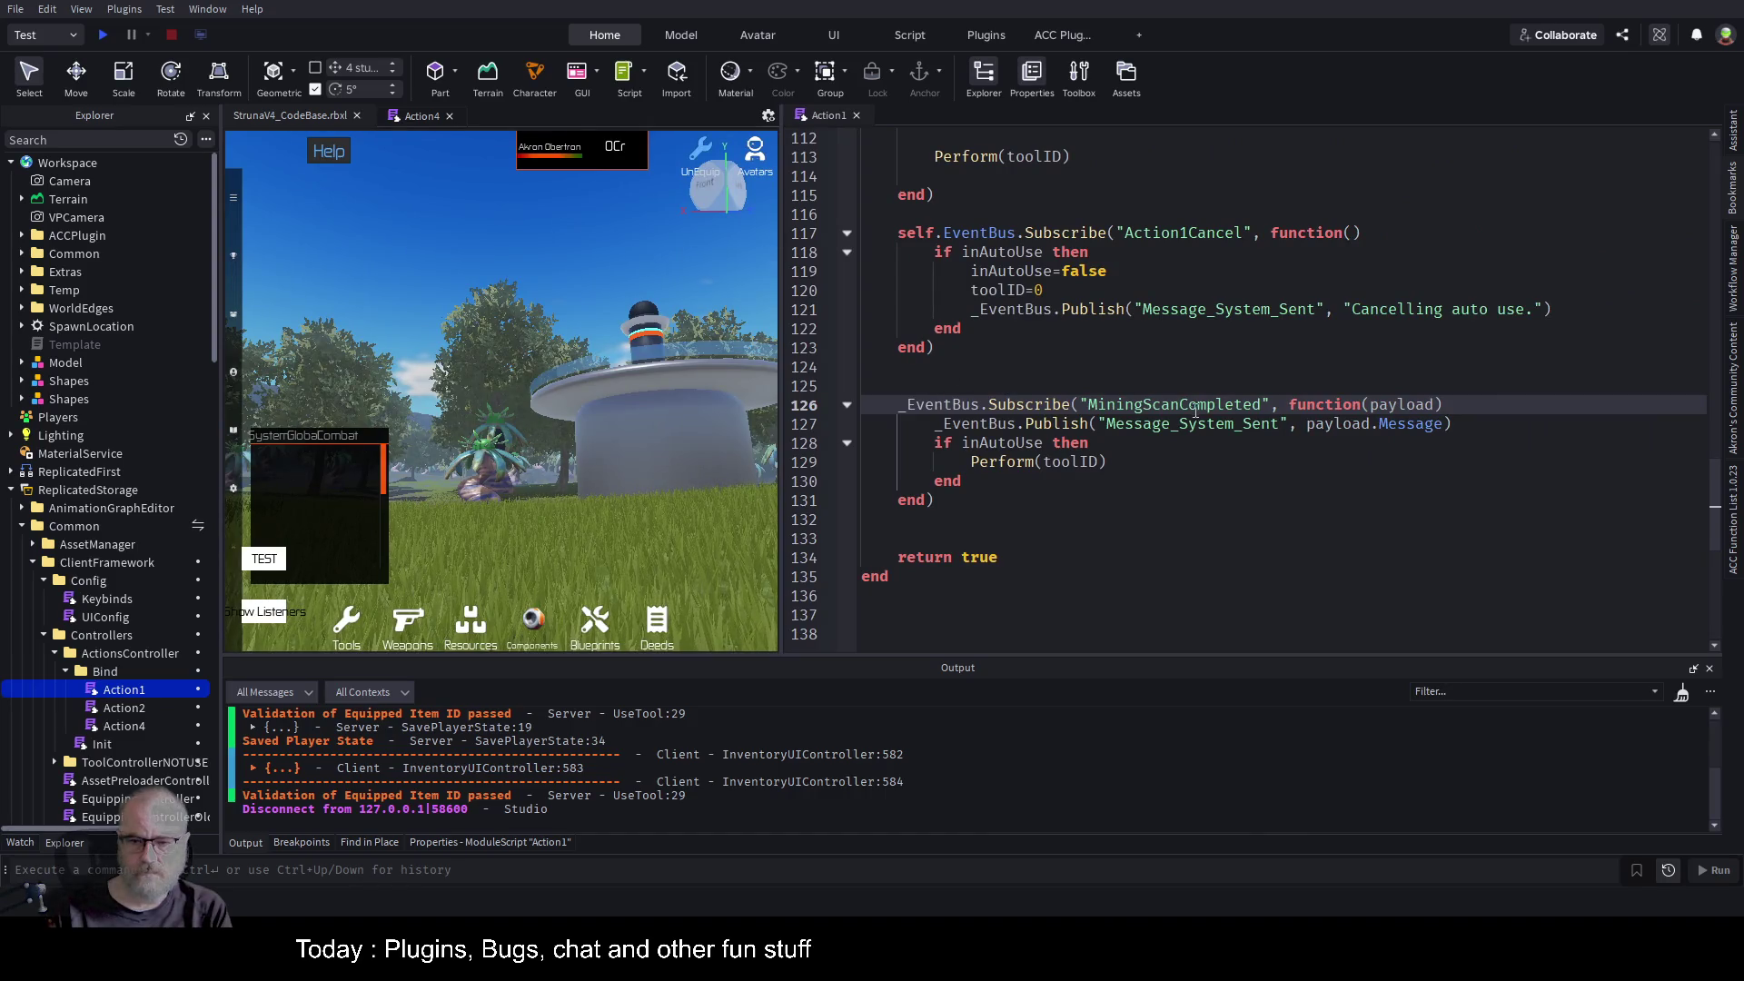
{"action": "double_click", "coordinate": [1193, 405]}
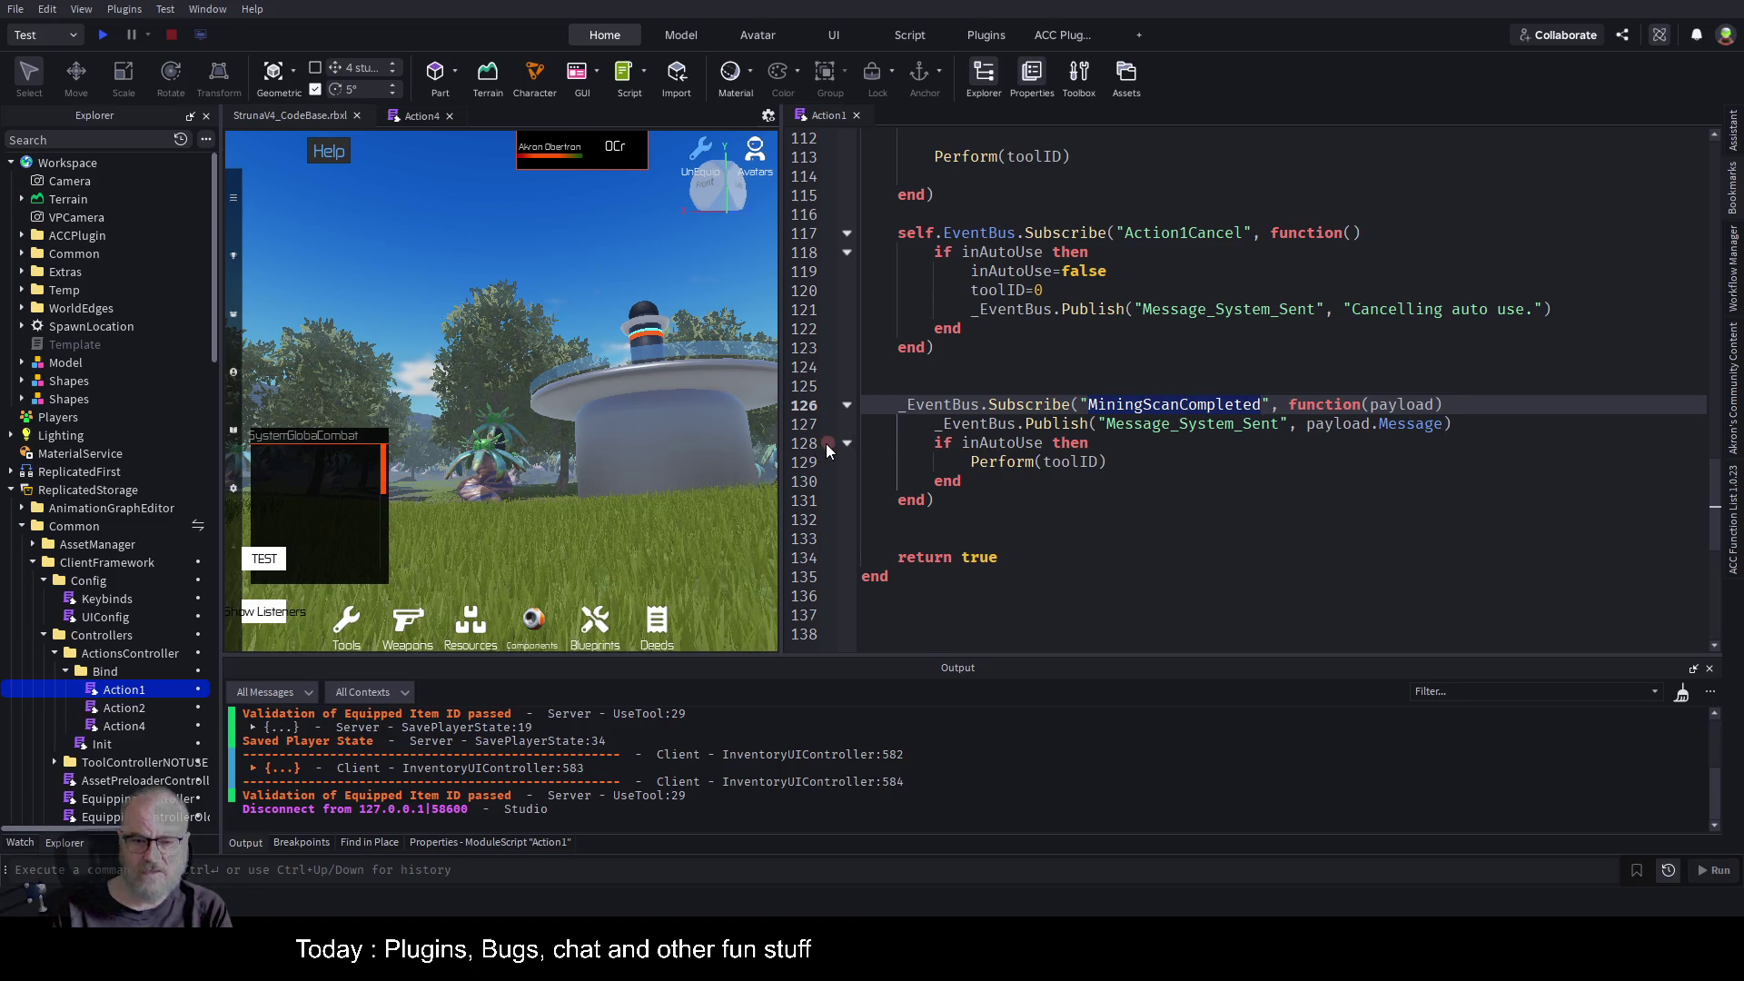
{"action": "left_click", "coordinate": [103, 35]}
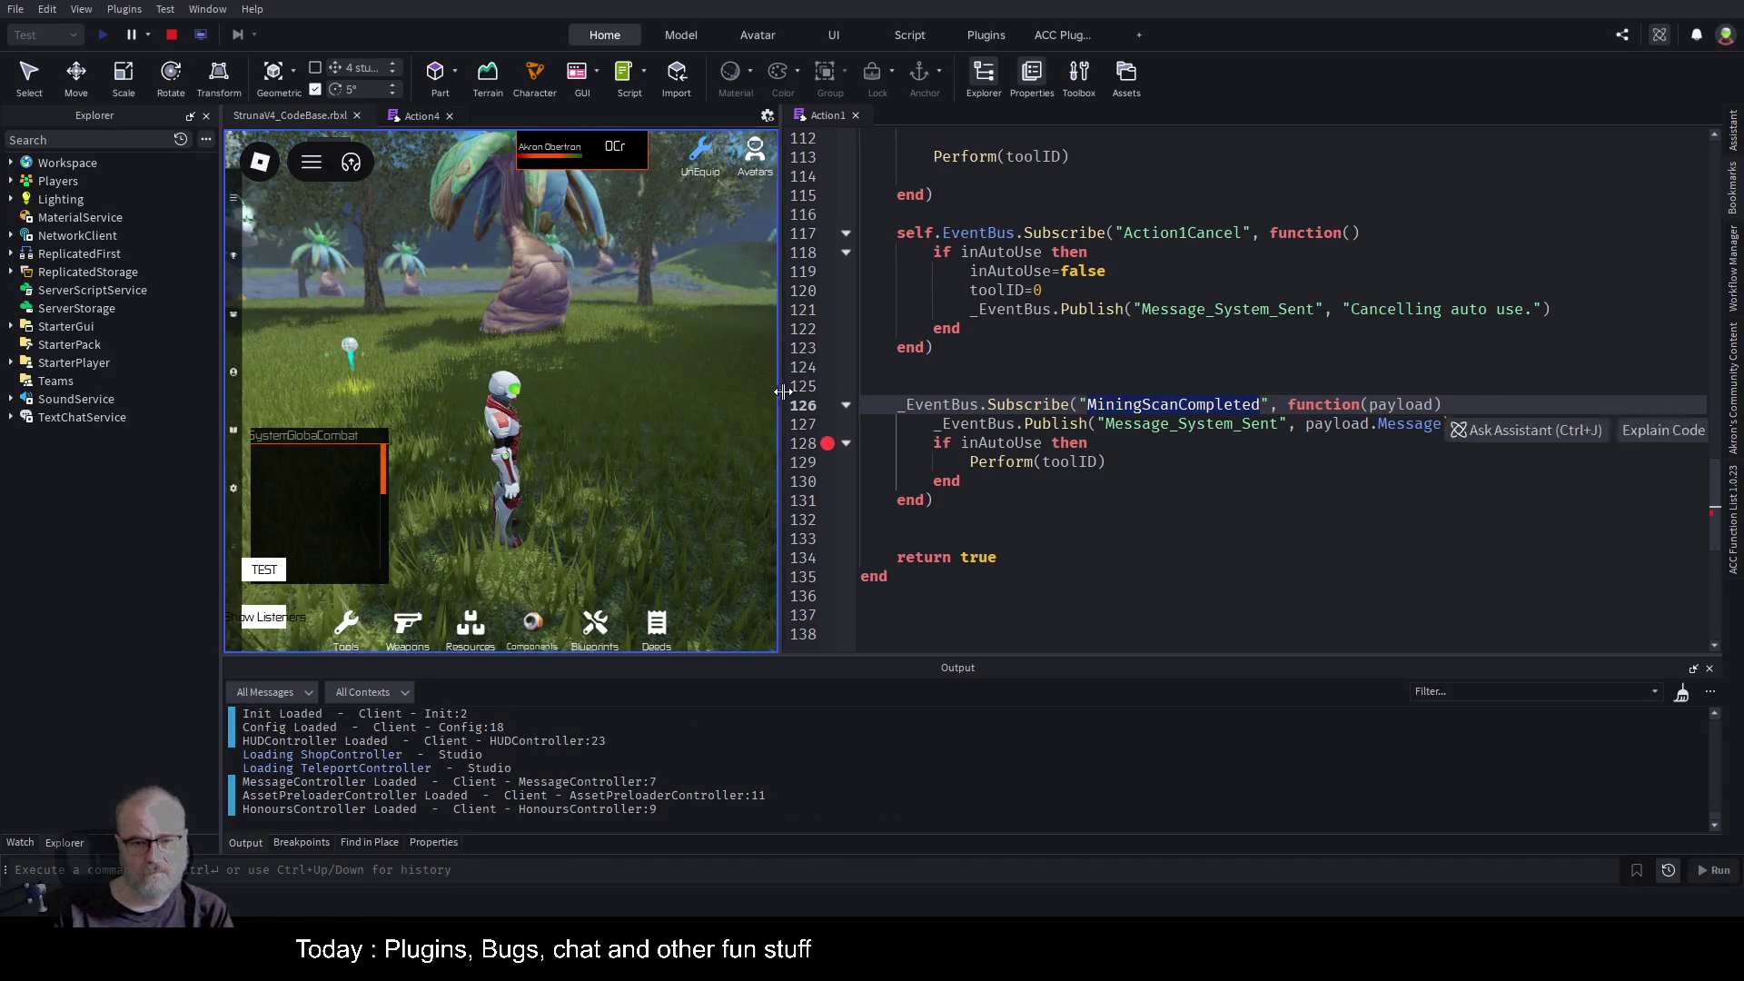
Resize the game and editor panes, then stop the play-test with the line 128 breakpoint kept.
{"action": "left_click_drag", "start_coordinate": [782, 391], "coordinate": [1301, 392]}
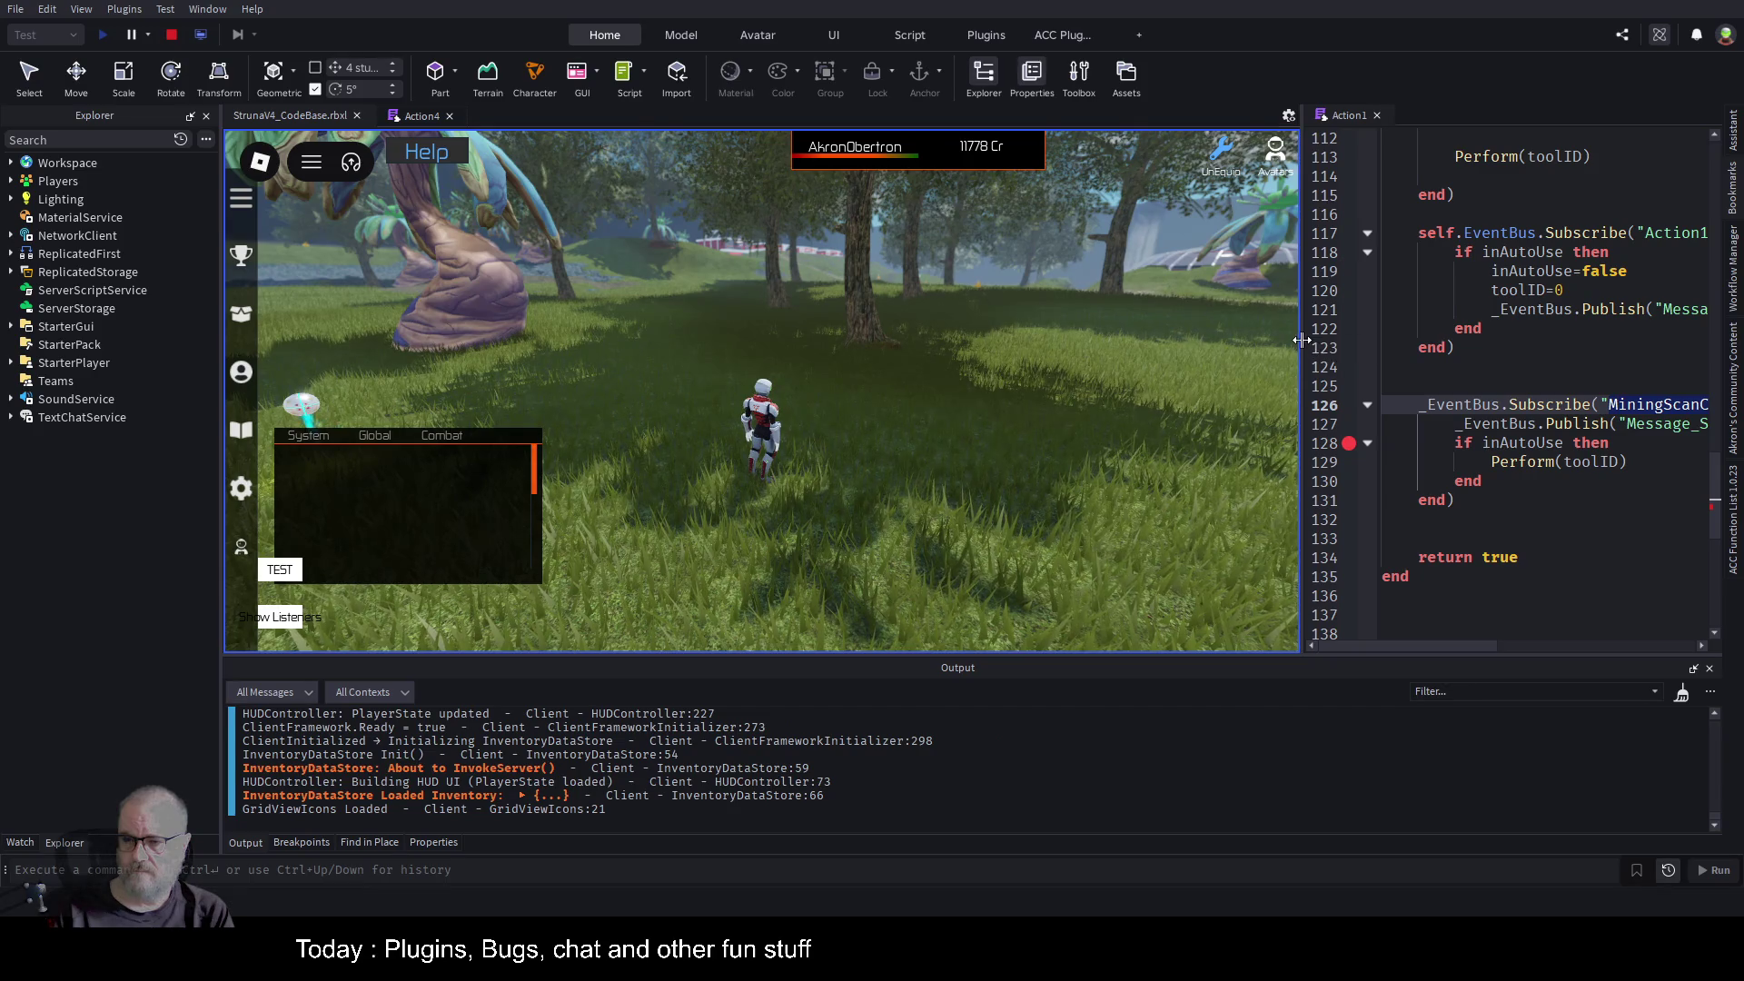
{"action": "left_click_drag", "start_coordinate": [1307, 347], "coordinate": [1155, 353]}
{"action": "left_click", "coordinate": [1554, 236]}
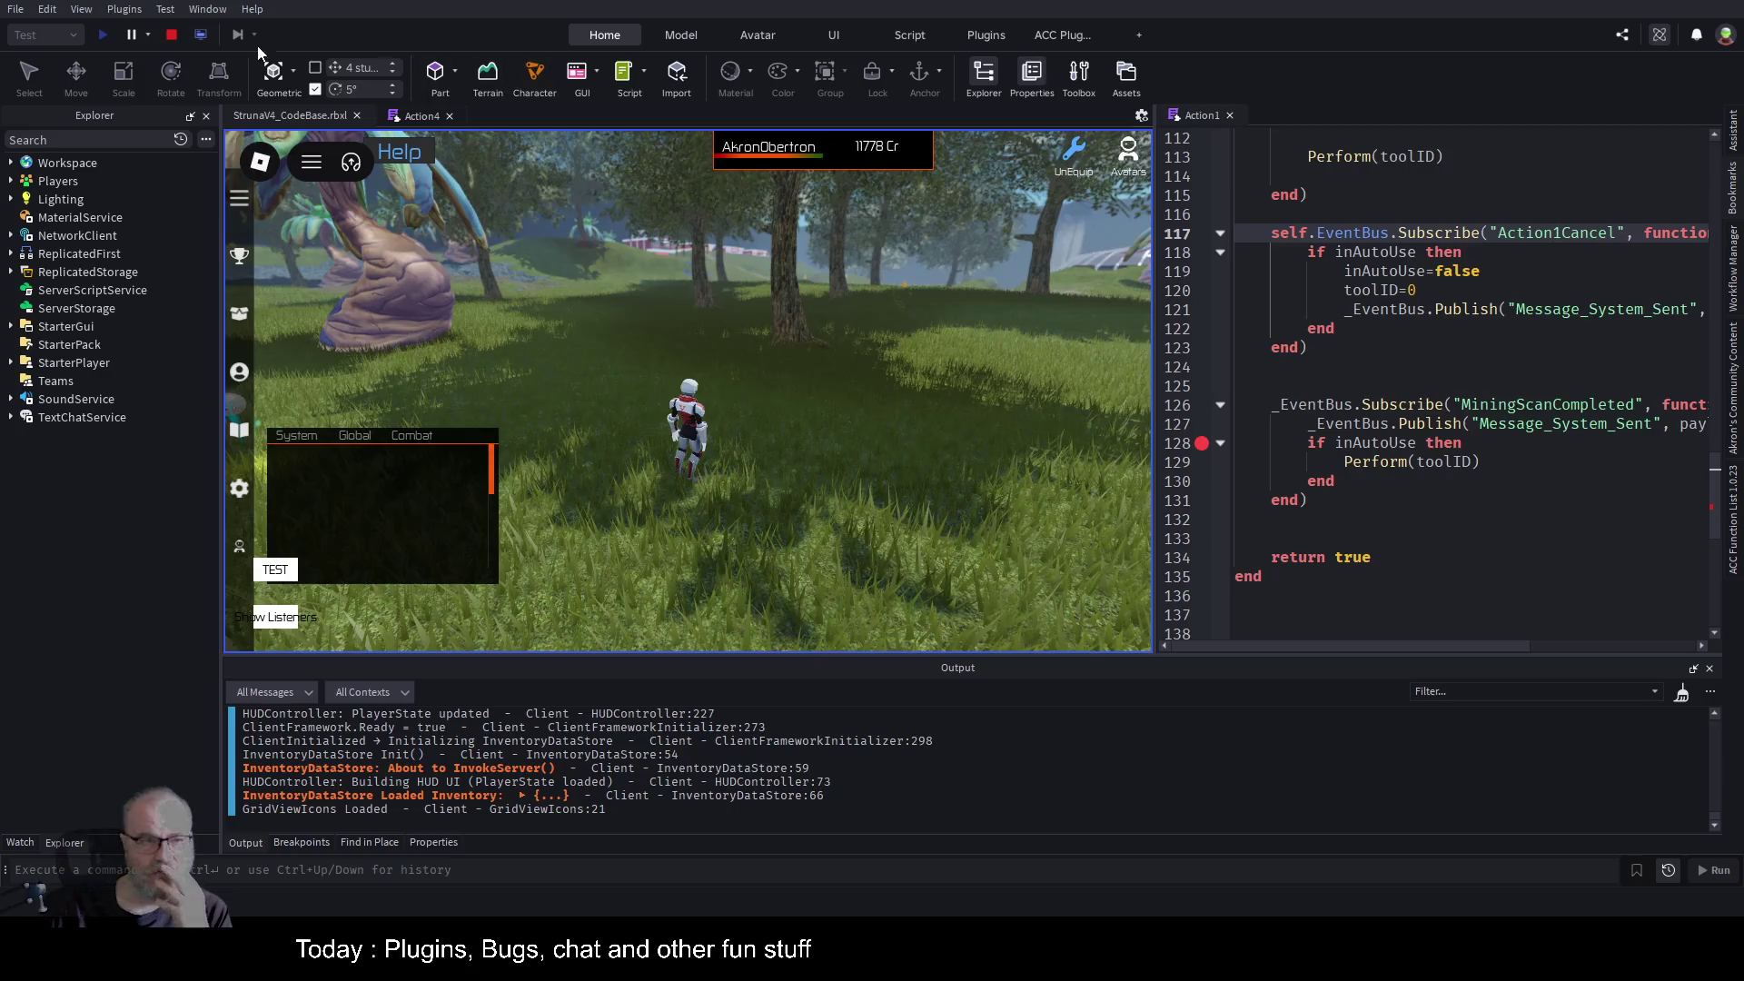
{"action": "left_click", "coordinate": [172, 34]}
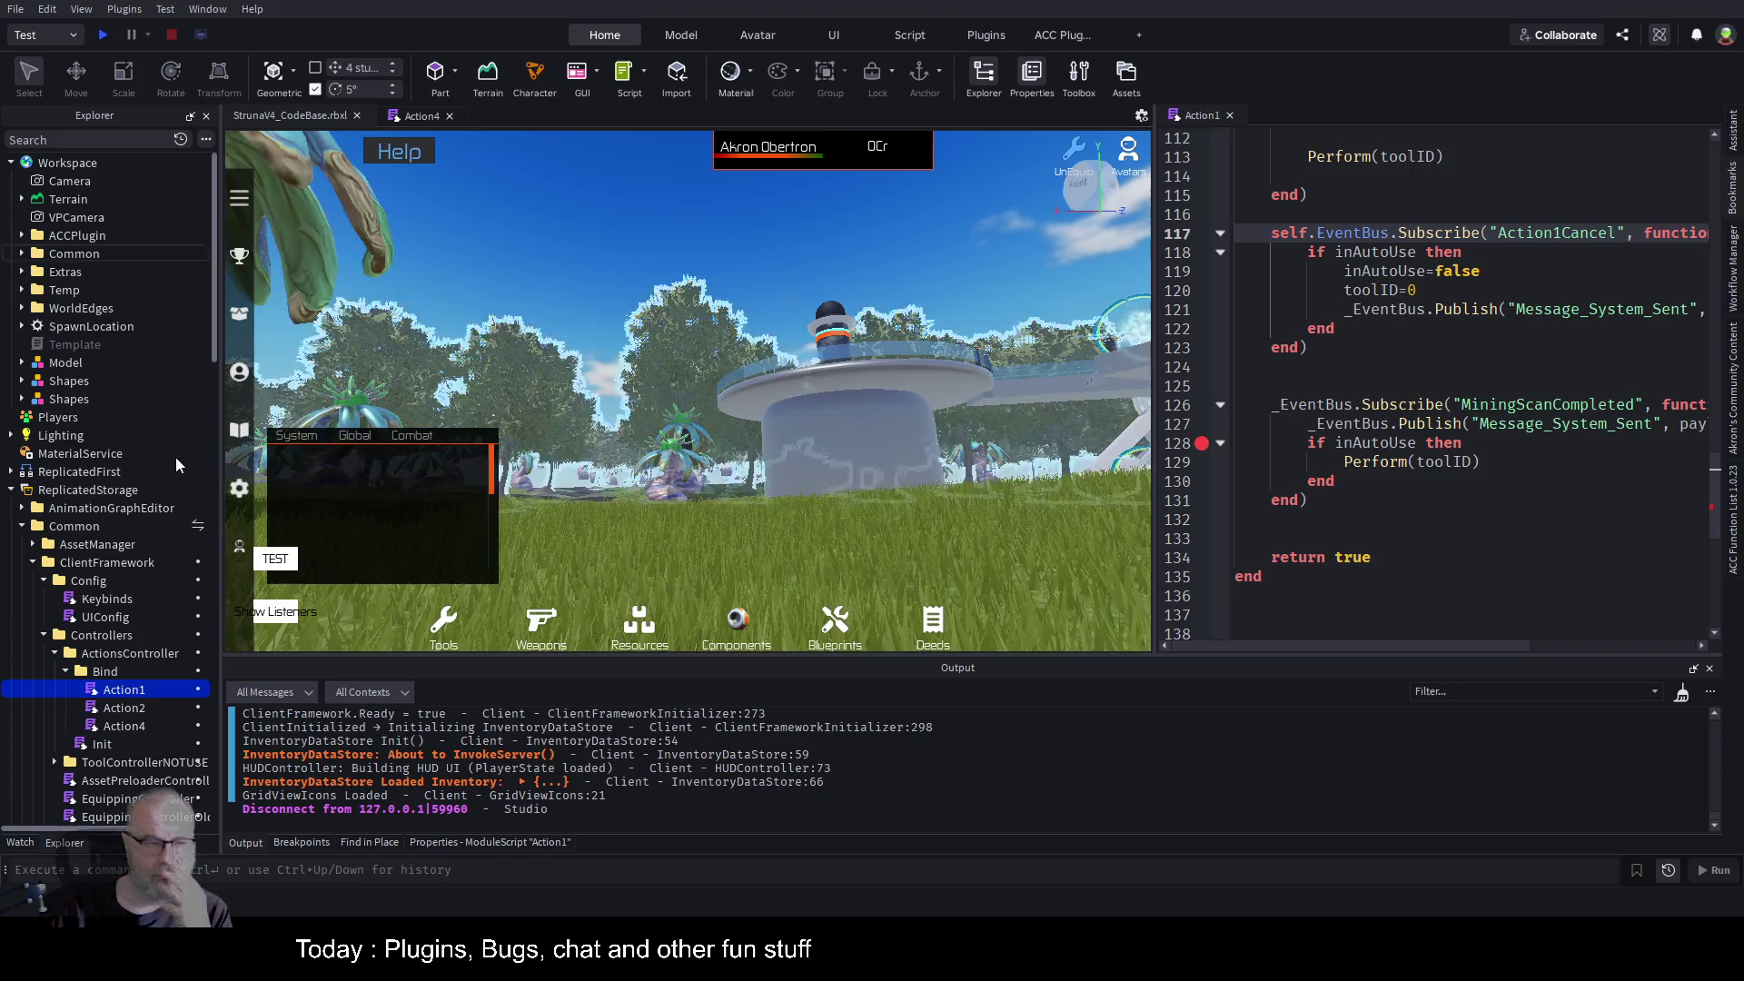
Filter Explorer for 'useTool', open UseTool under Attach, then change the filter to 'toolcon'.
{"action": "scroll", "coordinate": [128, 497], "scroll_direction": "down", "scroll_amount": 6}
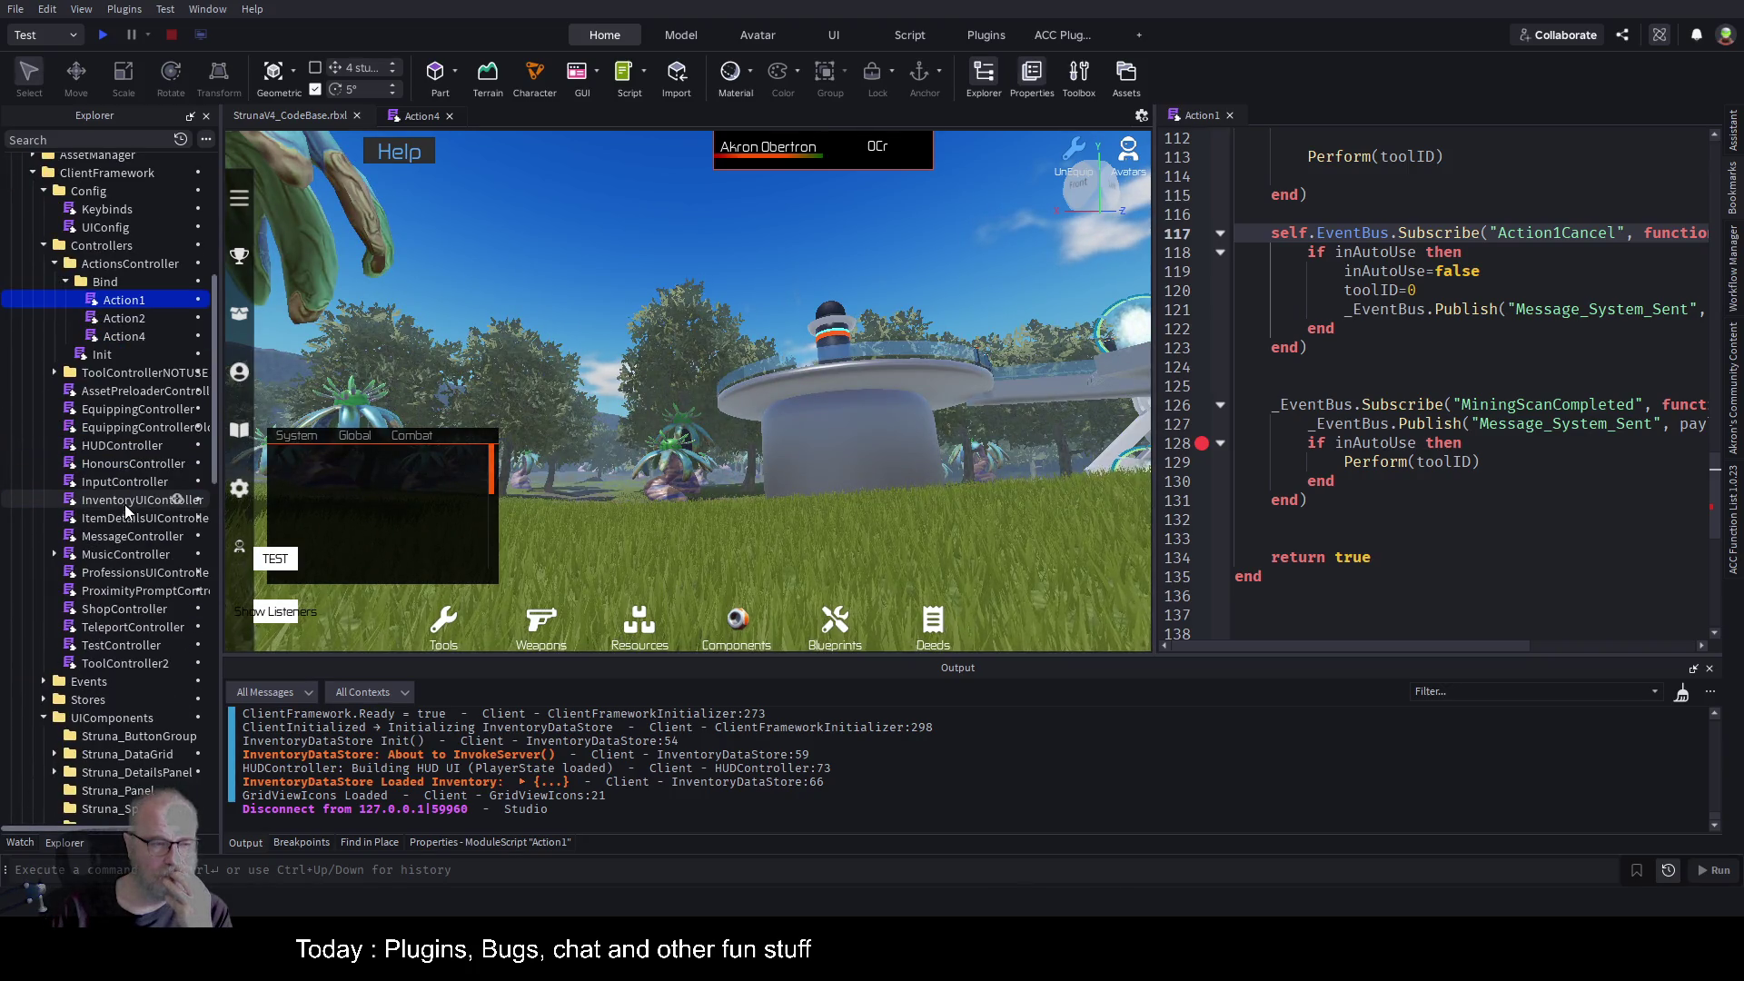
{"action": "scroll", "coordinate": [122, 503], "scroll_direction": "up", "scroll_amount": 6}
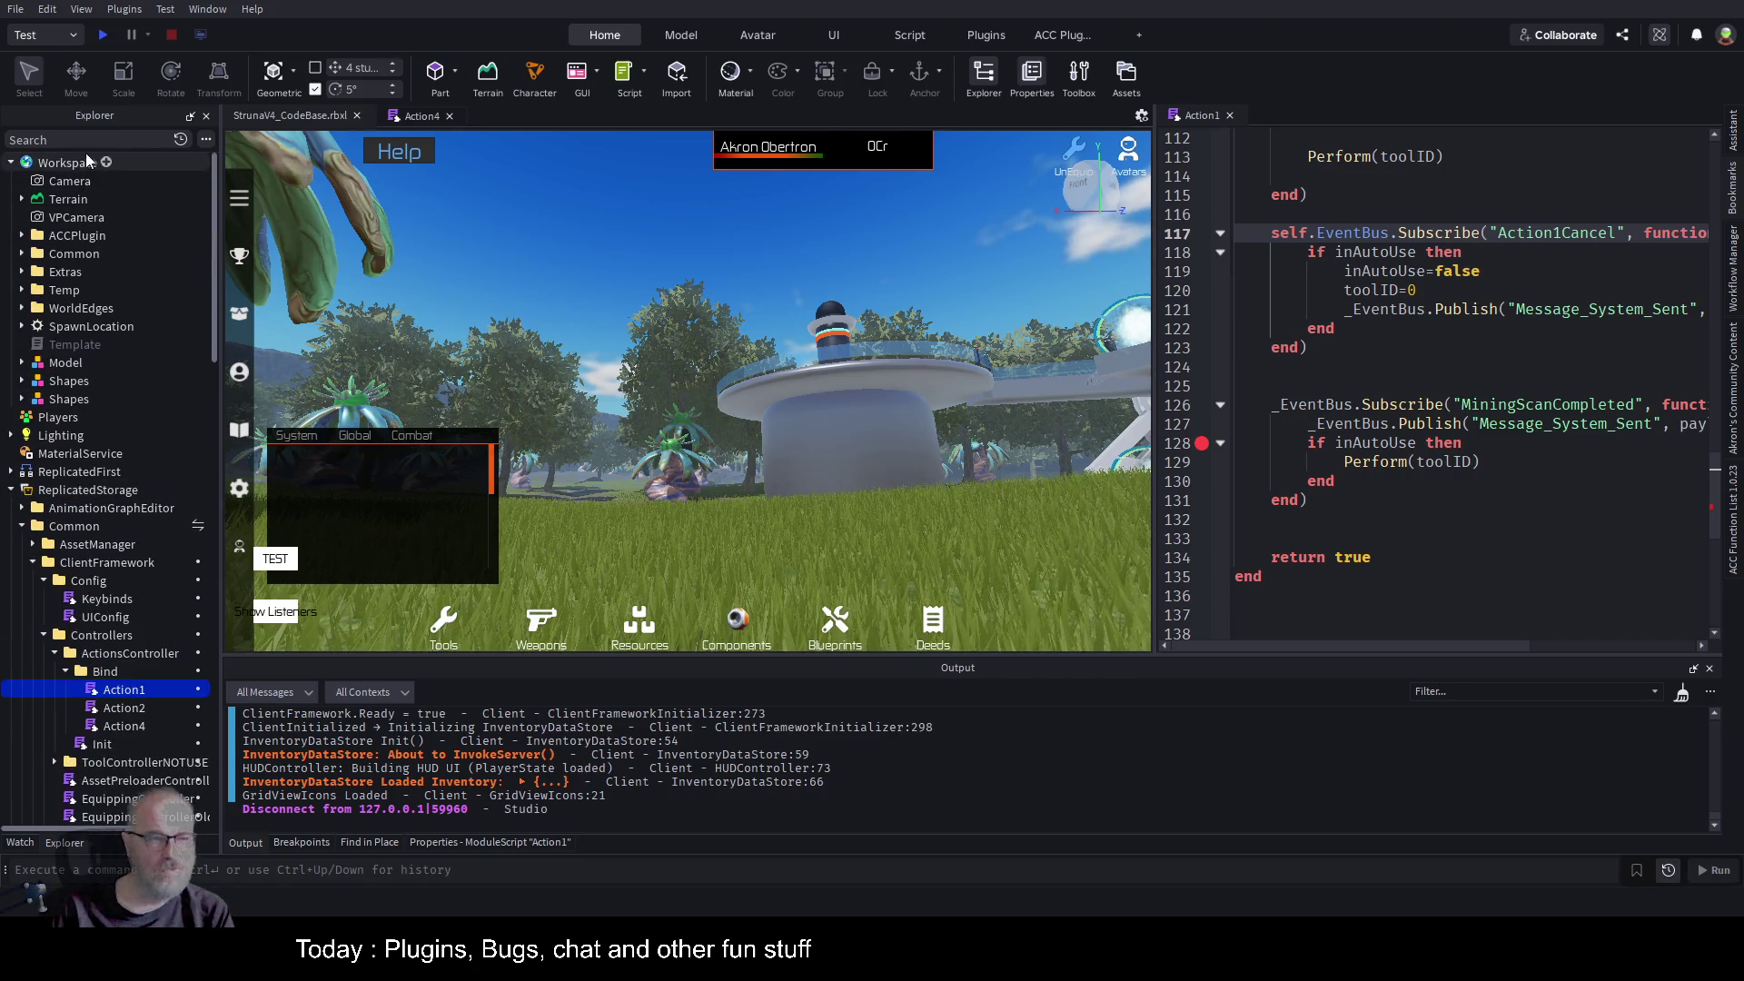
{"action": "left_click", "coordinate": [109, 139]}
{"action": "type", "text": "useTool"}
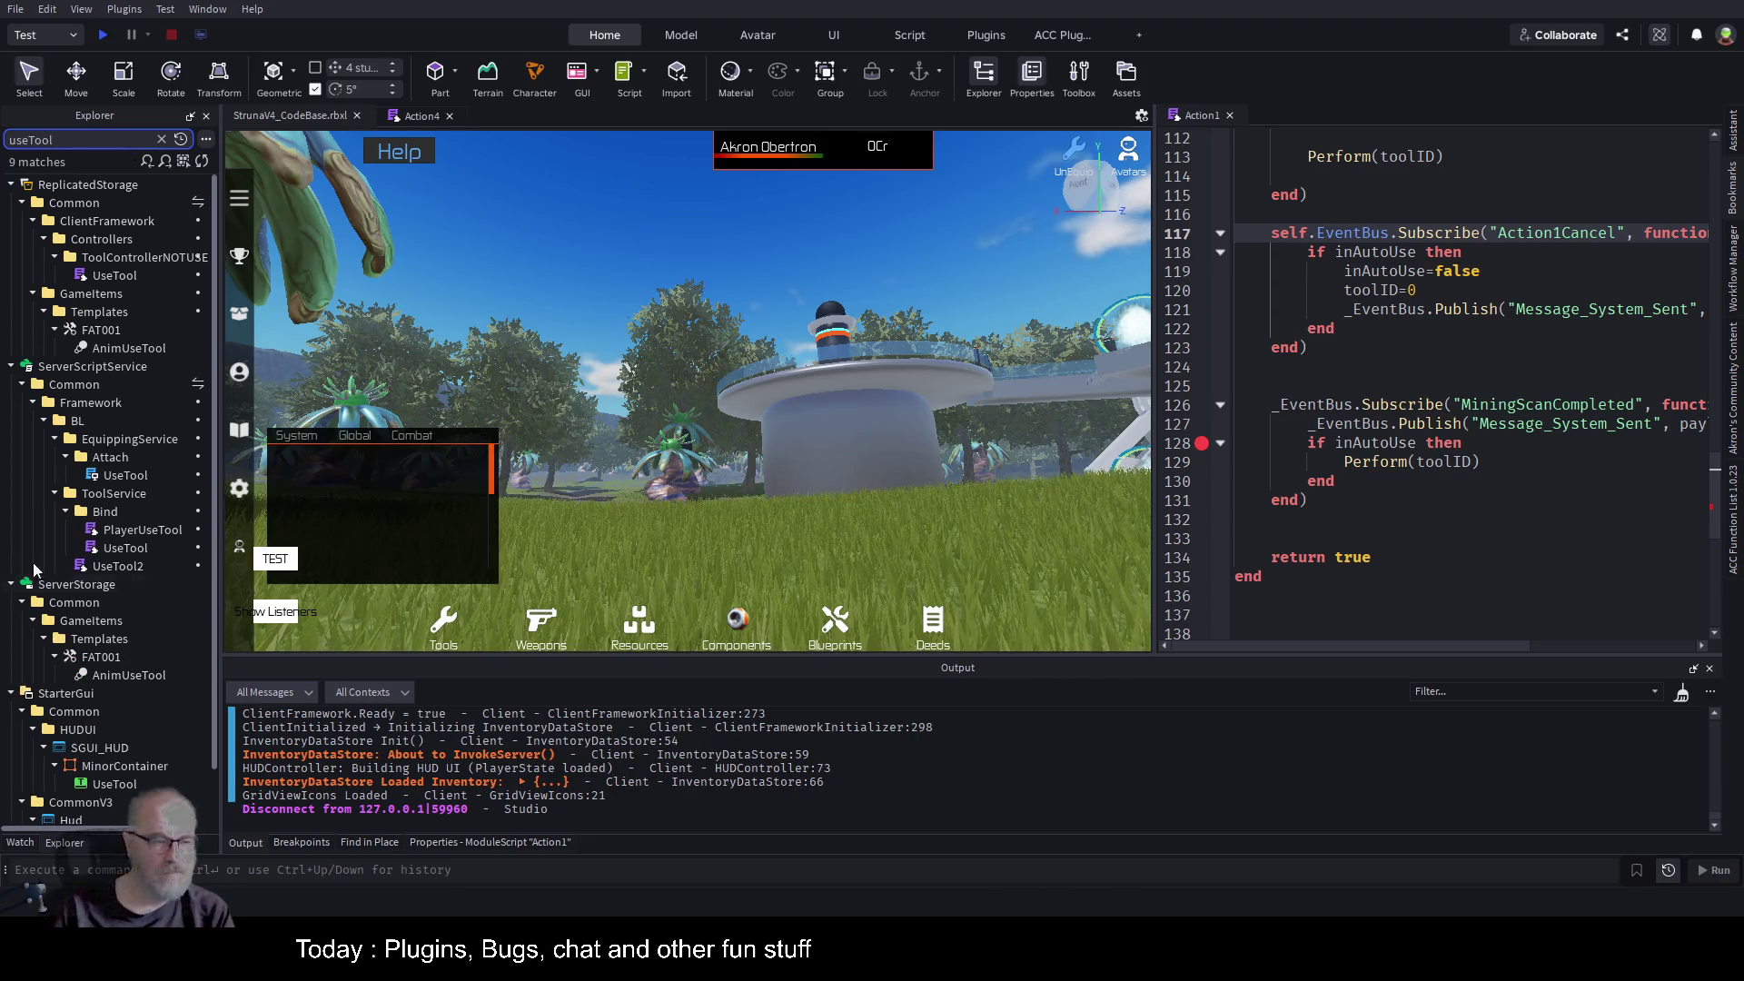
{"action": "double_click", "coordinate": [126, 475]}
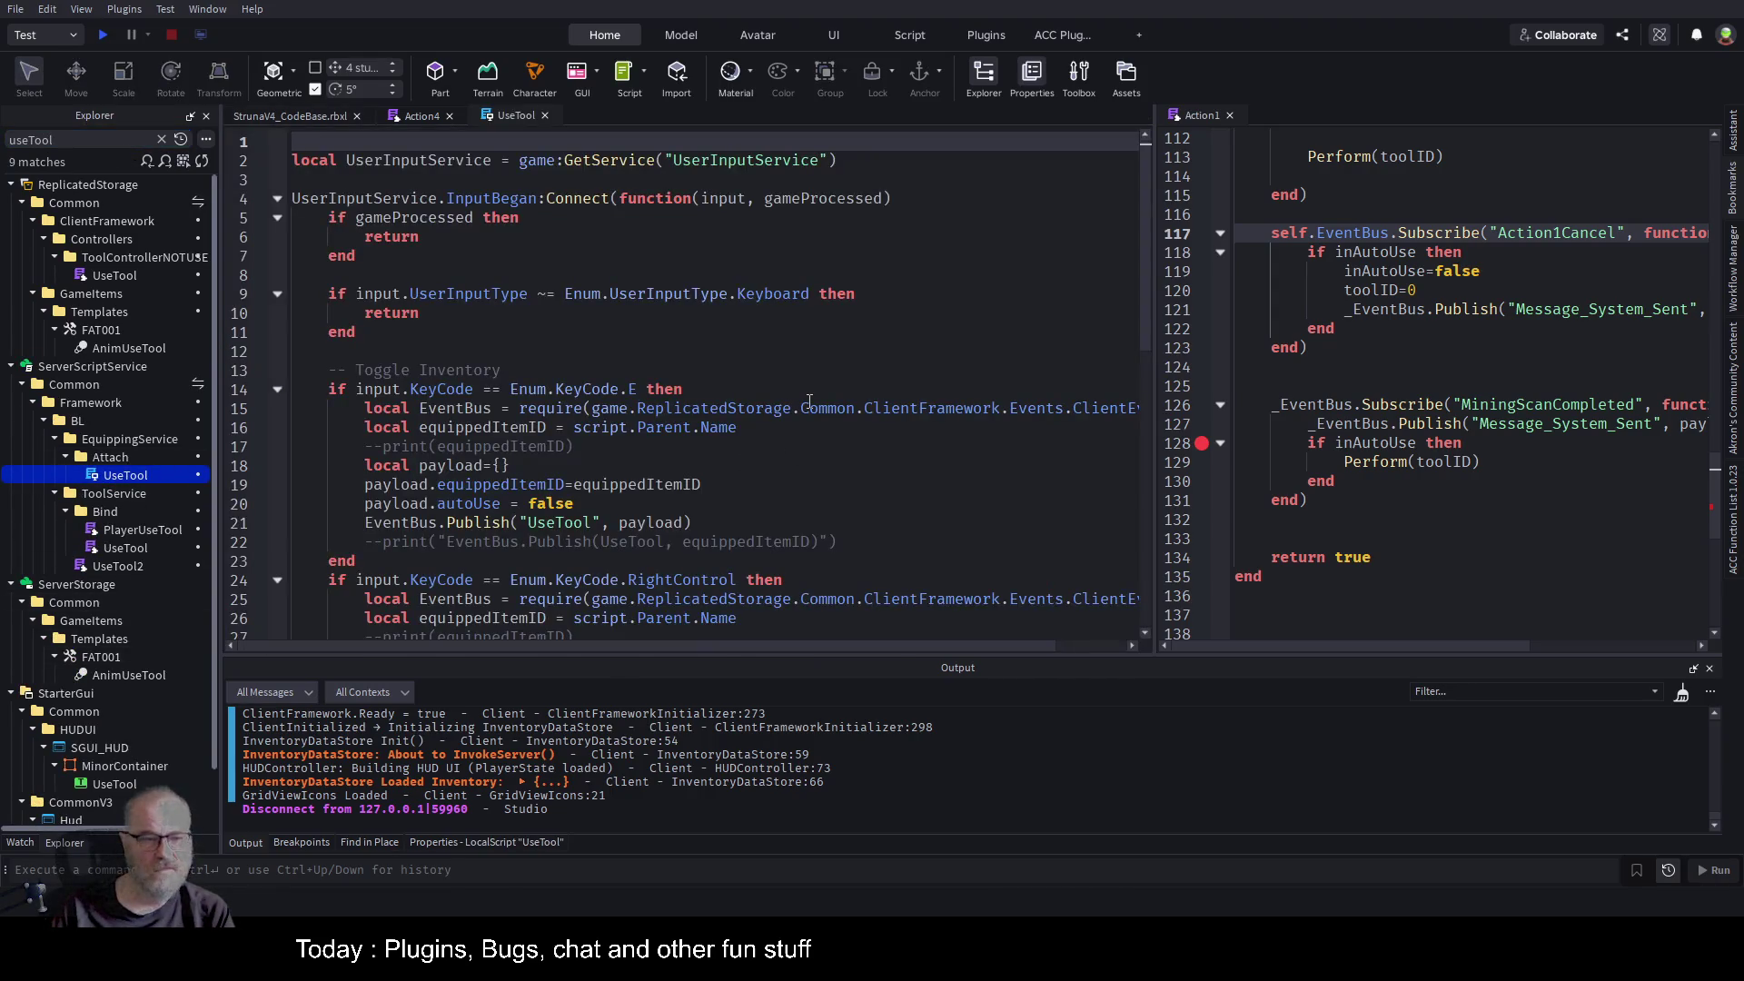
{"action": "scroll", "coordinate": [825, 386], "scroll_direction": "down", "scroll_amount": 4}
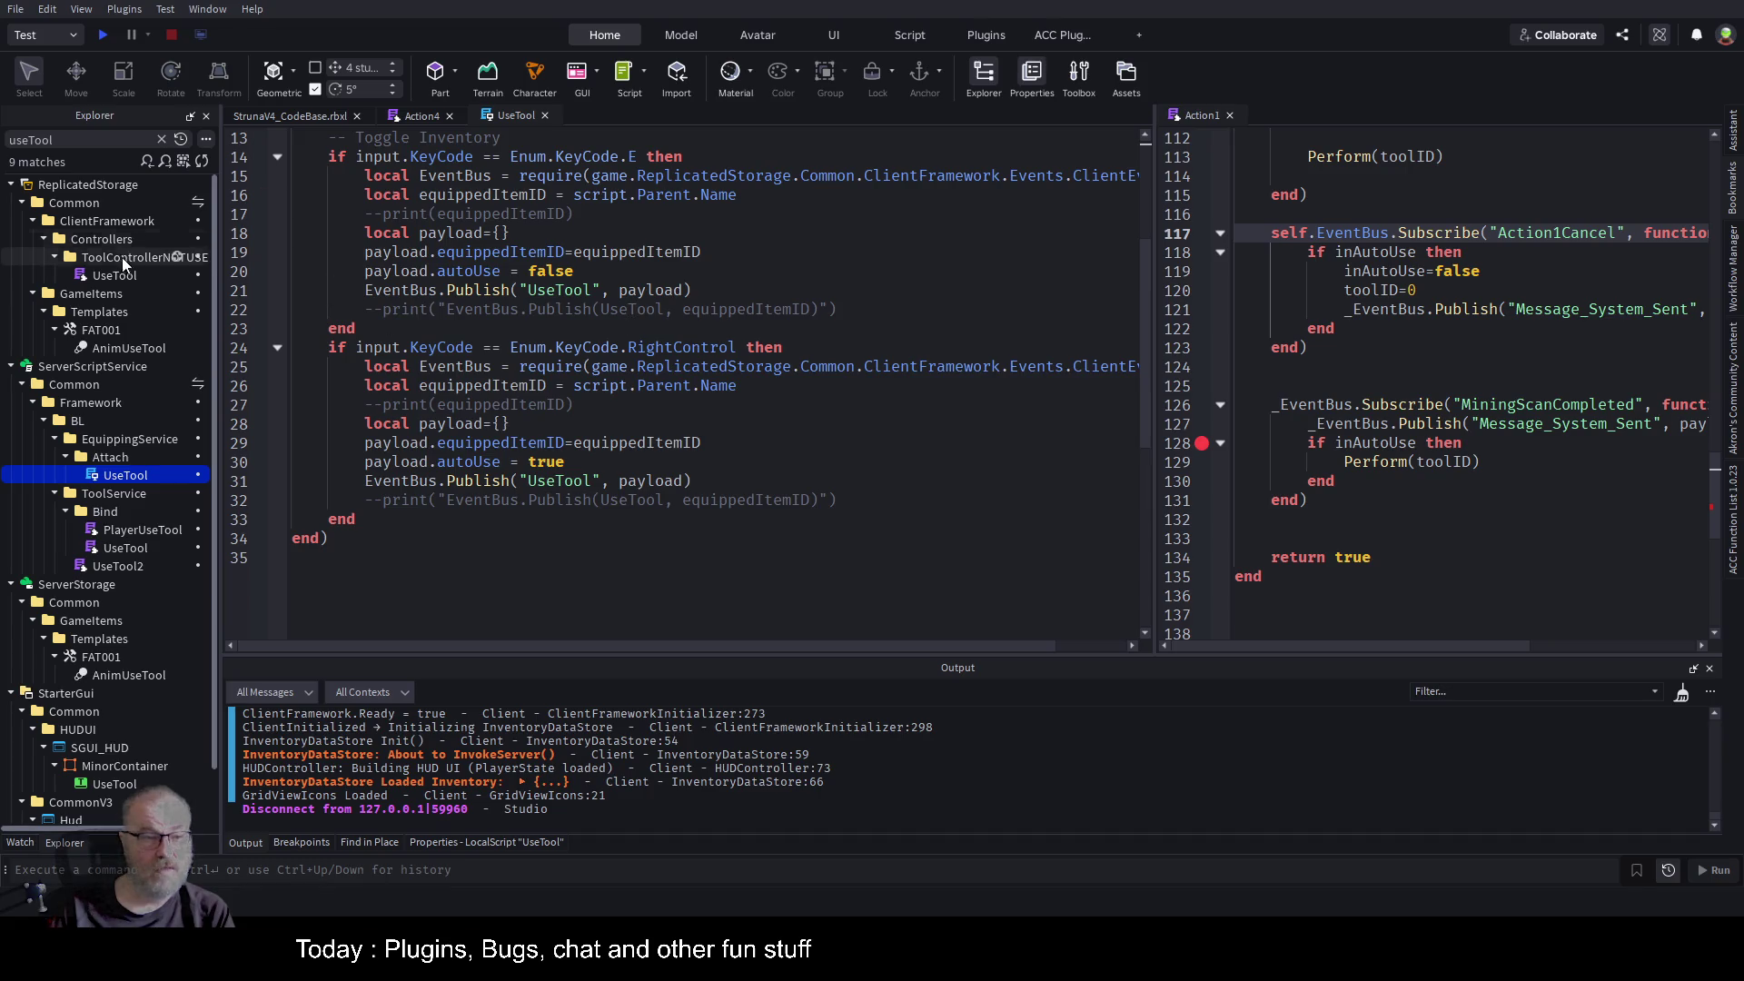
{"action": "double_click", "coordinate": [37, 139]}
{"action": "type", "text": "toolcon"}
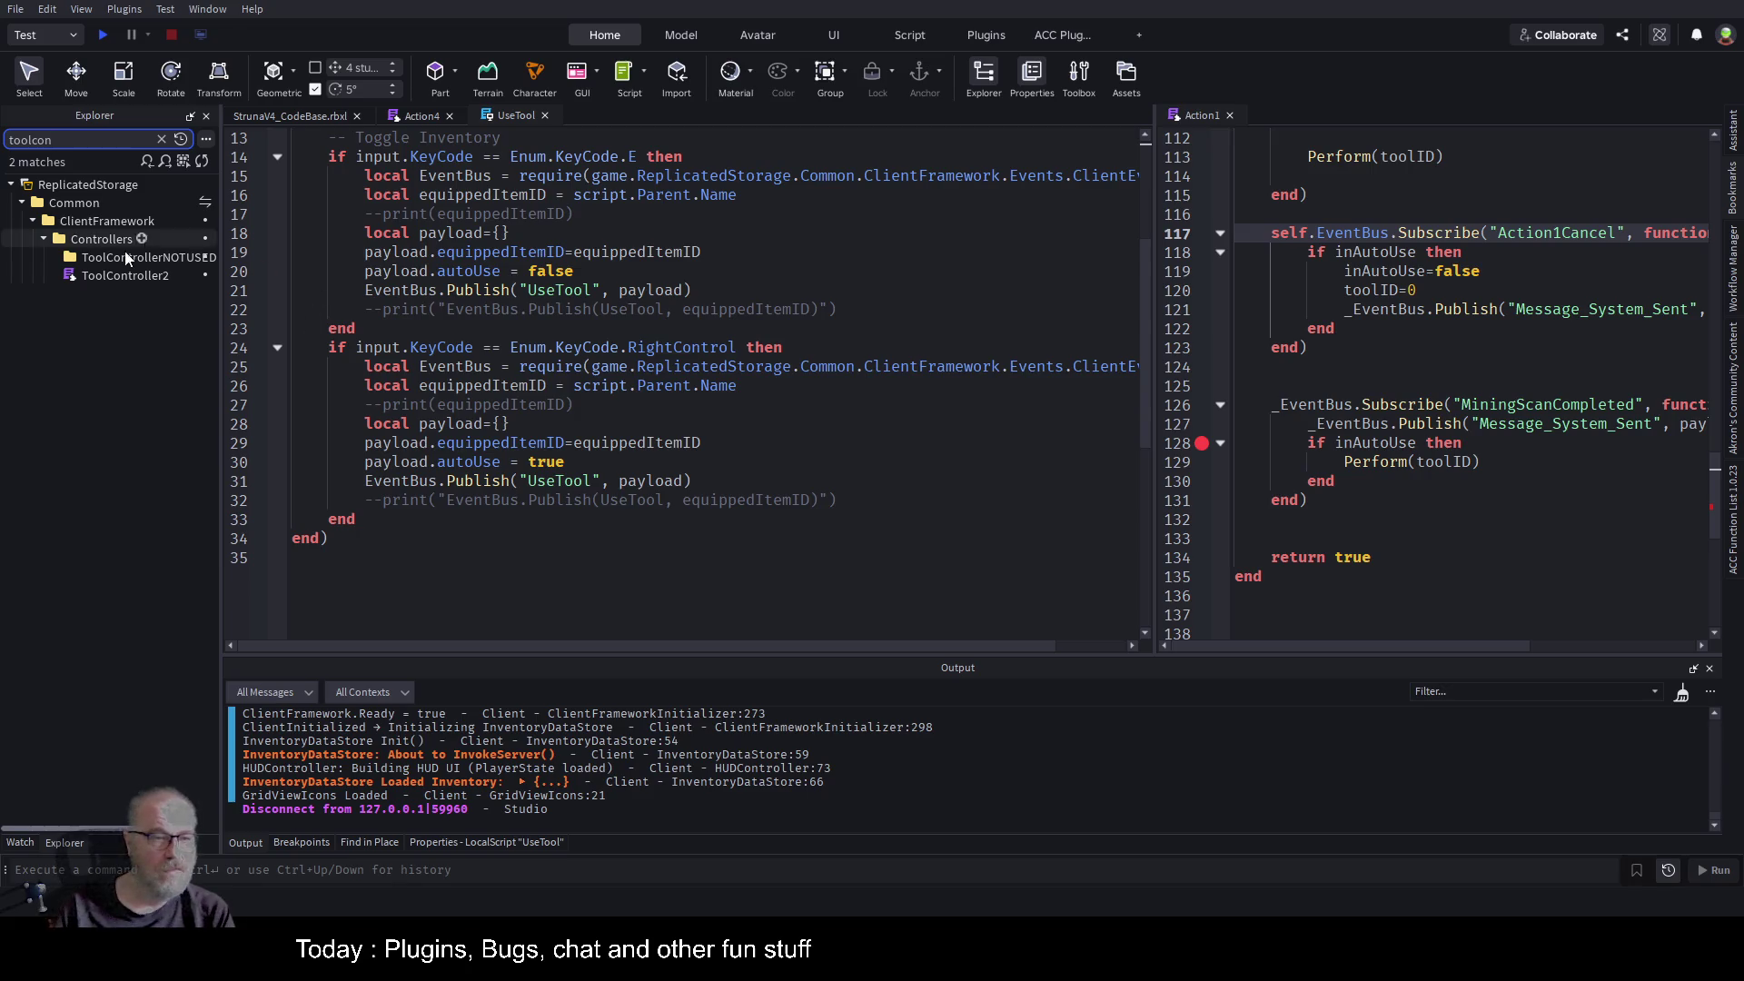
Open ToolController2 and scroll through its code, including the commented-out block.
{"action": "double_click", "coordinate": [112, 271]}
{"action": "scroll", "coordinate": [852, 478], "scroll_direction": "down", "scroll_amount": 15}
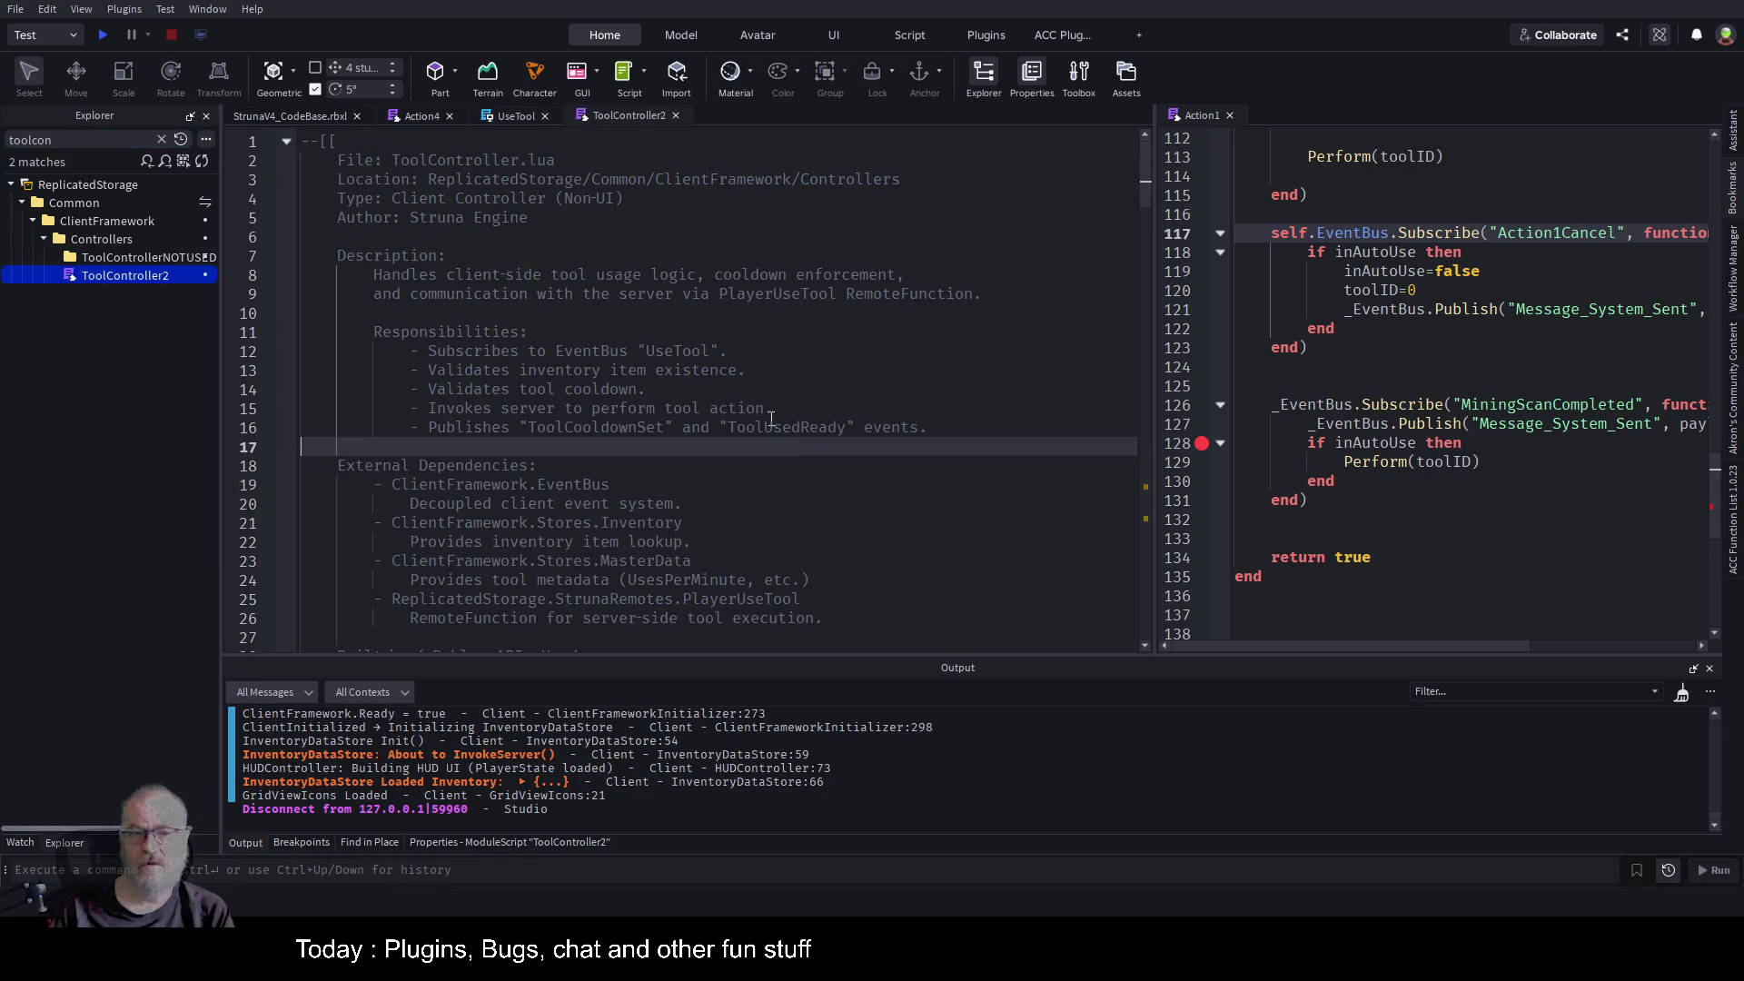
{"action": "scroll", "coordinate": [759, 413], "scroll_direction": "down", "scroll_amount": 20}
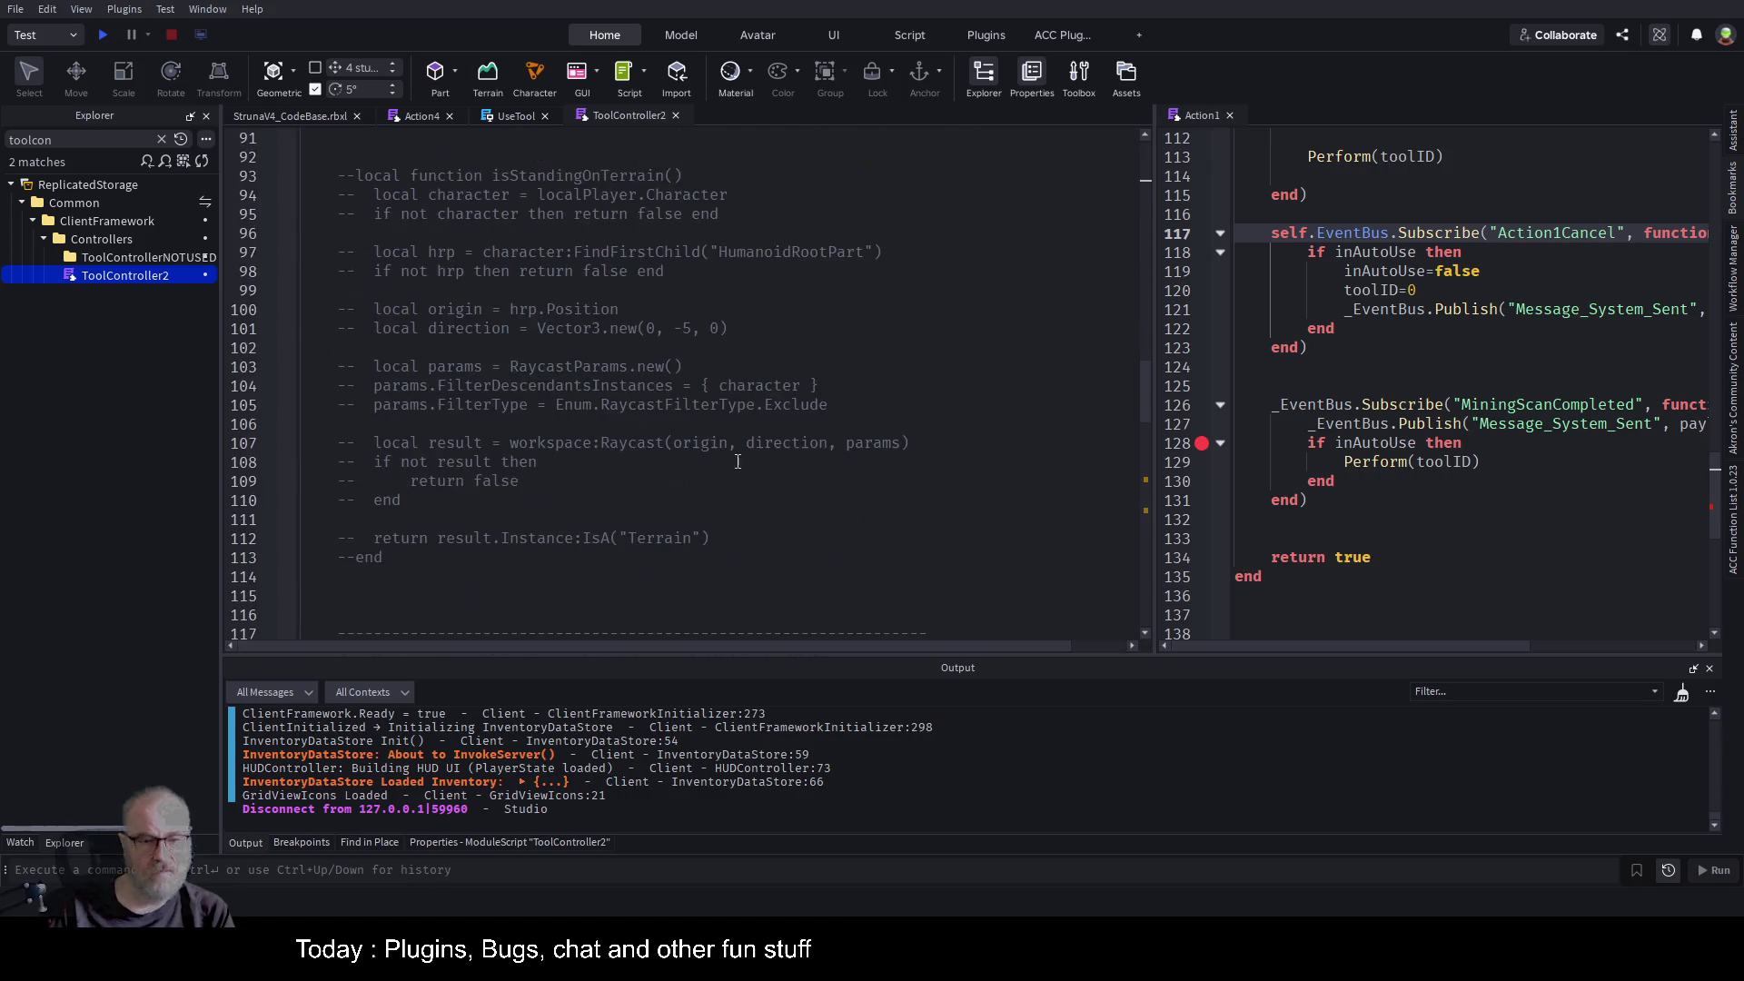
{"action": "left_click", "coordinate": [769, 425]}
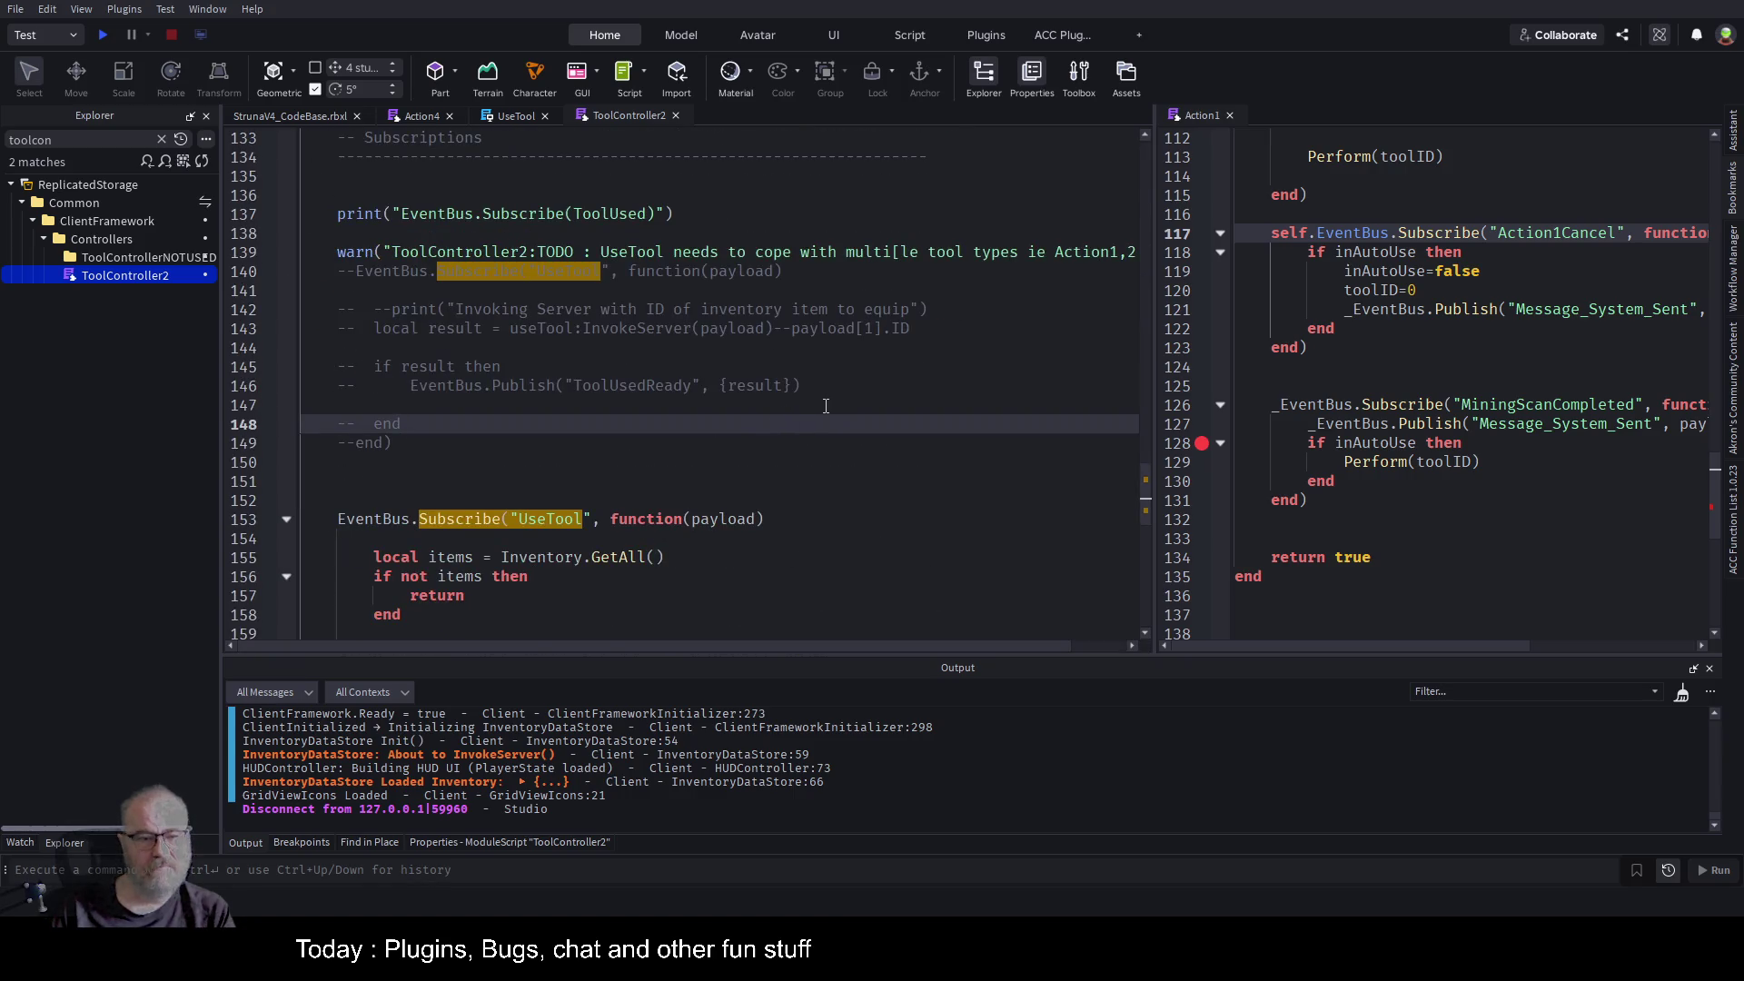
{"action": "scroll", "coordinate": [713, 399], "scroll_direction": "down", "scroll_amount": 7}
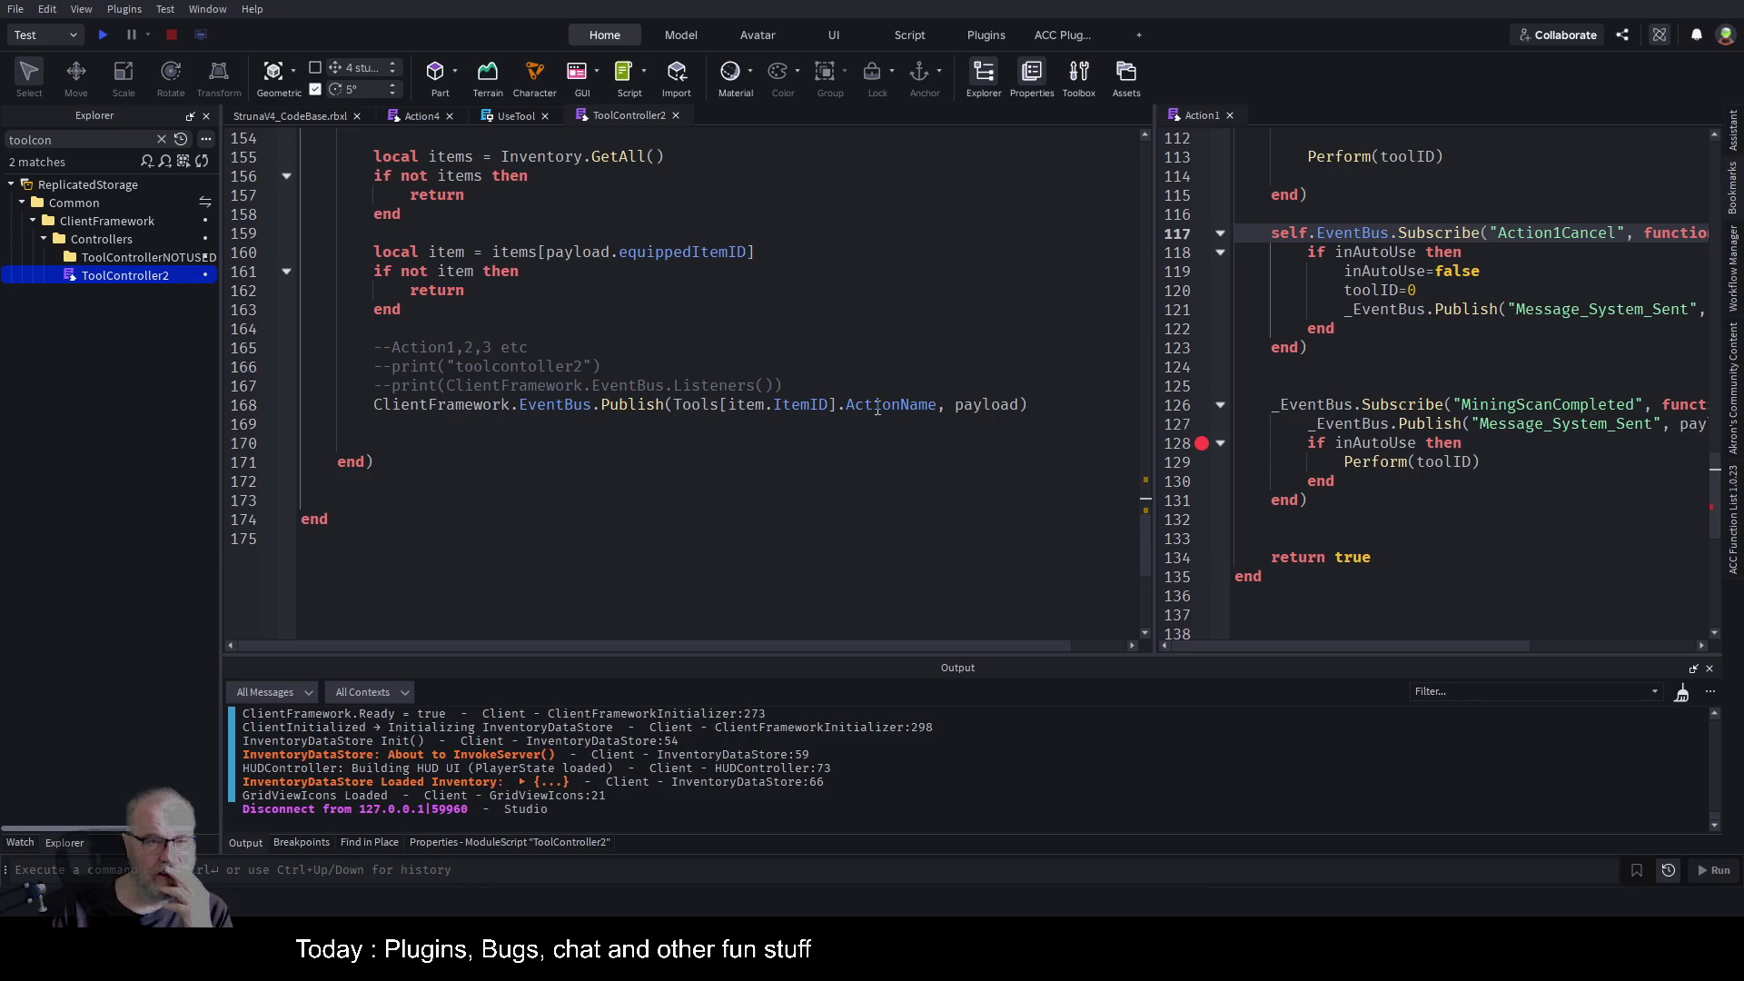
Close the split Action1 pane and move through the Action4 and UseTool tabs.
{"action": "left_click", "coordinate": [1219, 114]}
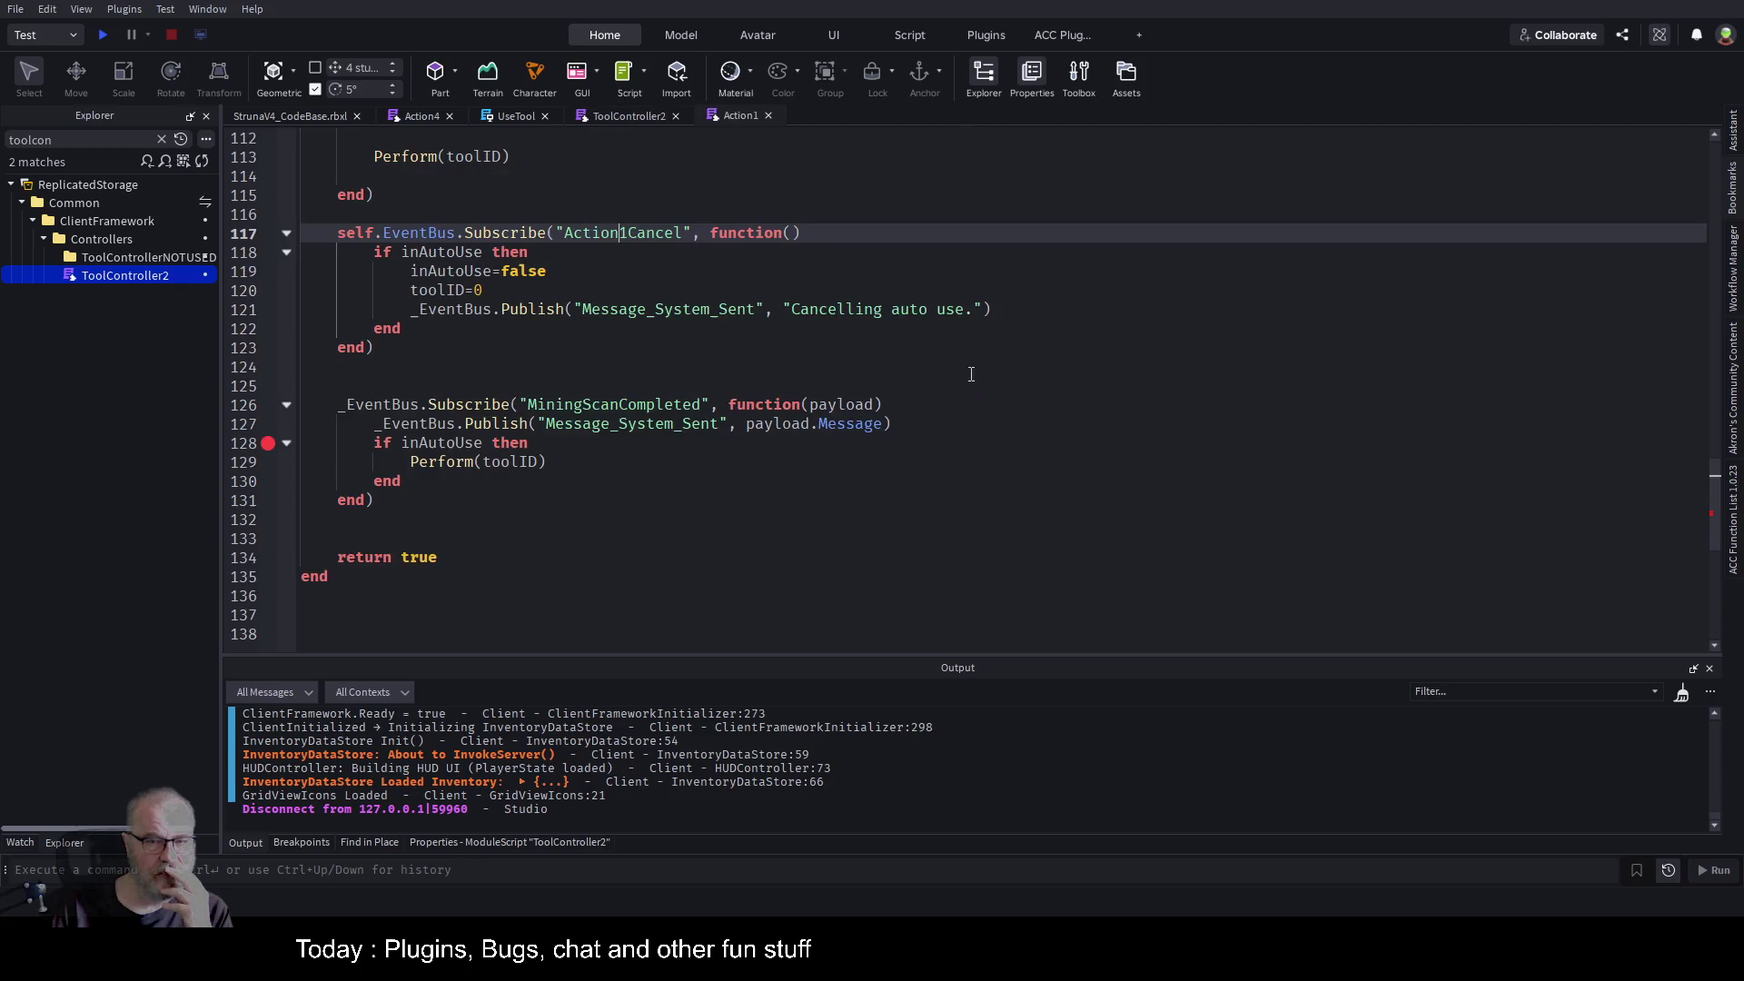
{"action": "key", "text": "Down"}
{"action": "key", "text": "Down"}
{"action": "key", "text": "Down"}
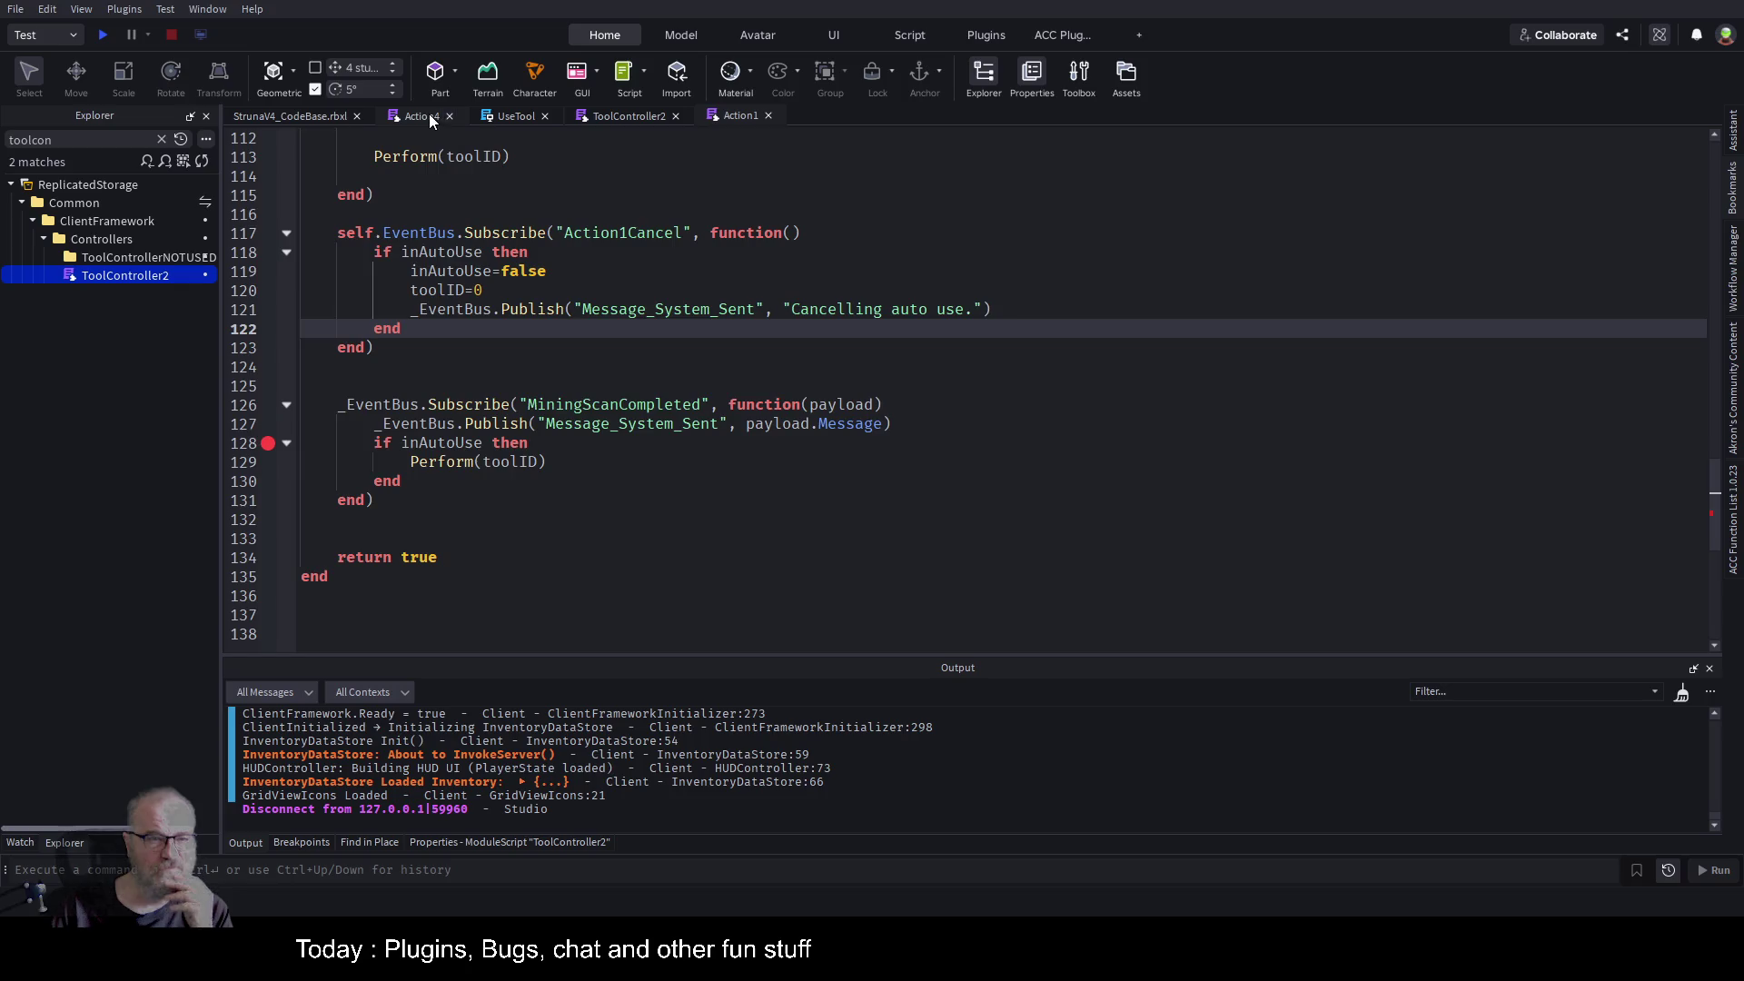
{"action": "left_click", "coordinate": [429, 117]}
{"action": "scroll", "coordinate": [819, 393], "scroll_direction": "up", "scroll_amount": 4}
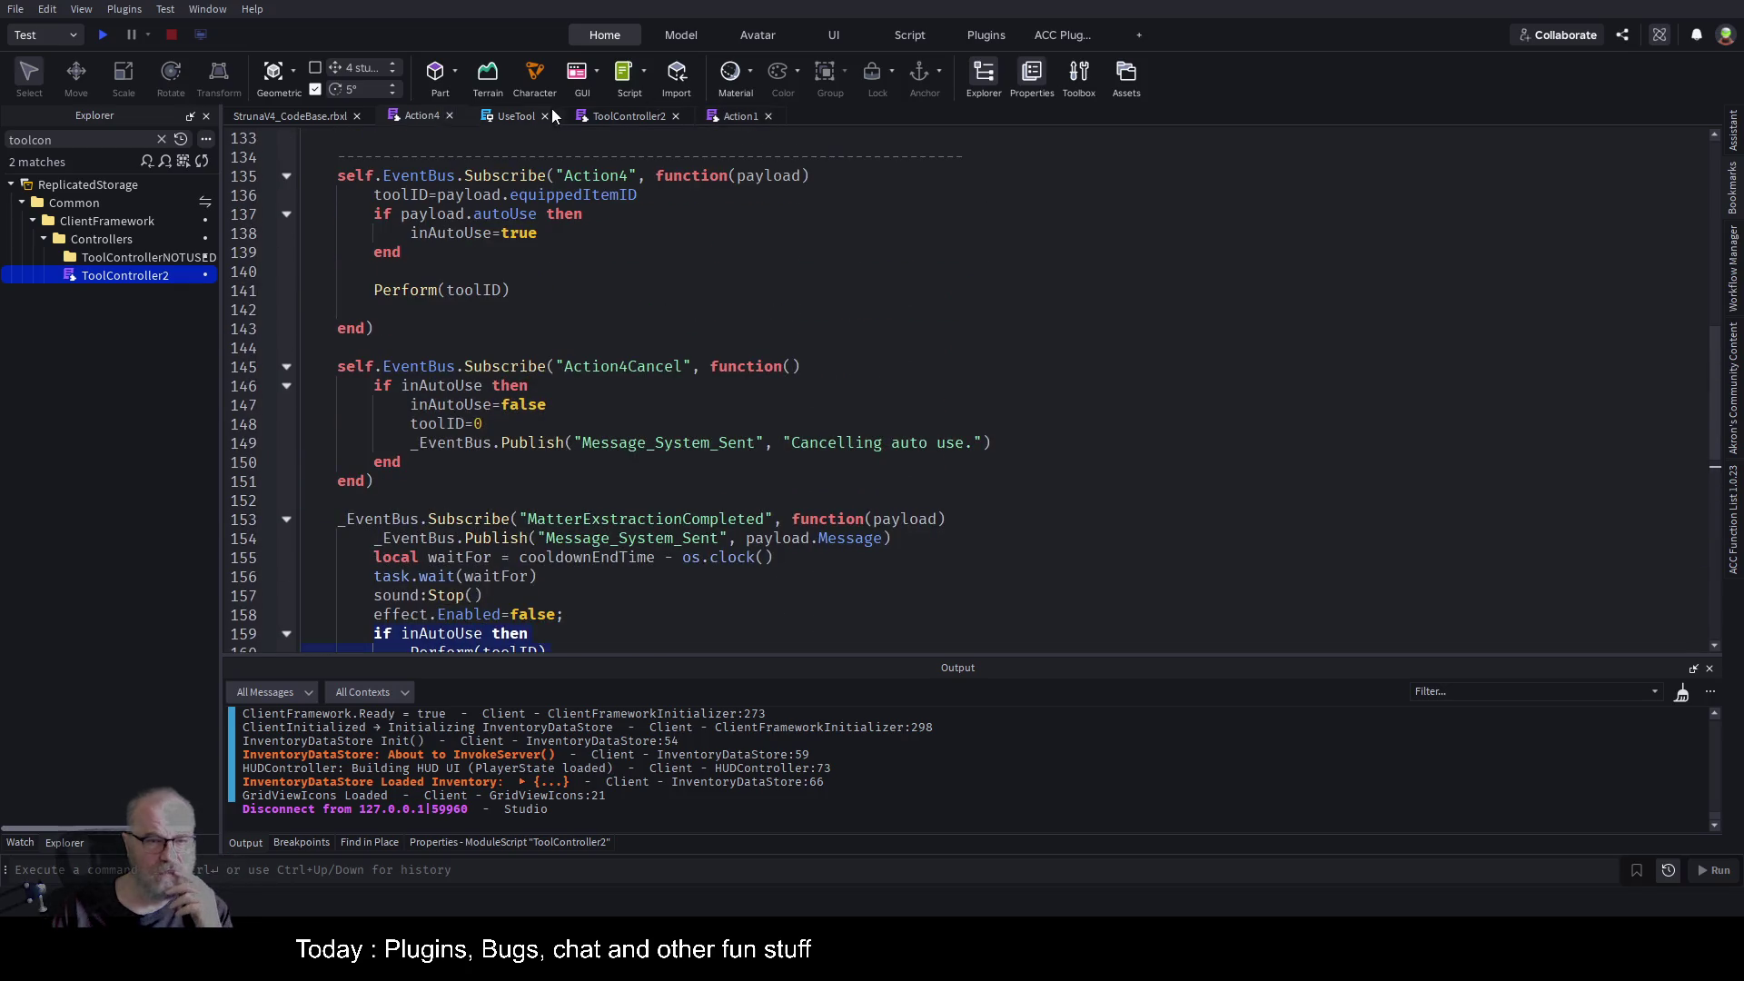
{"action": "left_click", "coordinate": [513, 116]}
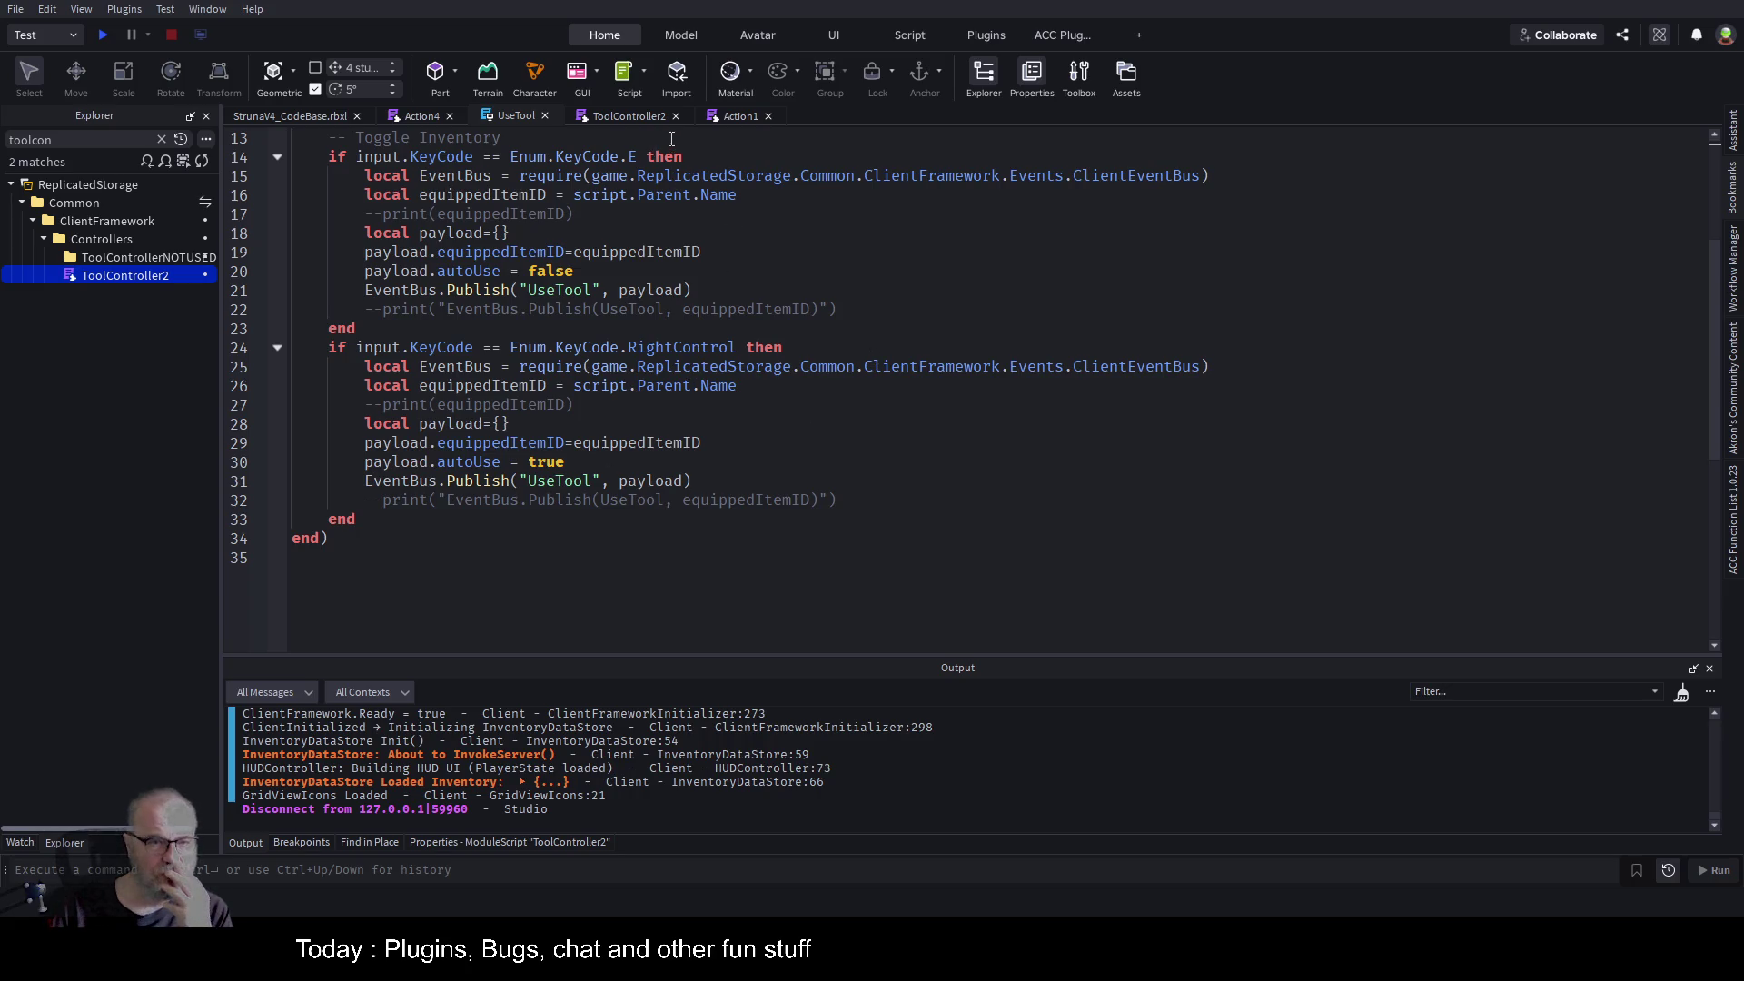
Open InputController via the 'inputco' filter, change Action4Cancel to ActionCancel on line 166, and save.
{"action": "triple_click", "coordinate": [89, 139]}
{"action": "type", "text": "inputco"}
{"action": "double_click", "coordinate": [138, 259]}
{"action": "left_click", "coordinate": [922, 408]}
{"action": "scroll", "coordinate": [922, 408], "scroll_direction": "down", "scroll_amount": 7}
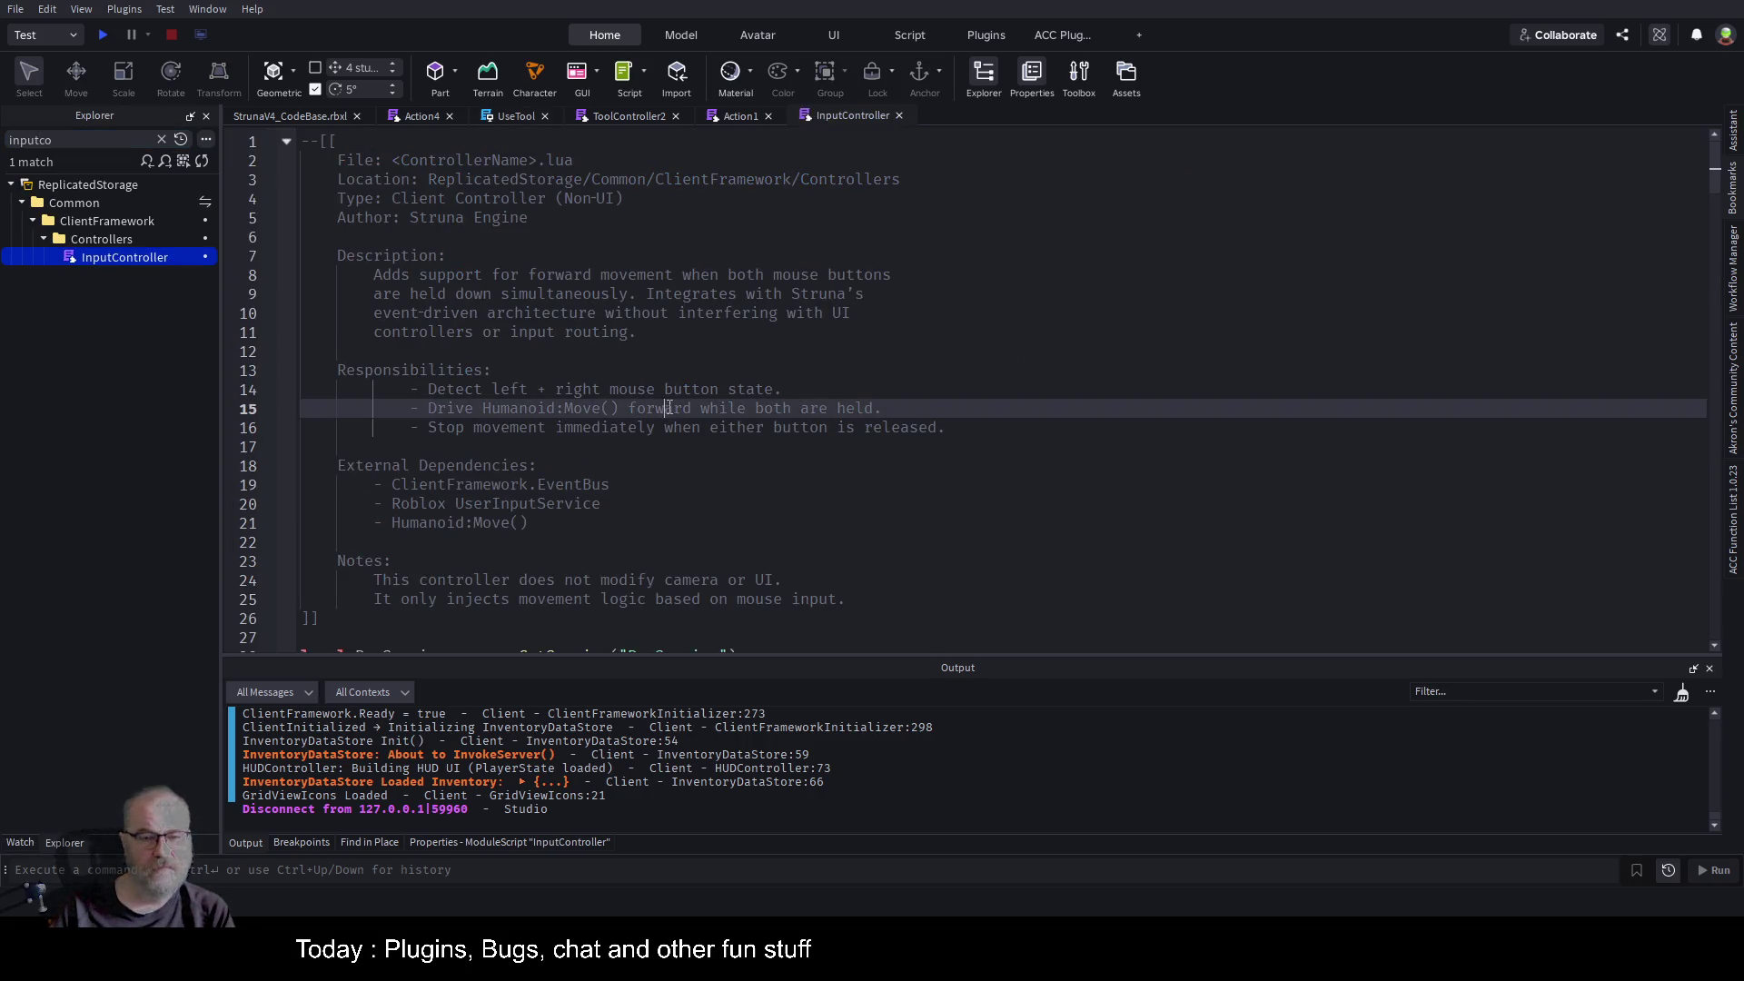
{"action": "key", "text": "ctrl+End"}
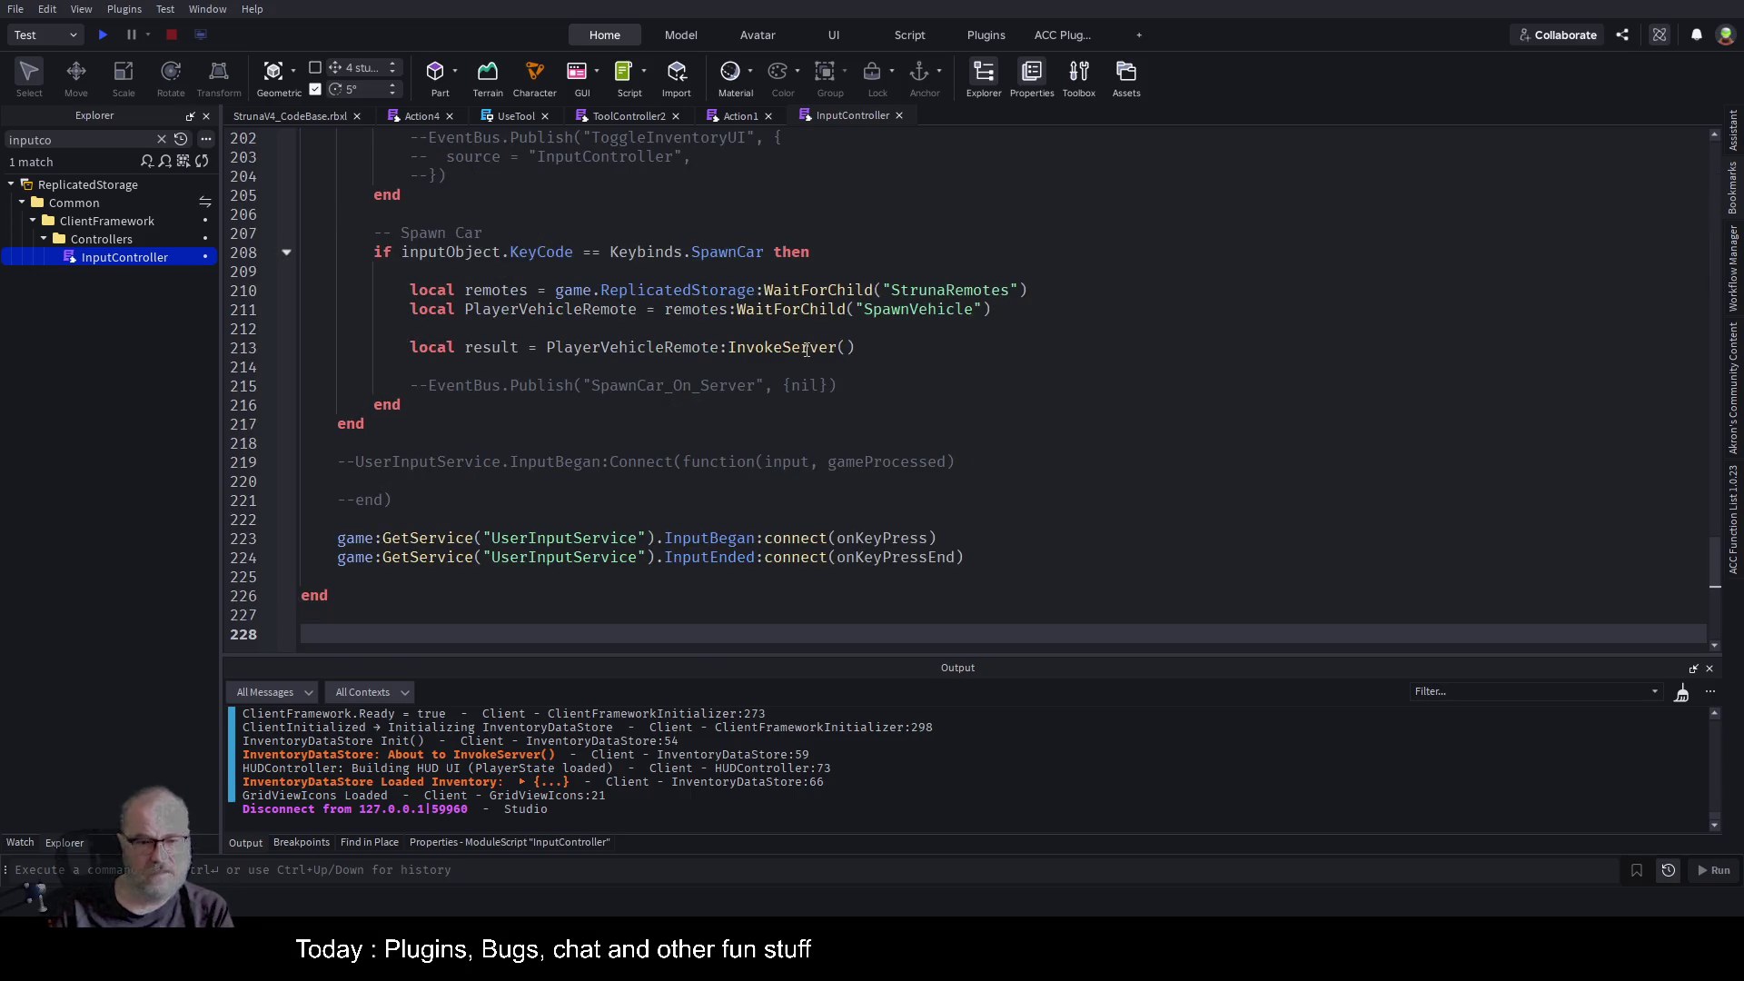
{"action": "scroll", "coordinate": [805, 349], "scroll_direction": "up", "scroll_amount": 4}
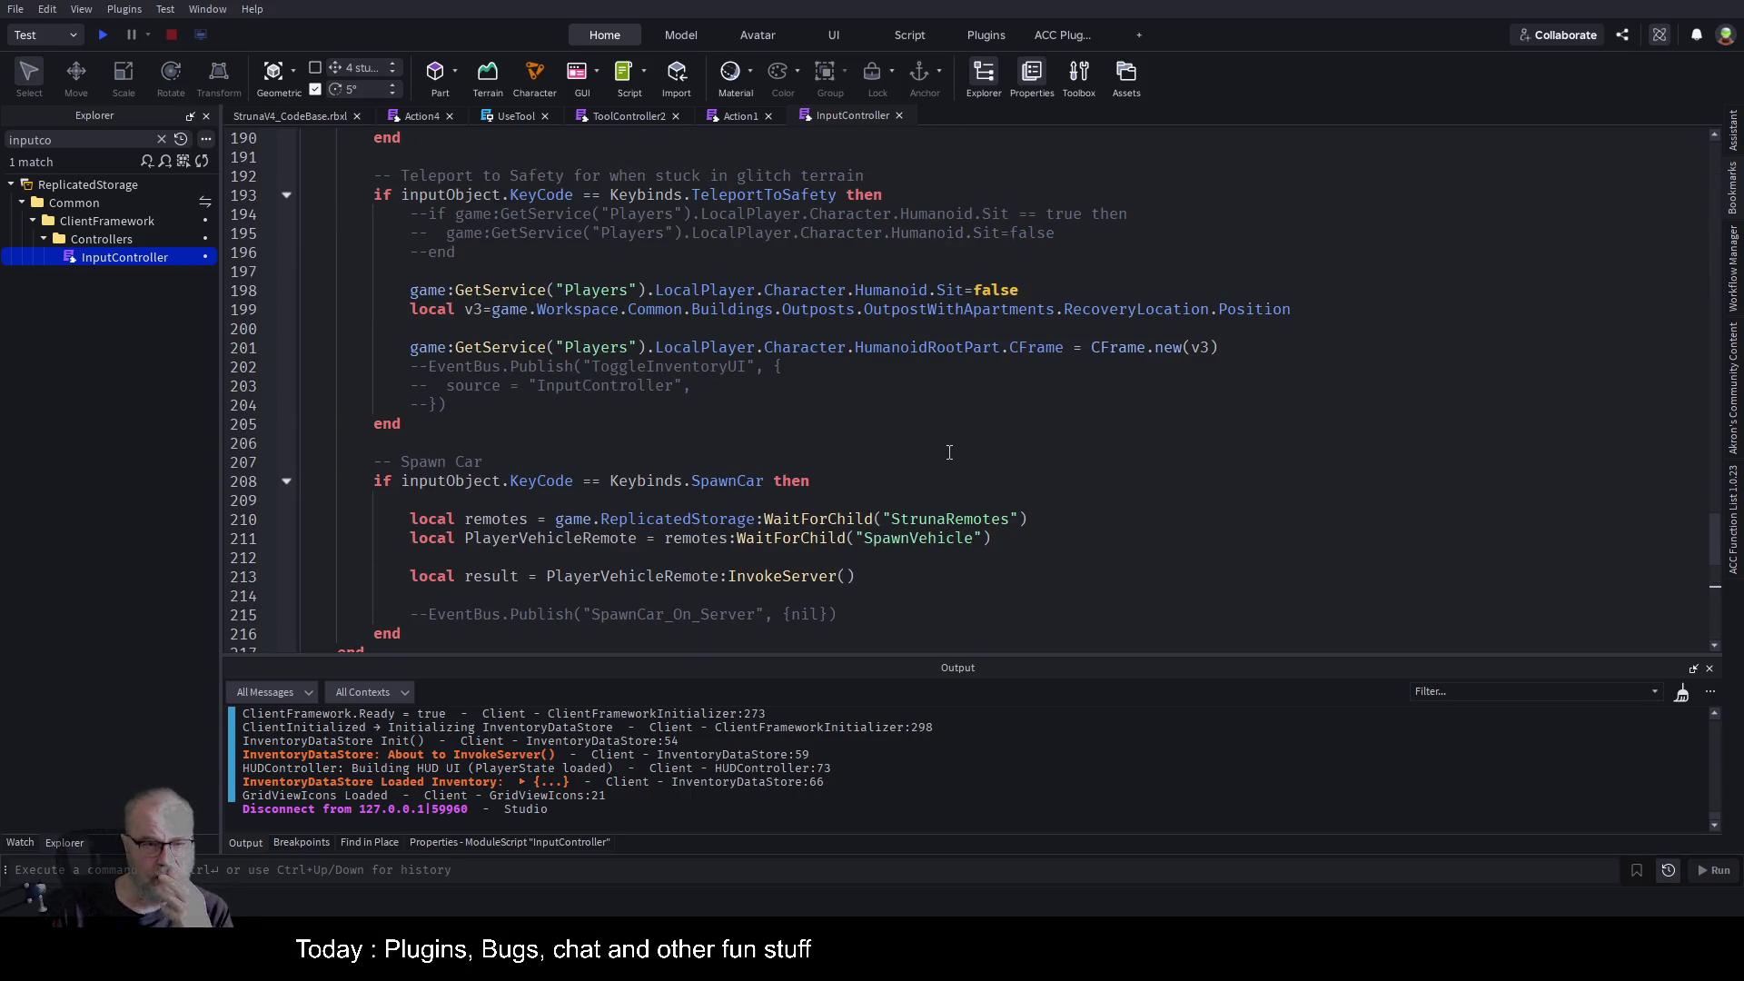
{"action": "scroll", "coordinate": [950, 452], "scroll_direction": "up", "scroll_amount": 2}
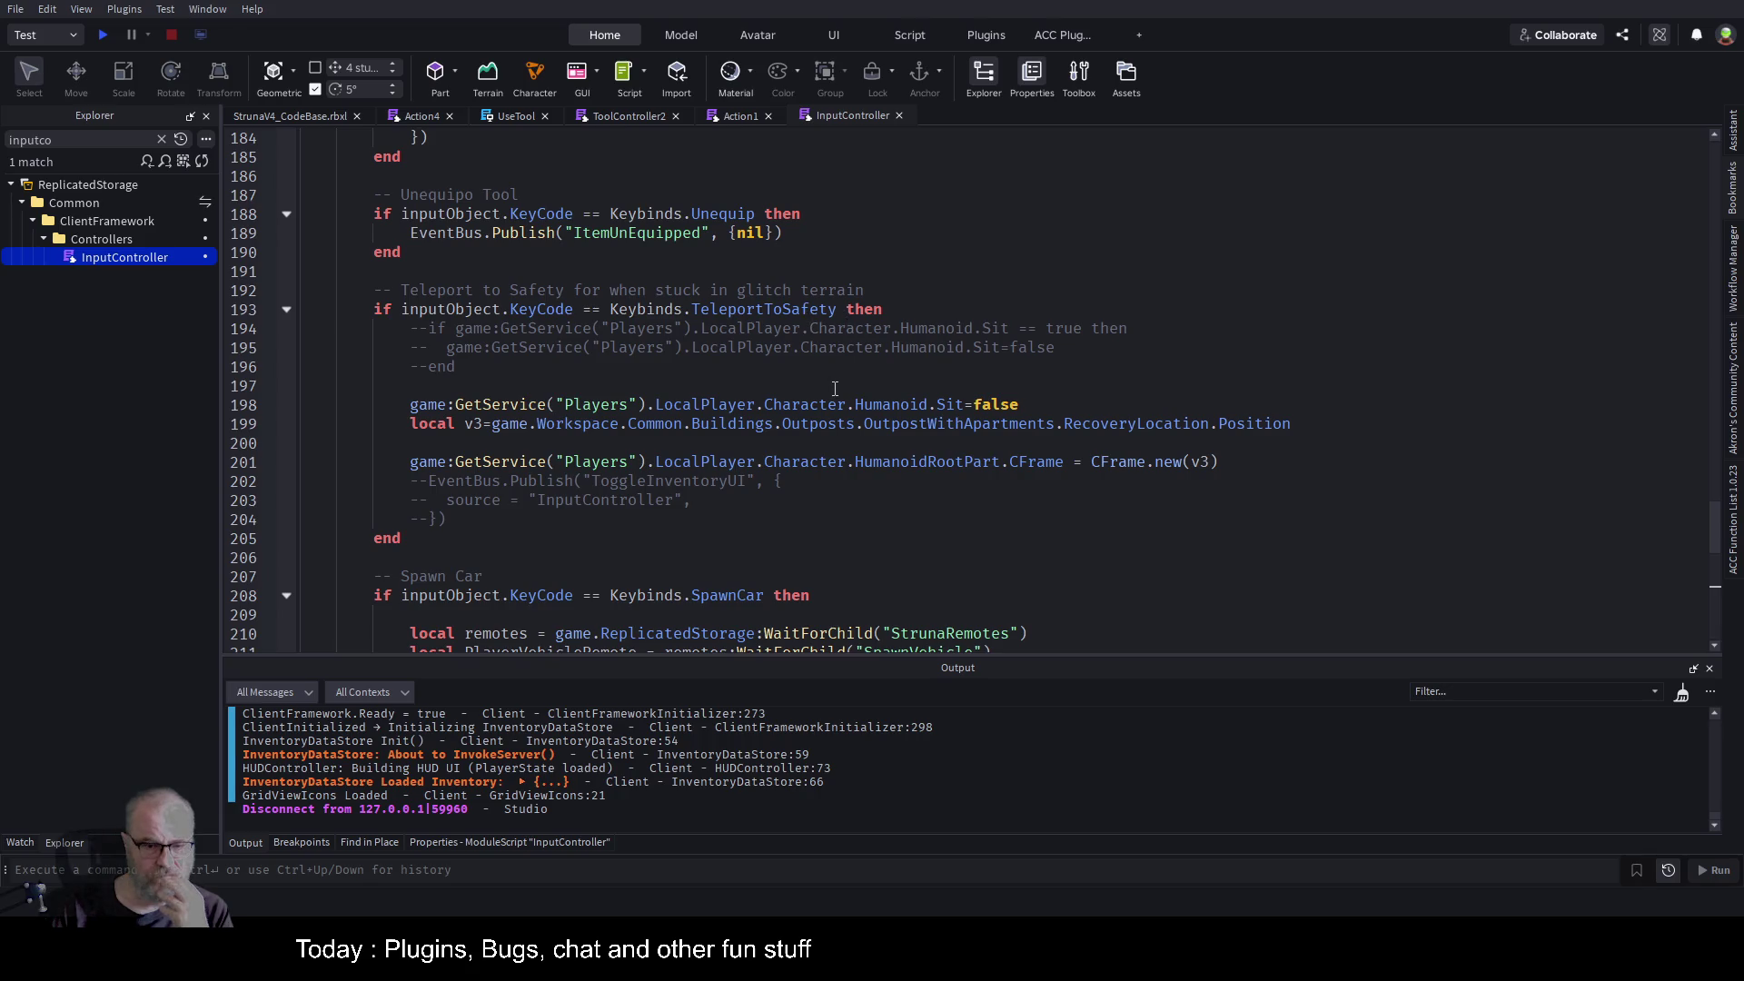
{"action": "scroll", "coordinate": [834, 389], "scroll_direction": "up", "scroll_amount": 4}
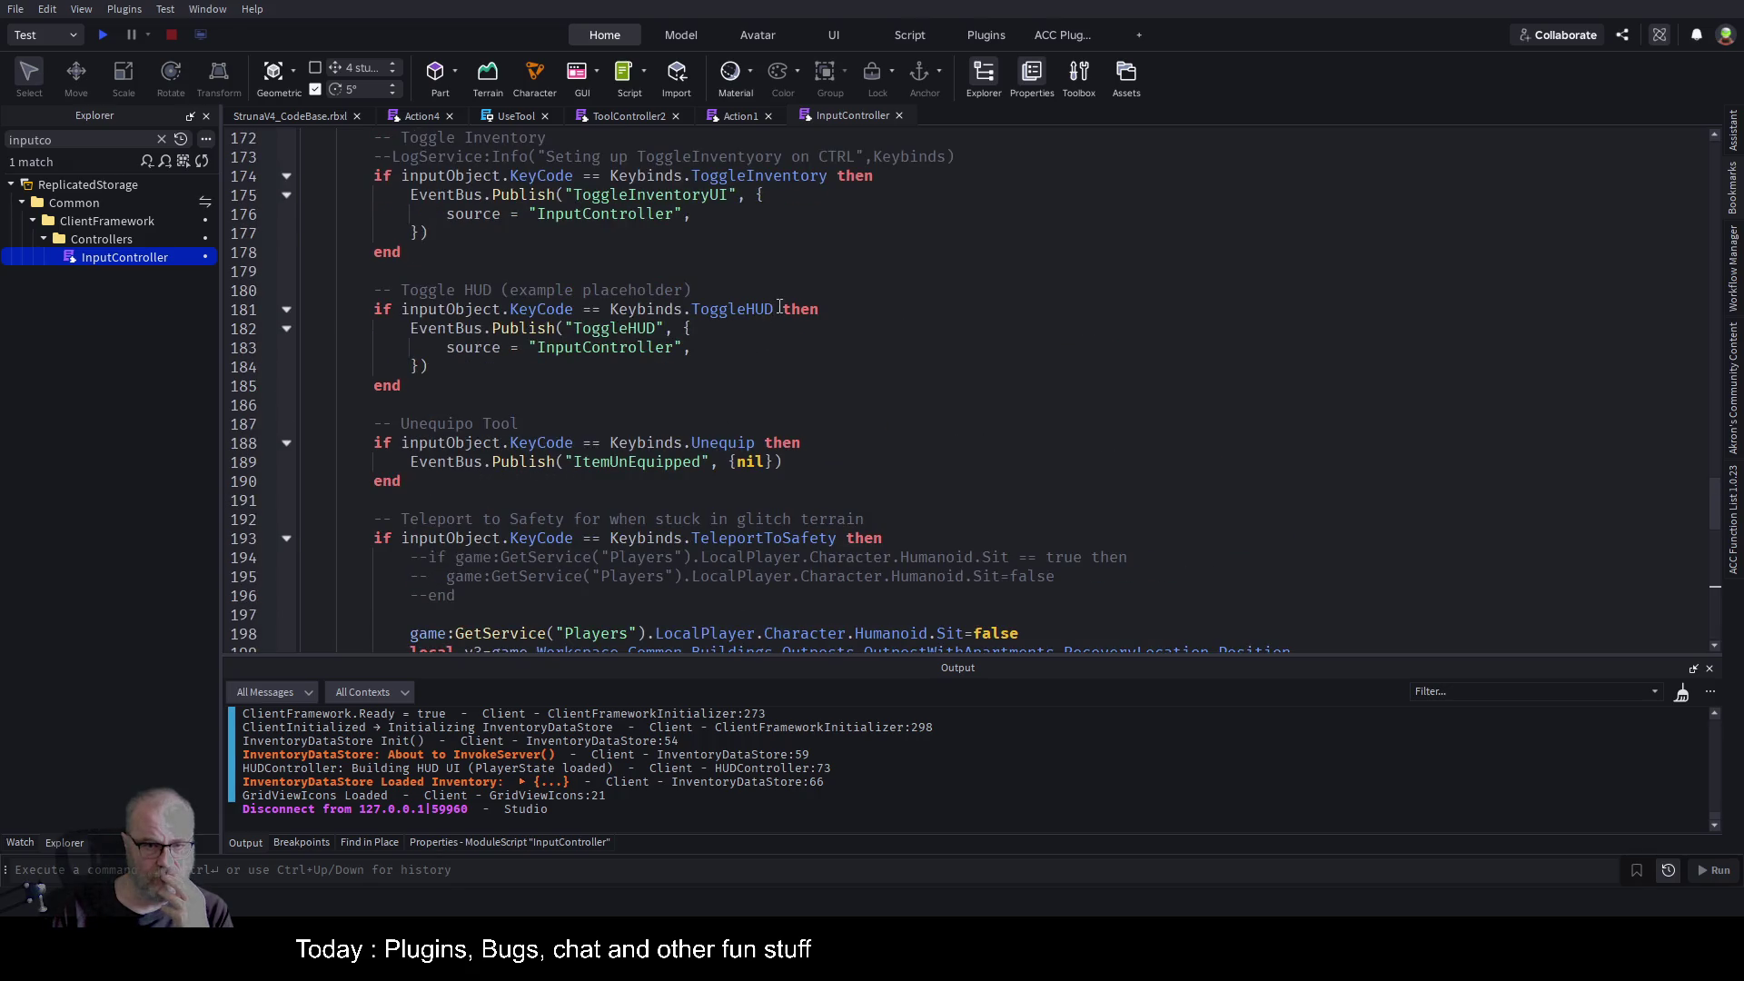
{"action": "scroll", "coordinate": [780, 307], "scroll_direction": "up", "scroll_amount": 6}
{"action": "double_click", "coordinate": [628, 367]}
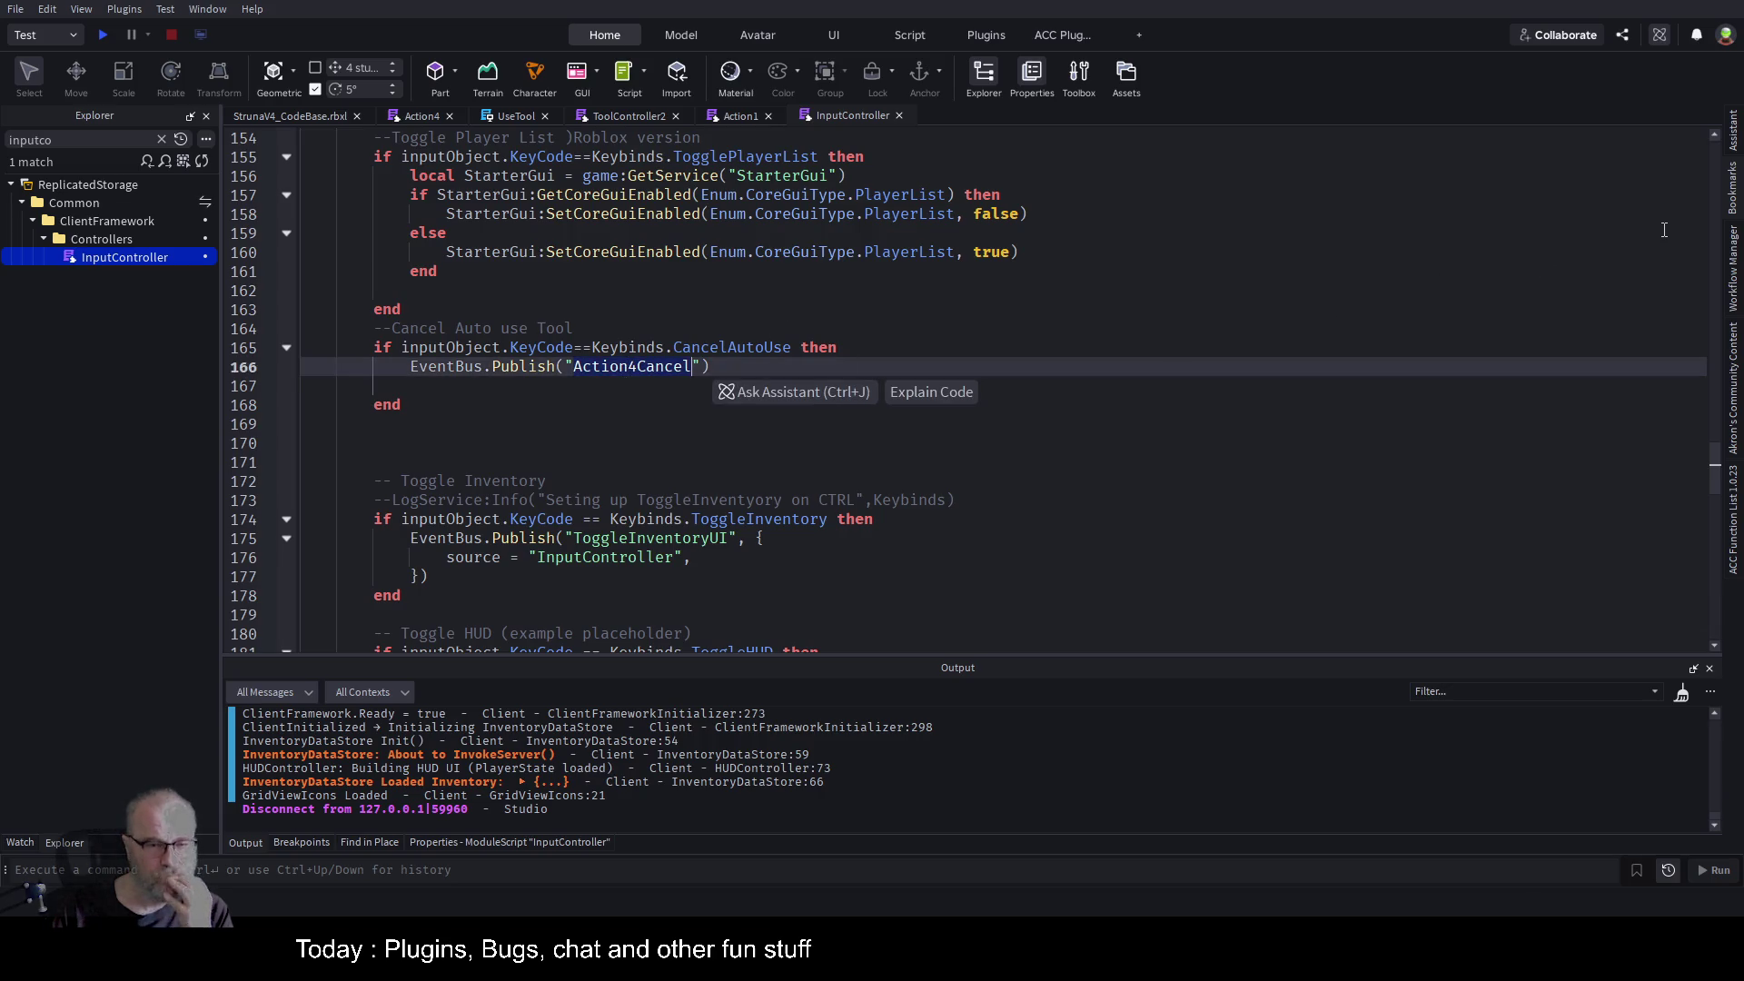
{"action": "key", "text": "Left"}
{"action": "key", "text": "Right"}
{"action": "key", "text": "Right"}
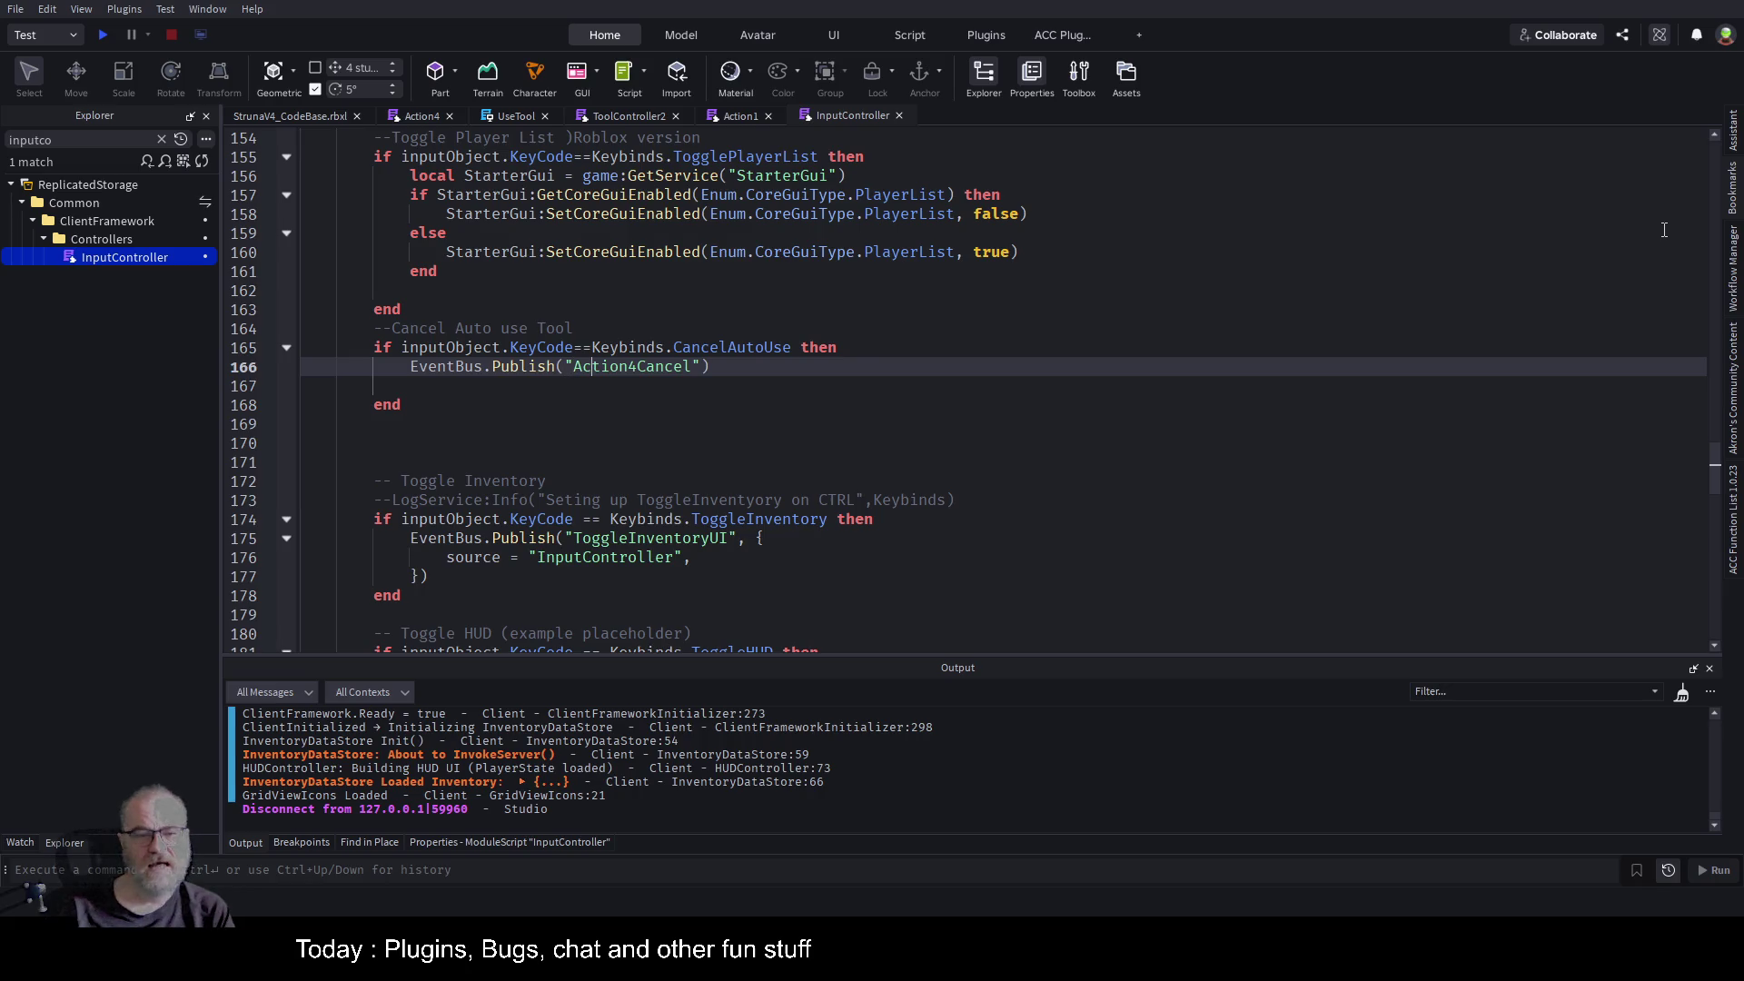
{"action": "key", "text": "BackSpace"}
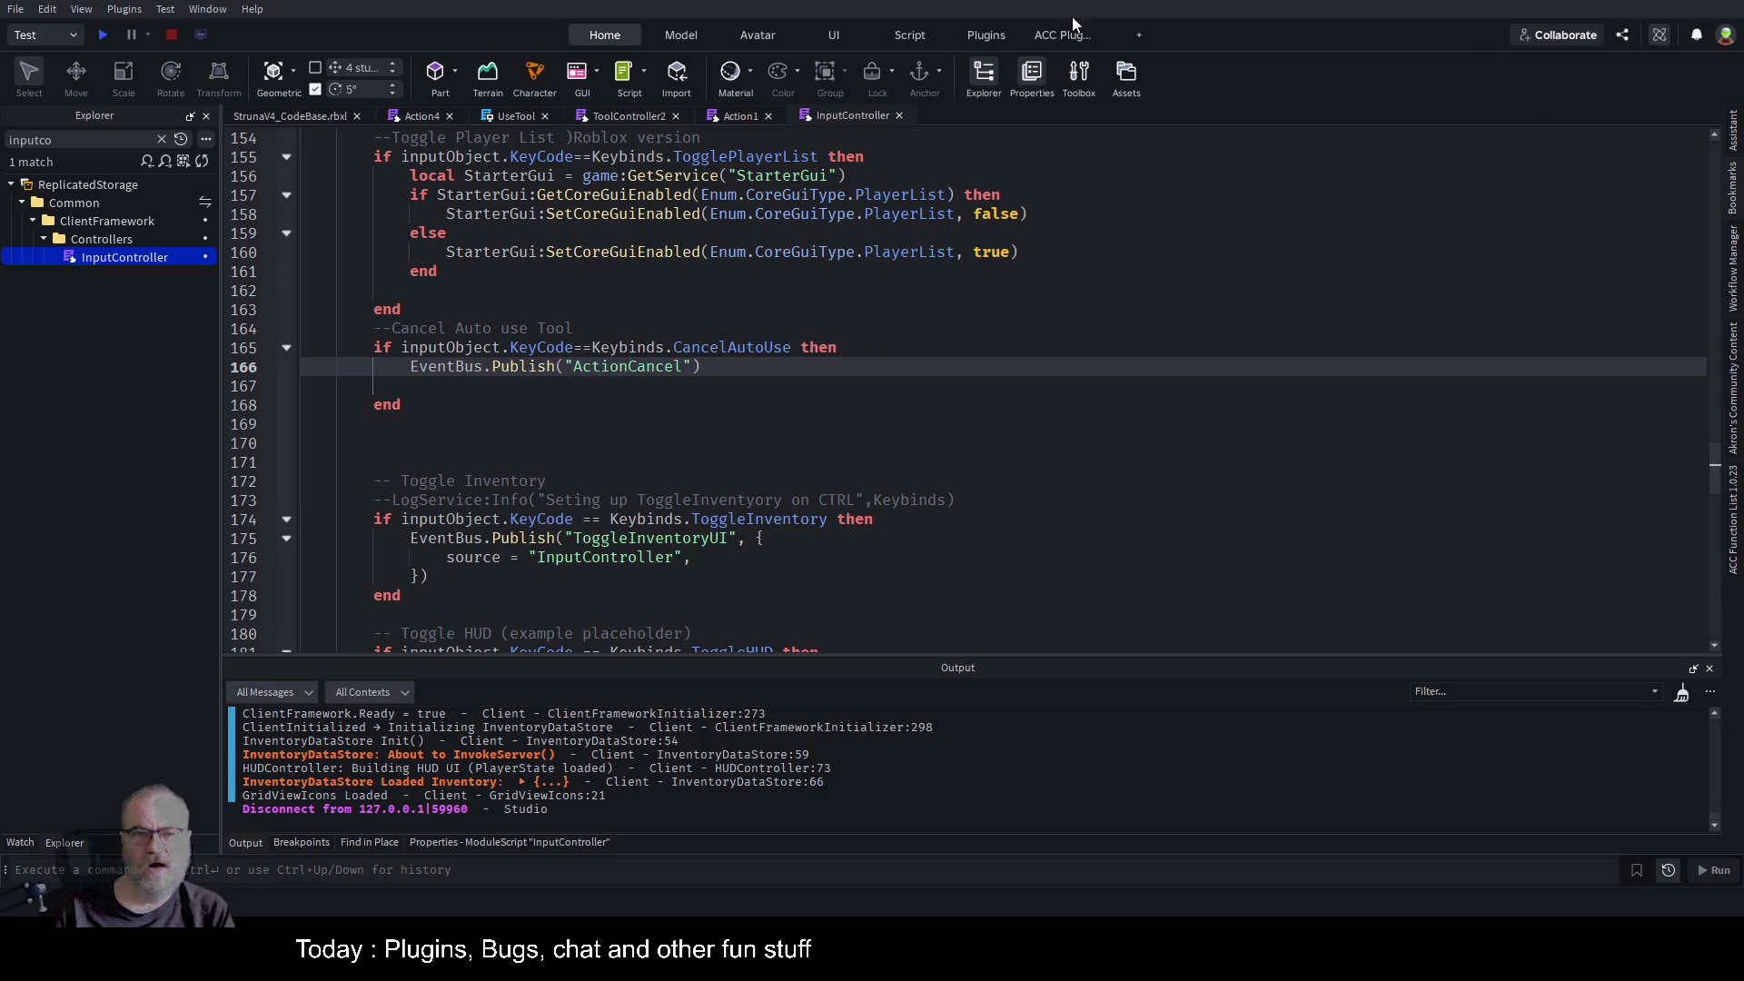
{"action": "key", "text": "ctrl+s"}
Change Action4Cancel to ActionCancel on line 145 of Action4 and save.
{"action": "left_click", "coordinate": [416, 116]}
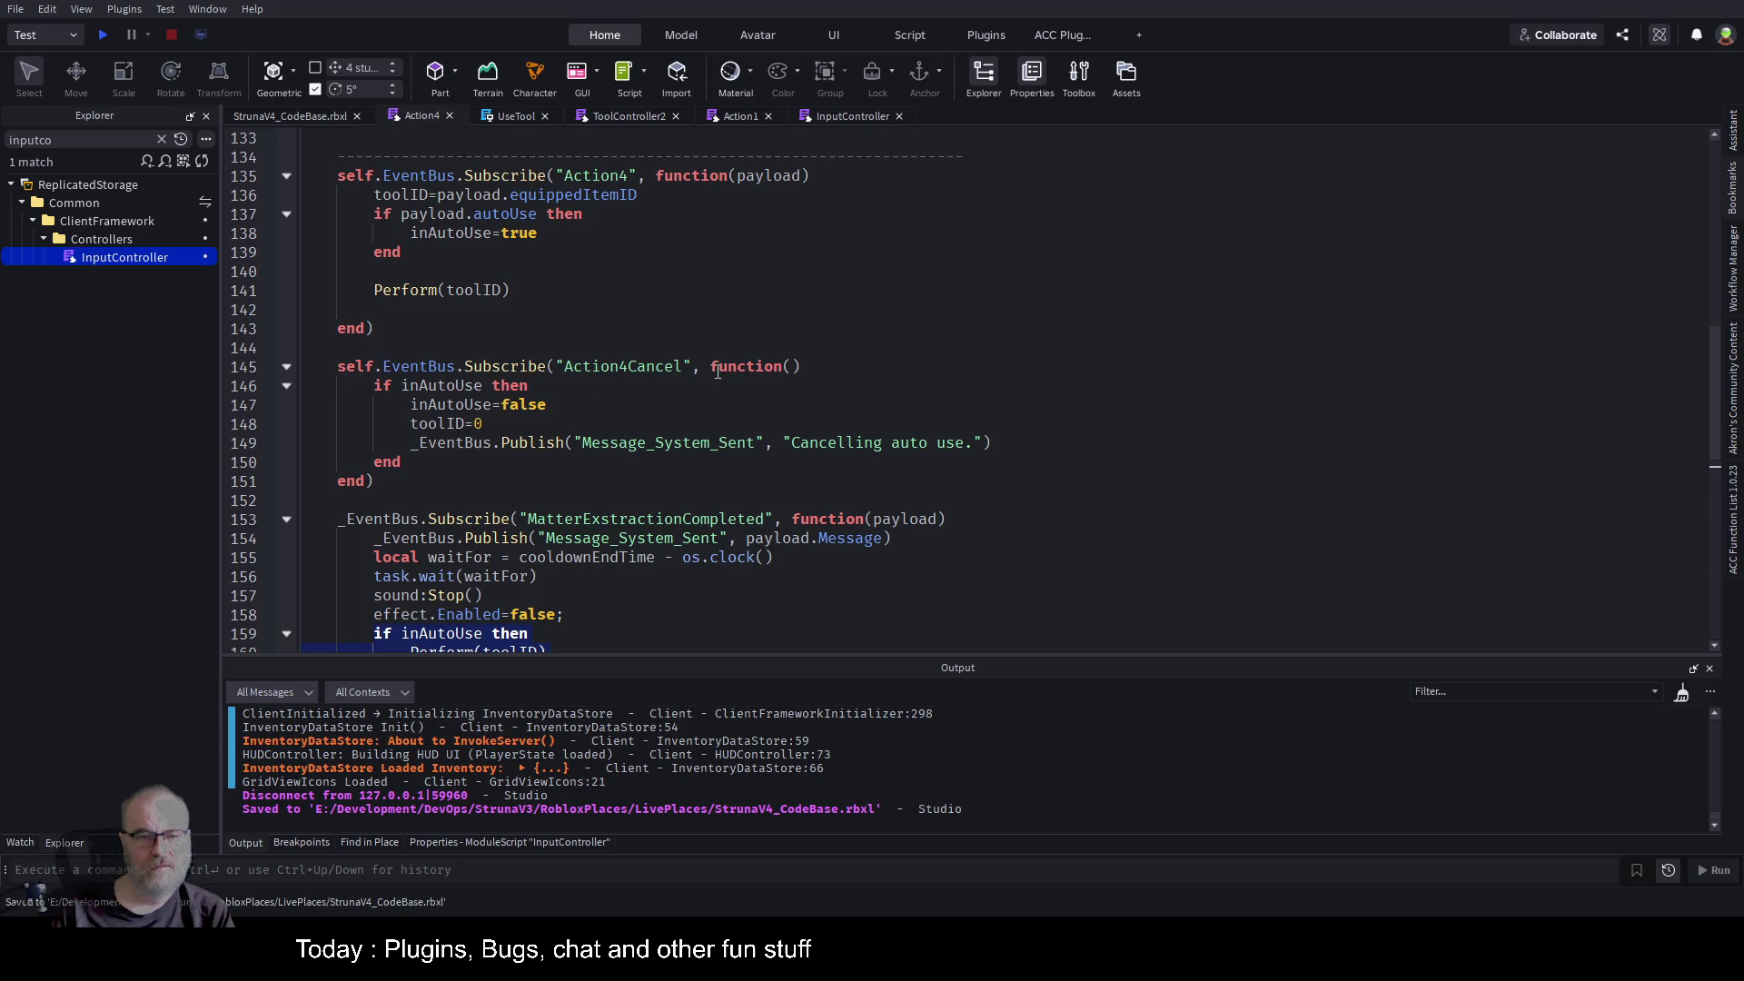
{"action": "left_click", "coordinate": [614, 366]}
{"action": "key", "text": "BackSpace"}
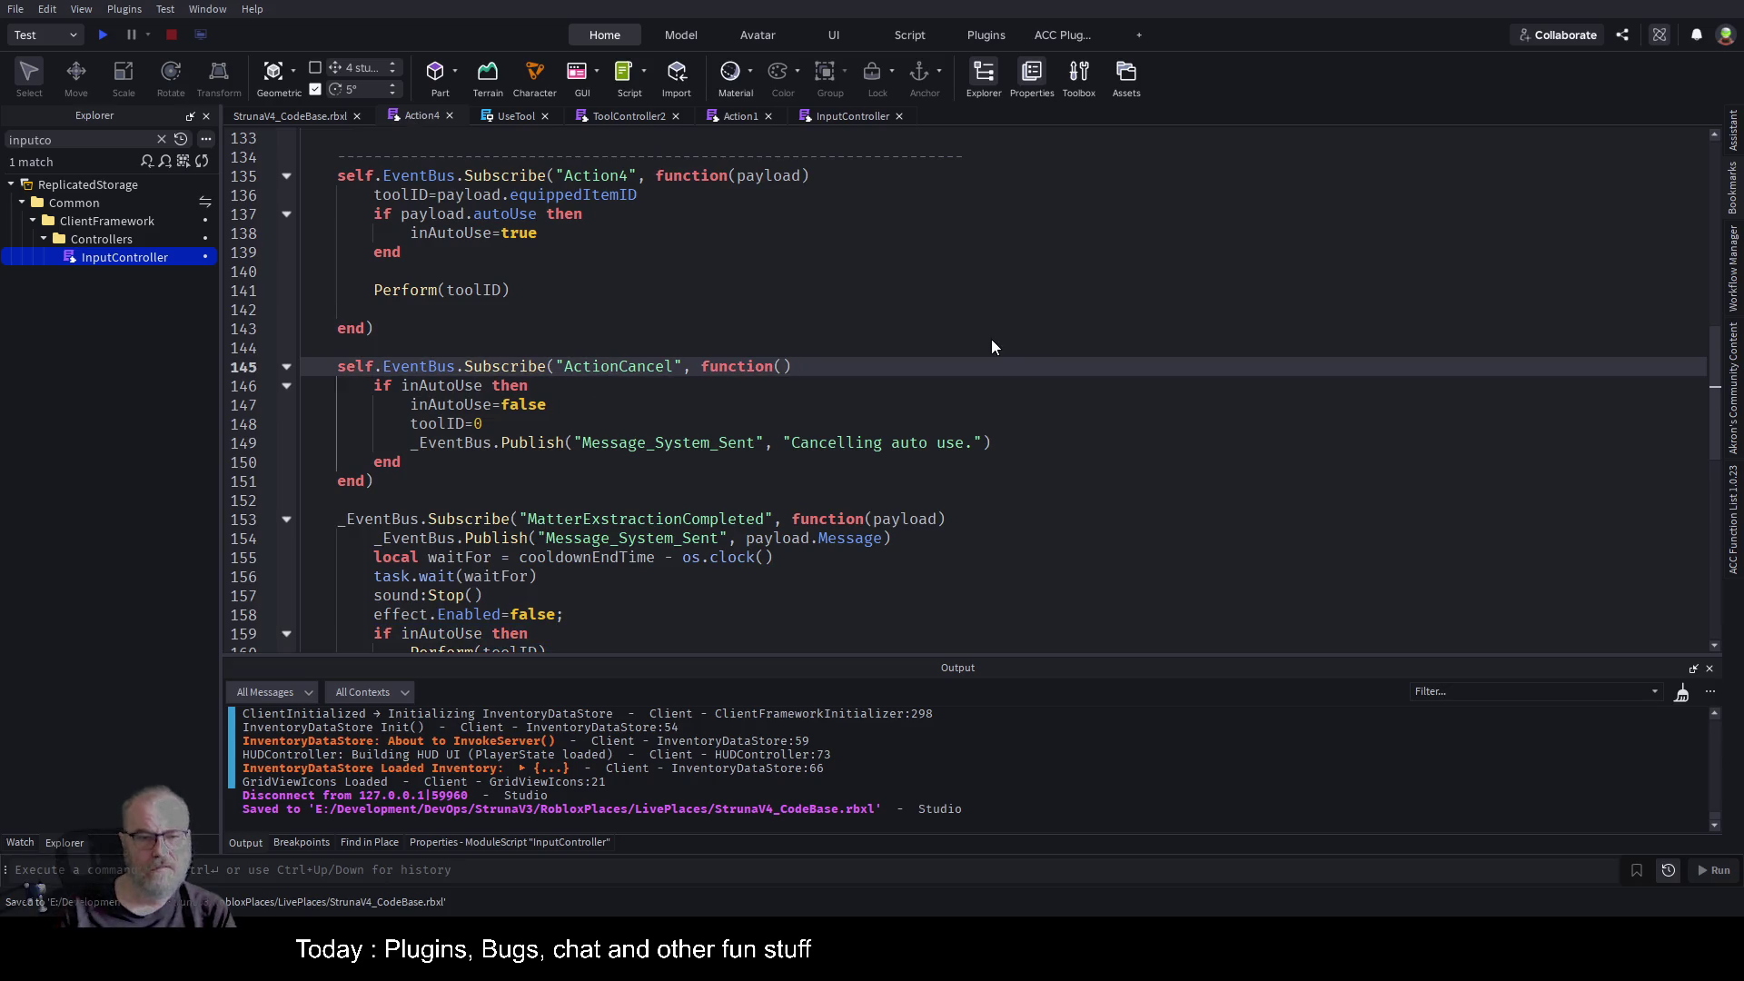
{"action": "key", "text": "ctrl+s"}
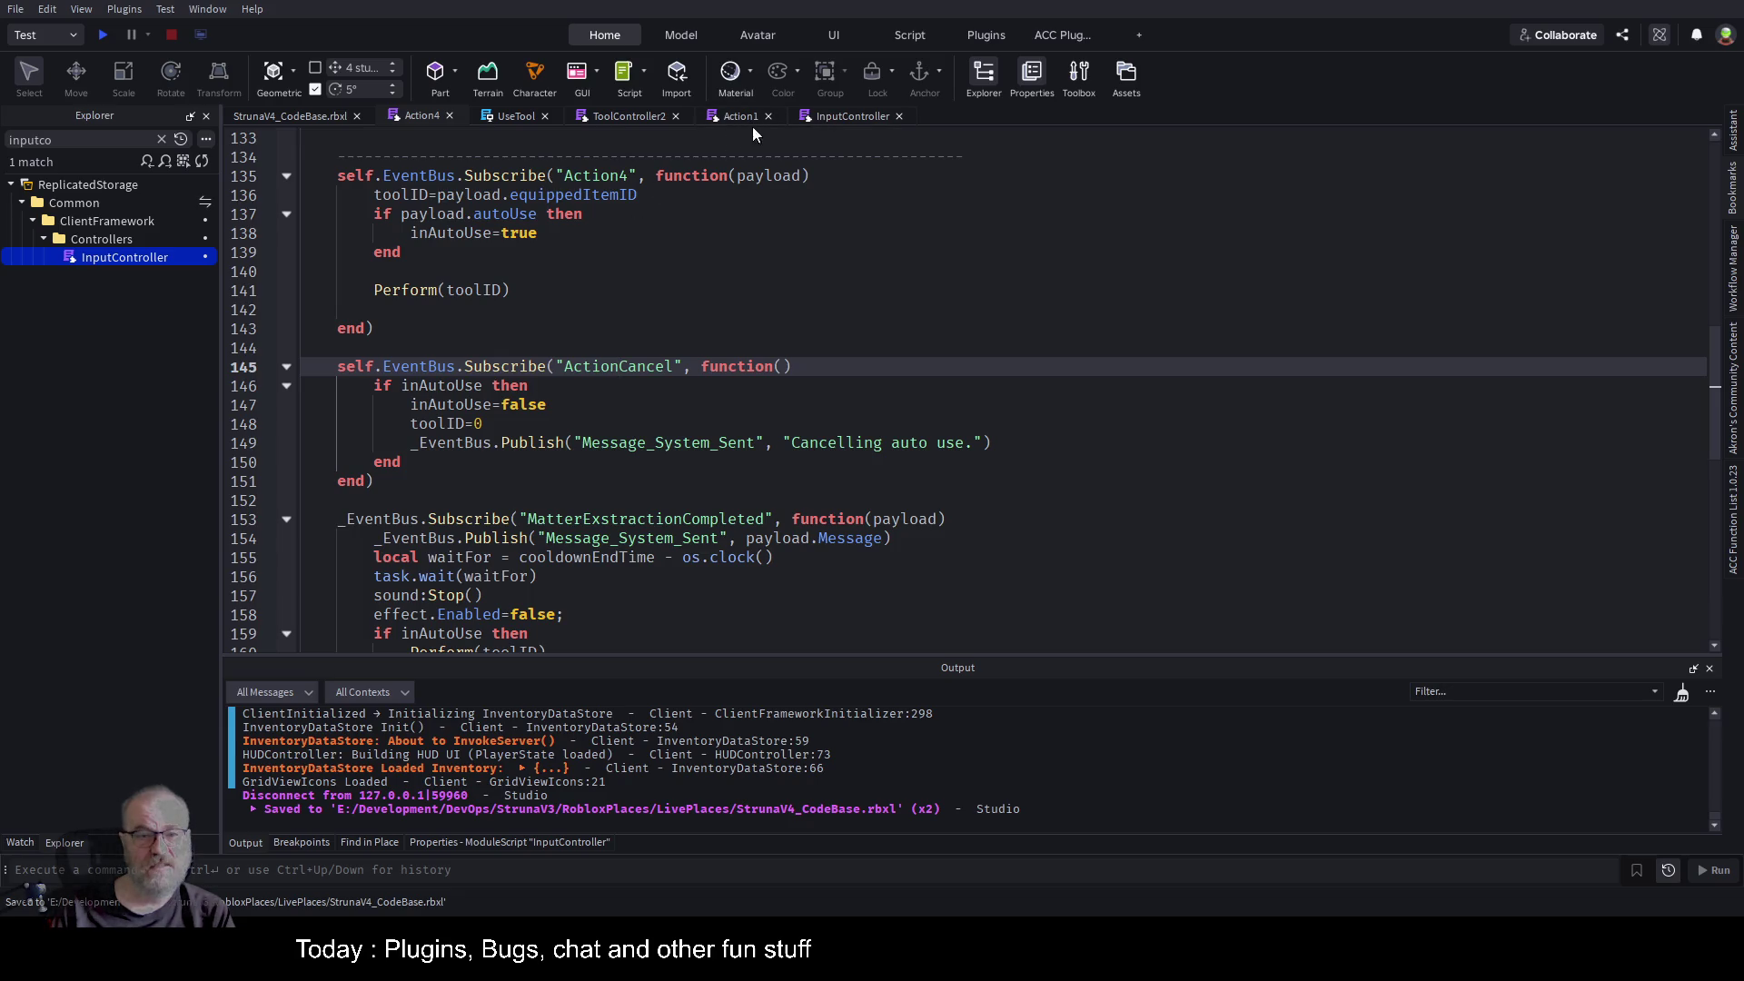
Change Action1Cancel to ActionCancel on line 117 of Action1, save, and start a play-test.
{"action": "left_click", "coordinate": [740, 116]}
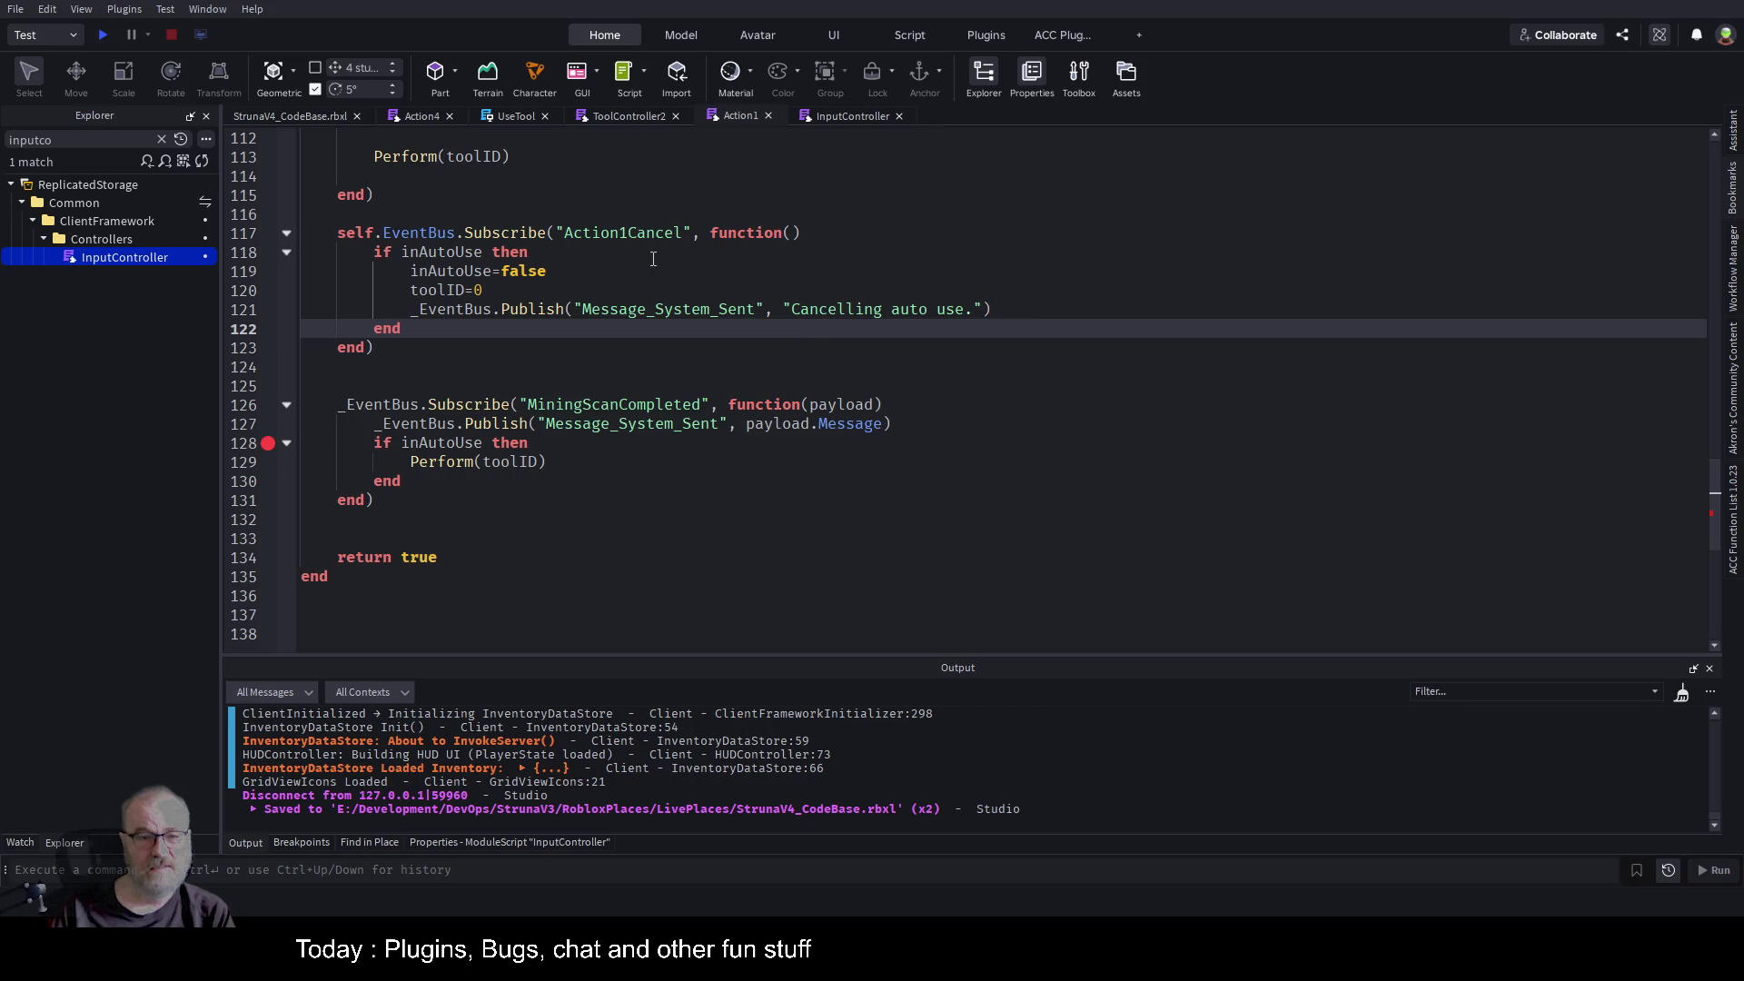
{"action": "left_click", "coordinate": [622, 235]}
{"action": "key", "text": "Delete"}
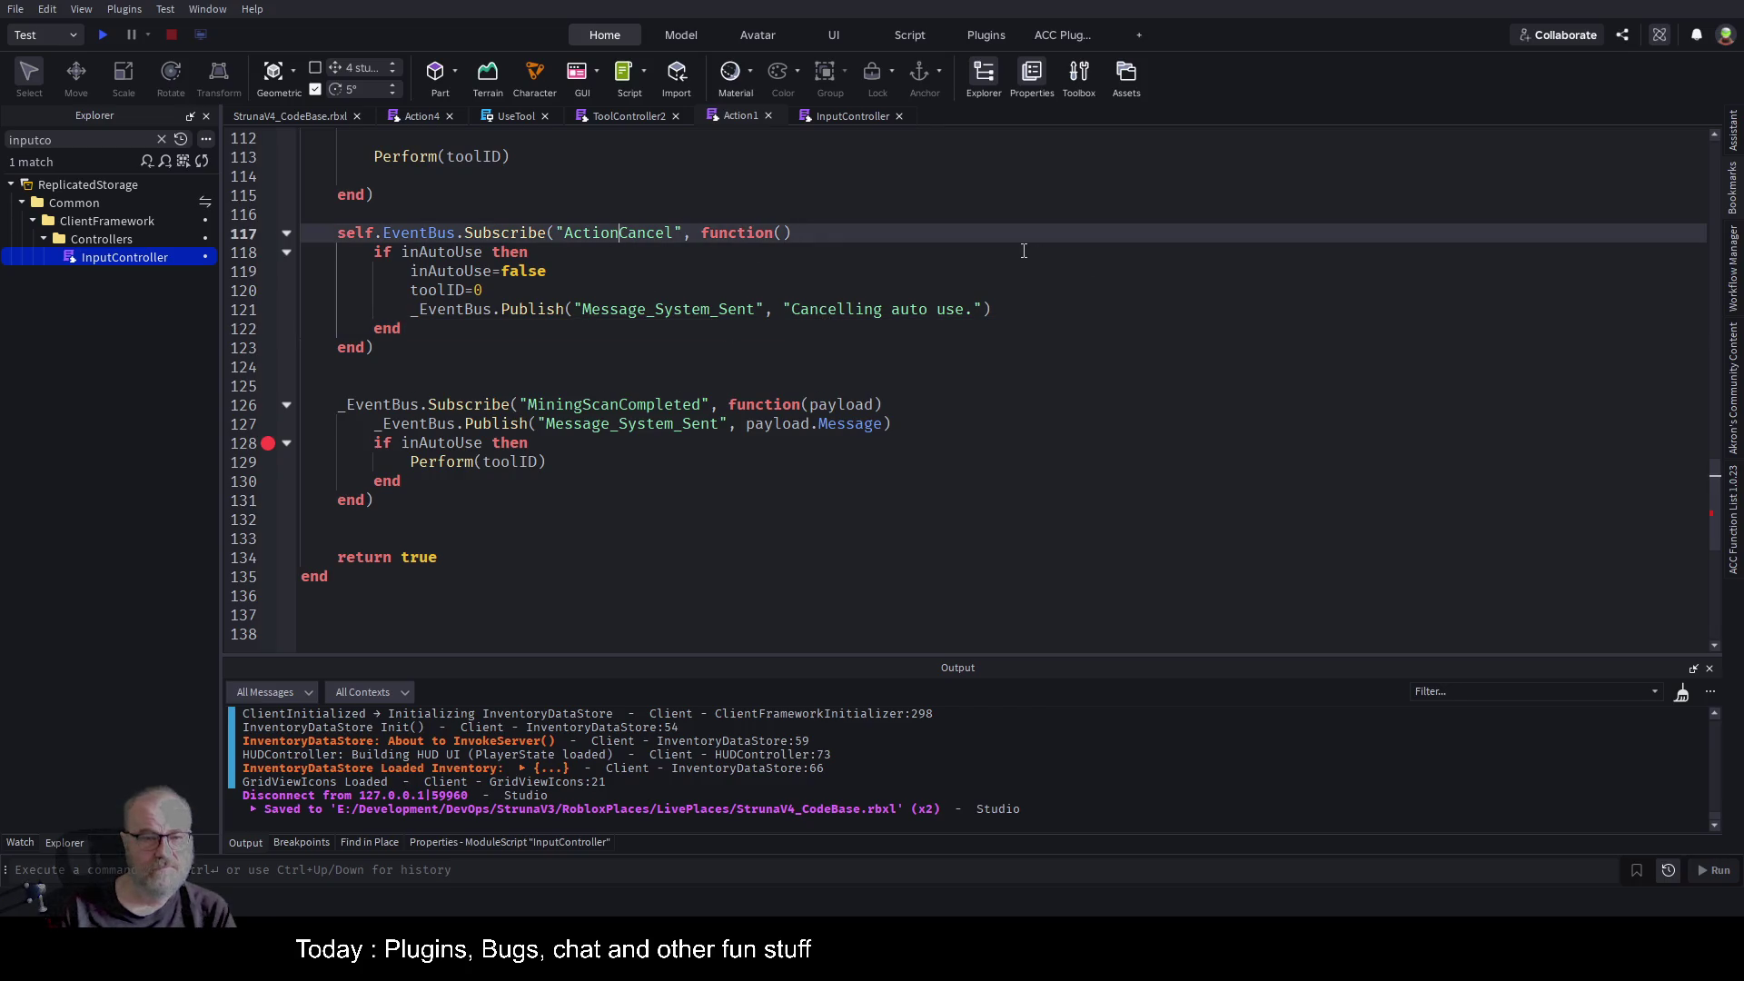
{"action": "key", "text": "ctrl+s"}
{"action": "left_click", "coordinate": [703, 354]}
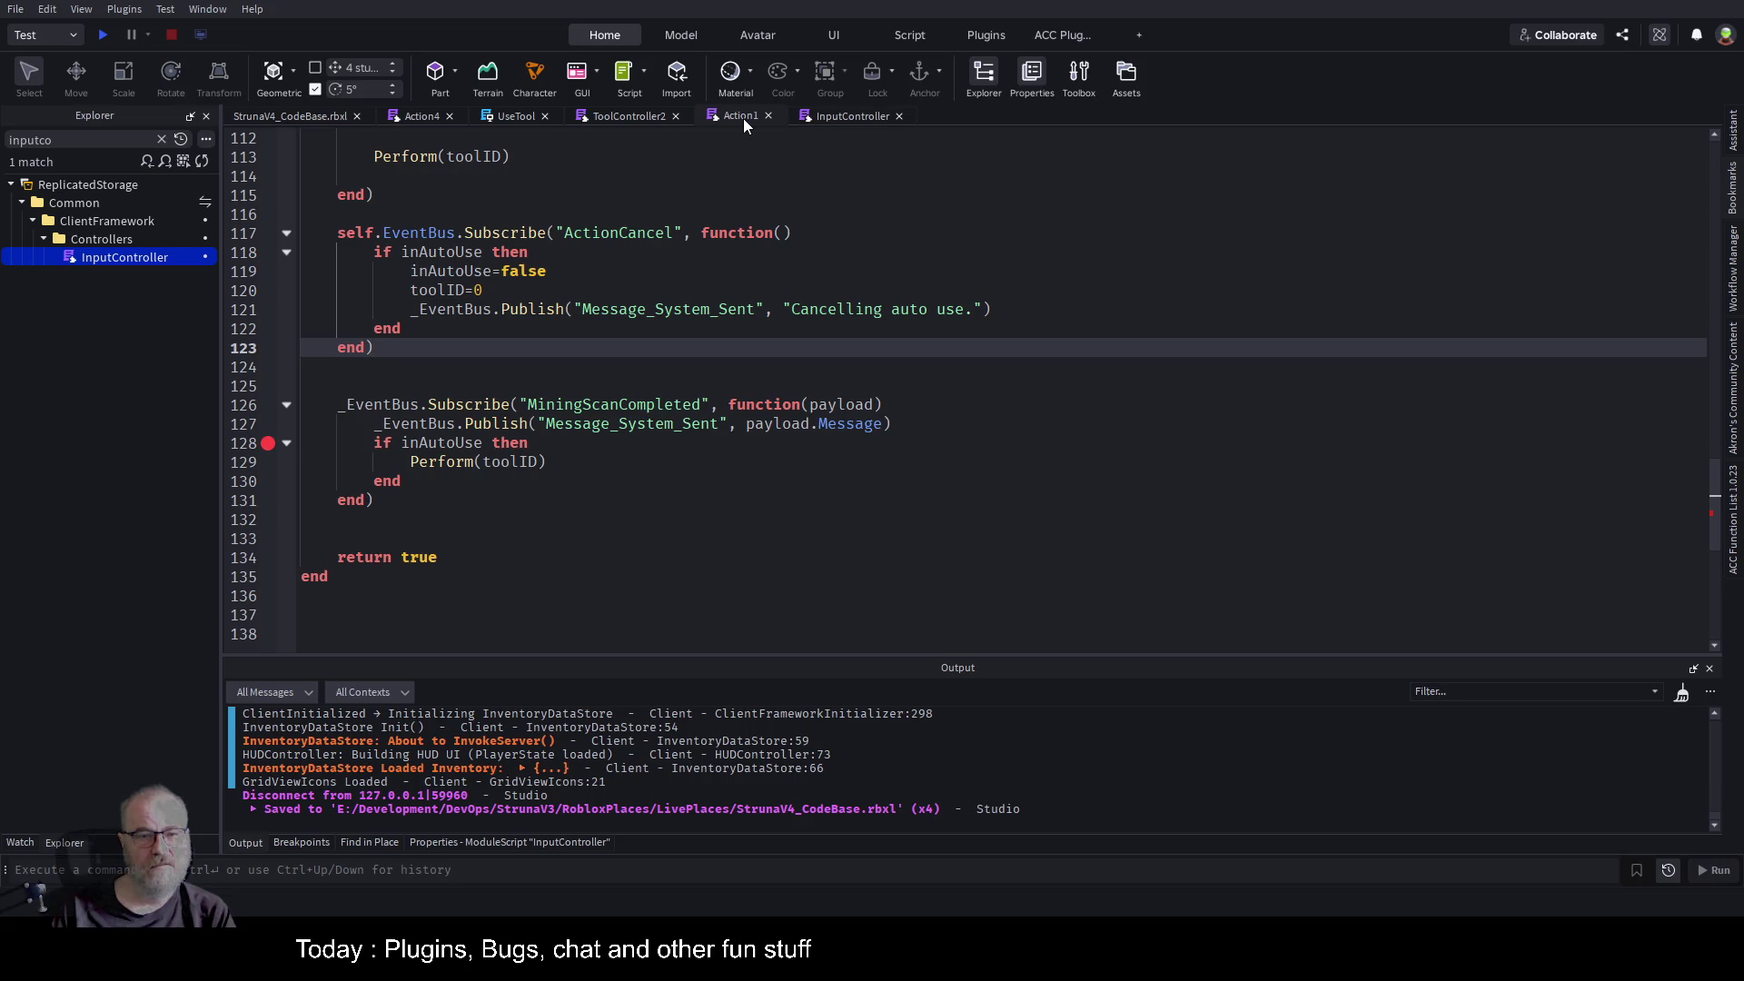
{"action": "left_click", "coordinate": [107, 34]}
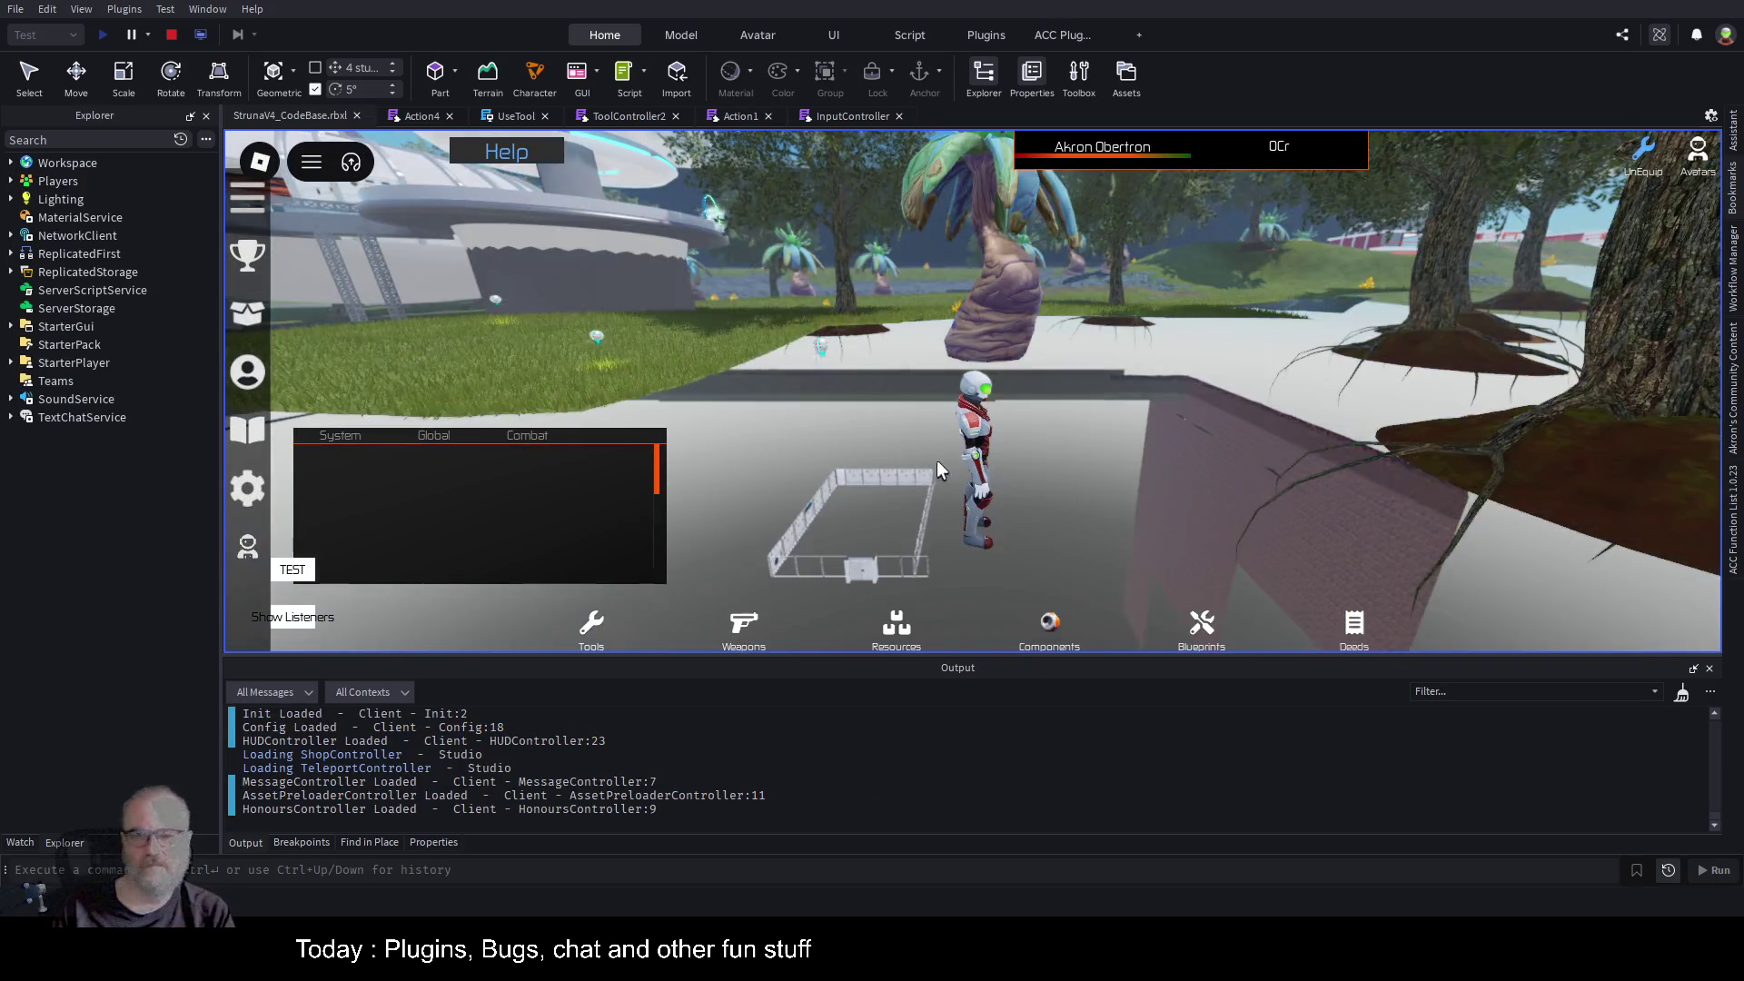
Run into the field, equip DE001 and extract 3 Dark Matter for 3Cr.
{"action": "key", "text": "w"}
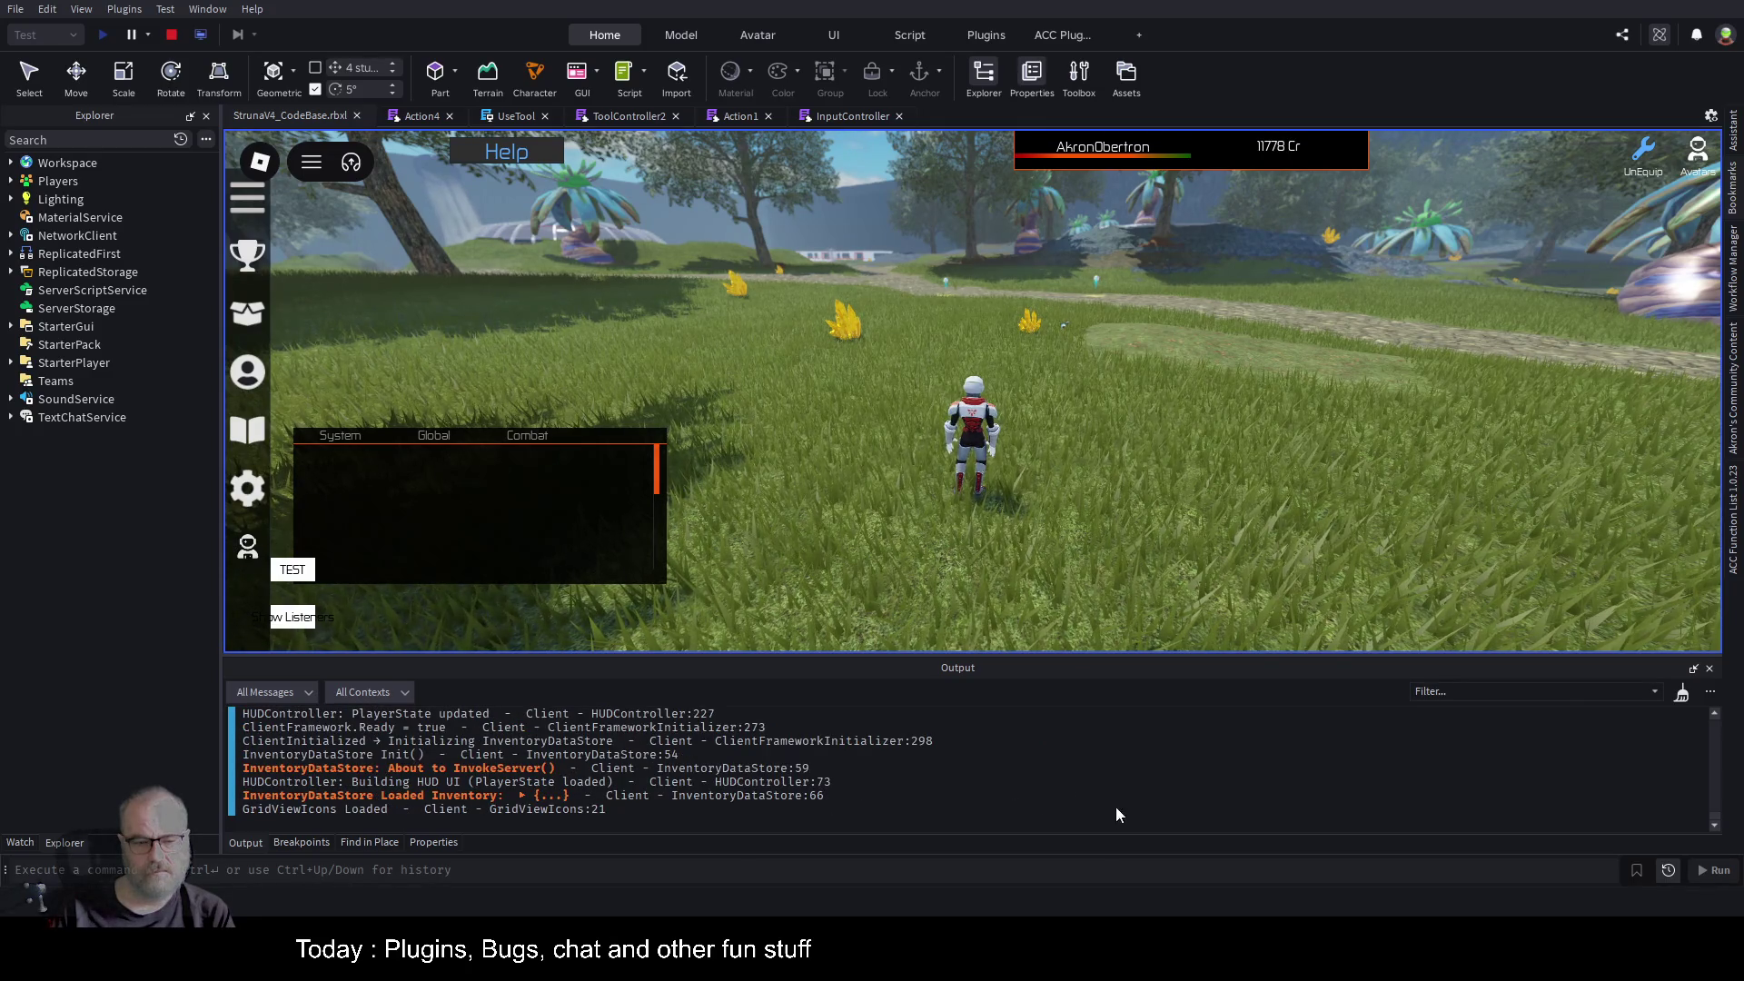
{"action": "left_click", "coordinate": [1132, 570]}
{"action": "key", "text": "w"}
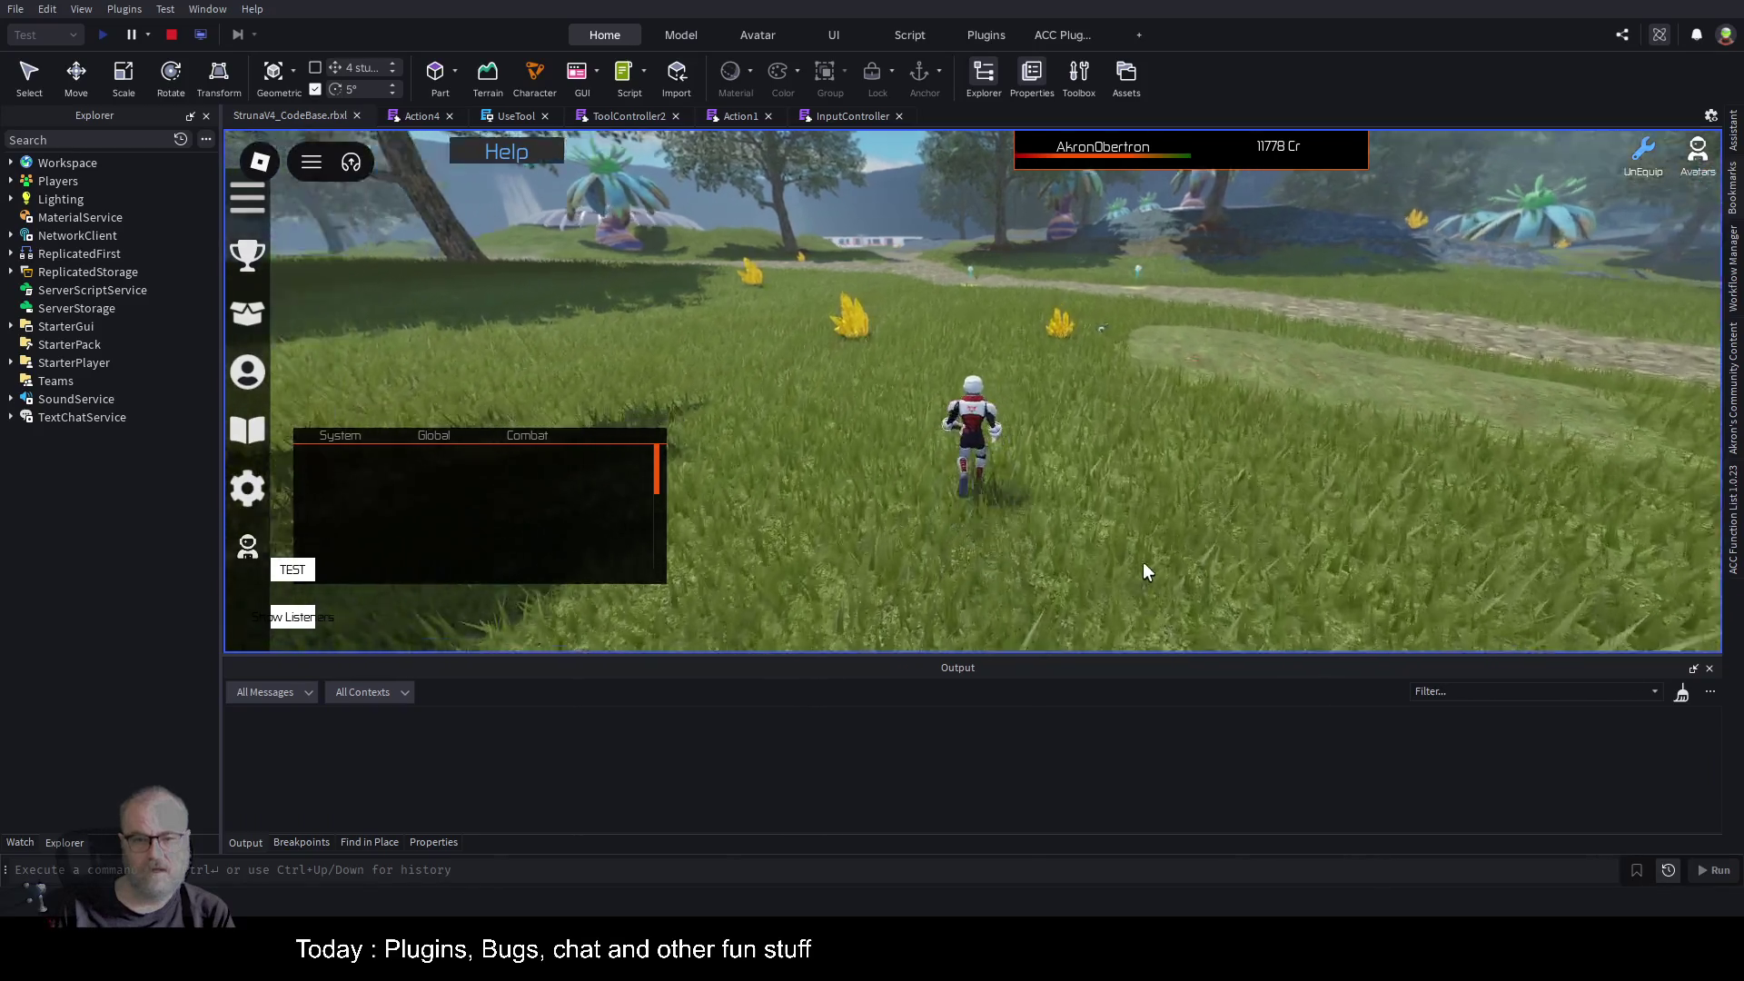
{"action": "key", "text": "i"}
{"action": "left_click", "coordinate": [723, 314]}
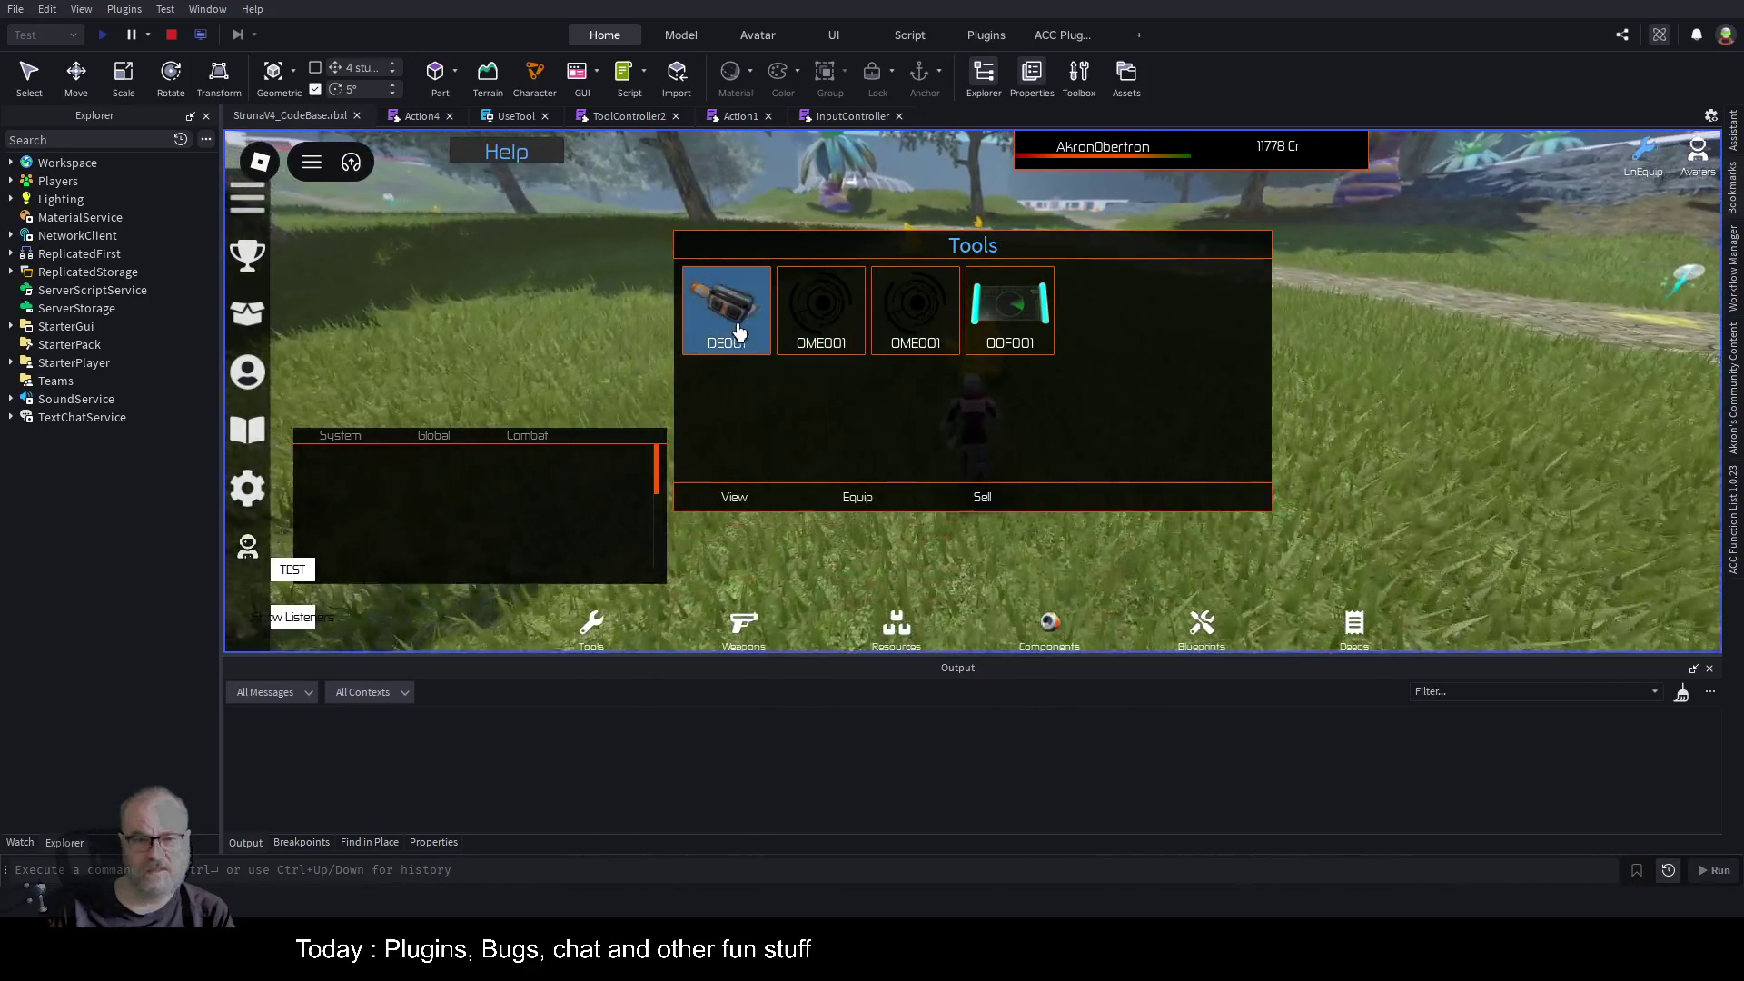
{"action": "left_click", "coordinate": [861, 500]}
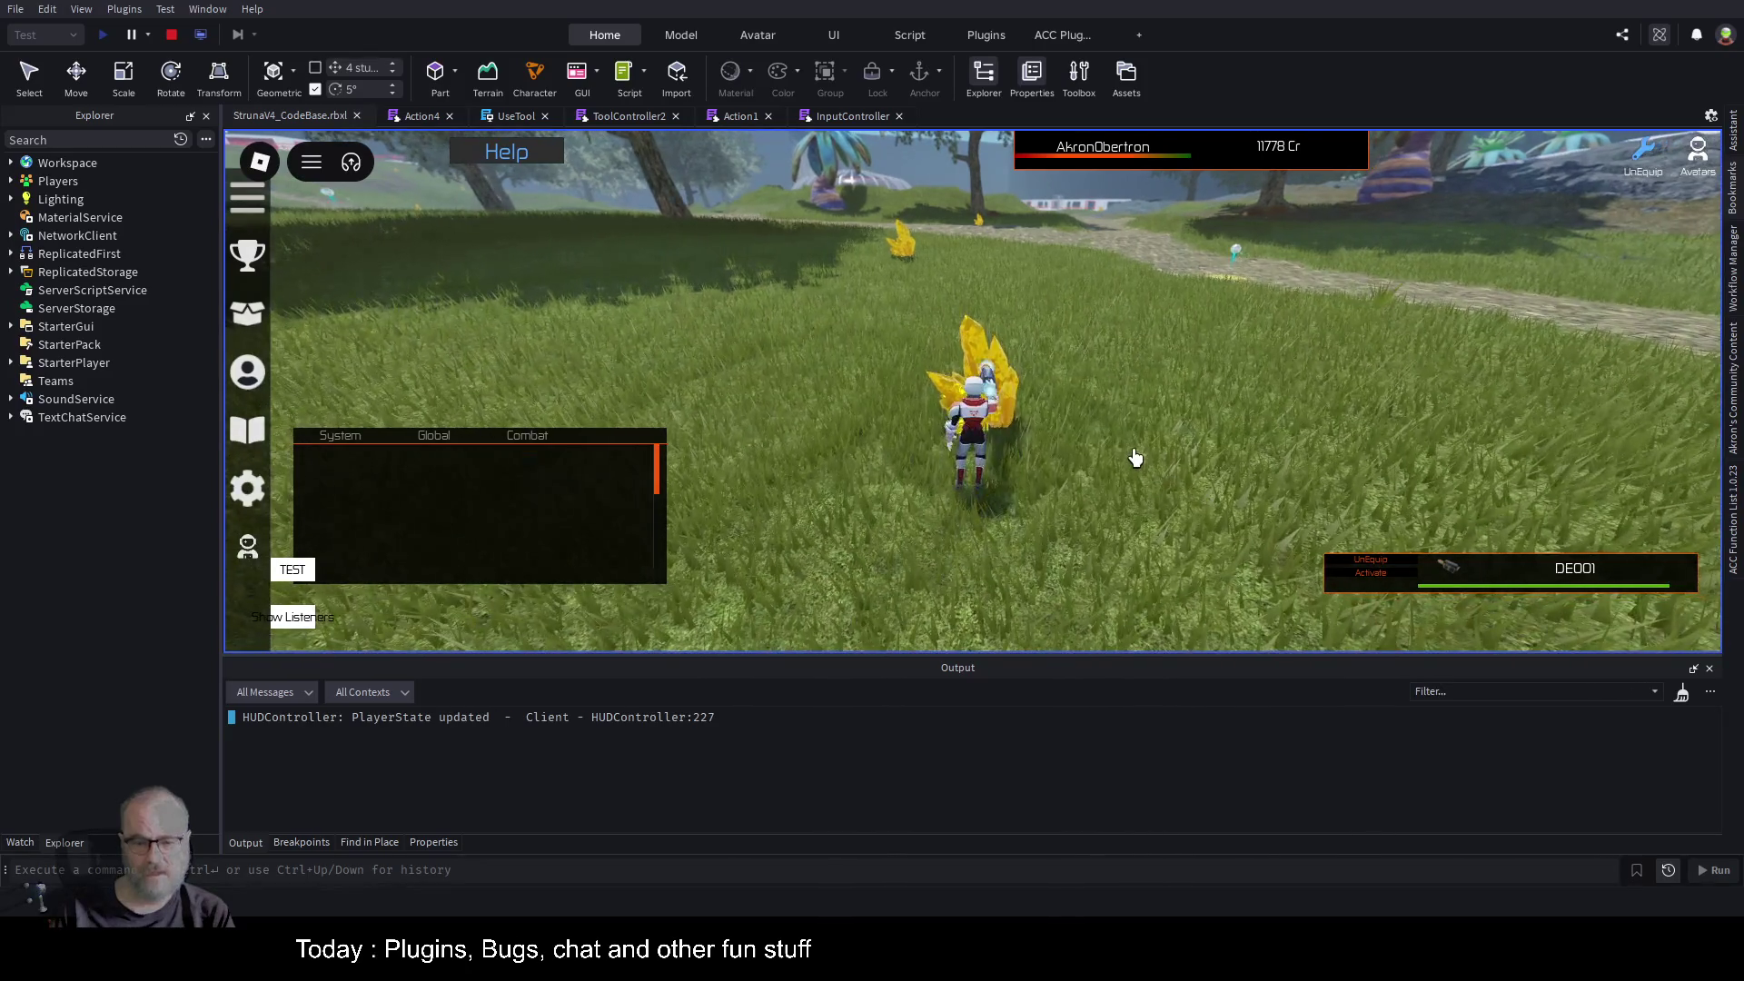
{"action": "left_click", "coordinate": [1135, 457]}
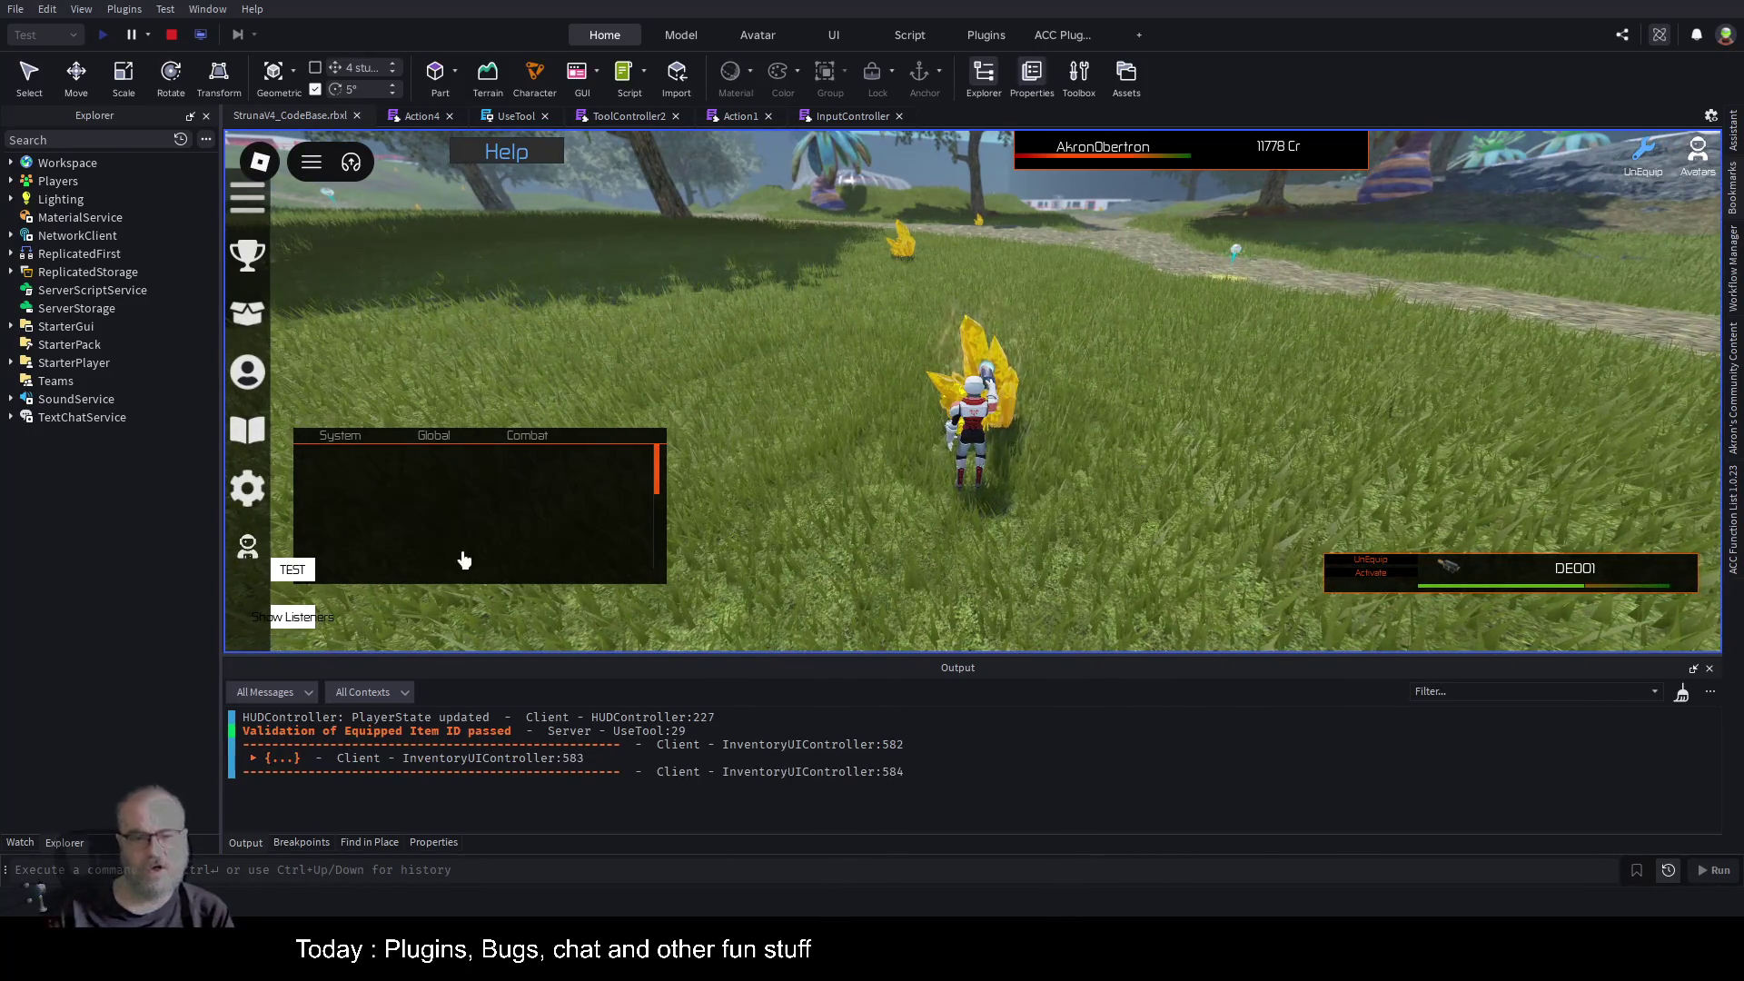
{"action": "left_click_drag", "start_coordinate": [509, 501], "coordinate": [611, 380]}
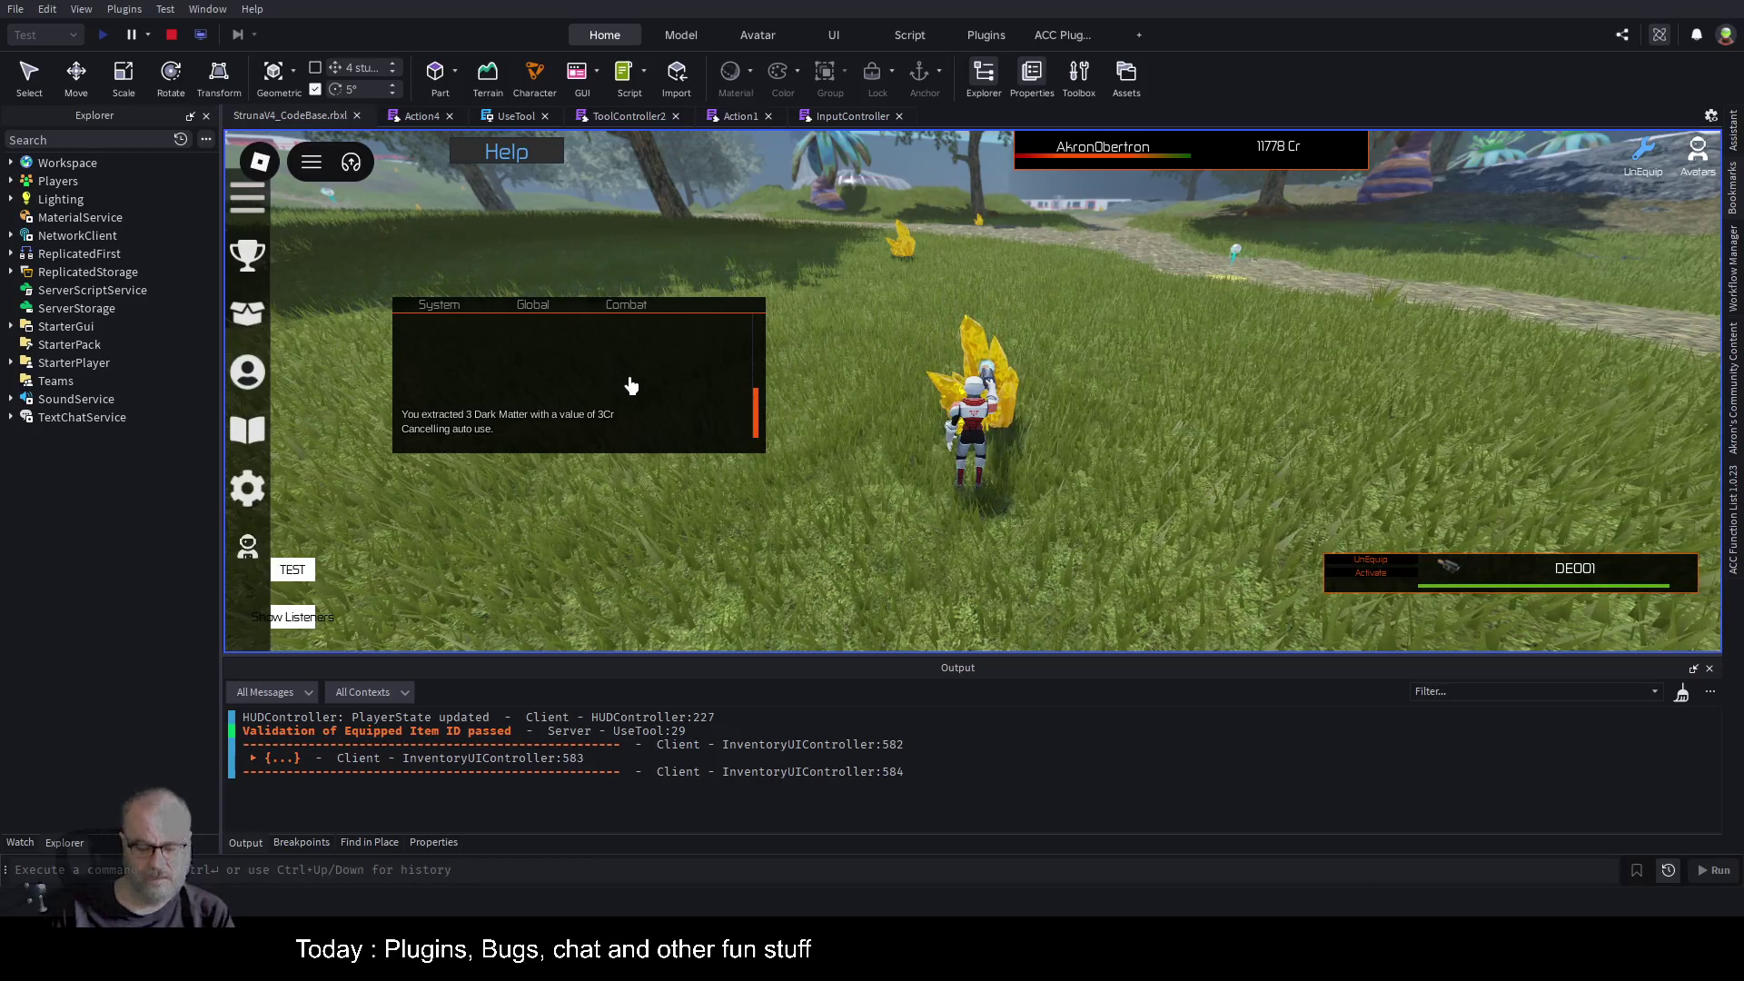
Equip the OOF001 tool and scan for resources.
{"action": "key", "text": "i"}
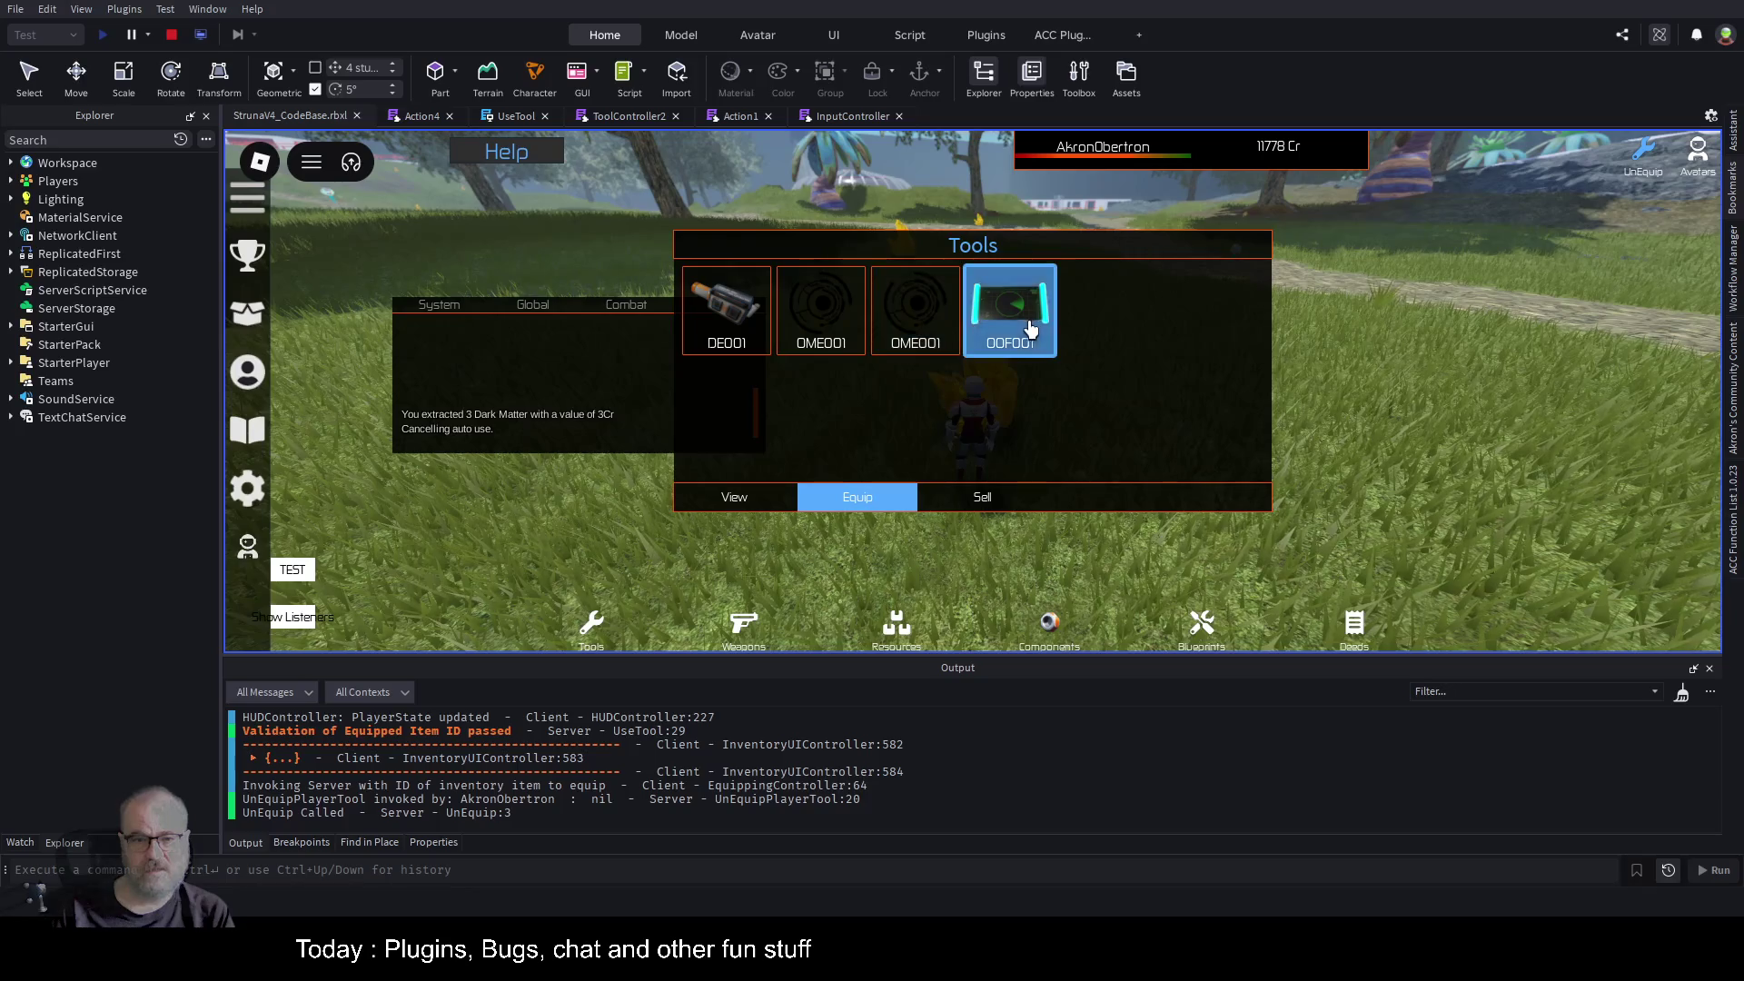
{"action": "left_click", "coordinate": [864, 510]}
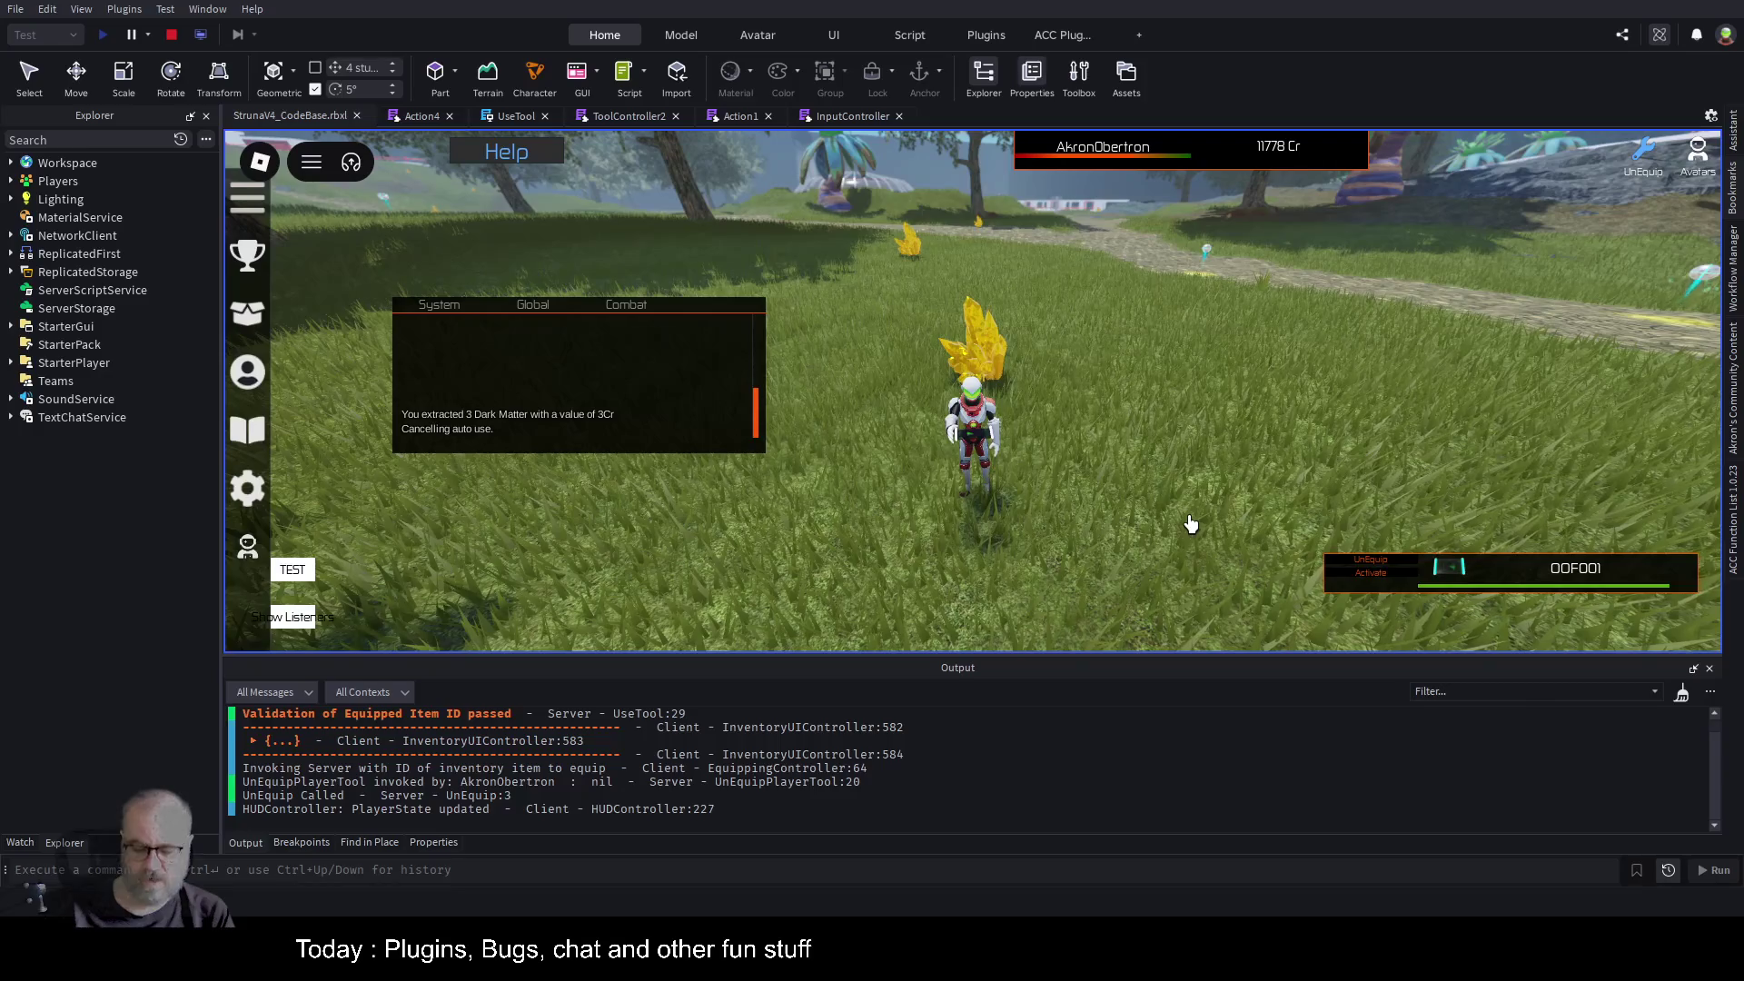
{"action": "left_click", "coordinate": [1190, 524]}
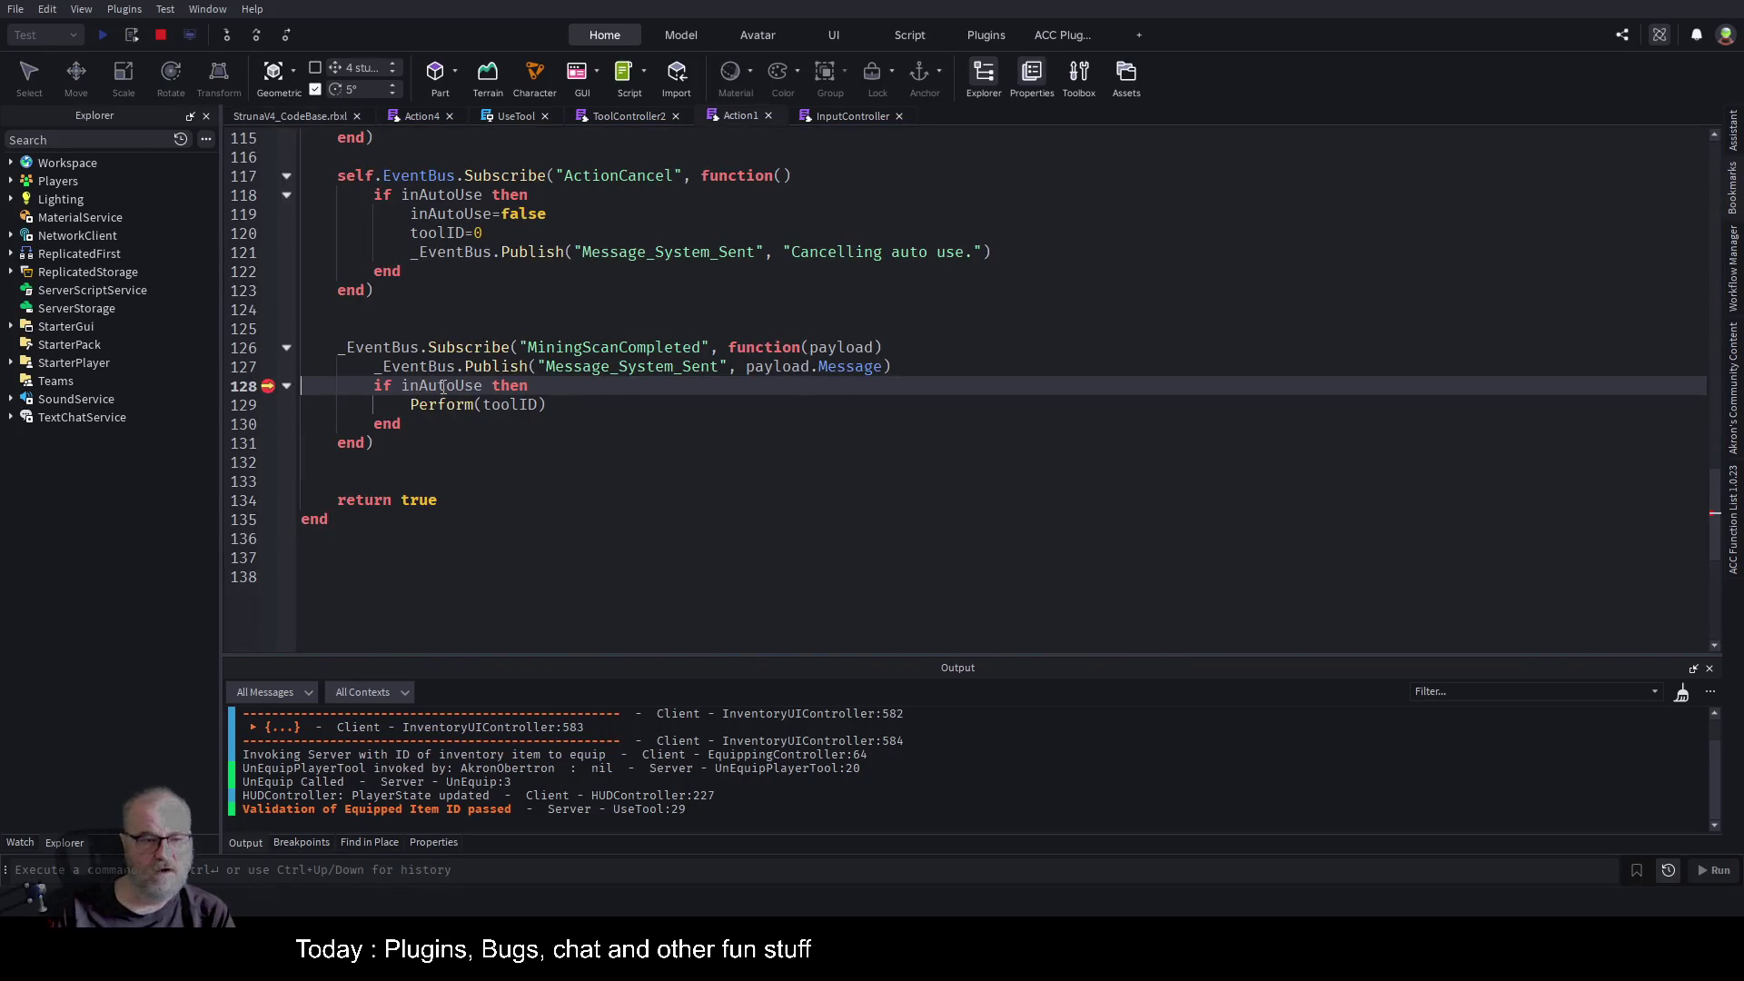
Resume past the line 128 breakpoint with F5 each time, running on until a scan finds 5 Bismuth (25Cr).
{"action": "key", "text": "F5"}
{"action": "left_click", "coordinate": [314, 113]}
{"action": "left_click", "coordinate": [315, 113]}
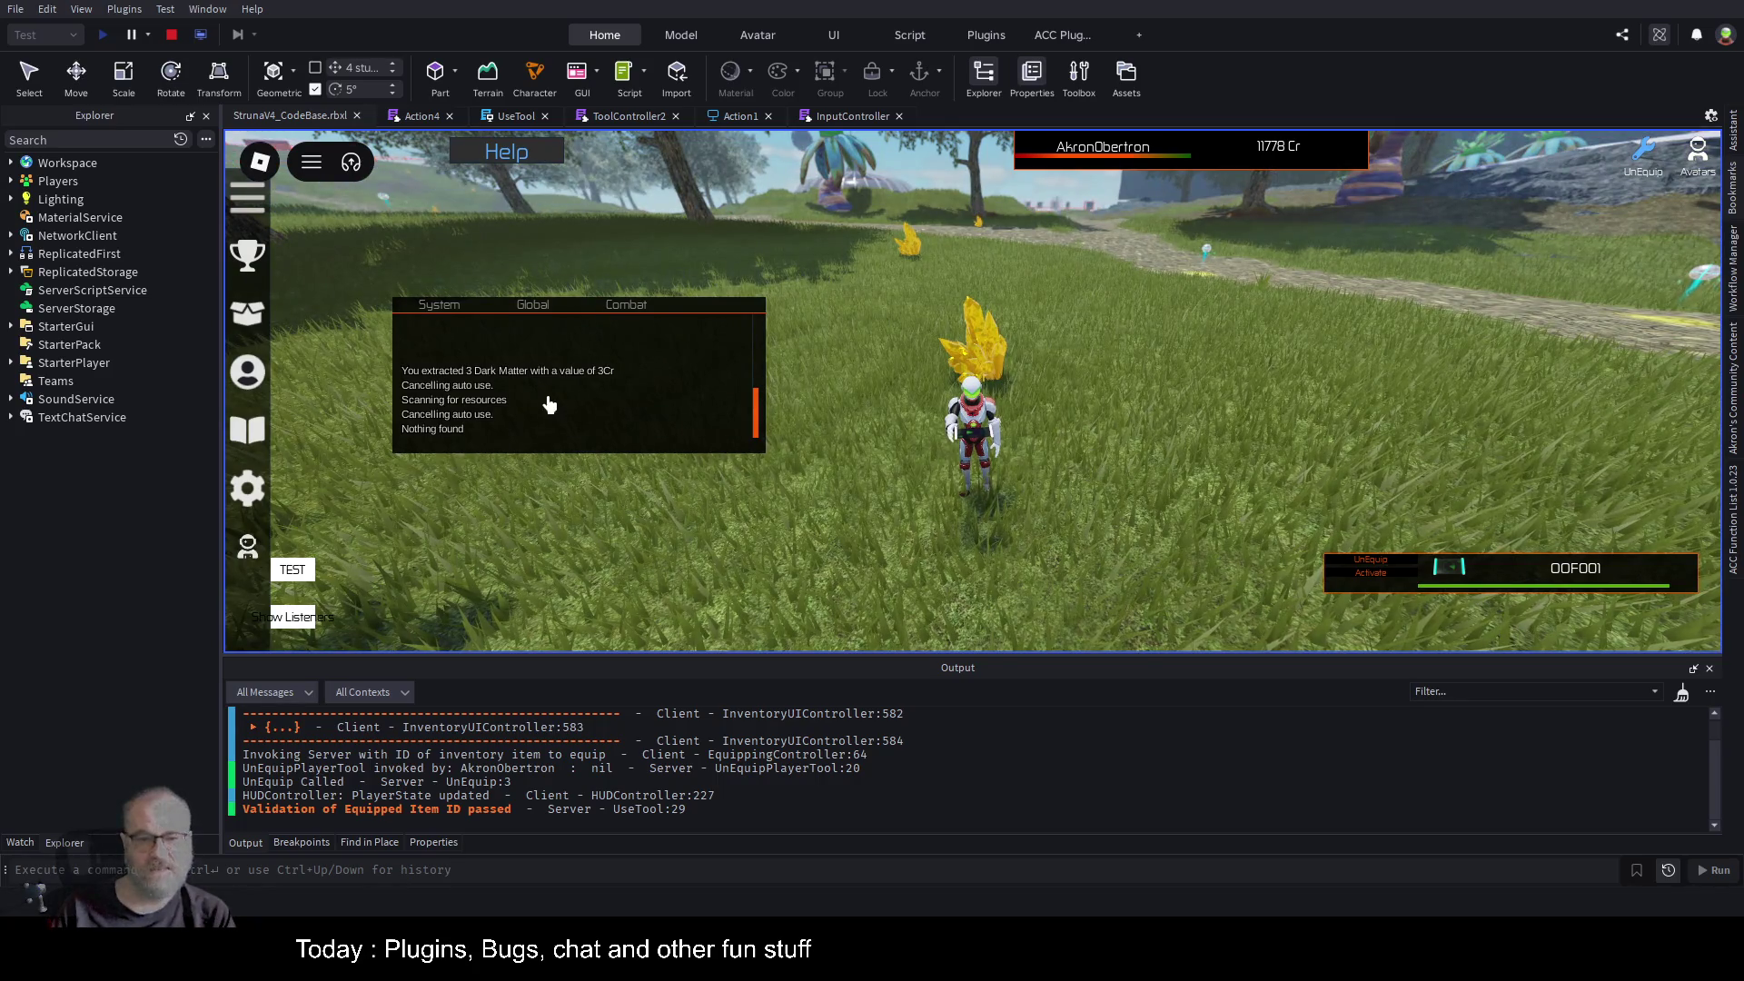
{"action": "key", "text": "a"}
{"action": "key", "text": "w"}
{"action": "key", "text": "w"}
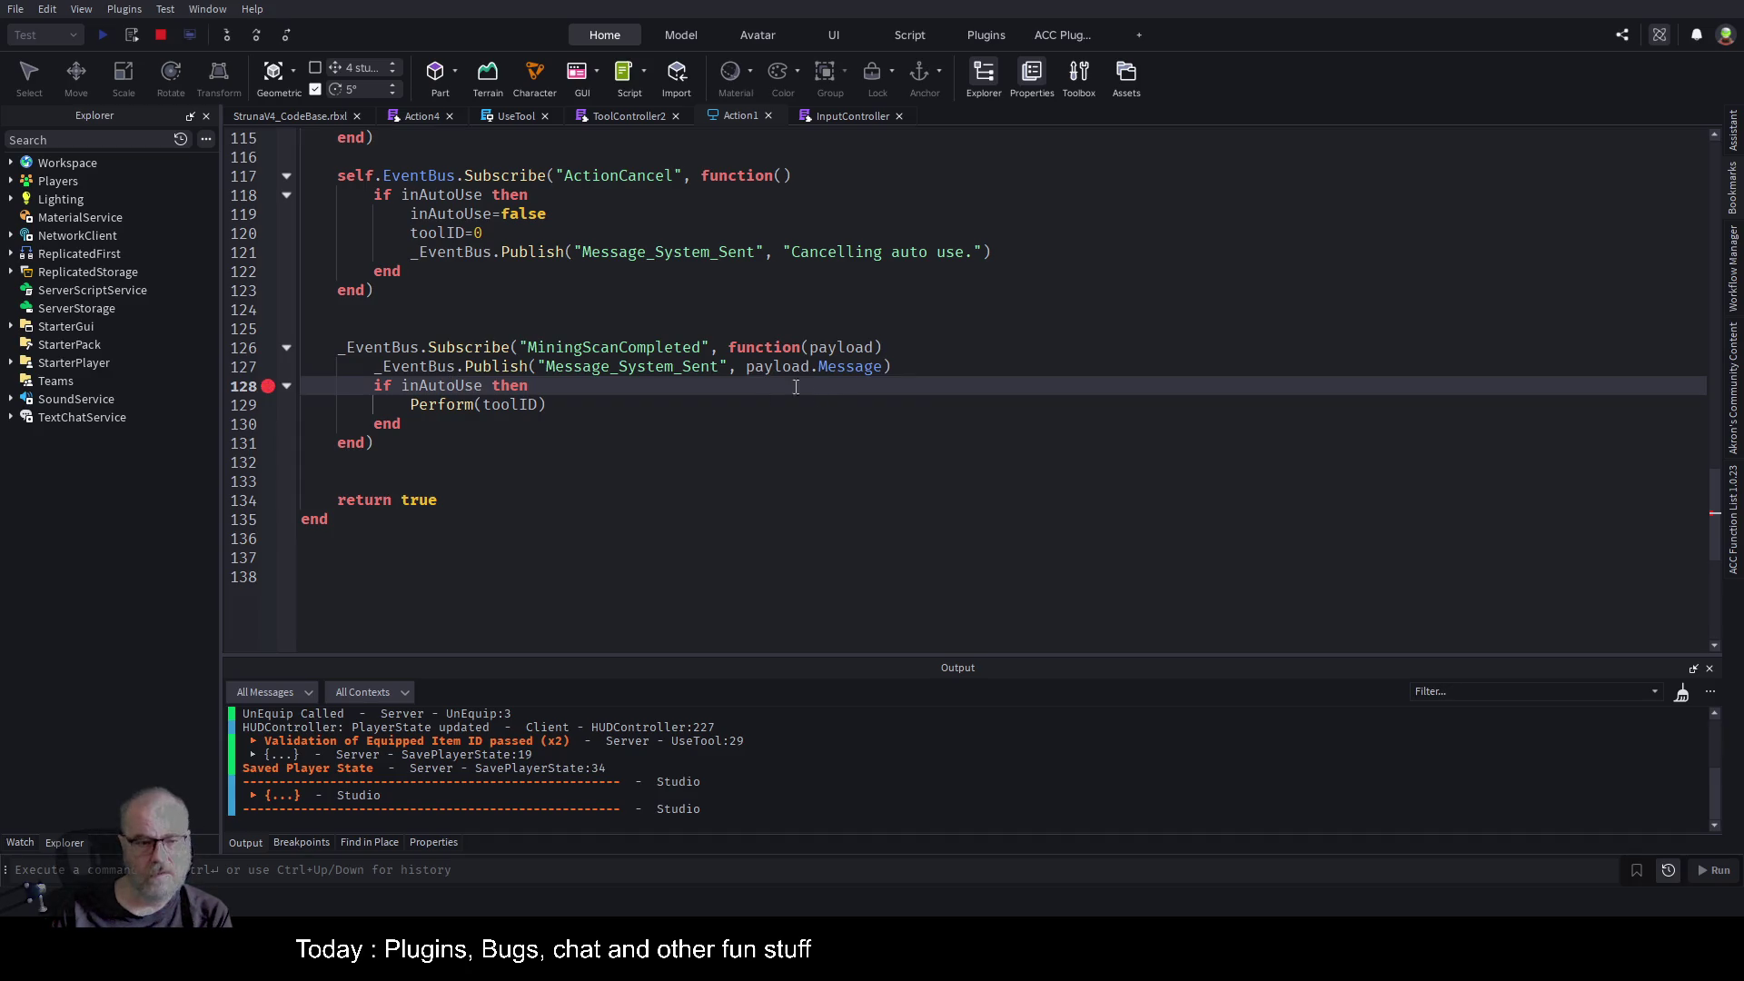
{"action": "key", "text": "F5"}
{"action": "left_click", "coordinate": [307, 118]}
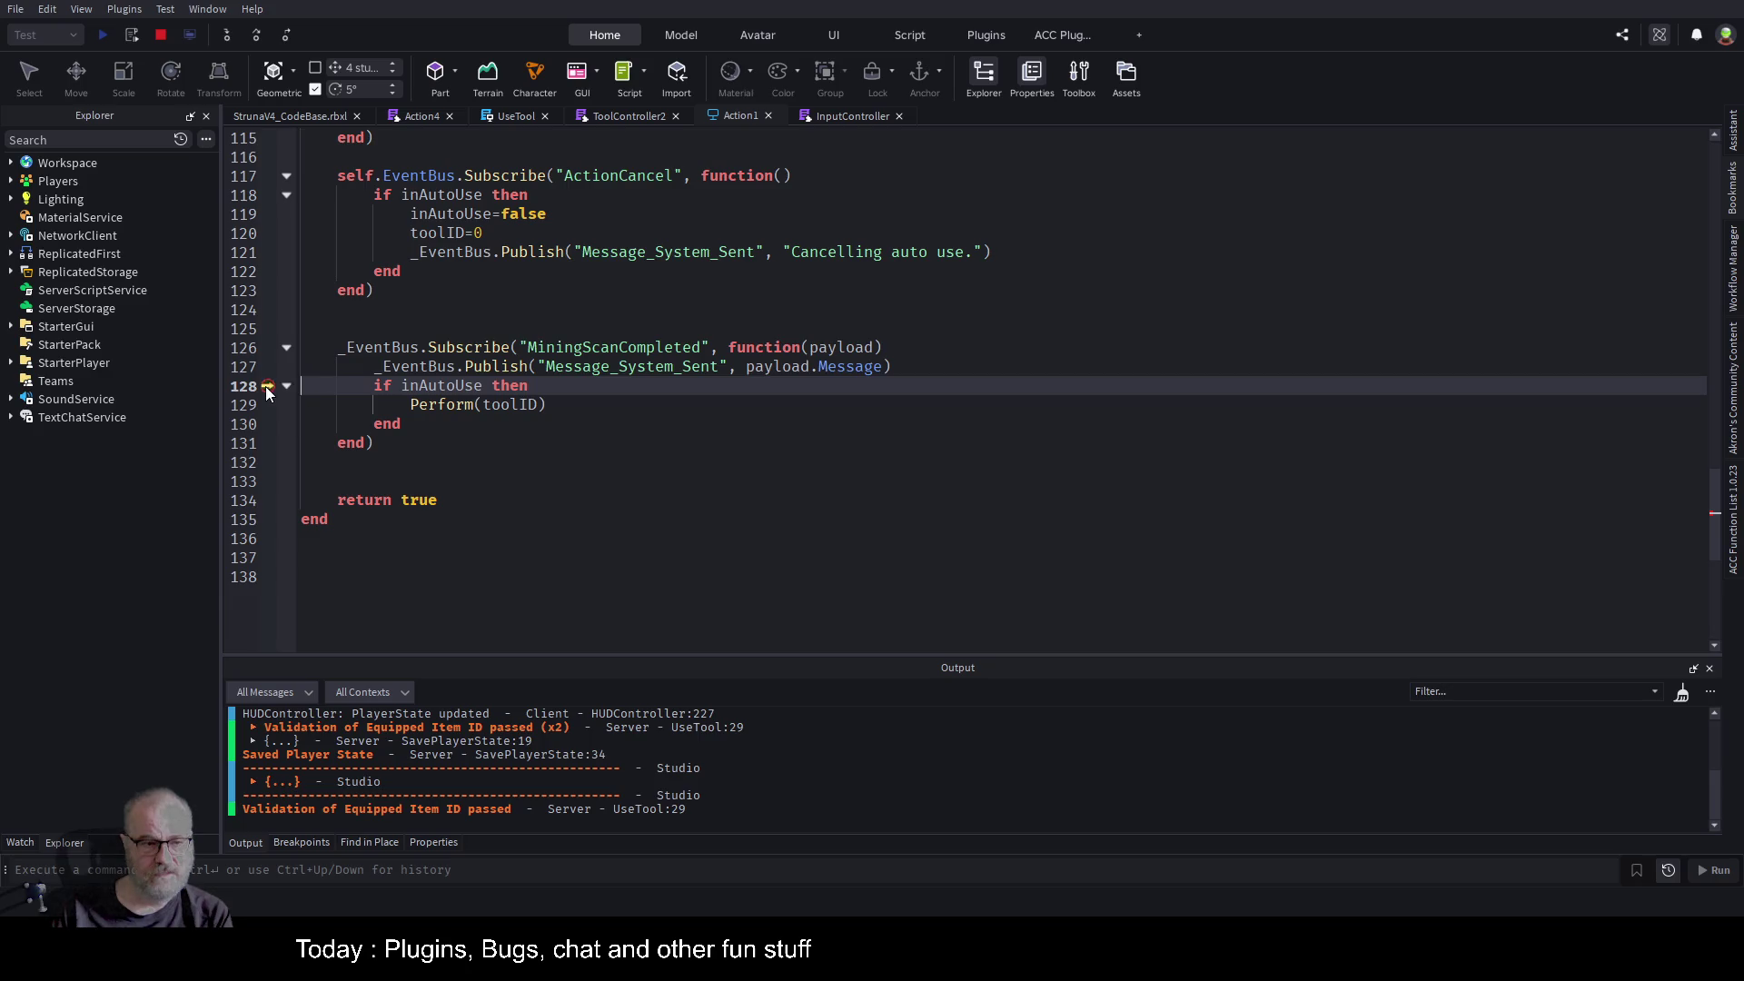
{"action": "left_click", "coordinate": [265, 117]}
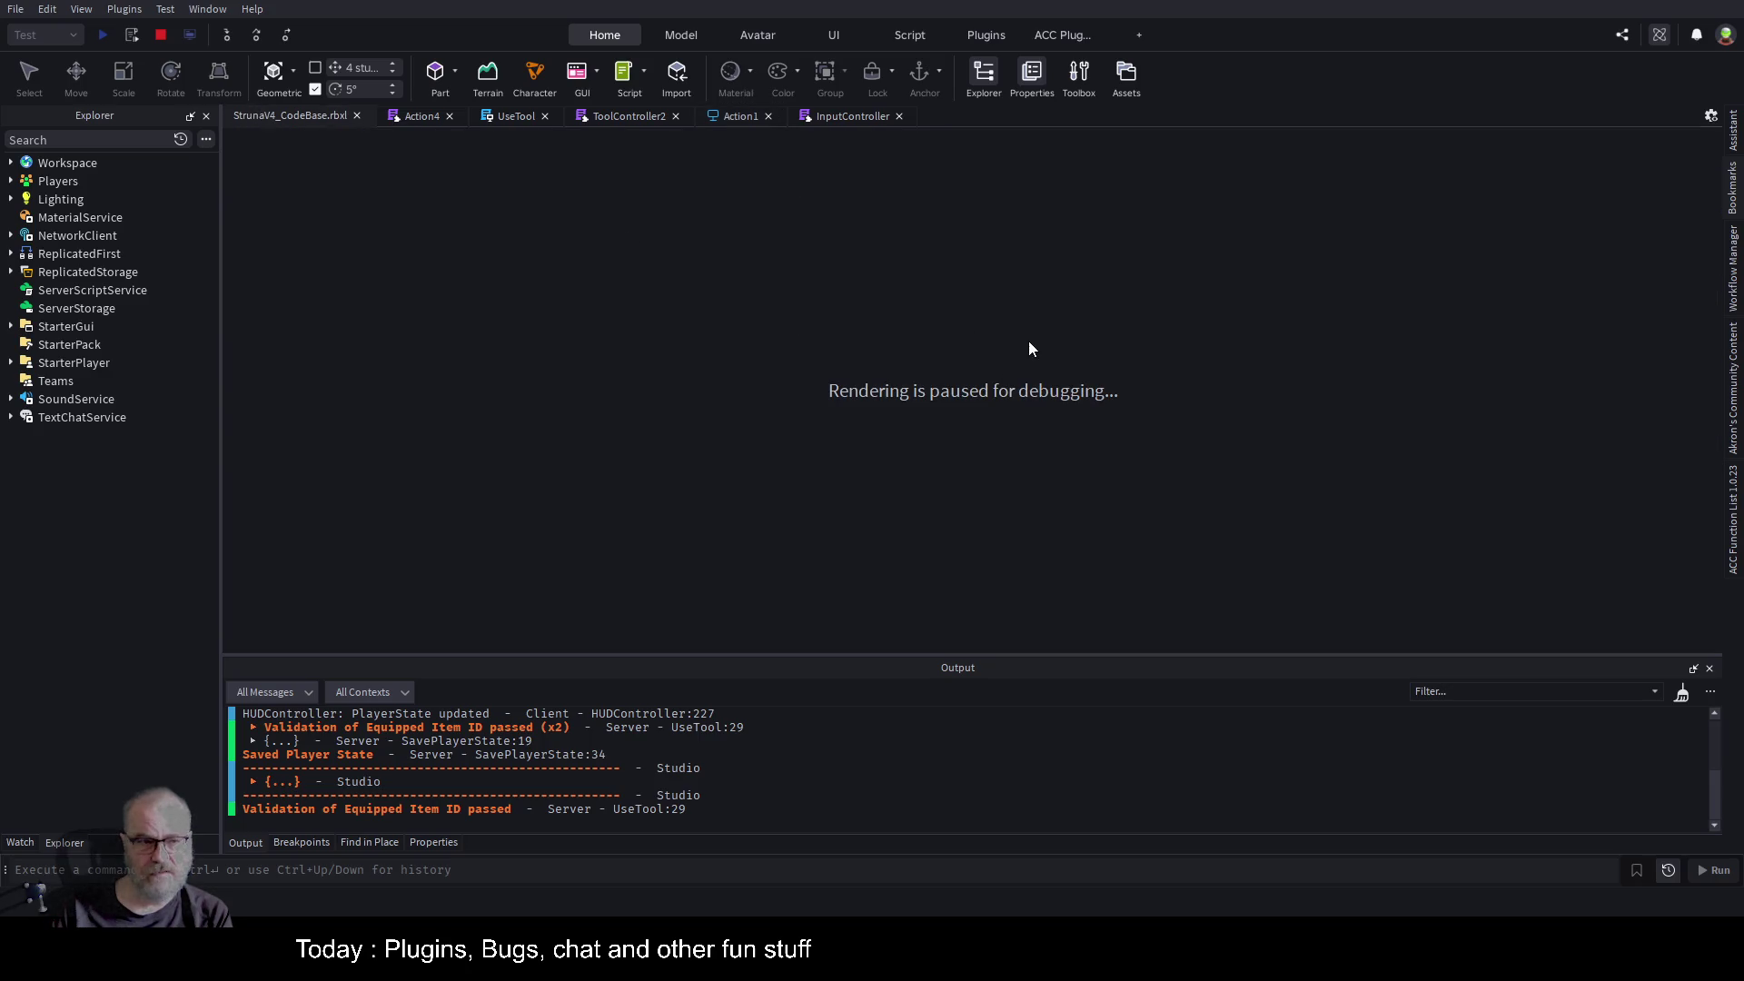
{"action": "key", "text": "F5"}
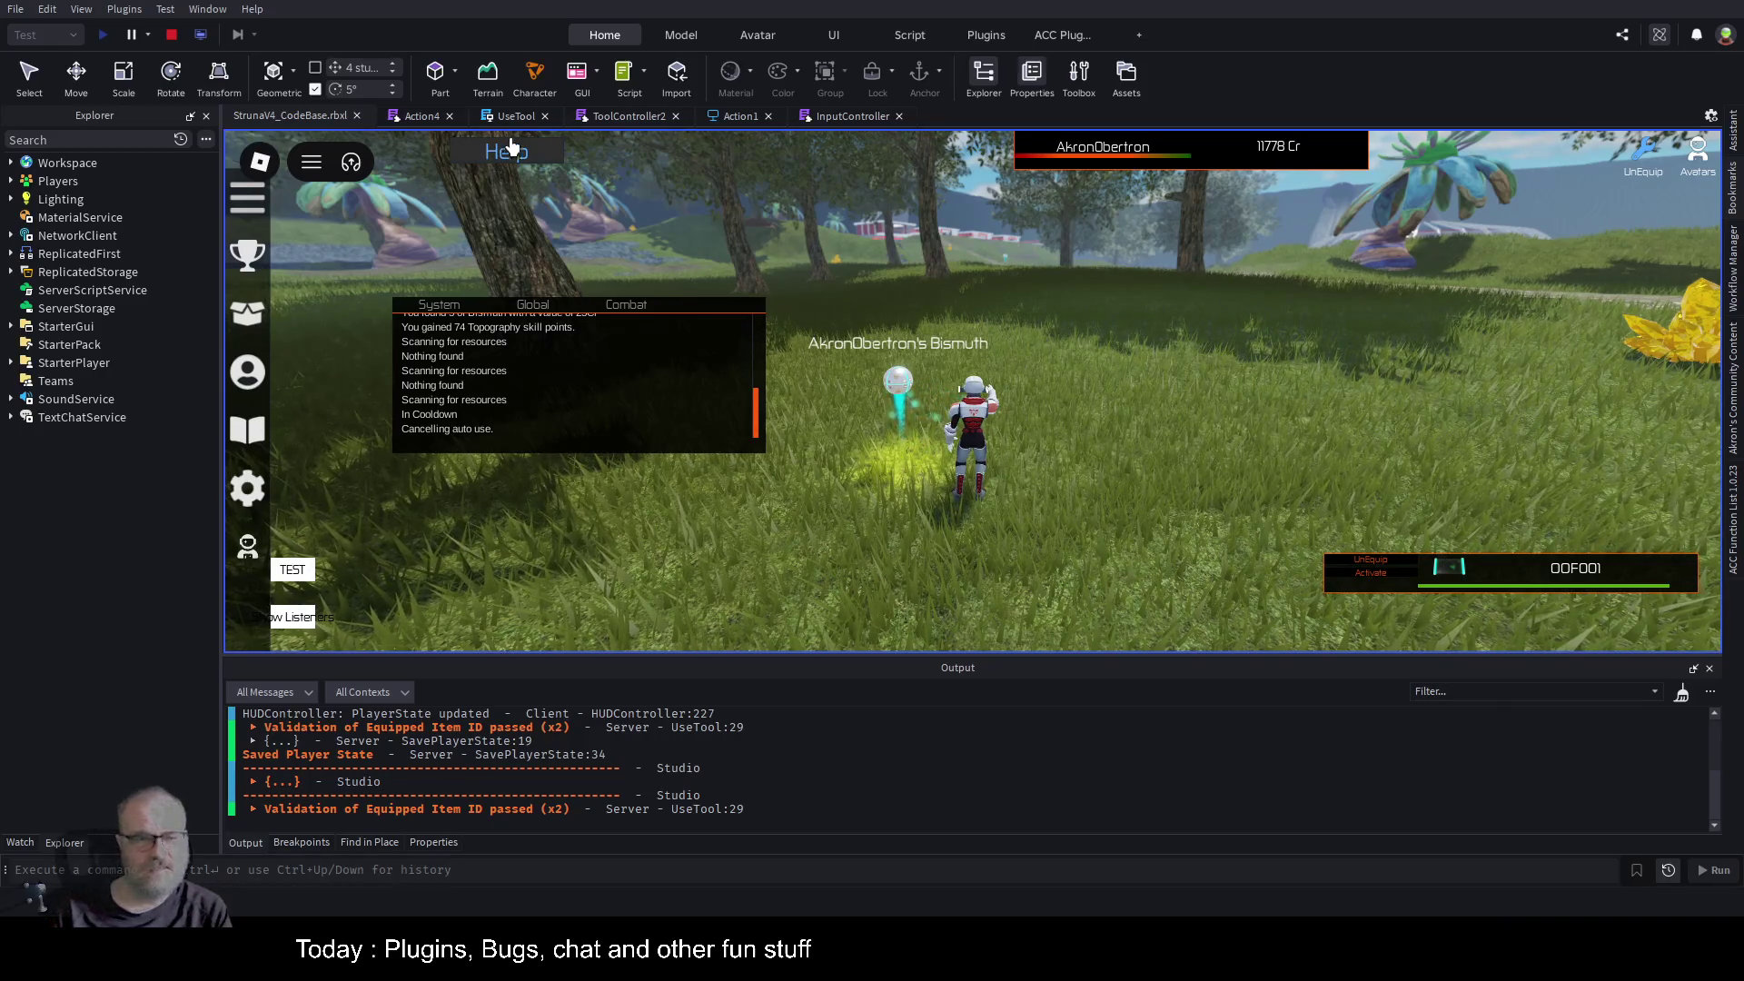
Add print("MiningScanCompleted") below the Publish call on line 128 of Action1's handler.
{"action": "left_click", "coordinate": [427, 114]}
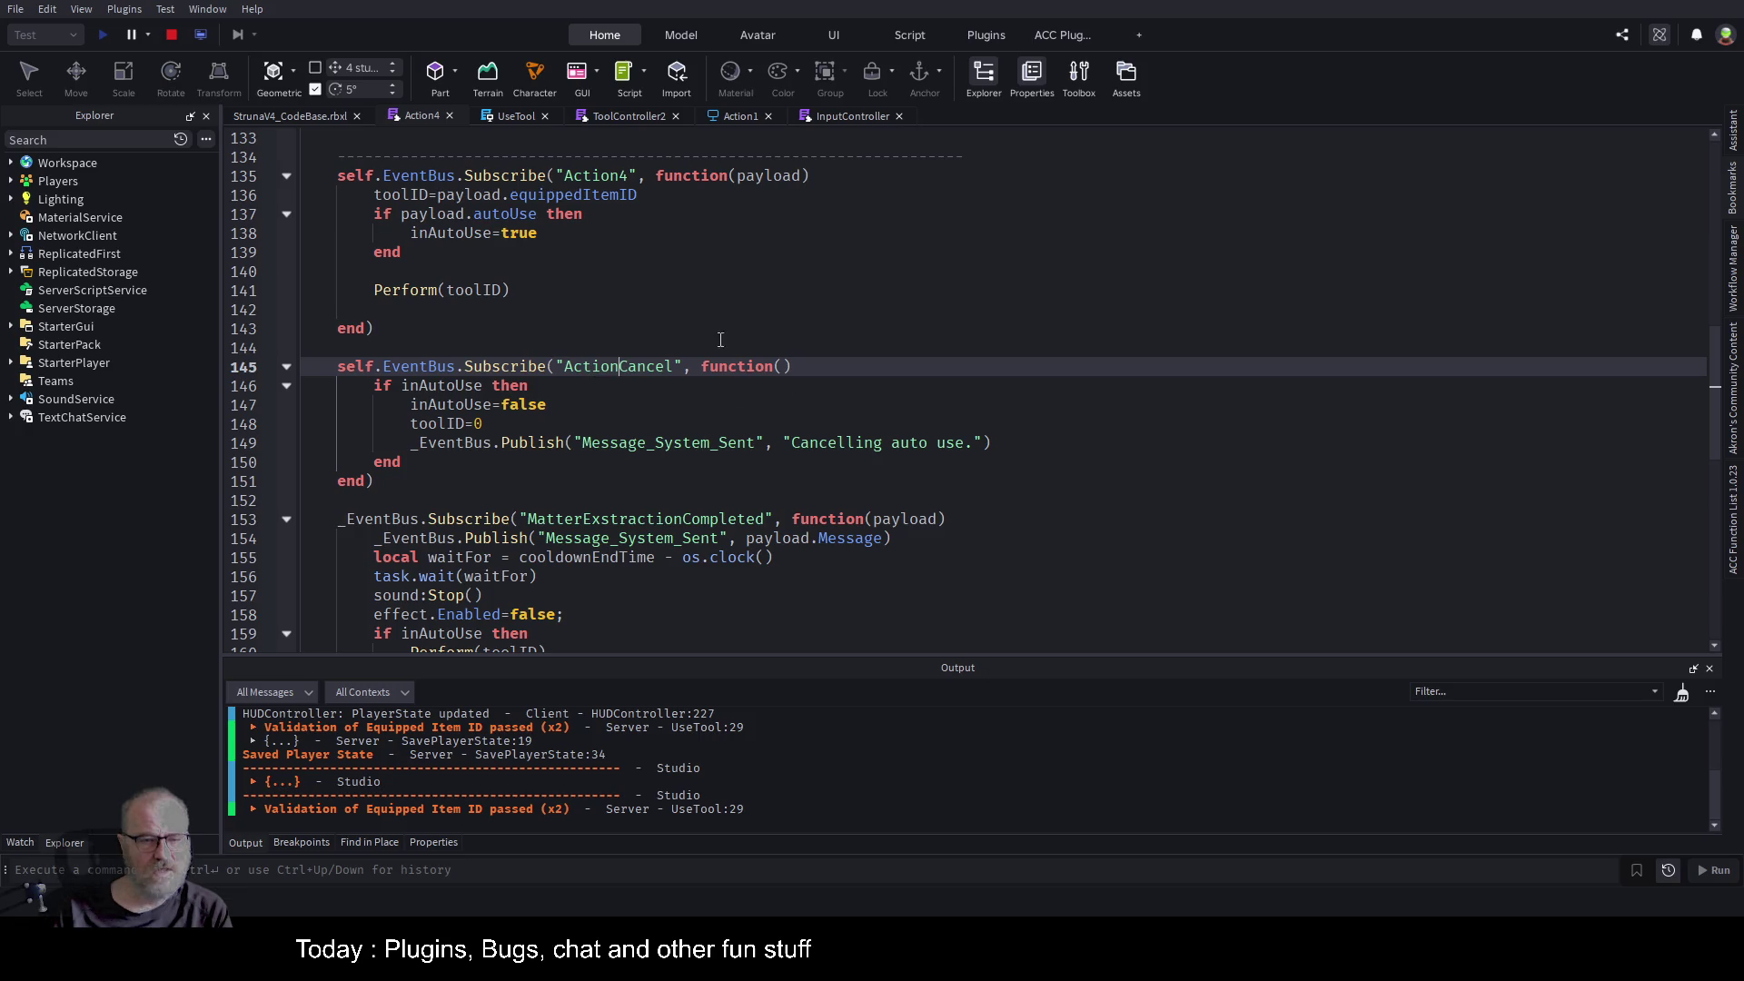
{"action": "left_click", "coordinate": [500, 117]}
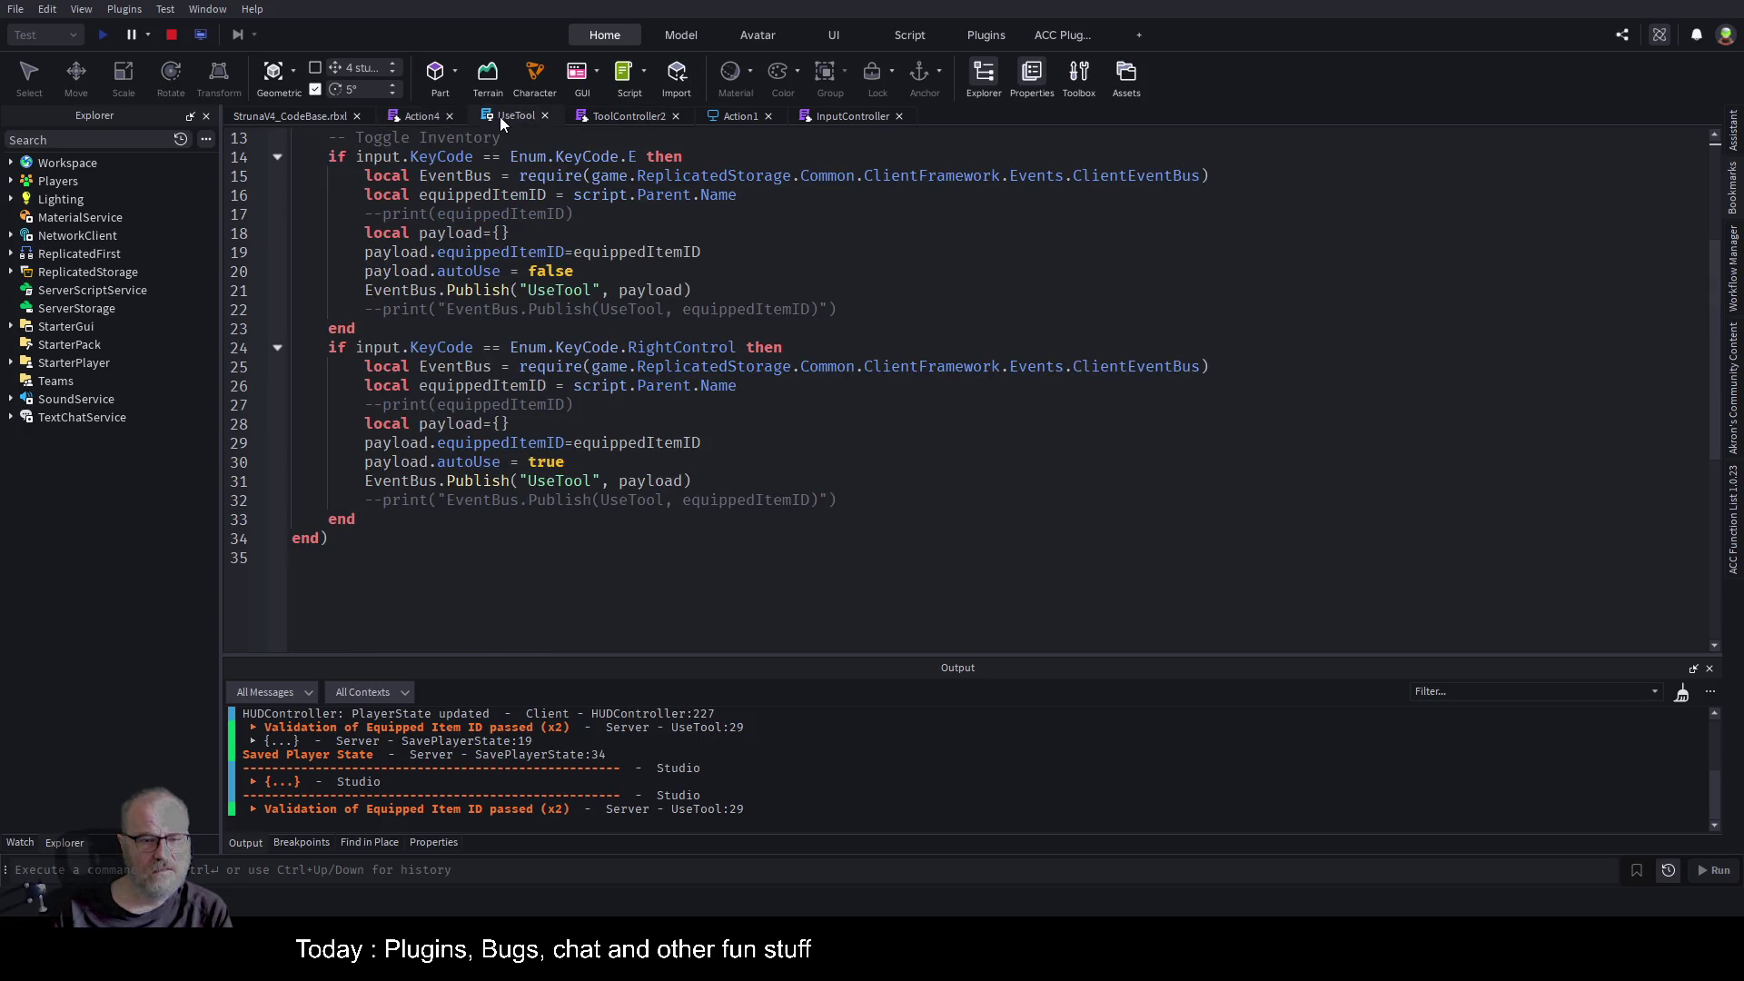
{"action": "left_click", "coordinate": [741, 116]}
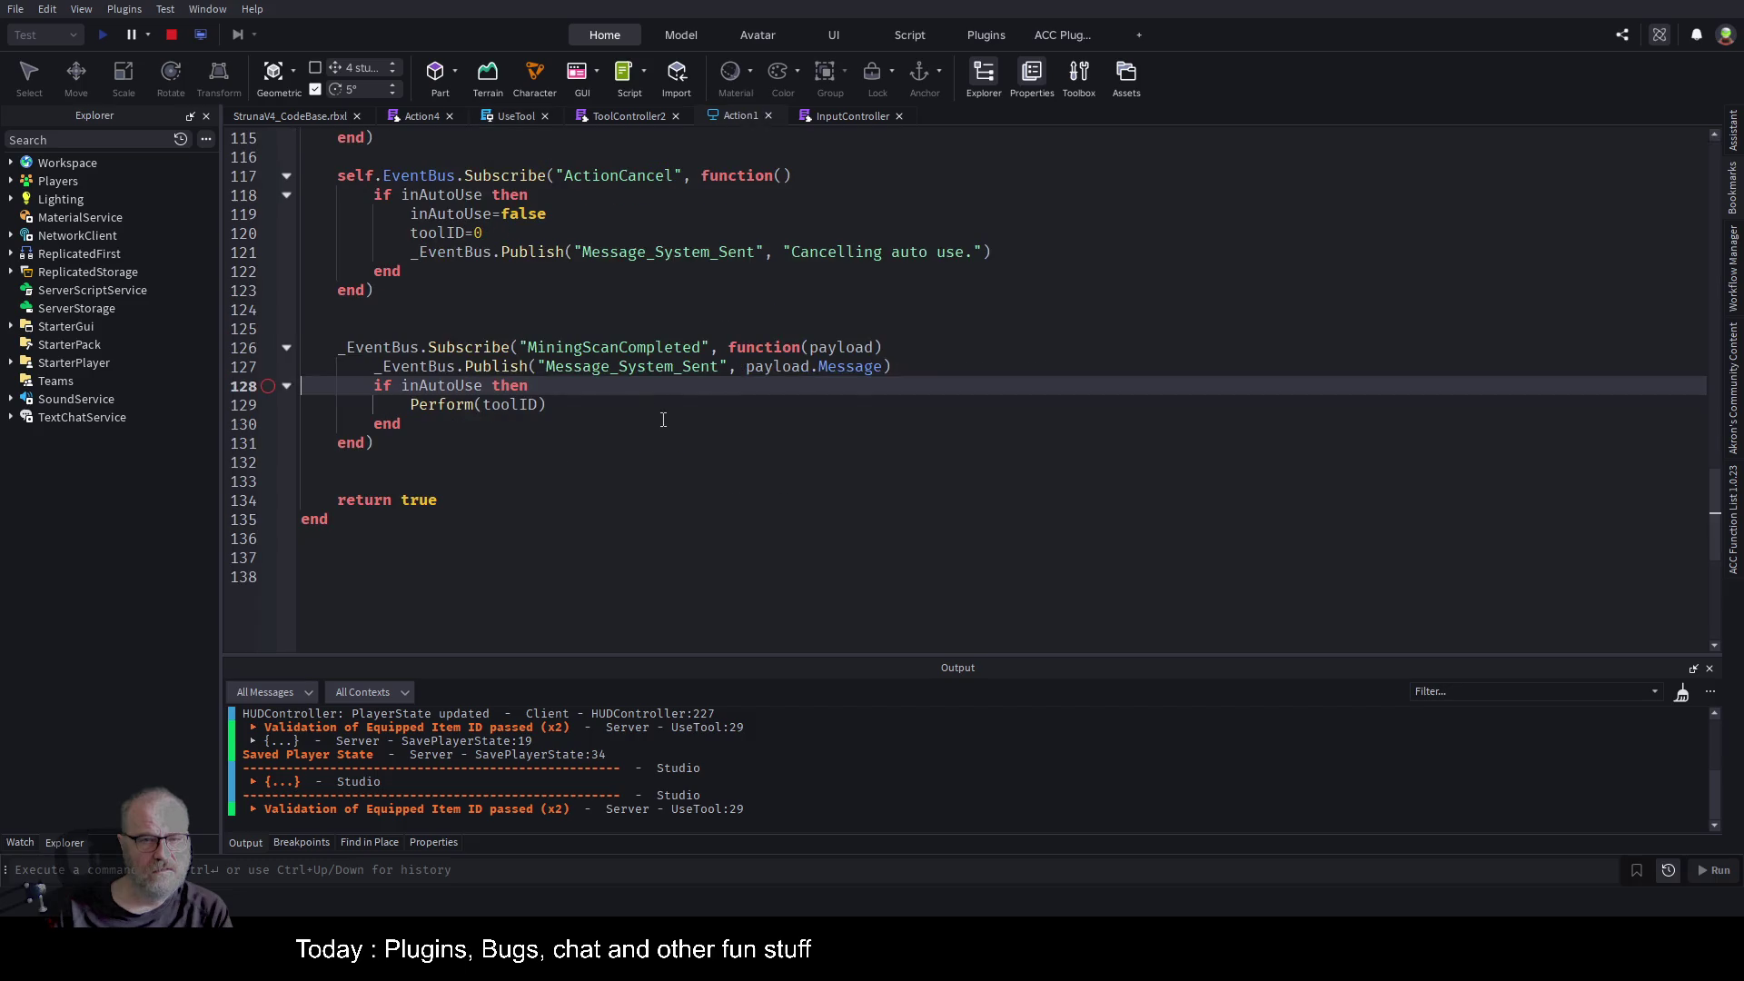
{"action": "double_click", "coordinate": [612, 350]}
{"action": "key", "text": "ctrl+c"}
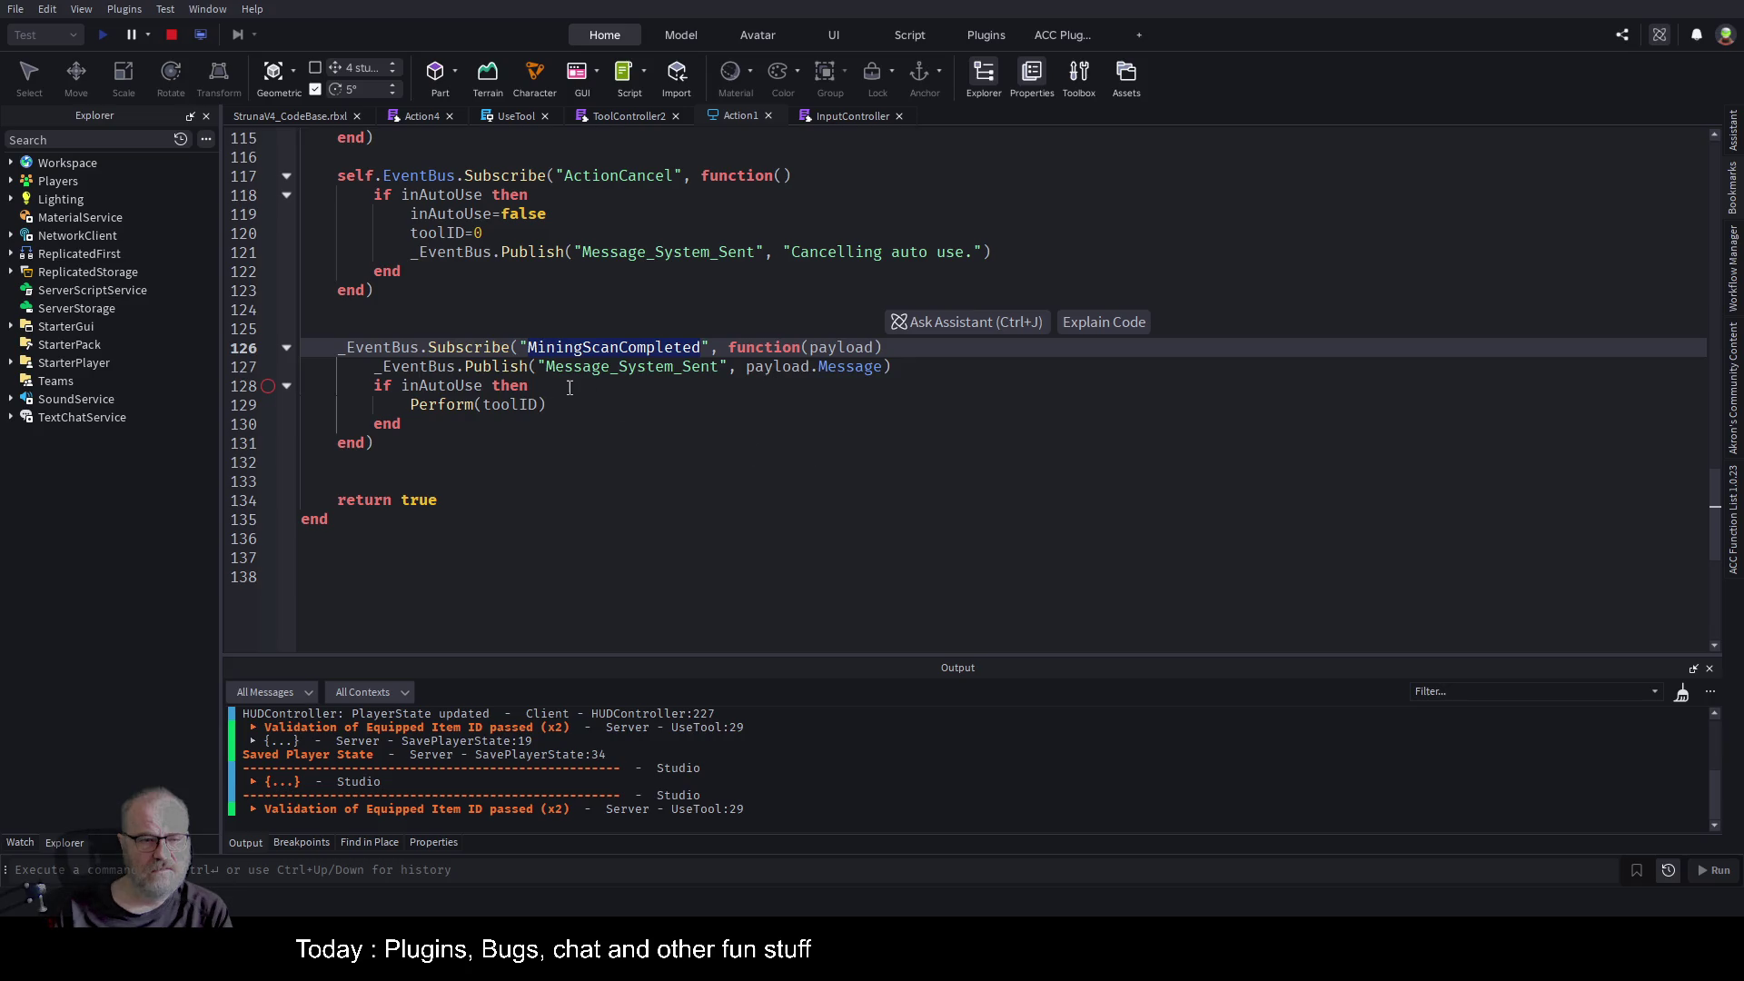
{"action": "left_click", "coordinate": [899, 368]}
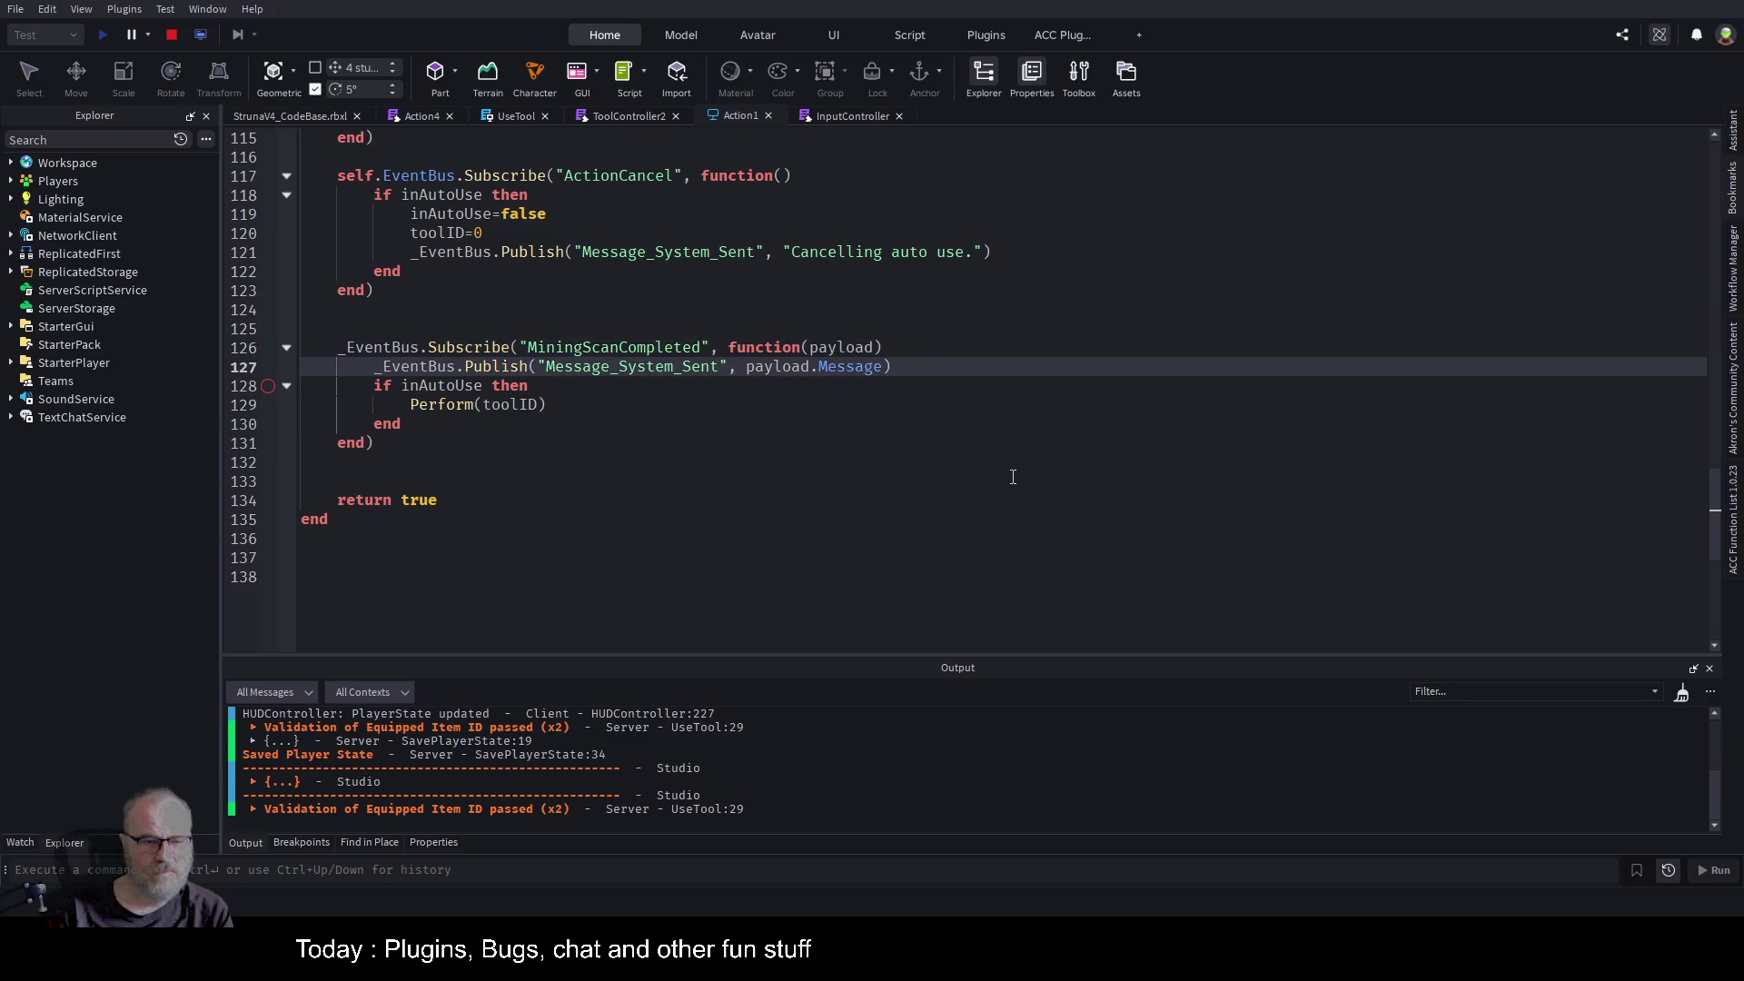
{"action": "key", "text": "Return"}
{"action": "type", "text": "prin"}
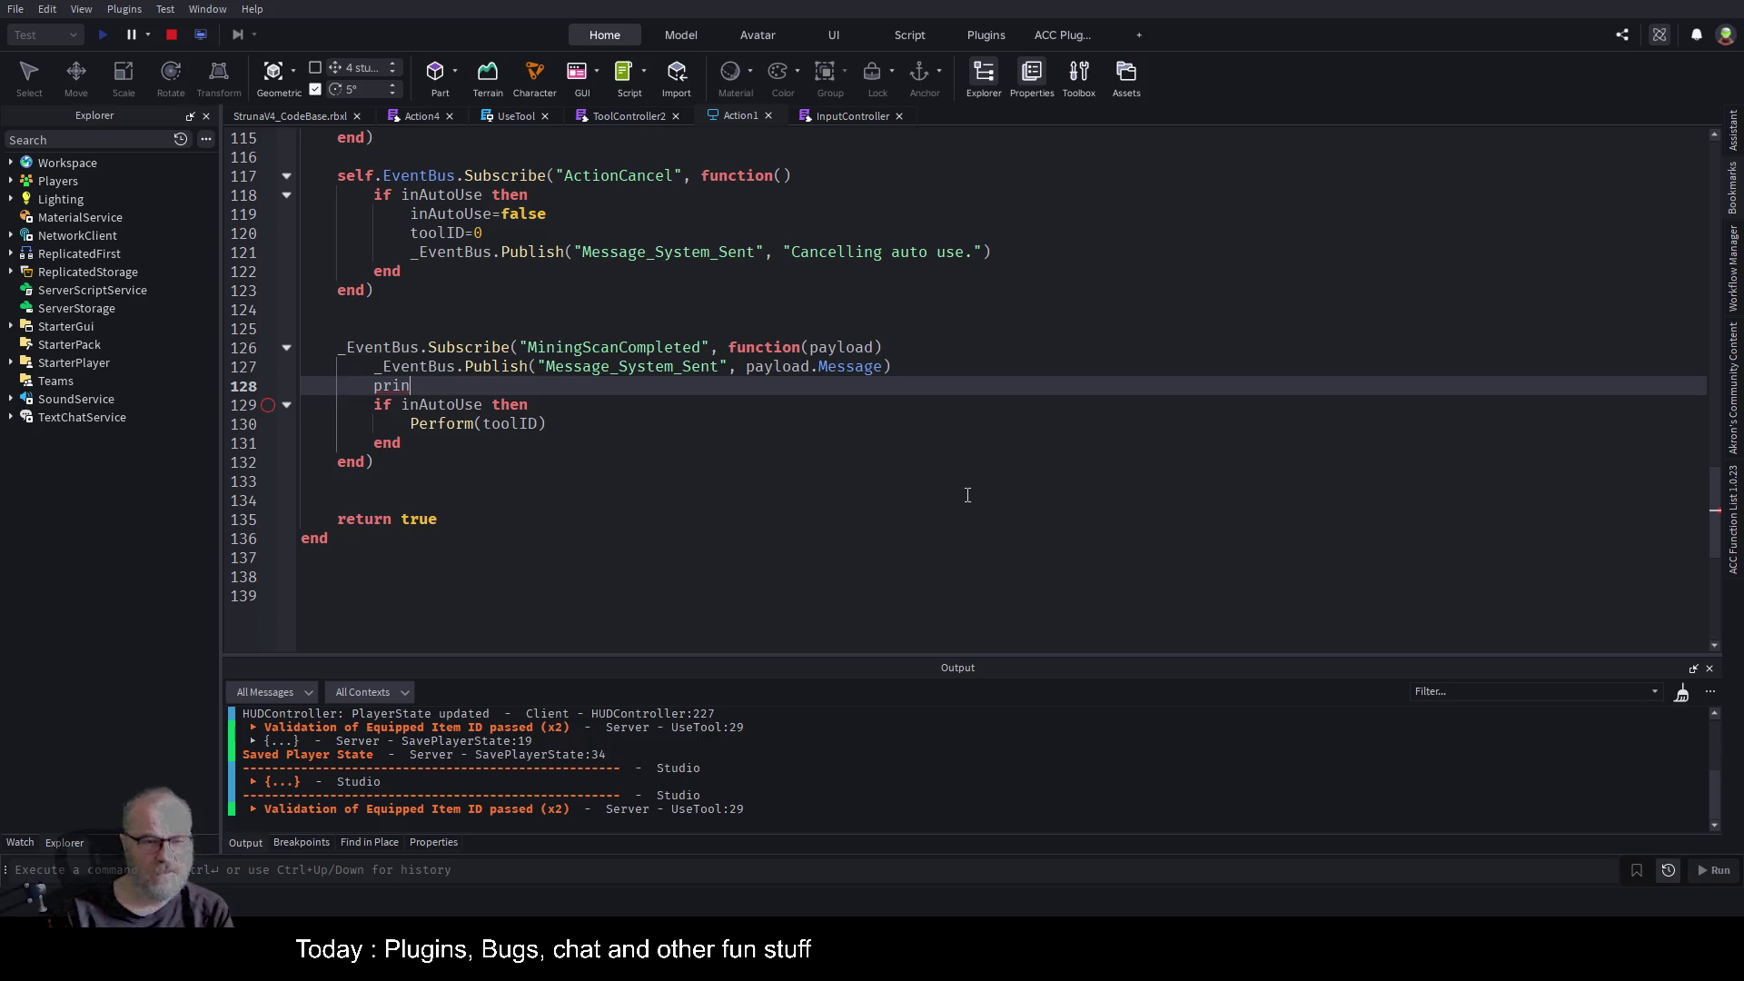
{"action": "type", "text": "t(\""}
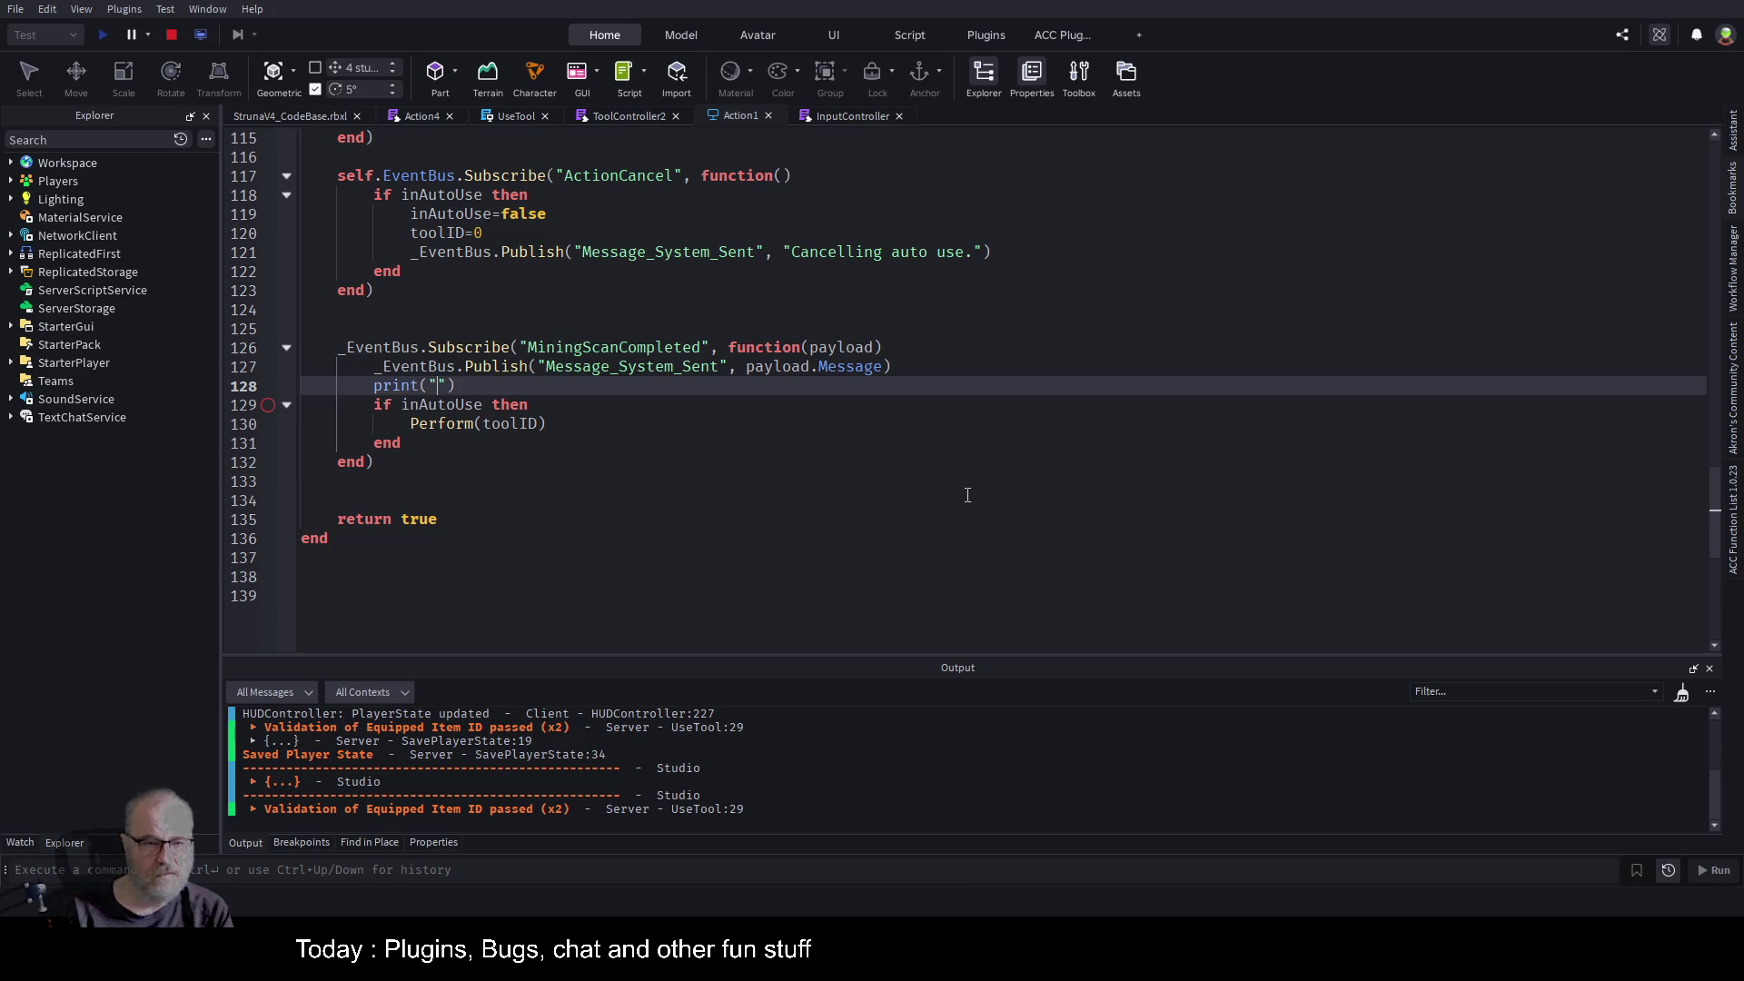
{"action": "left_click", "coordinate": [630, 346]}
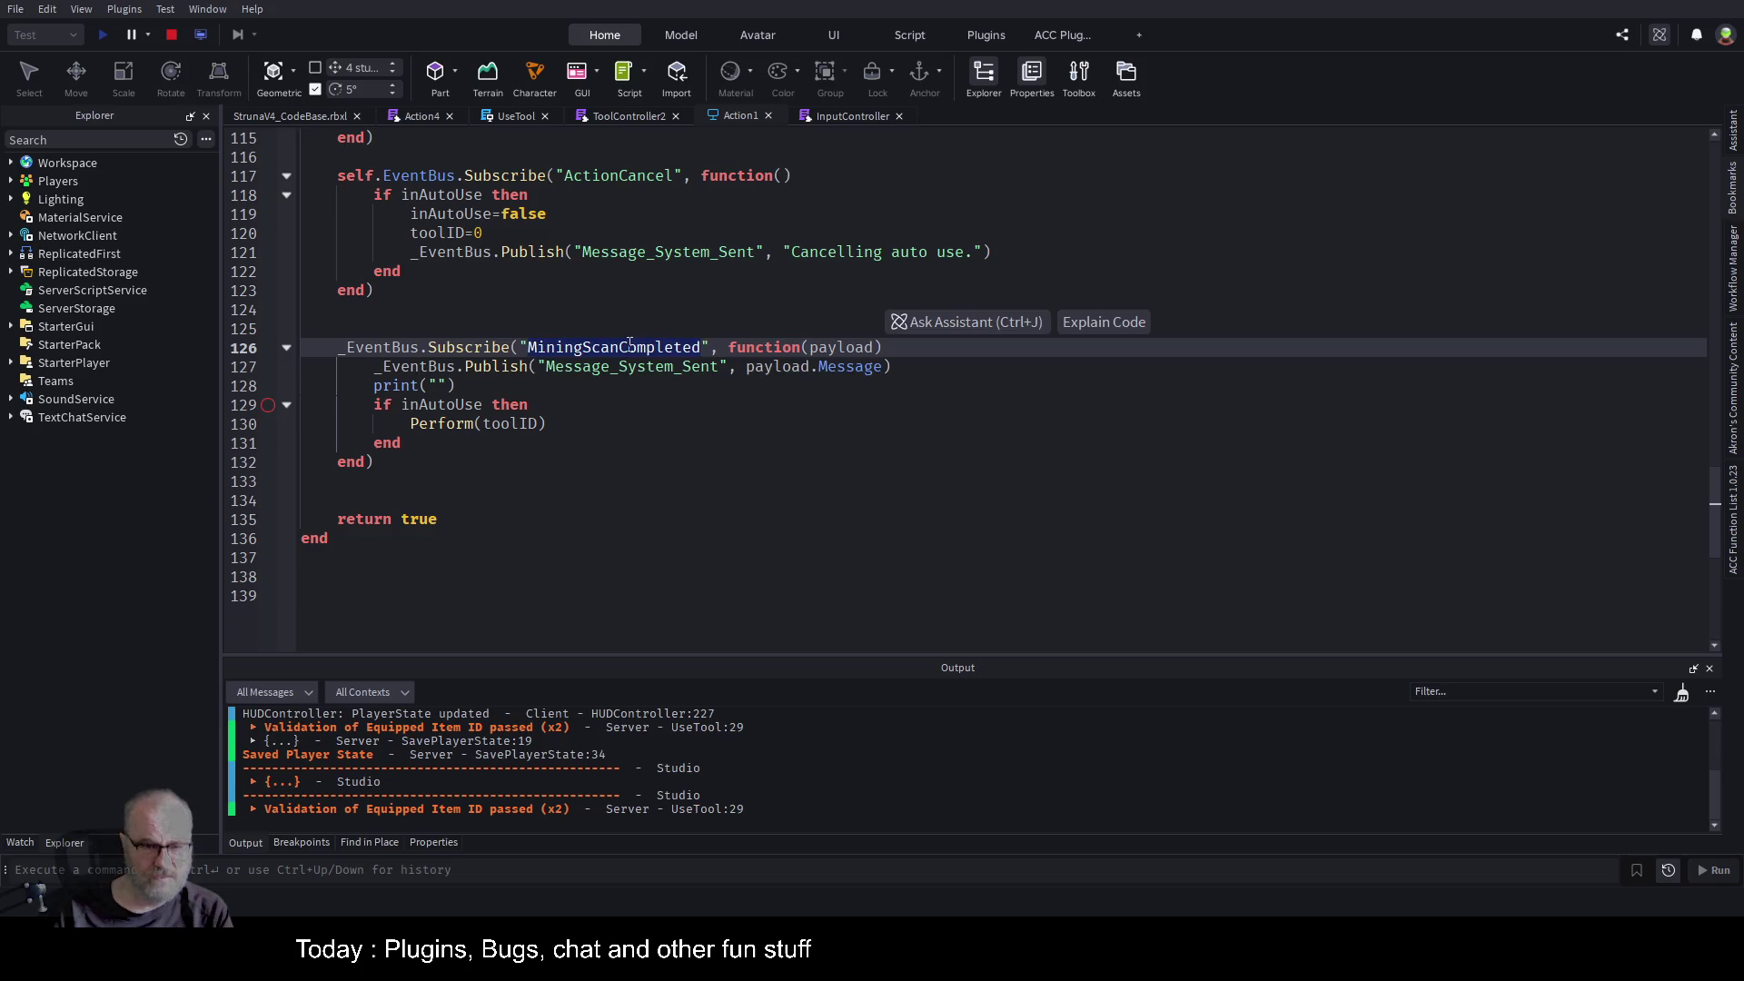
{"action": "left_click", "coordinate": [557, 389]}
{"action": "key", "text": "Left"}
{"action": "key", "text": "Left"}
{"action": "key", "text": "ctrl+v"}
{"action": "left_click", "coordinate": [712, 464]}
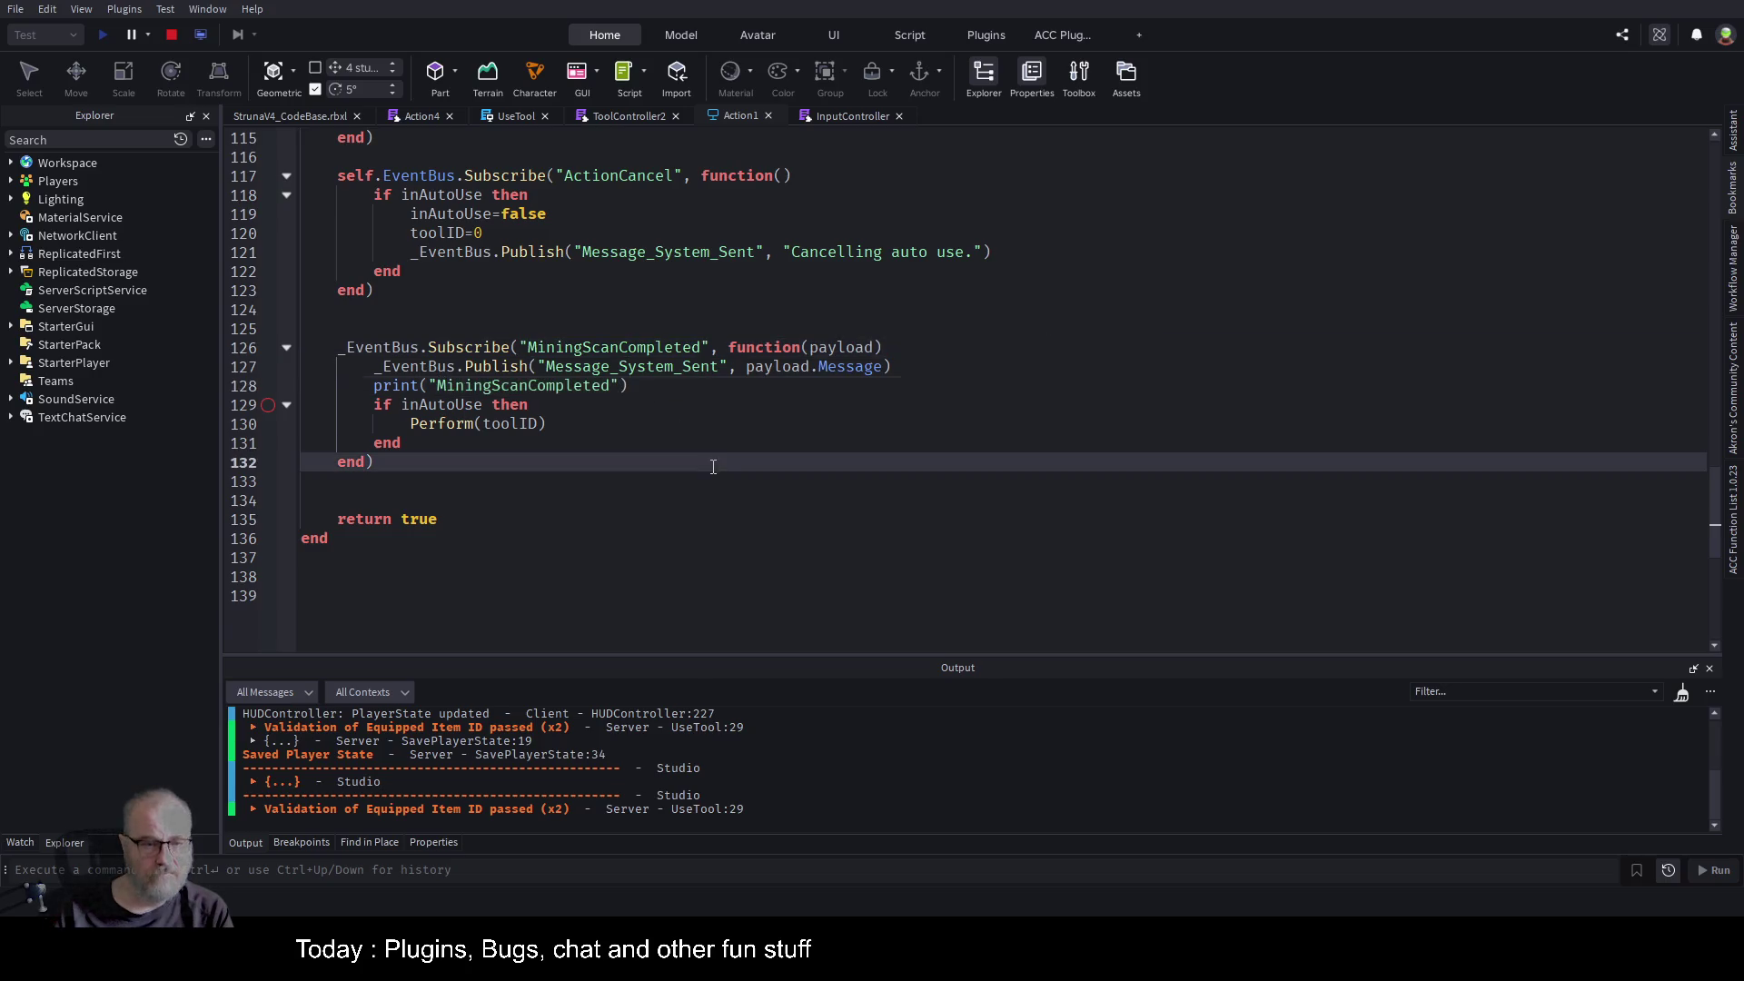
Delete the line-129 breakpoint from the Breakpoints list and stop the running test.
{"action": "left_click", "coordinate": [313, 842]}
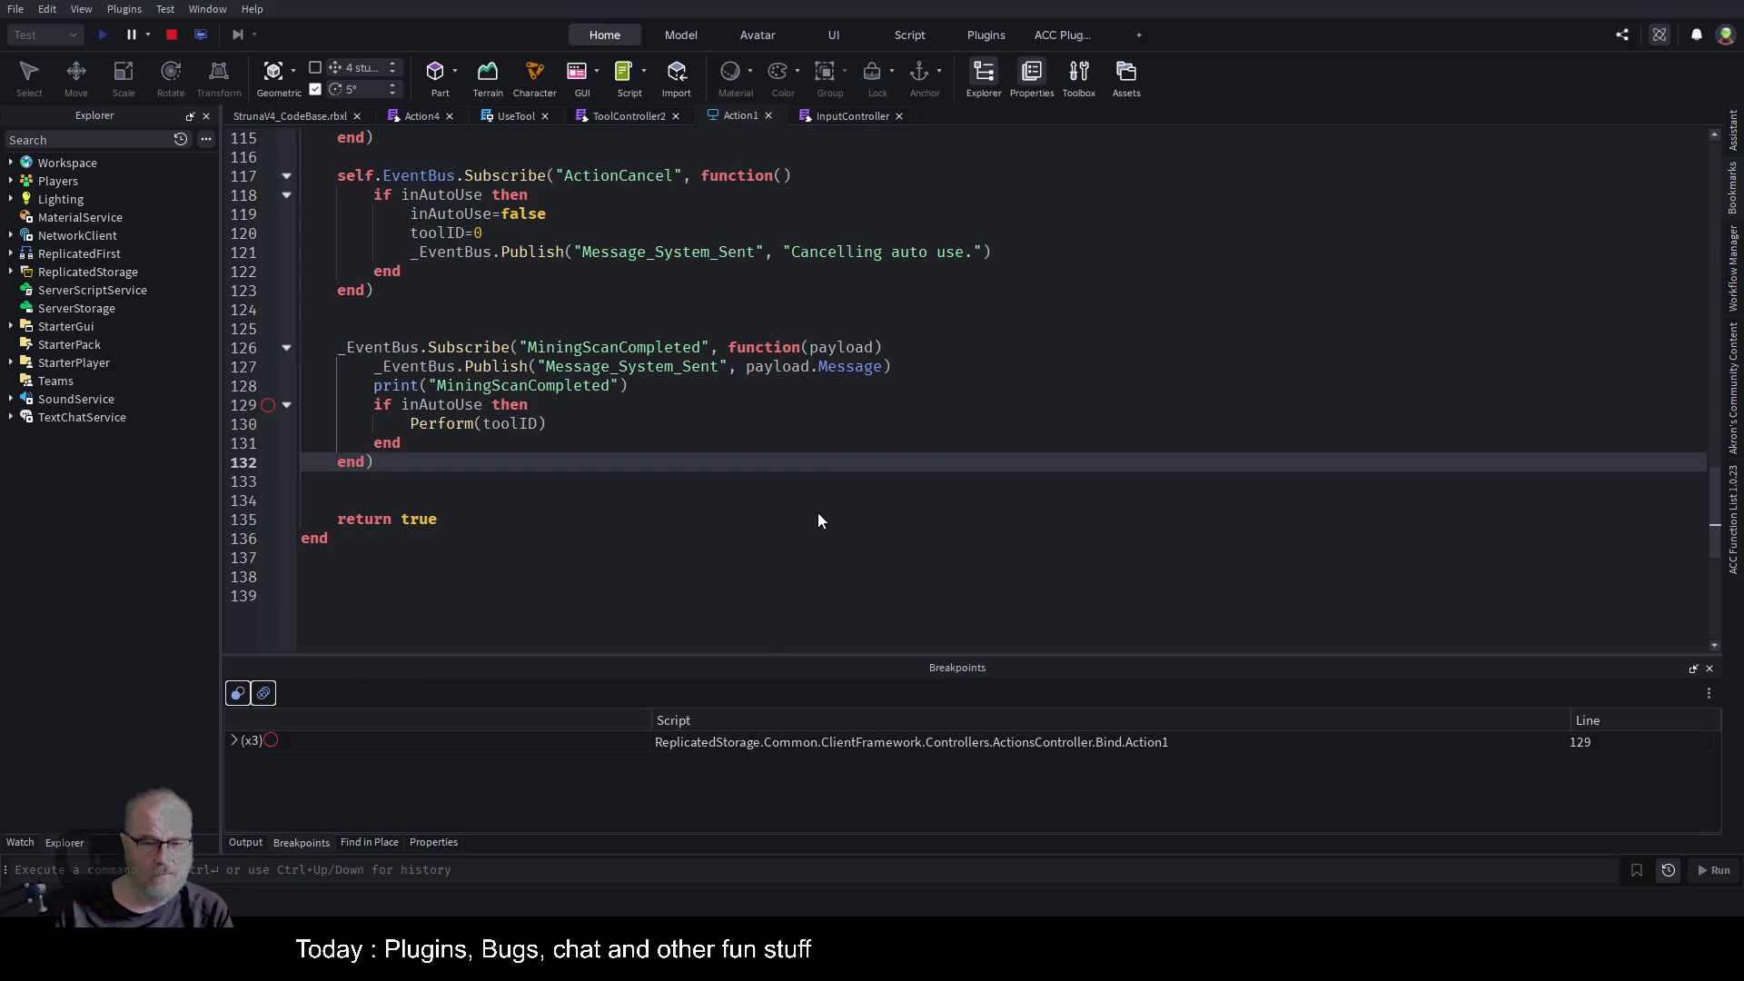
{"action": "left_click", "coordinate": [263, 693]}
{"action": "left_click", "coordinate": [535, 404]}
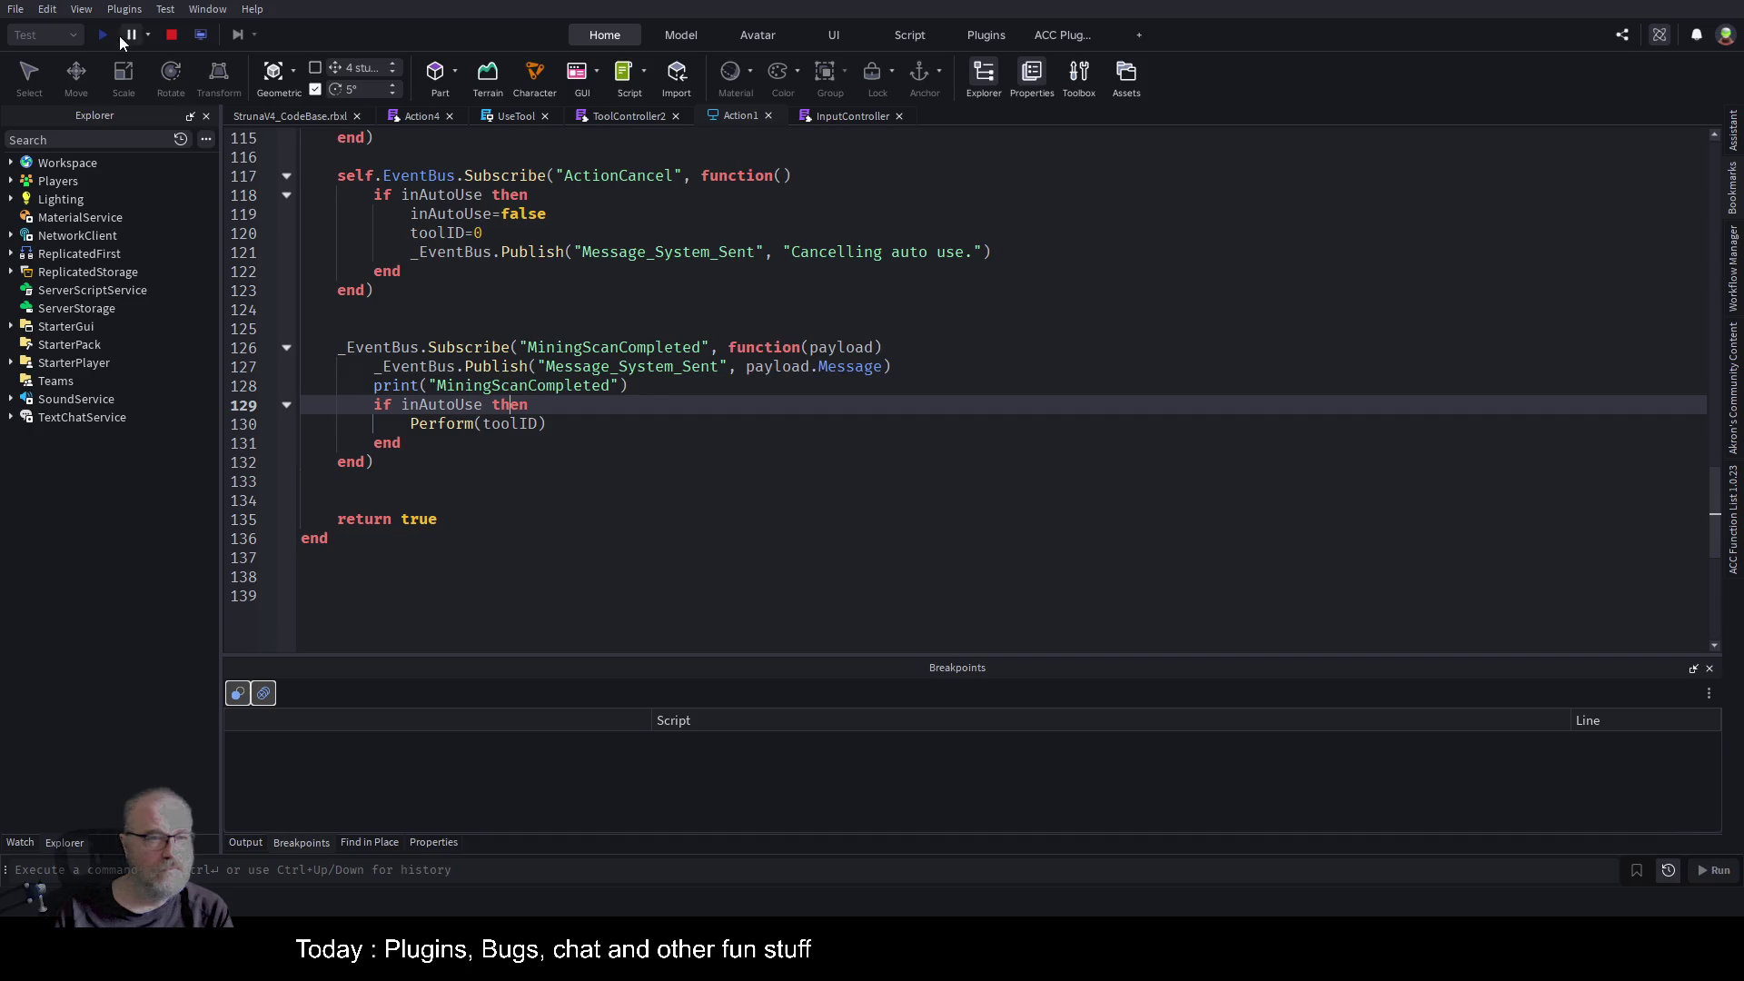
{"action": "left_click", "coordinate": [171, 36]}
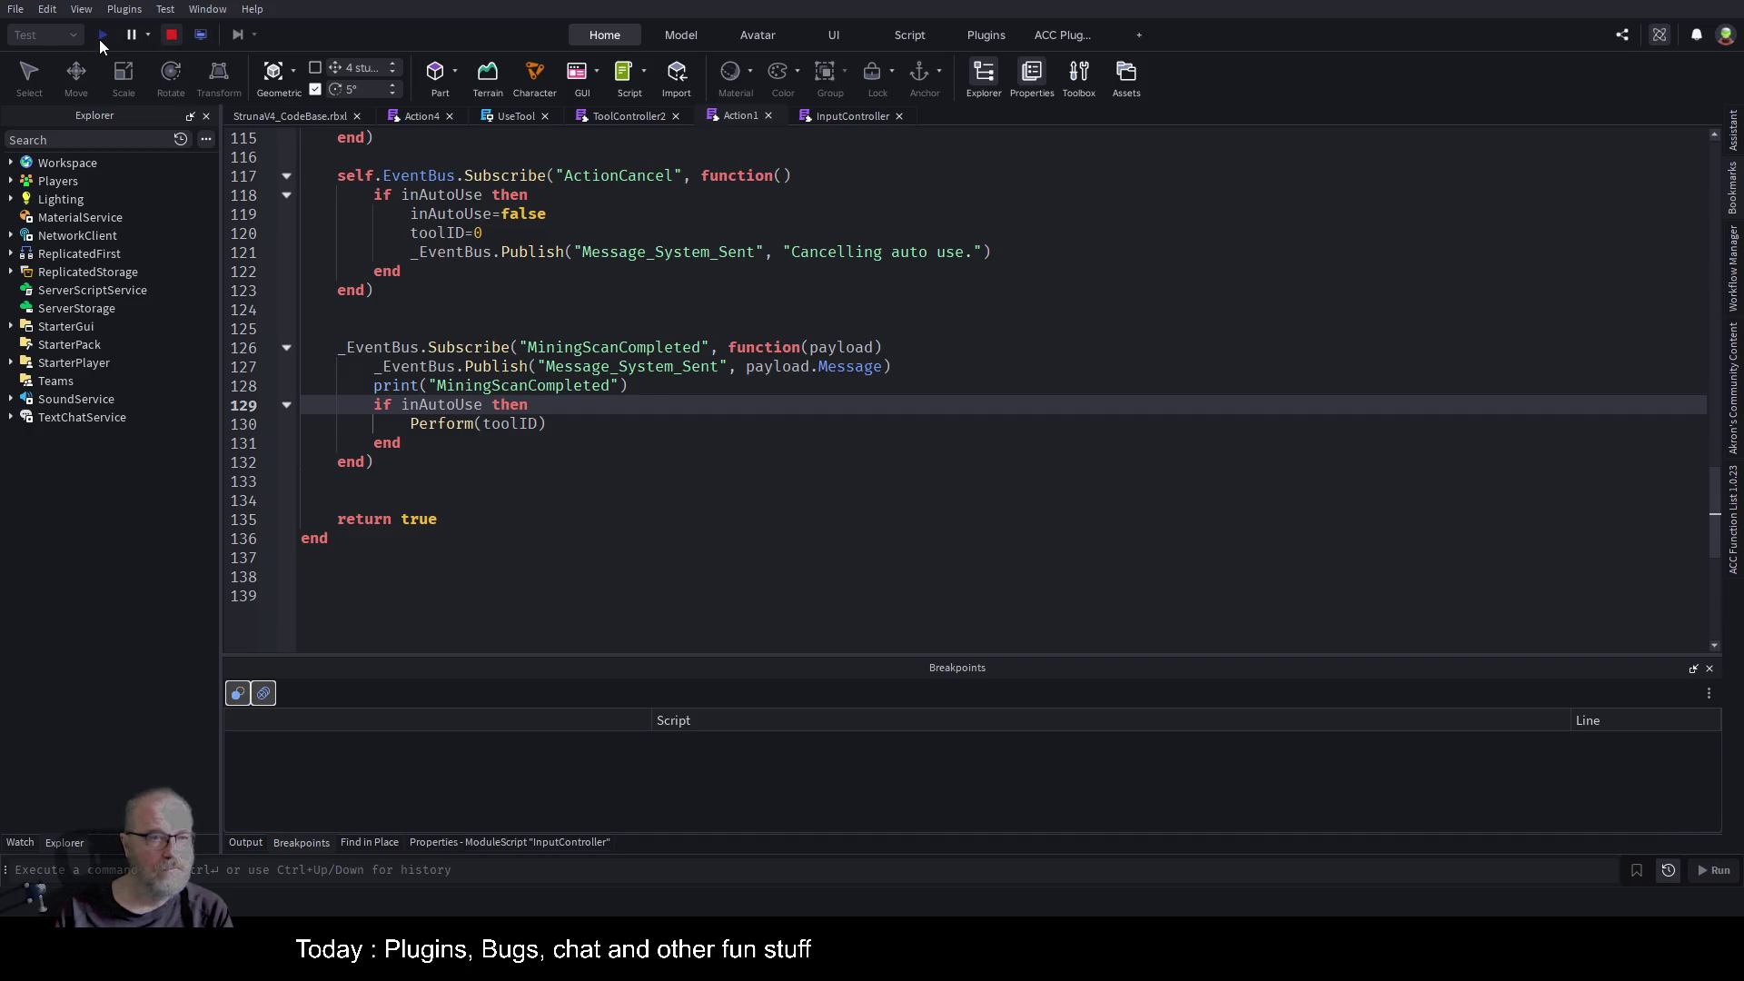
{"action": "left_click", "coordinate": [298, 117]}
Start a new play test, clear the Output log, and run the character forward.
{"action": "left_click", "coordinate": [106, 34]}
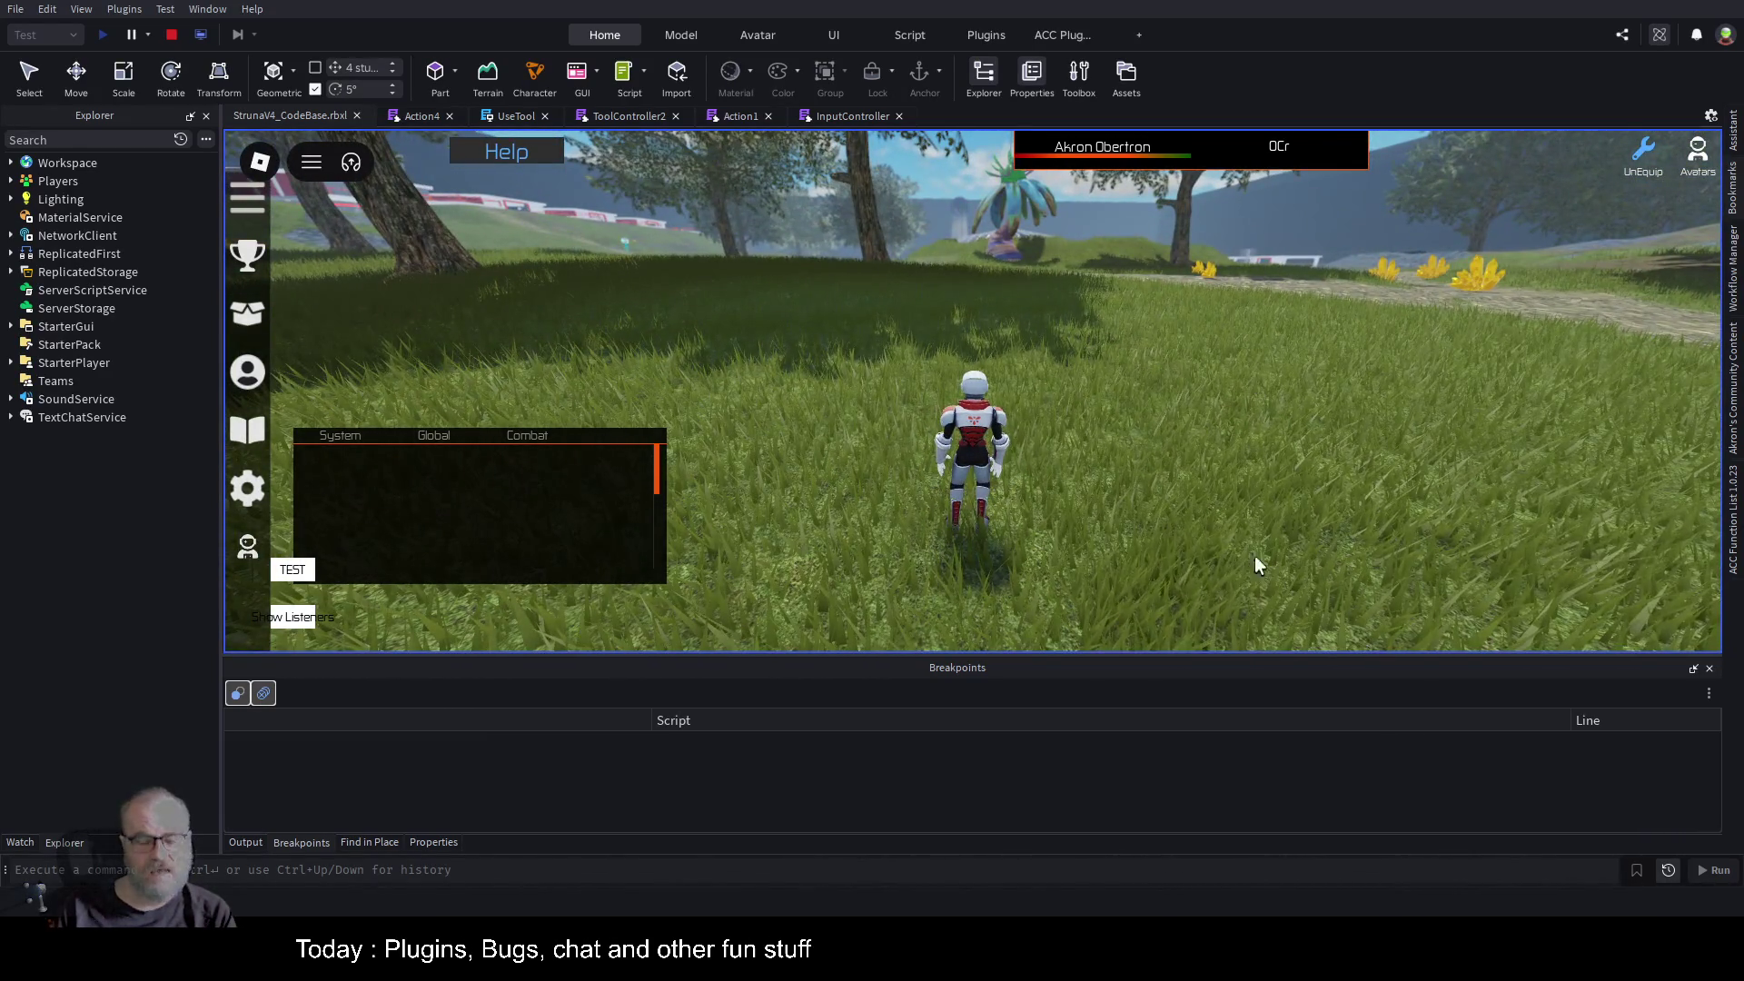
{"action": "left_click", "coordinate": [252, 842]}
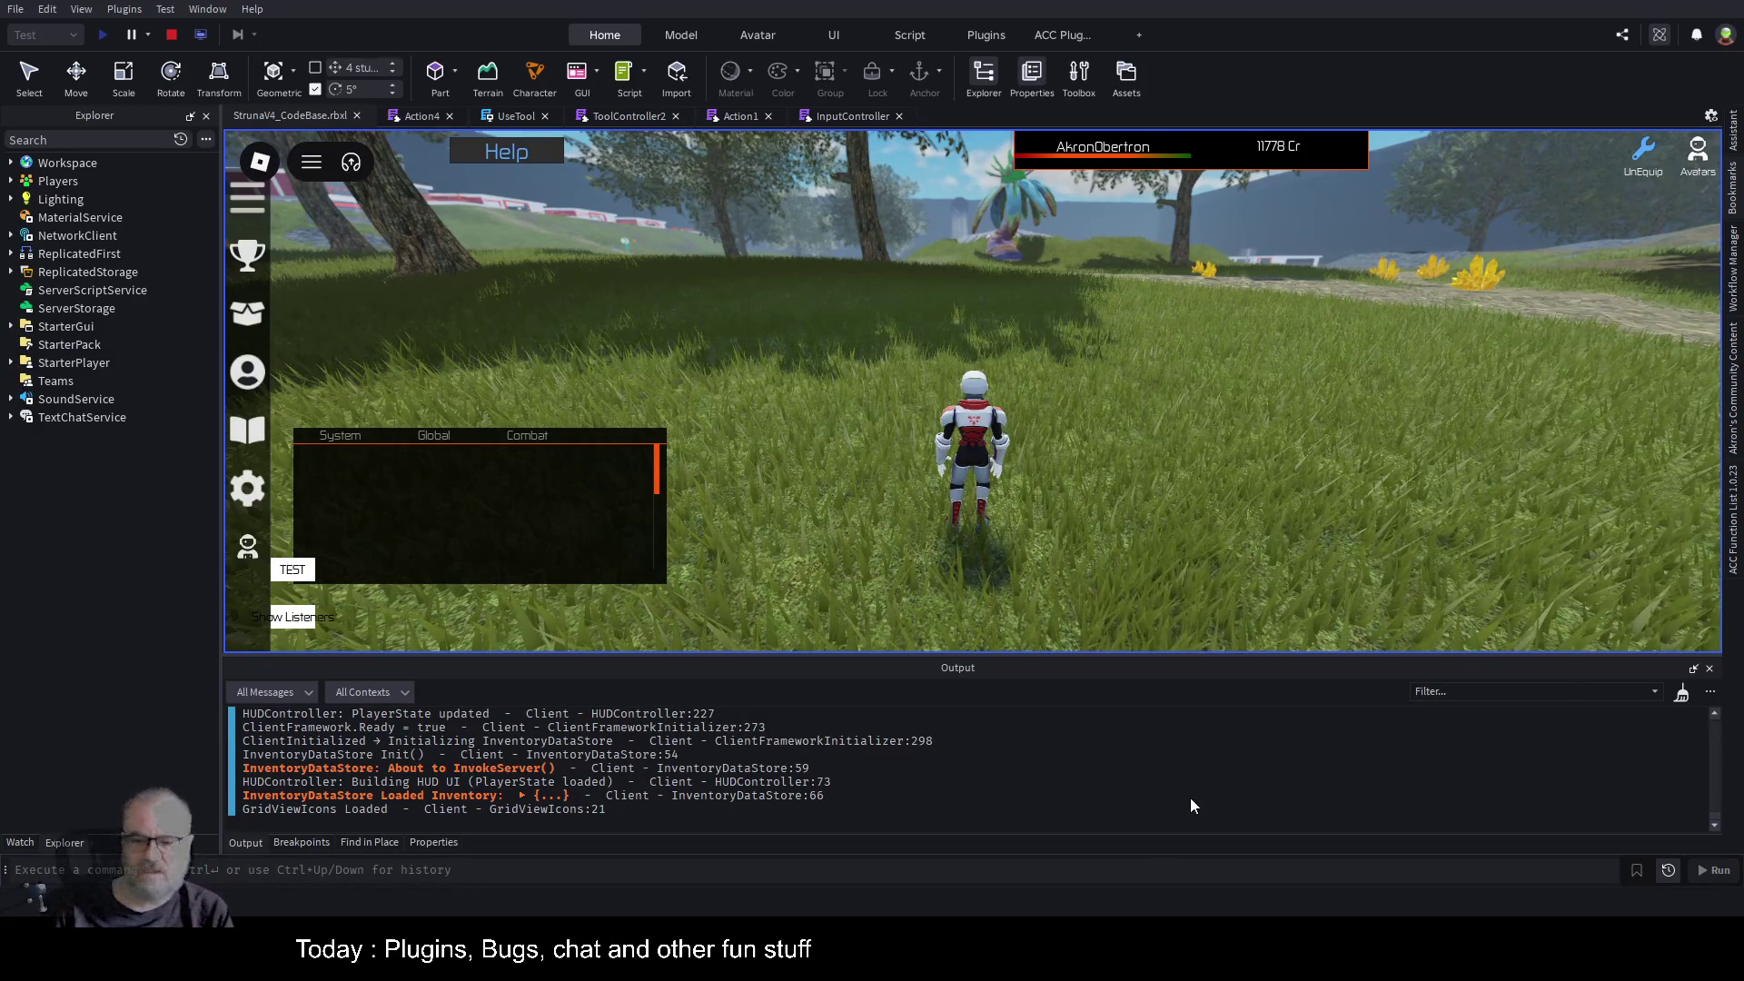
{"action": "key", "text": "ctrl+k"}
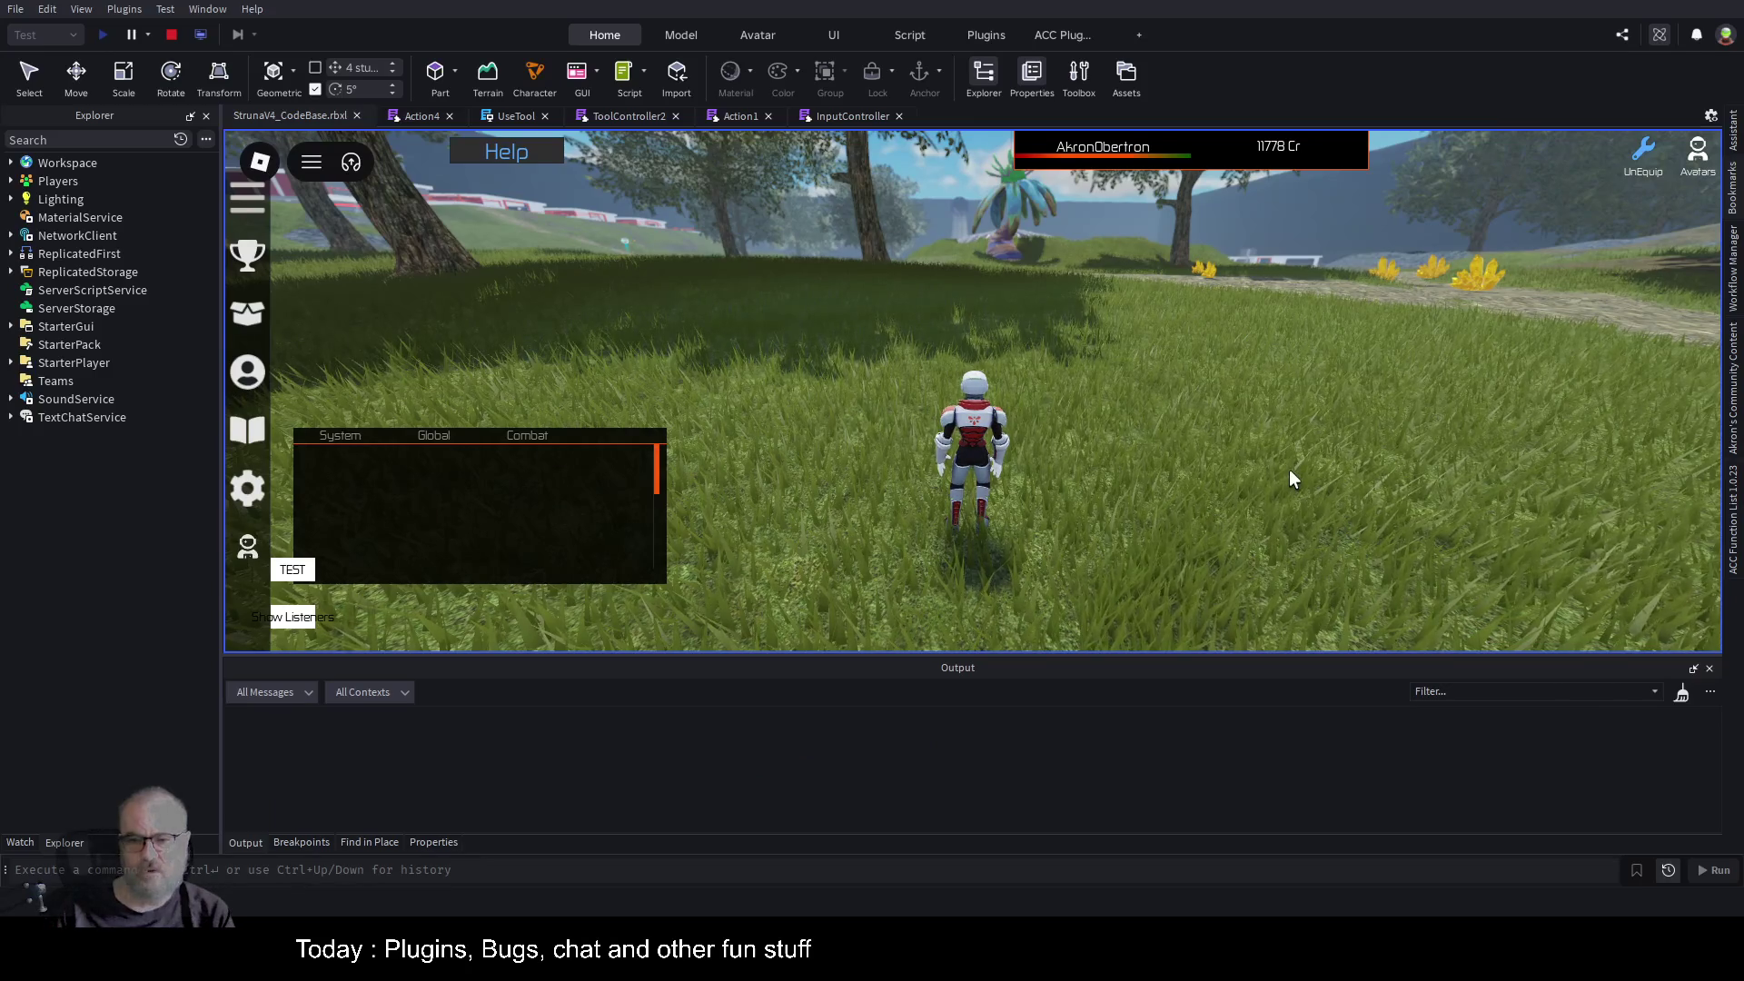
{"action": "key", "text": "Left"}
{"action": "key", "text": "Left"}
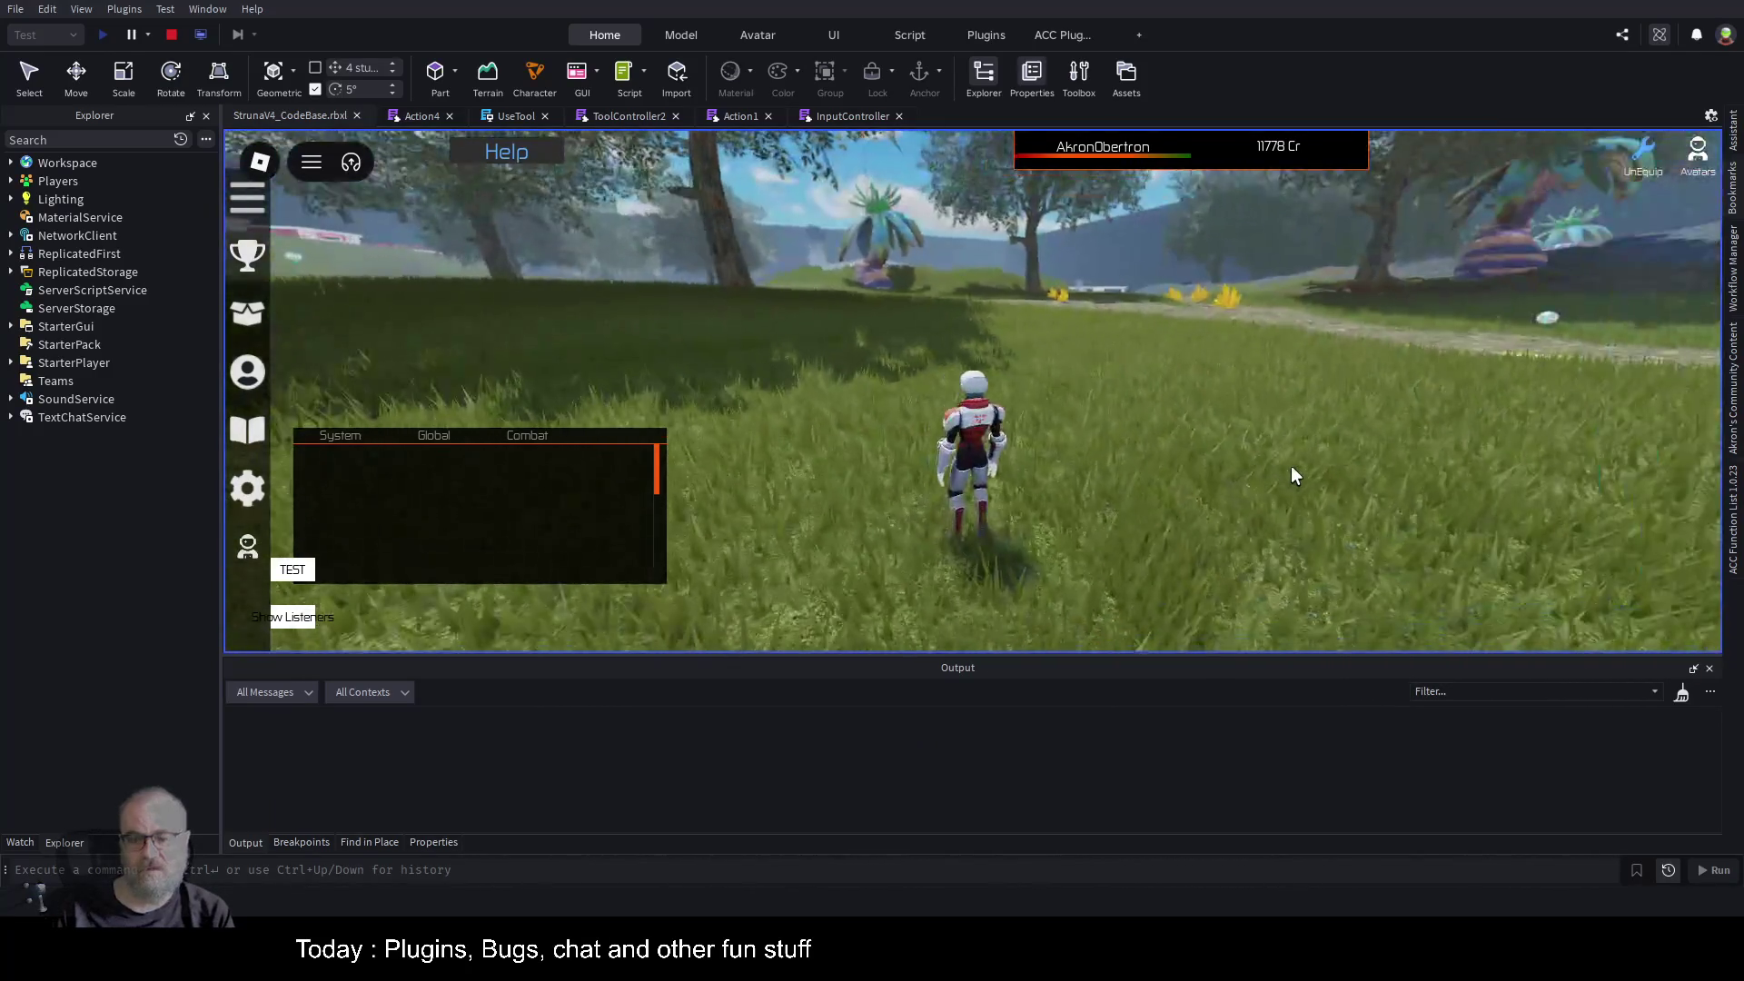
{"action": "key", "text": "w"}
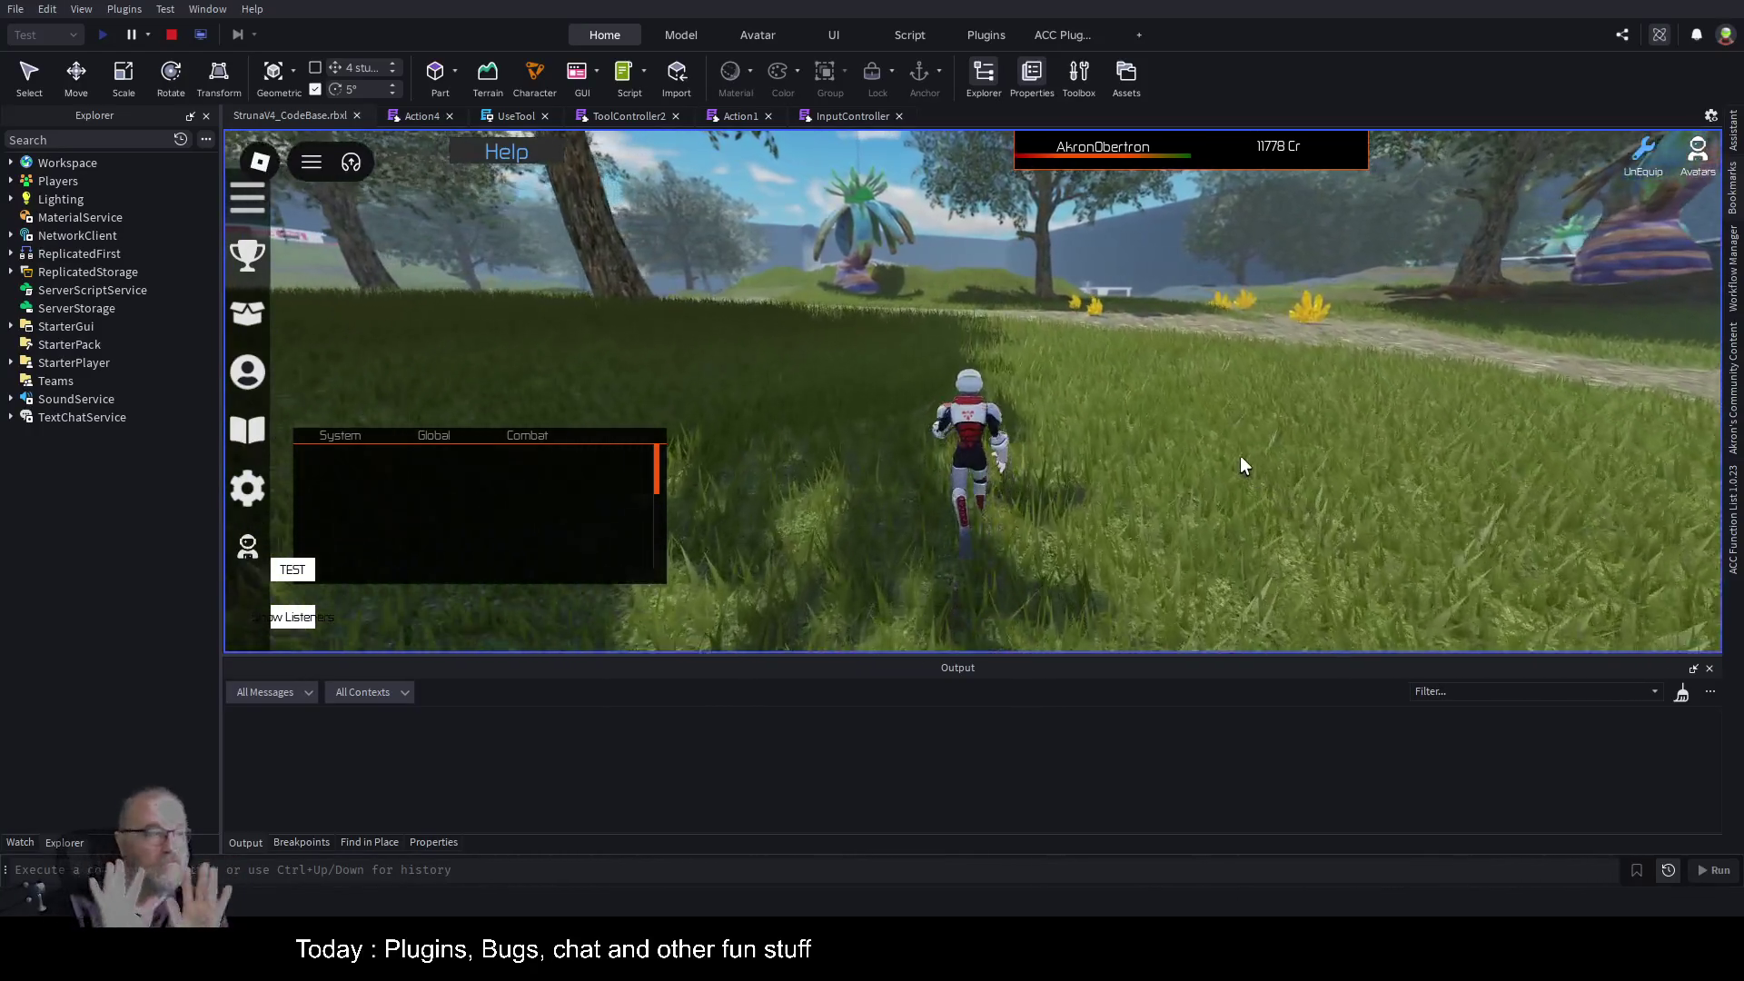
{"action": "key", "text": "w"}
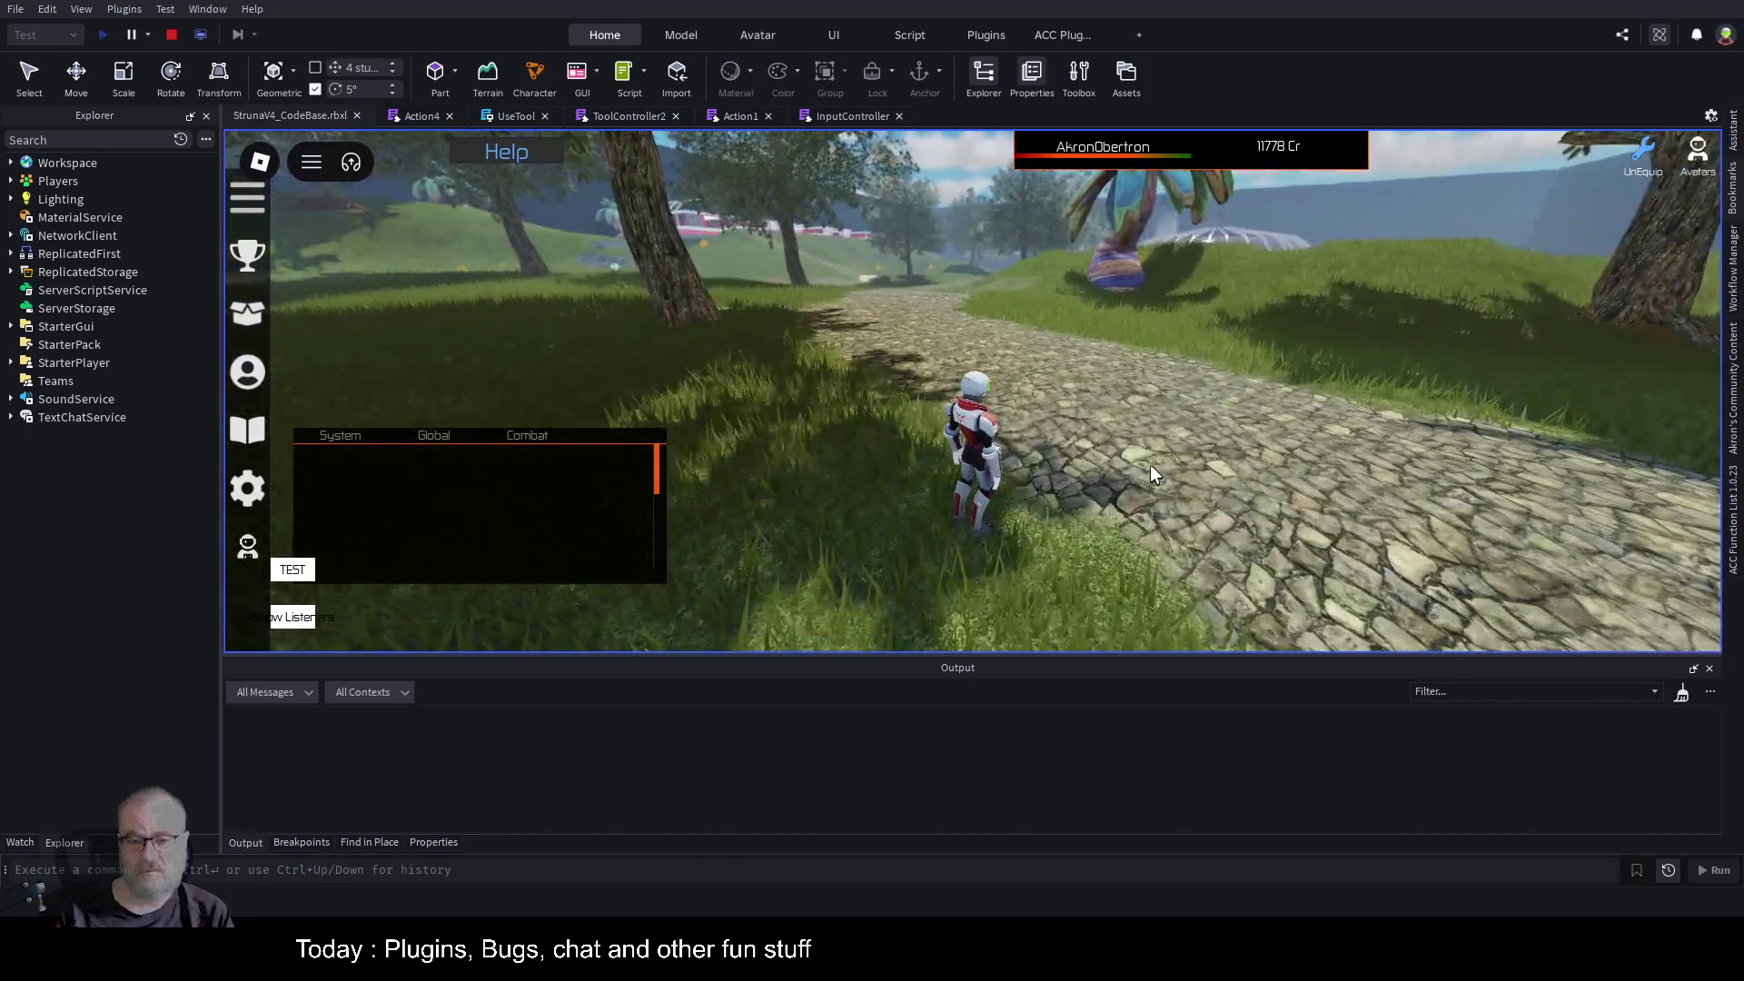
Equip the OOF001 tool from the Tools inventory and activate it to scan.
{"action": "key", "text": "i"}
{"action": "left_click", "coordinate": [1004, 325]}
{"action": "left_click", "coordinate": [872, 503]}
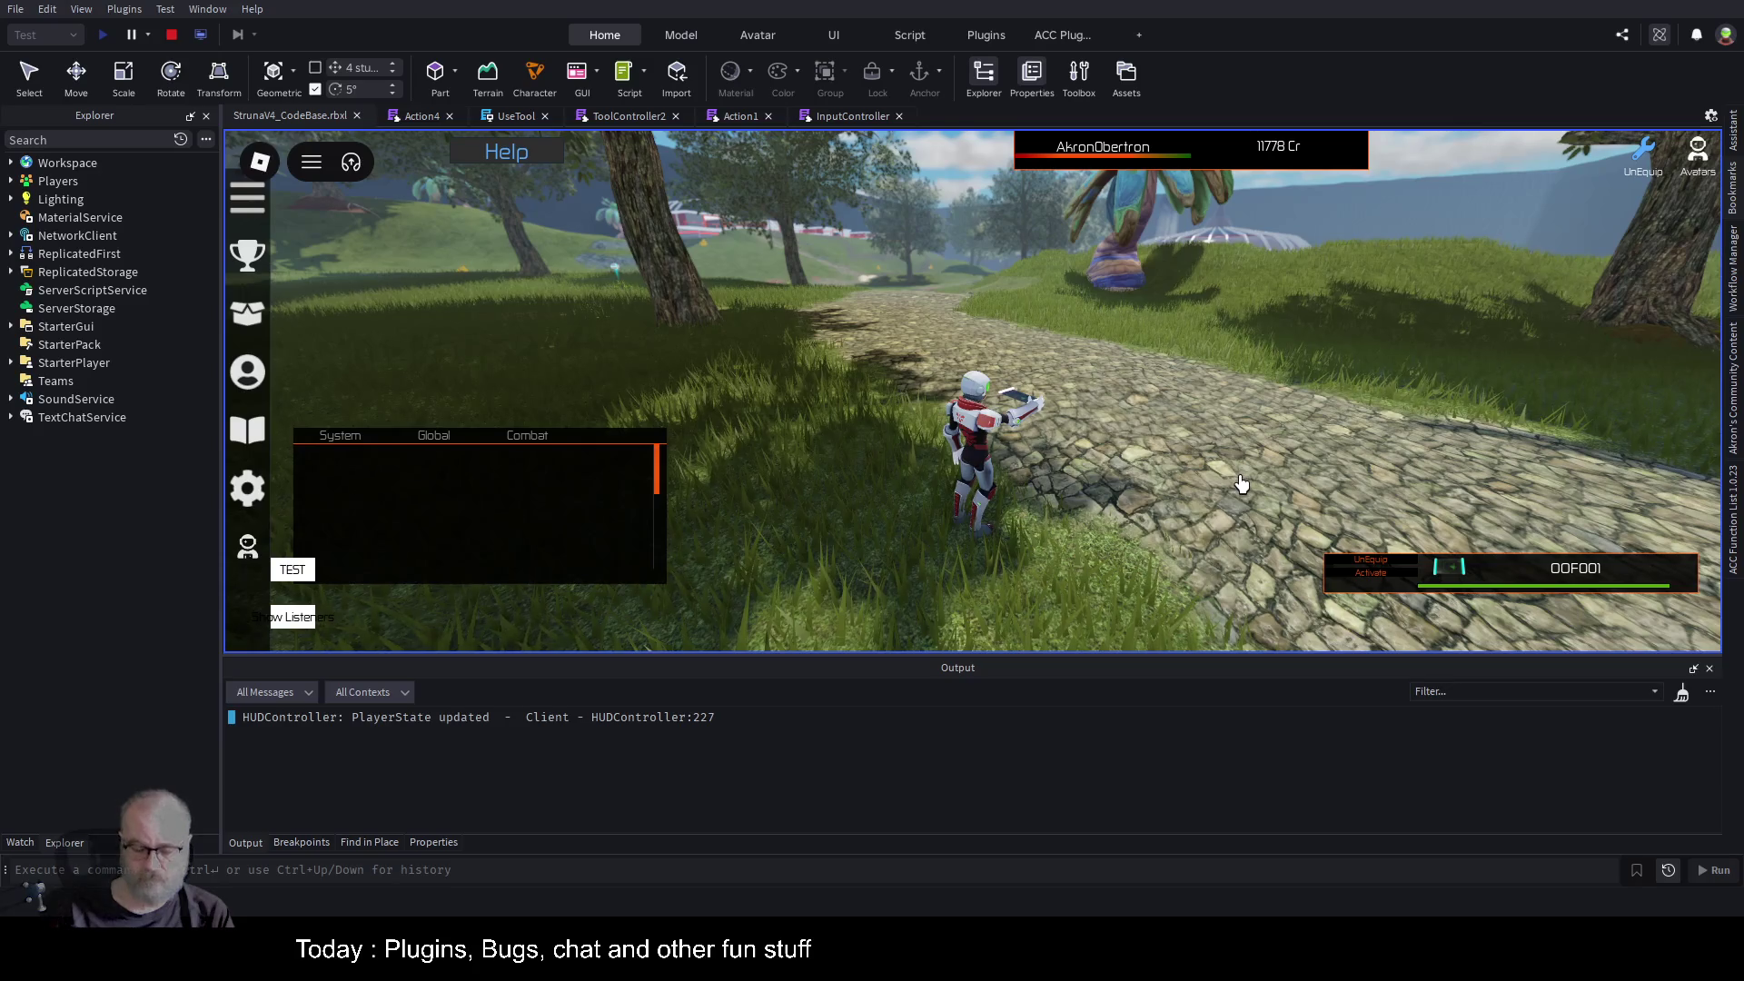
{"action": "left_click", "coordinate": [1242, 483]}
Run up the path while the scan completes, then move the chat panel up and right.
{"action": "key", "text": "w"}
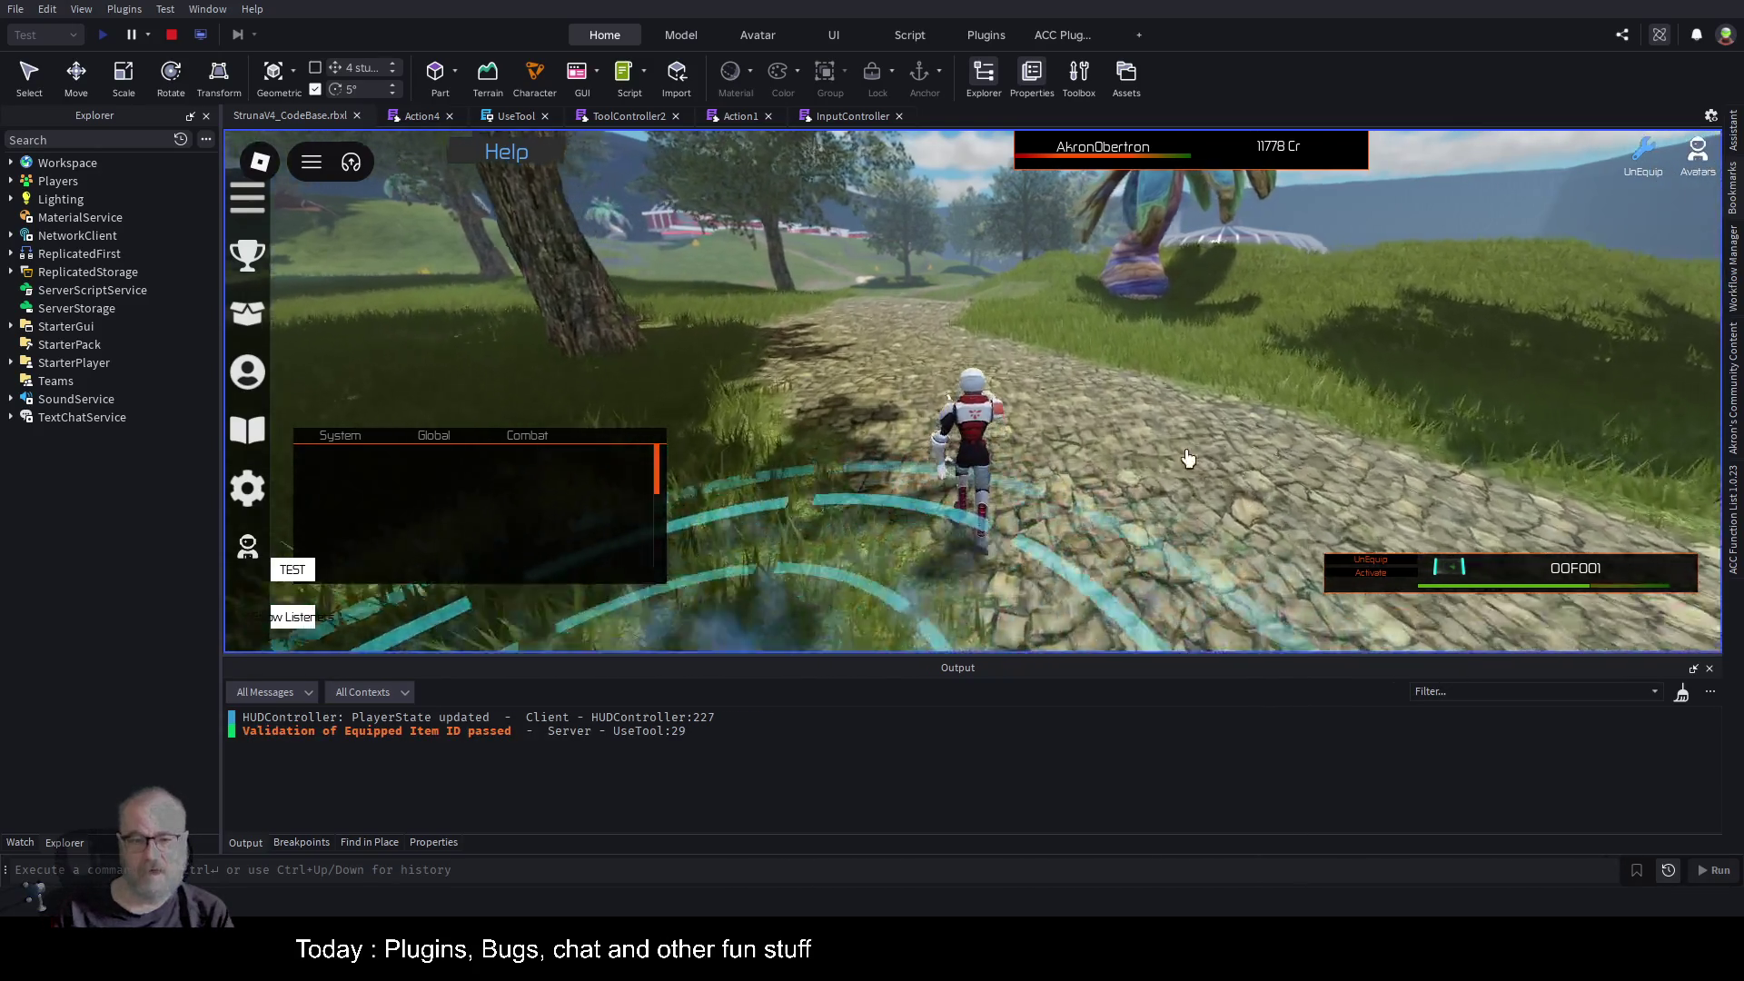
{"action": "key", "text": "w"}
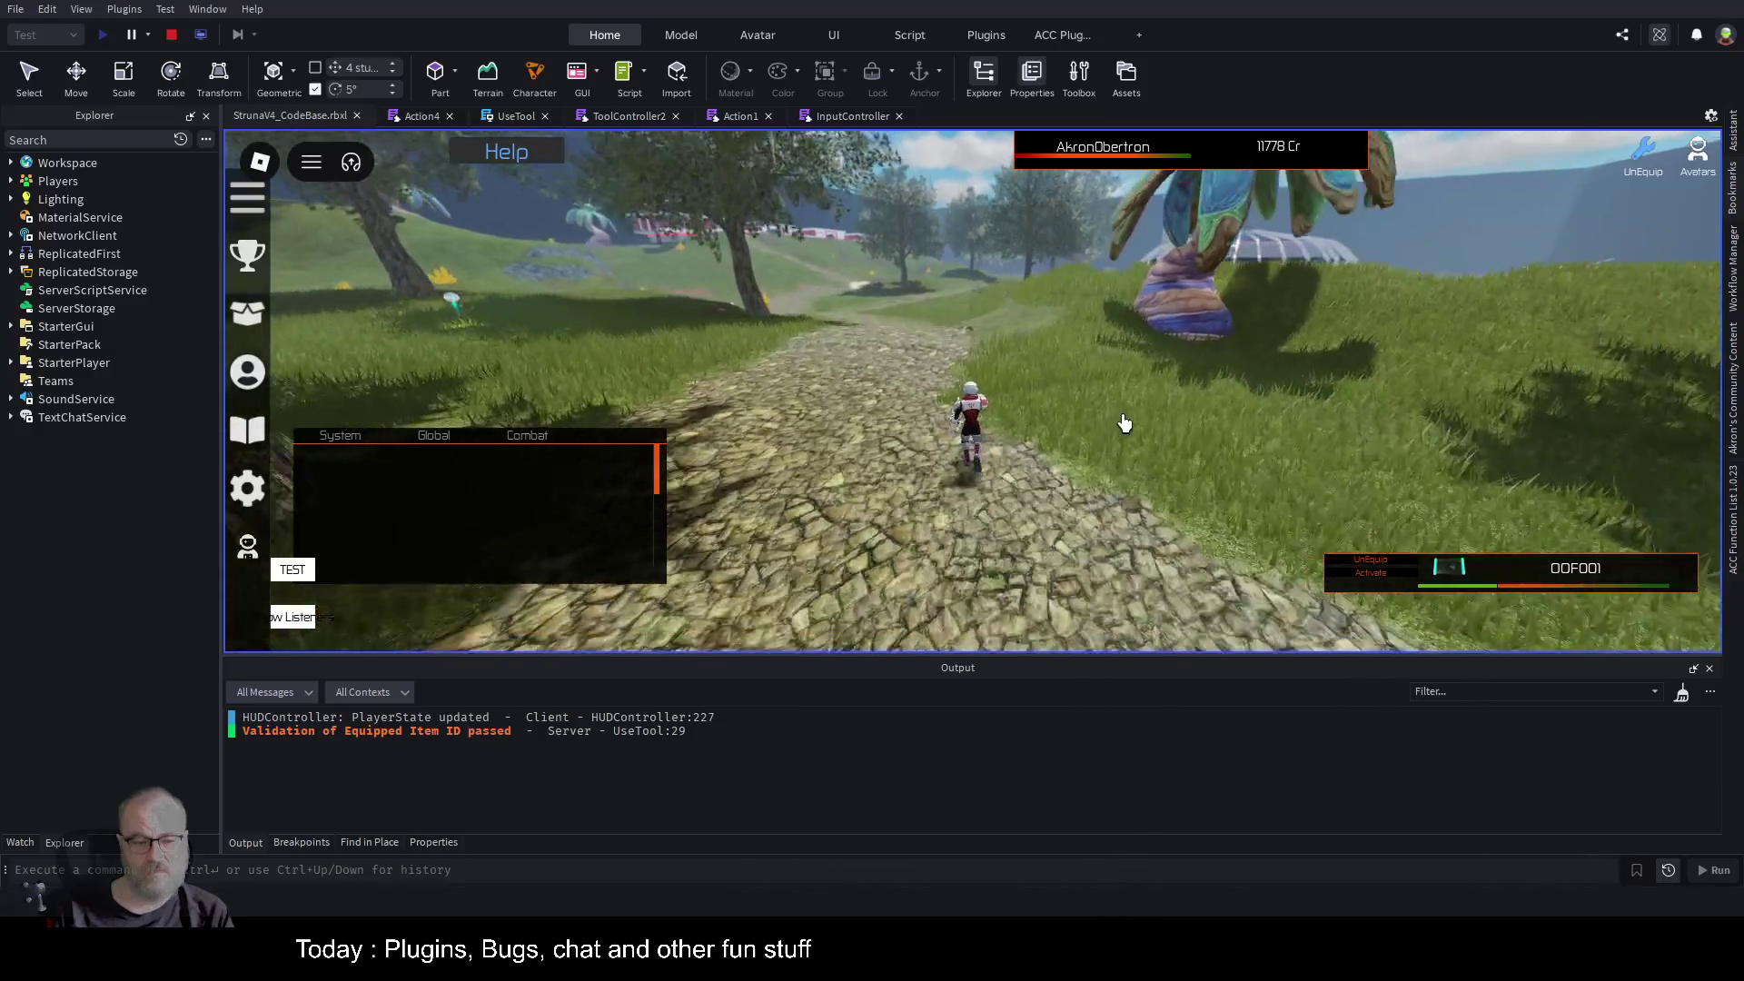
{"action": "key", "text": "w"}
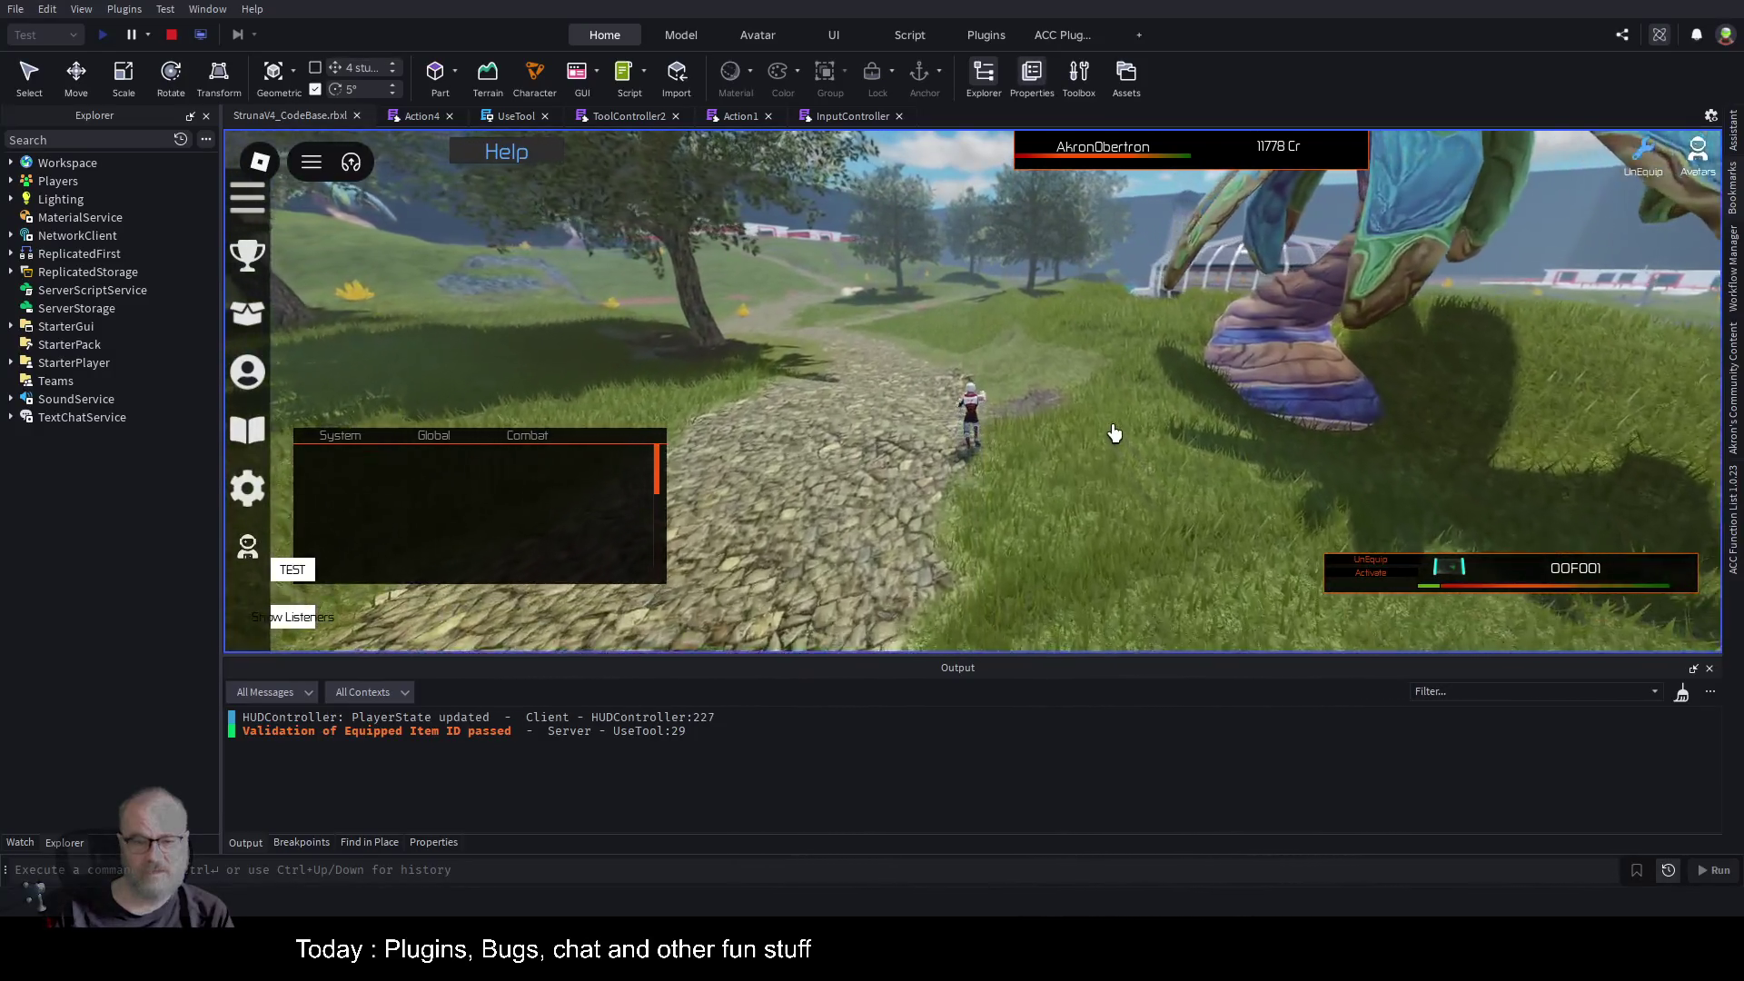
{"action": "key", "text": "w"}
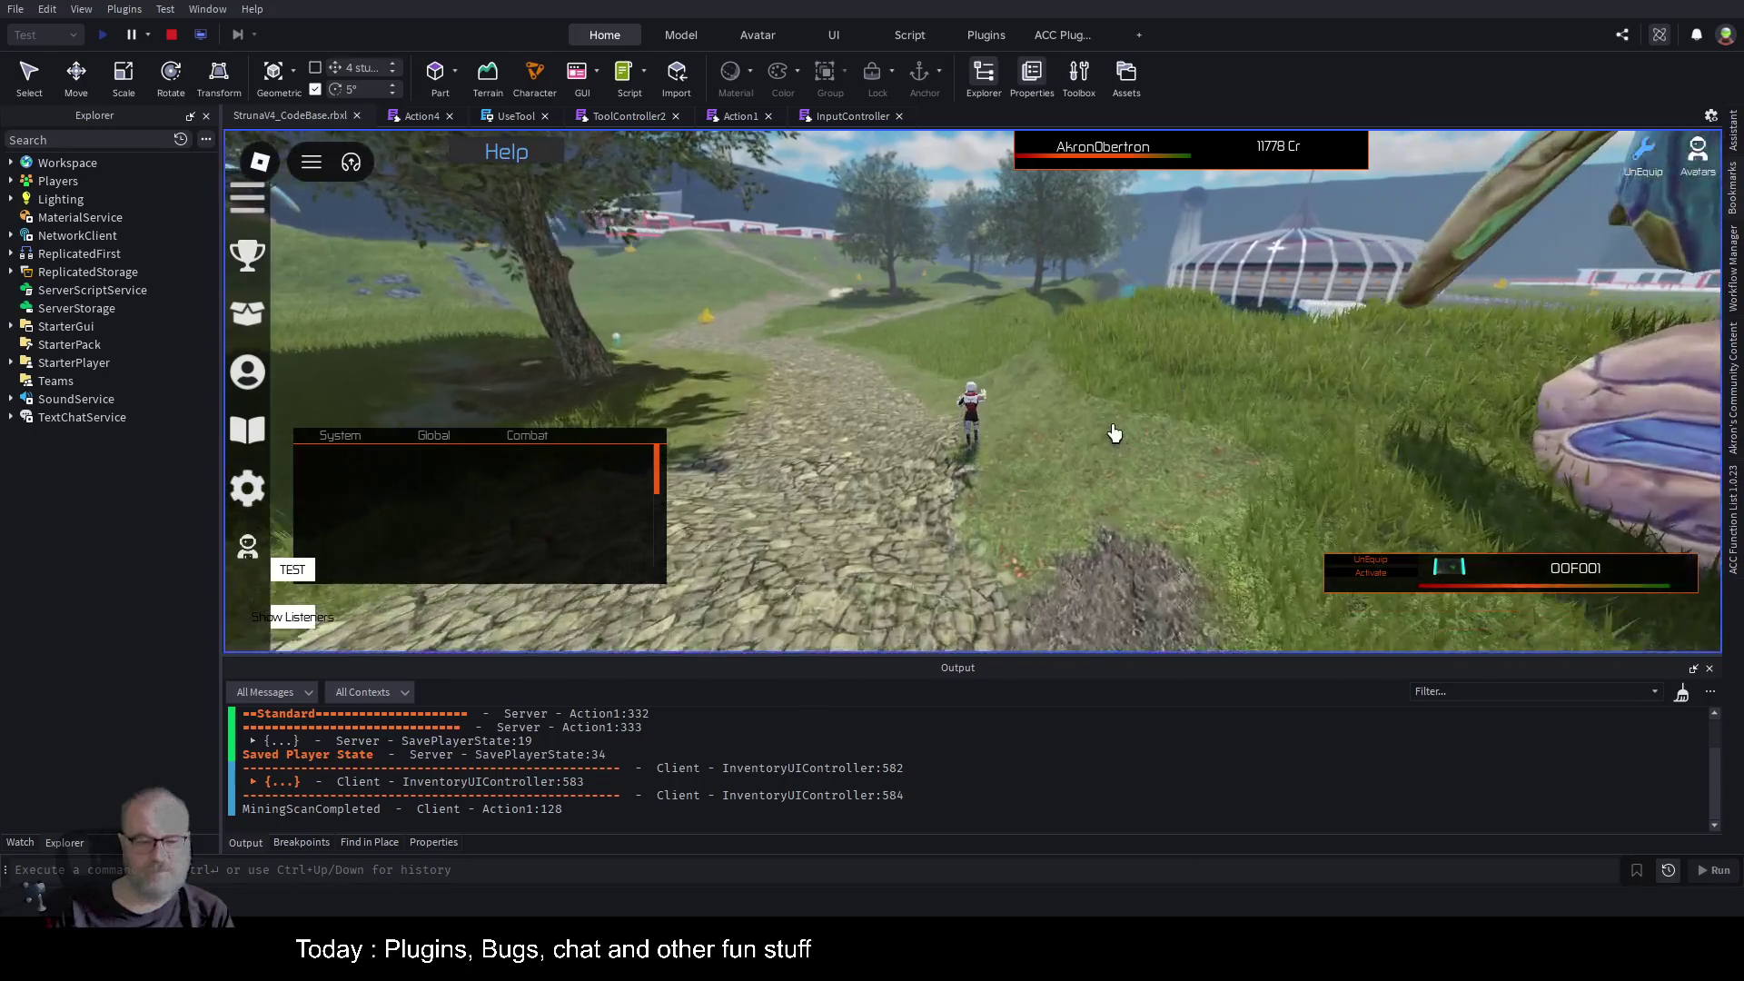
{"action": "key", "text": "w"}
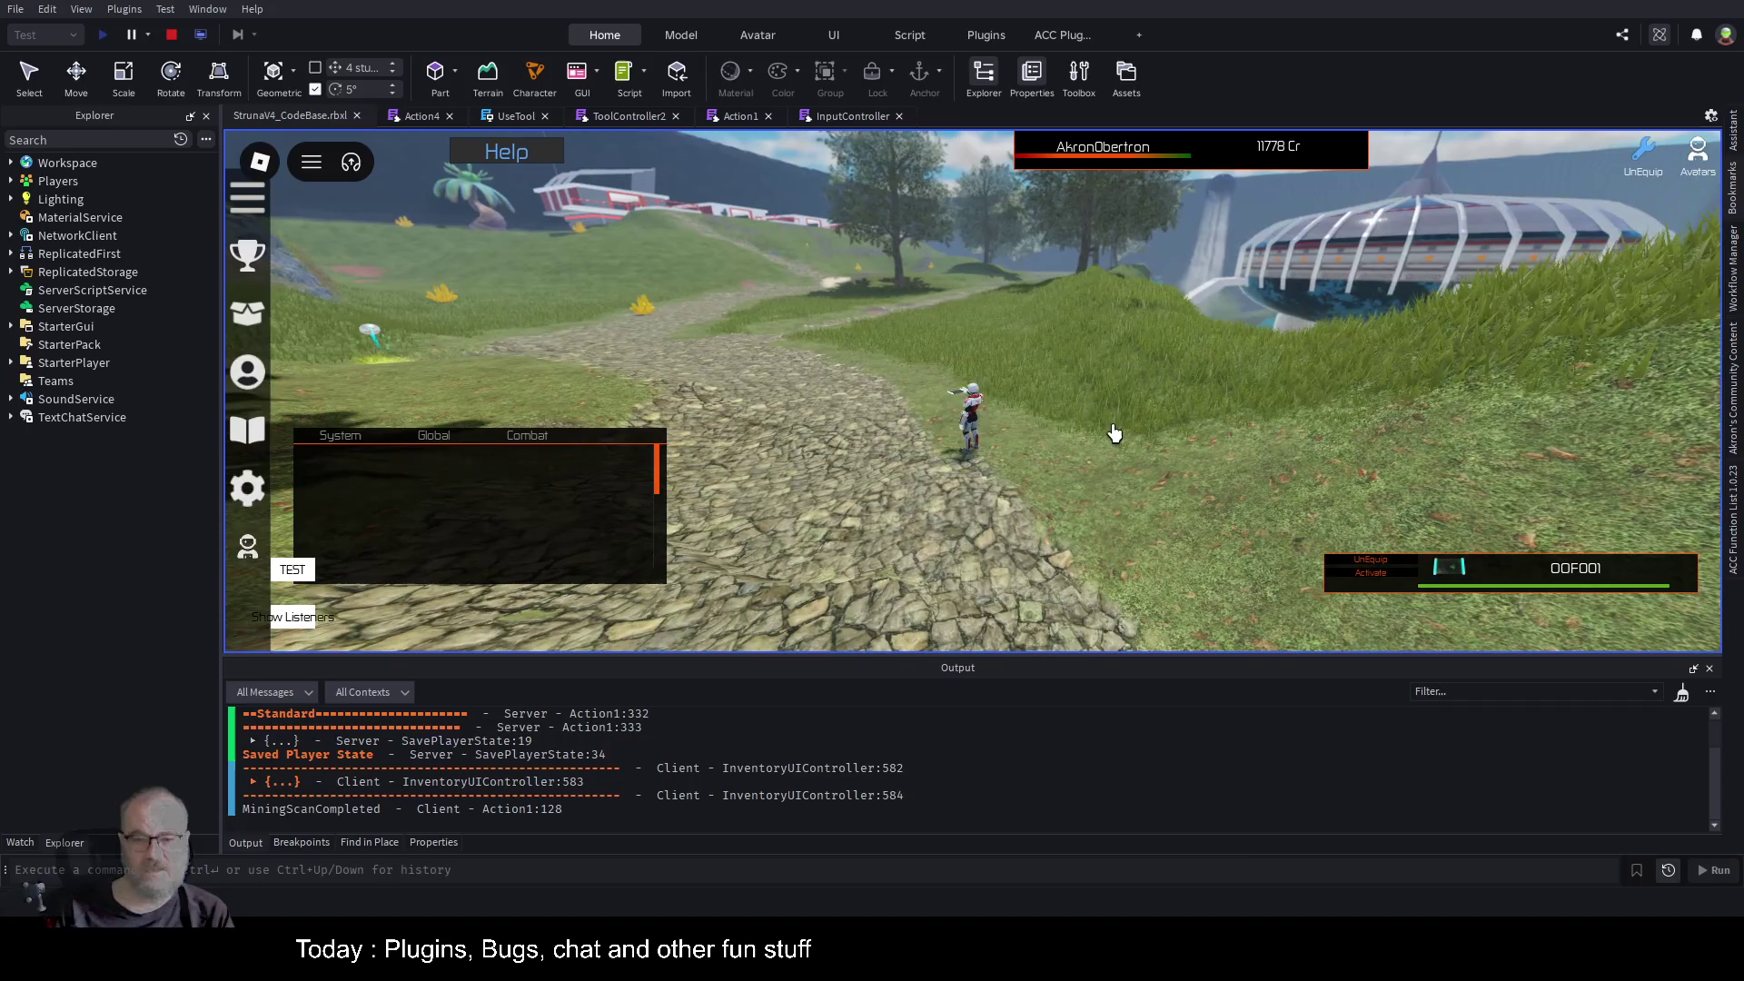
{"action": "key", "text": "Right"}
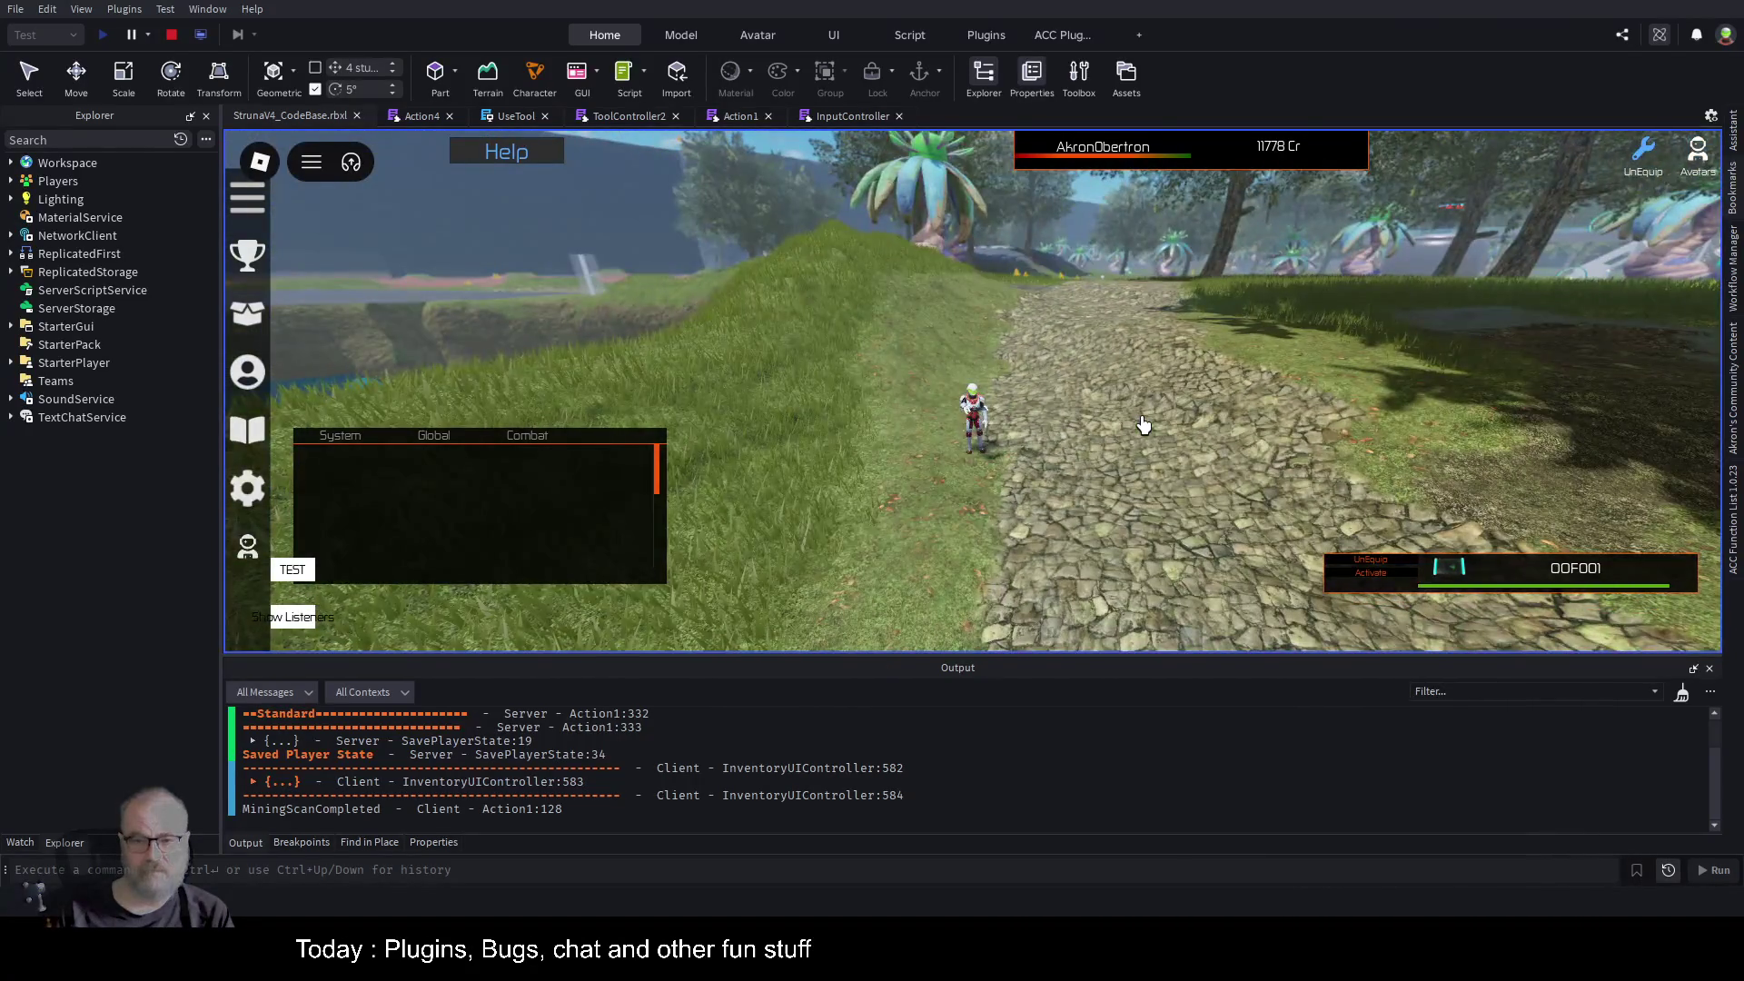
{"action": "key", "text": "Right"}
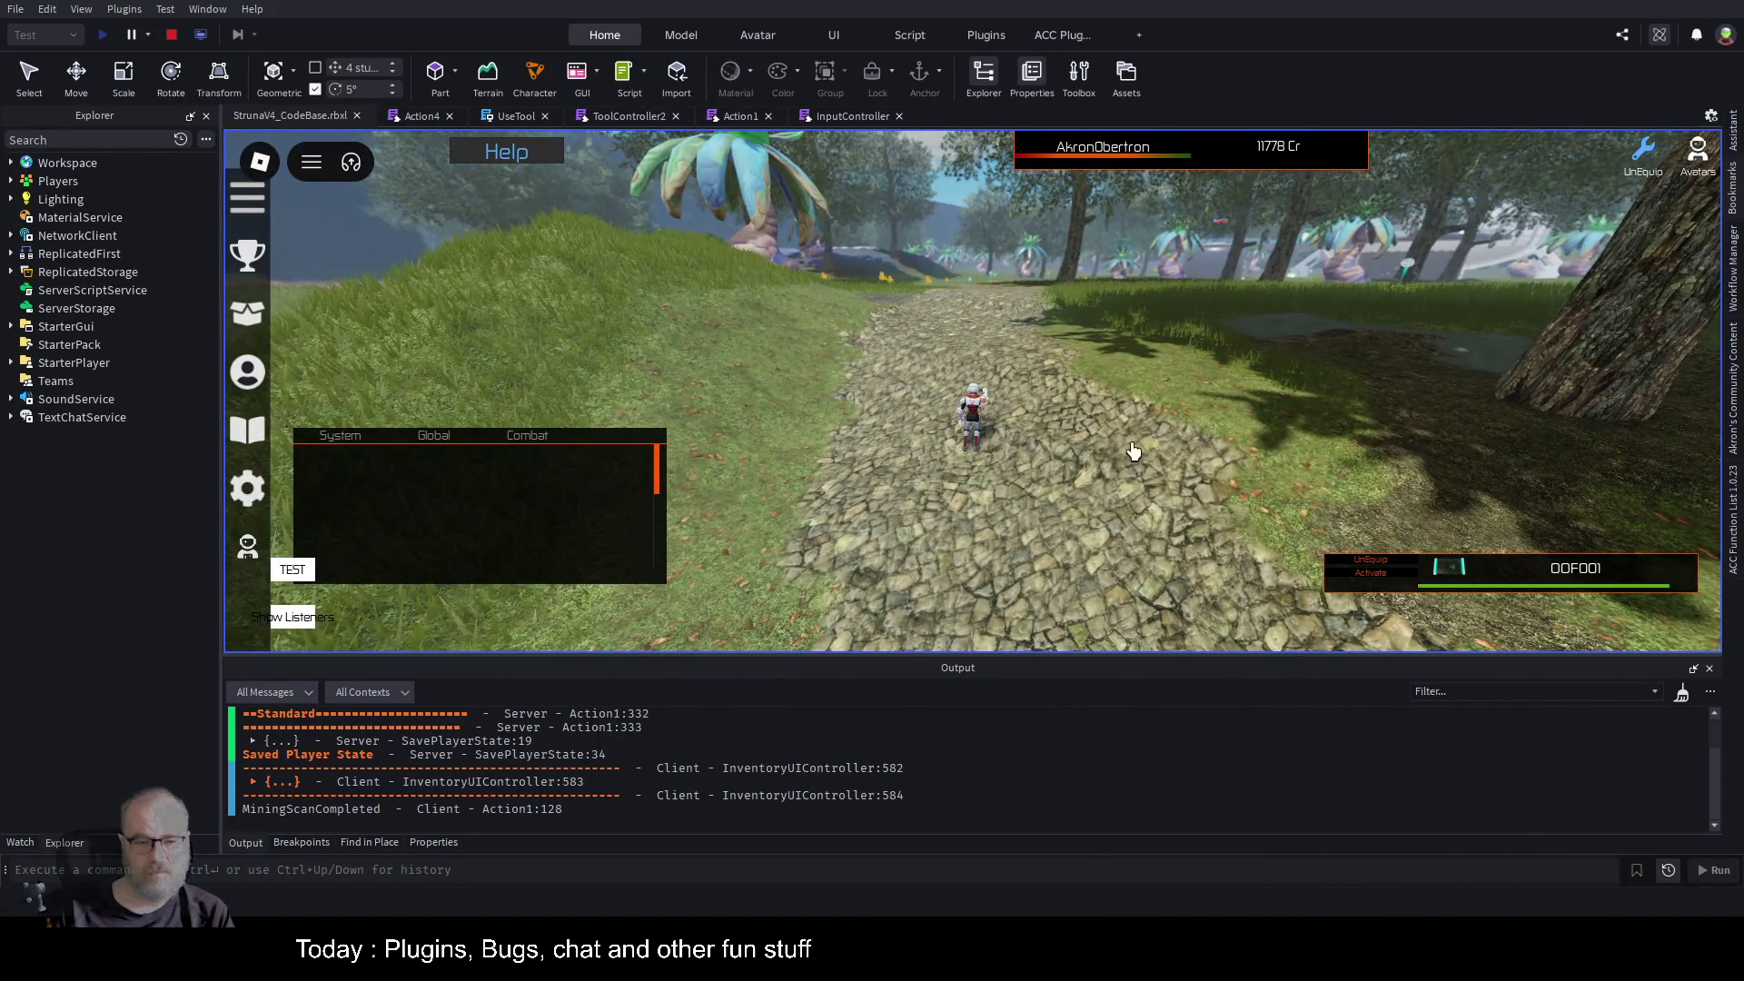
{"action": "mouse_move", "coordinate": [467, 518]}
{"action": "left_click_drag", "start_coordinate": [519, 493], "coordinate": [616, 315]}
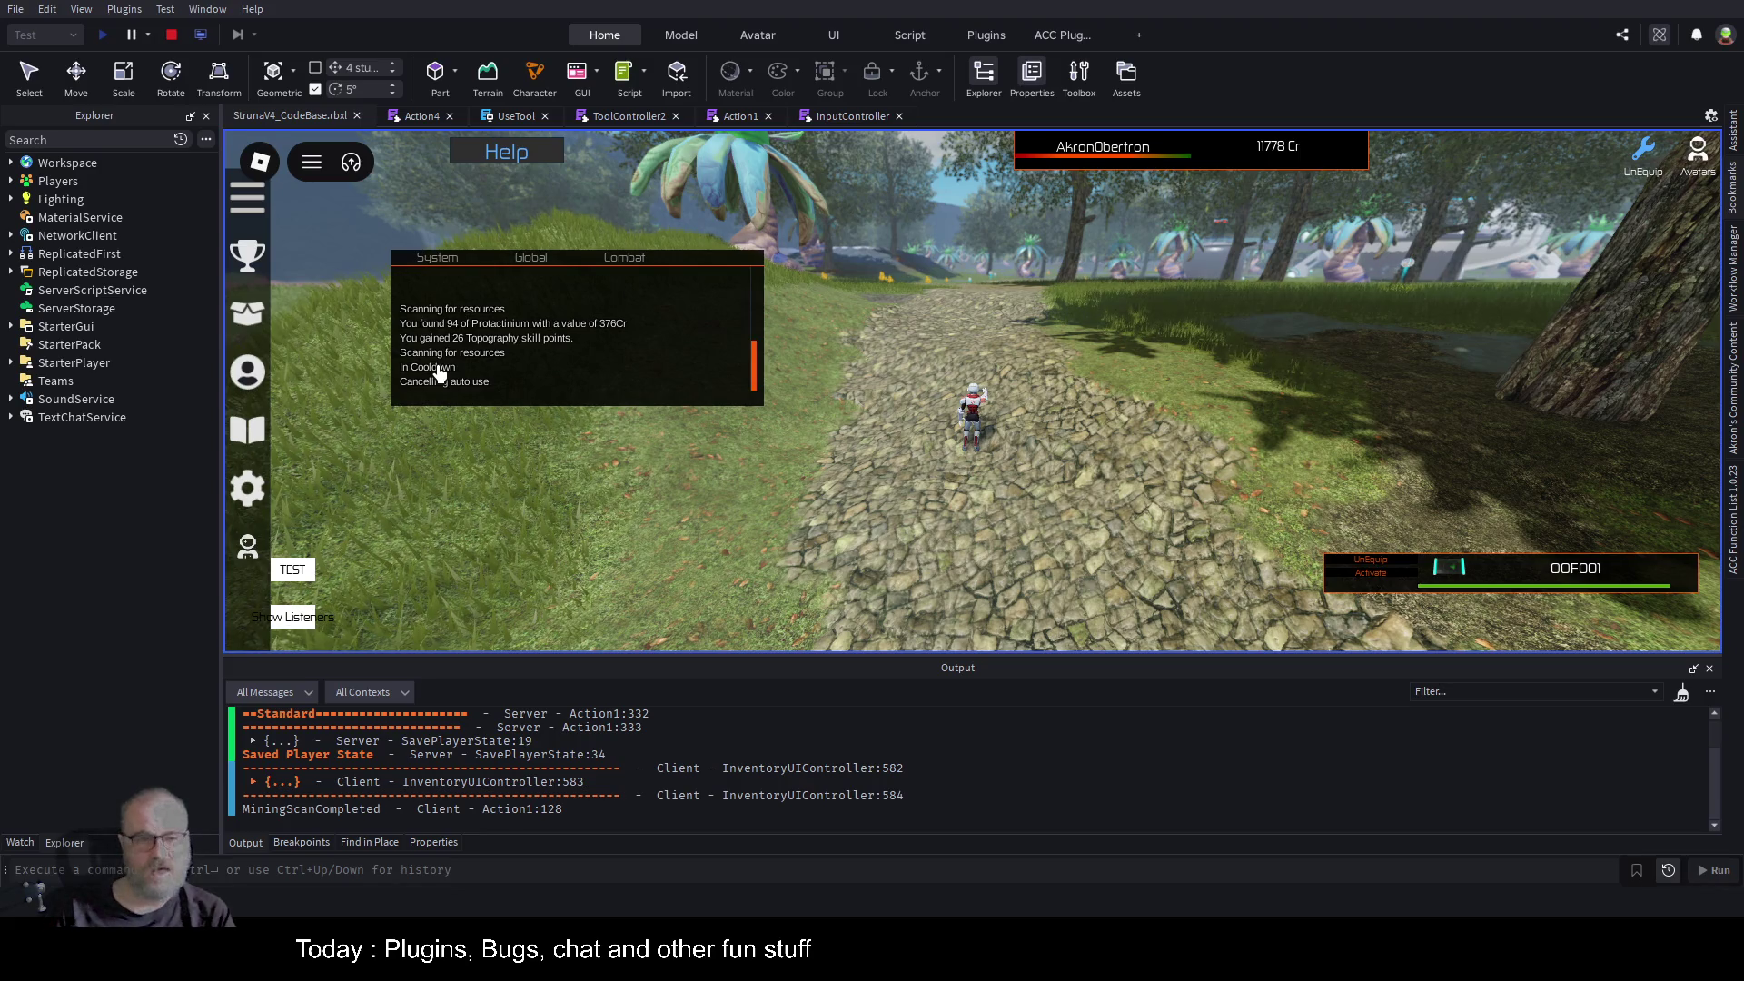
Copy the cooldown wait and effect-stop lines 155–158 from Action4, then return to Action1.
{"action": "left_click", "coordinate": [753, 115]}
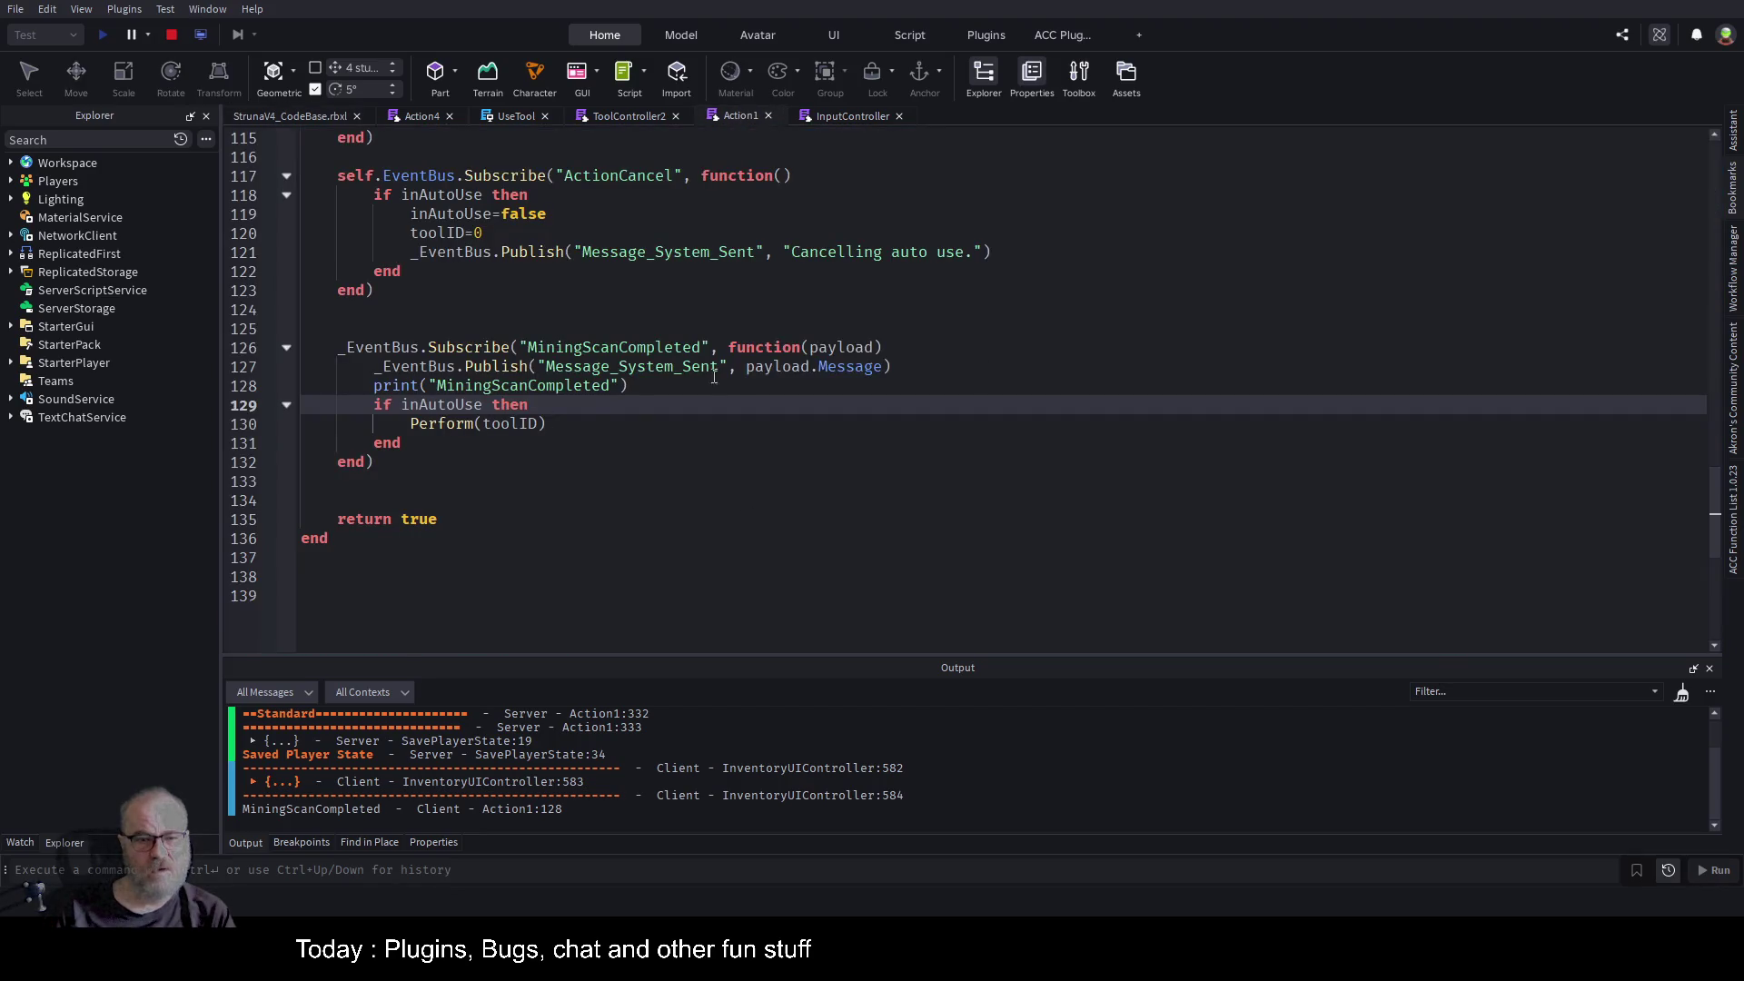
{"action": "left_click", "coordinate": [422, 115]}
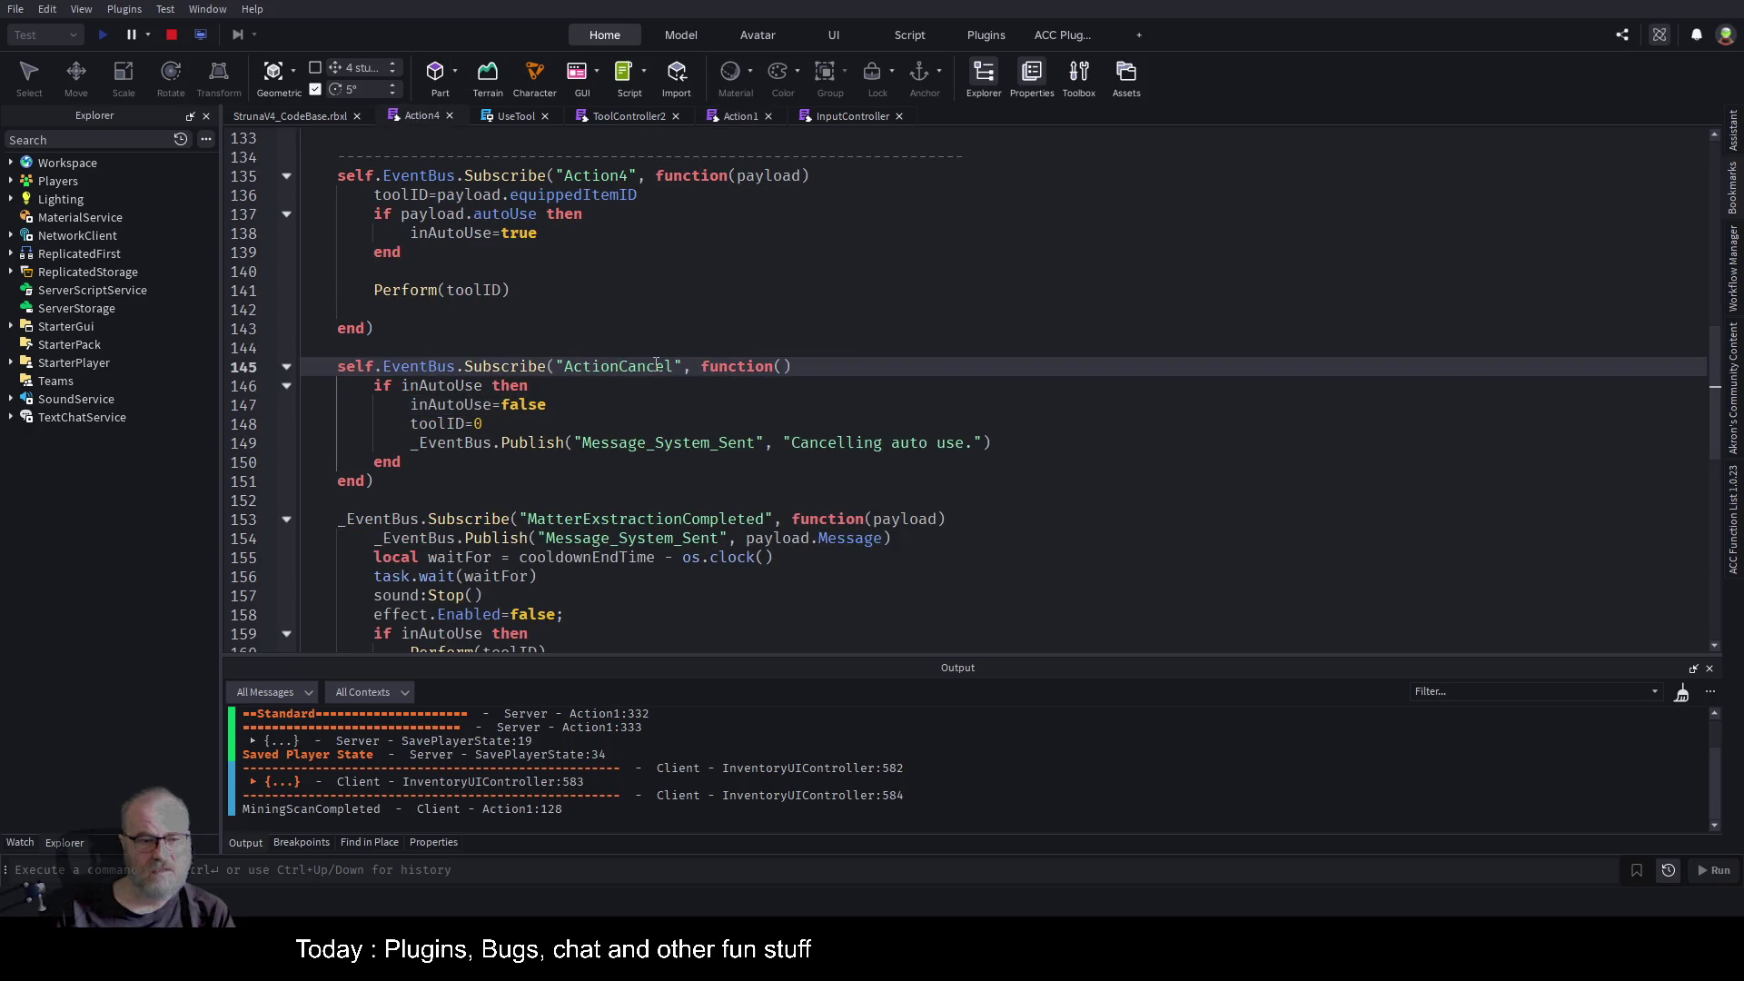
{"action": "double_click", "coordinate": [575, 558]}
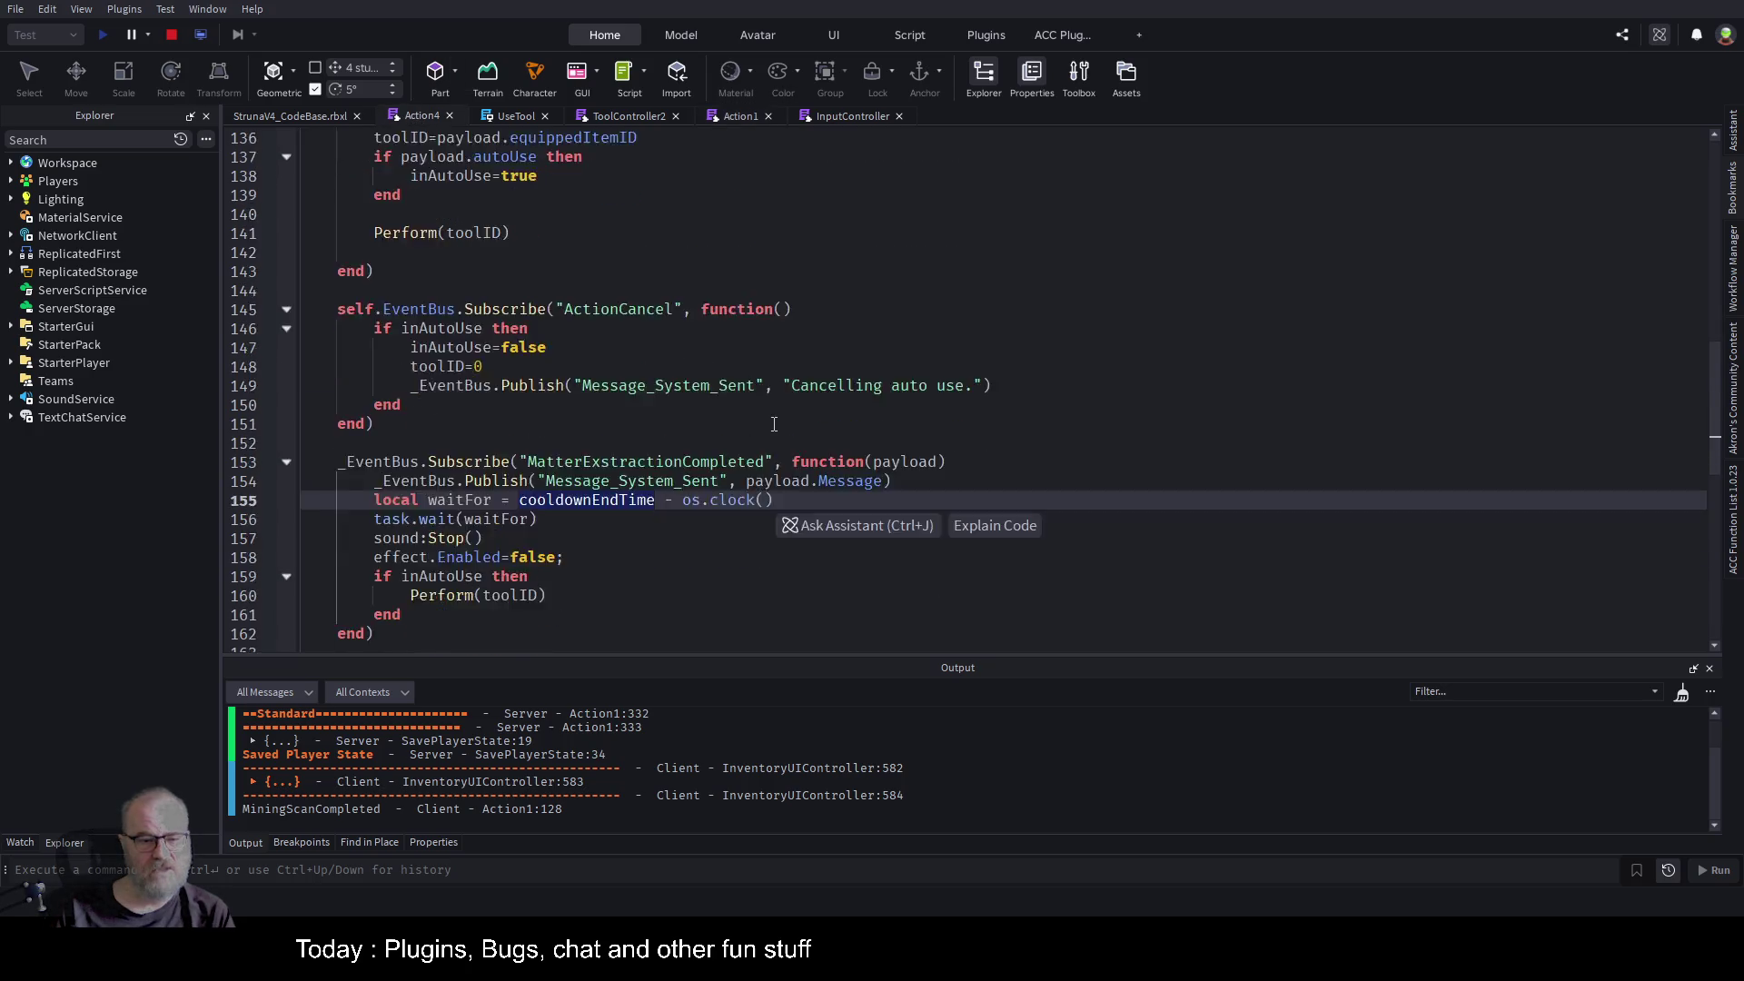
{"action": "scroll", "coordinate": [771, 438], "scroll_direction": "down", "scroll_amount": 3}
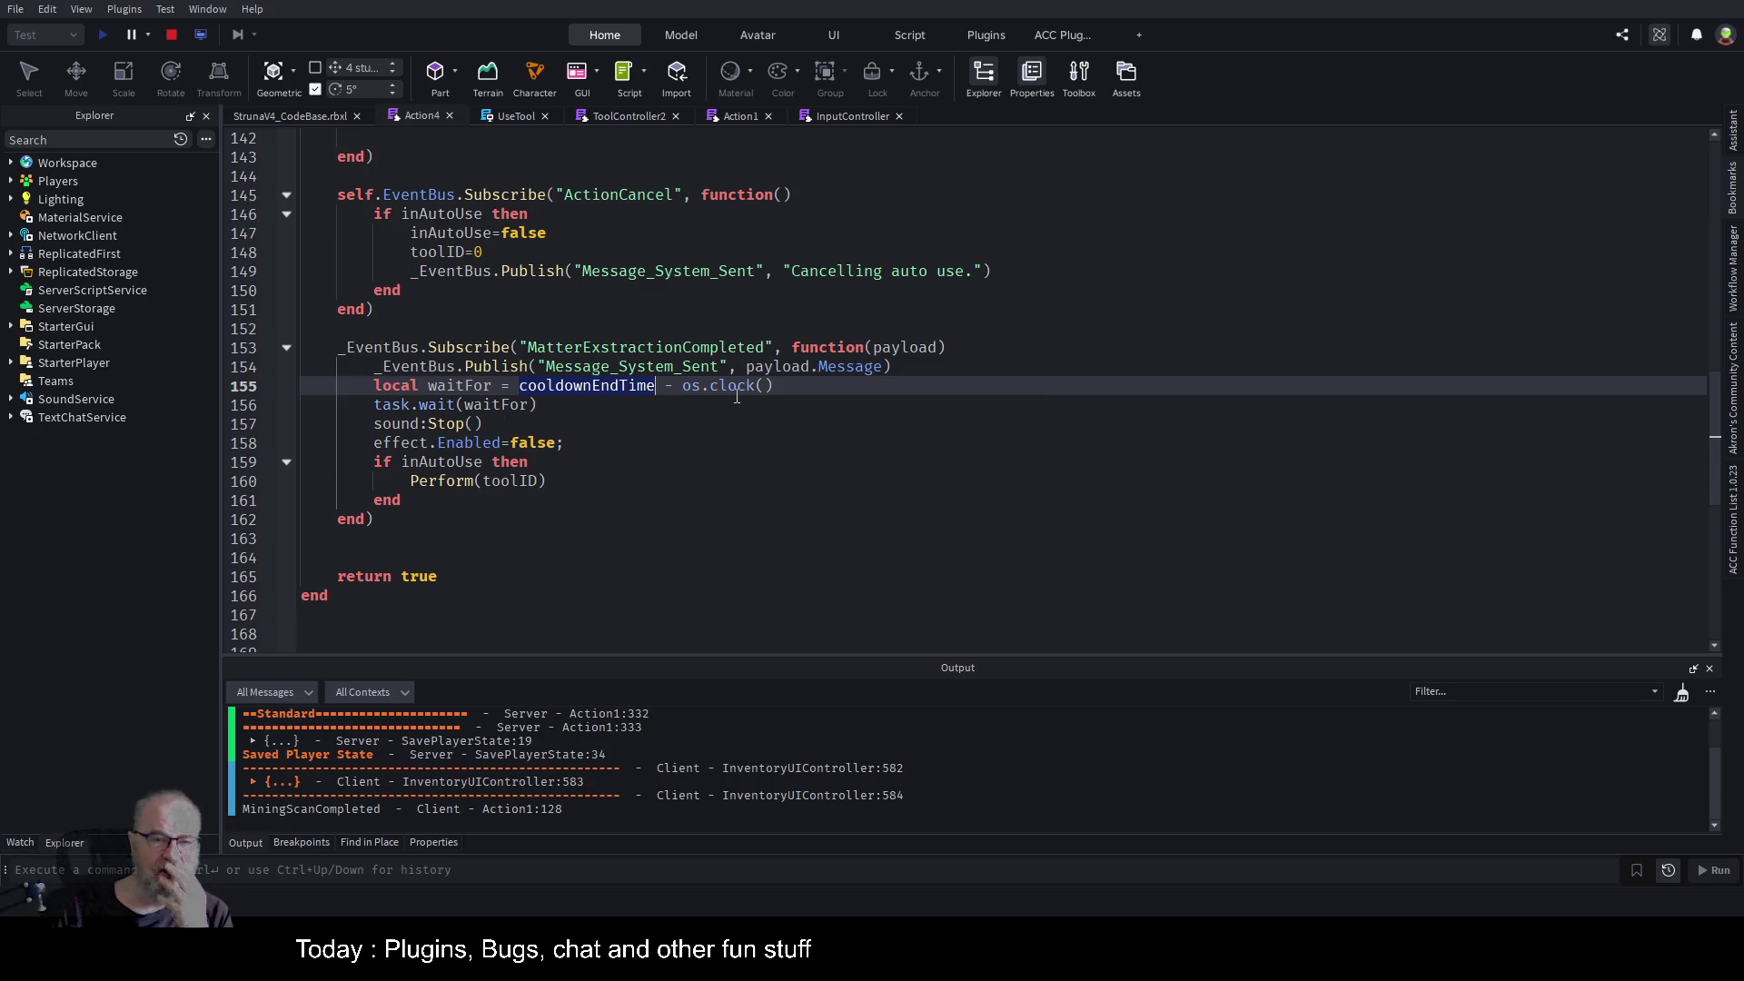
{"action": "key", "text": "ctrl+Tab"}
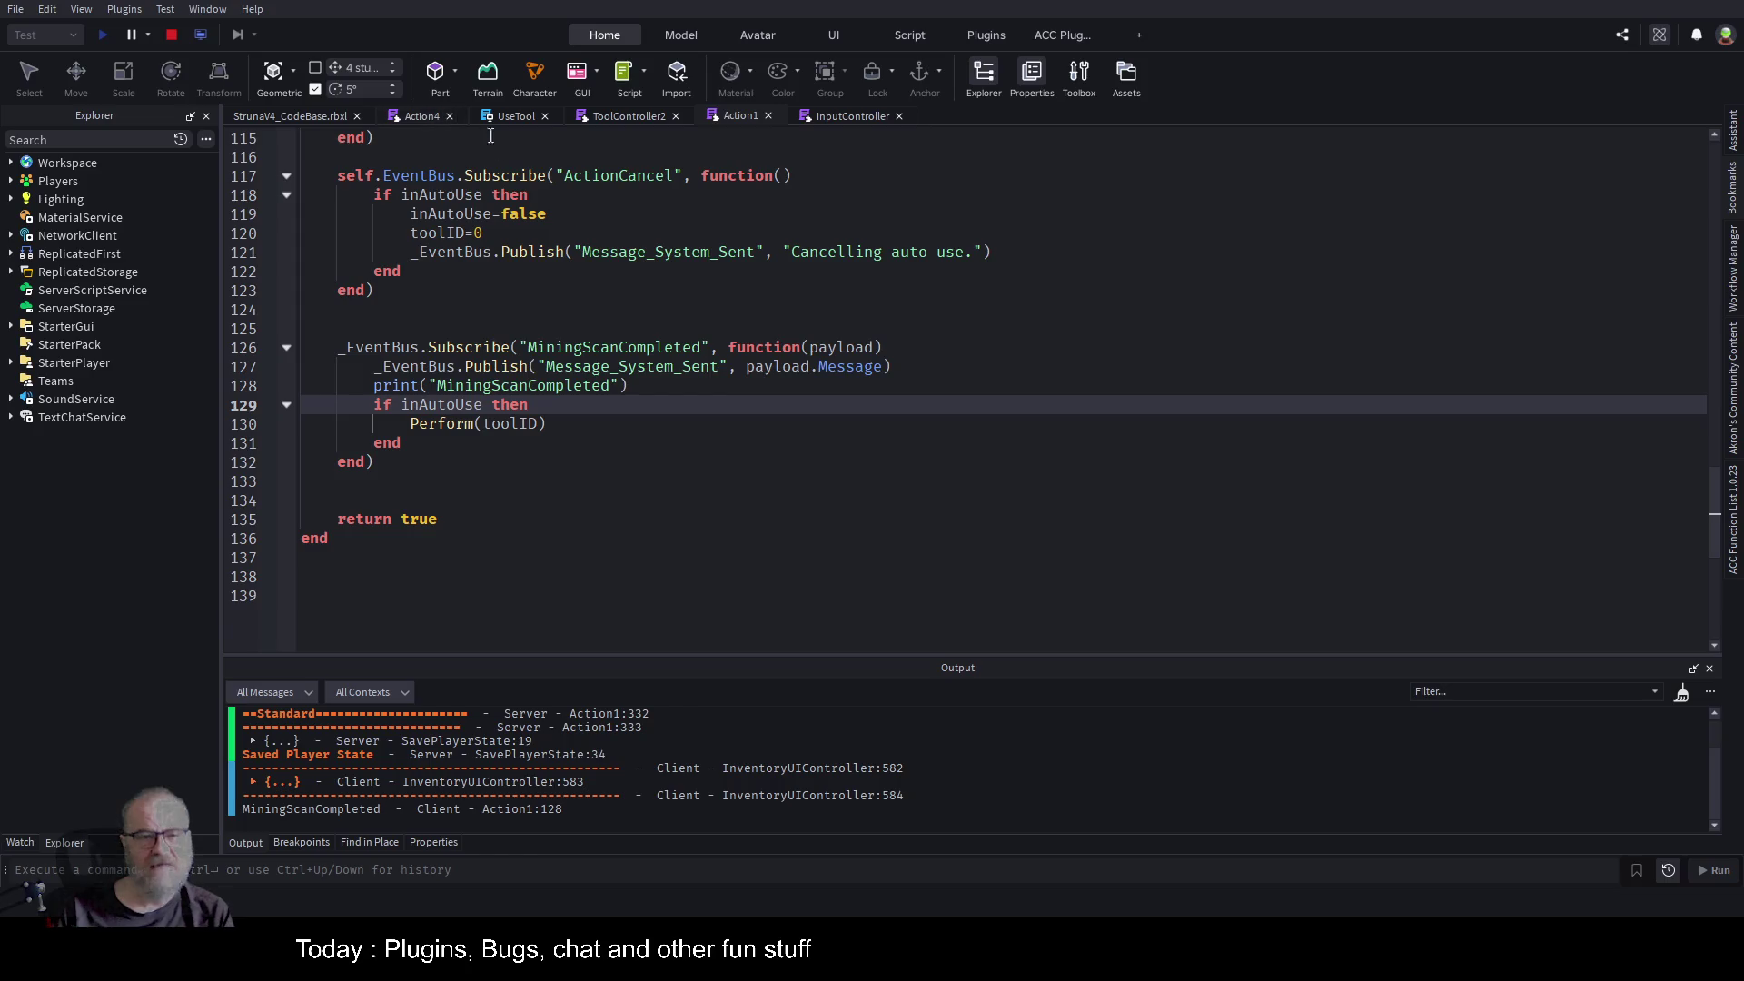
{"action": "left_click", "coordinate": [423, 118]}
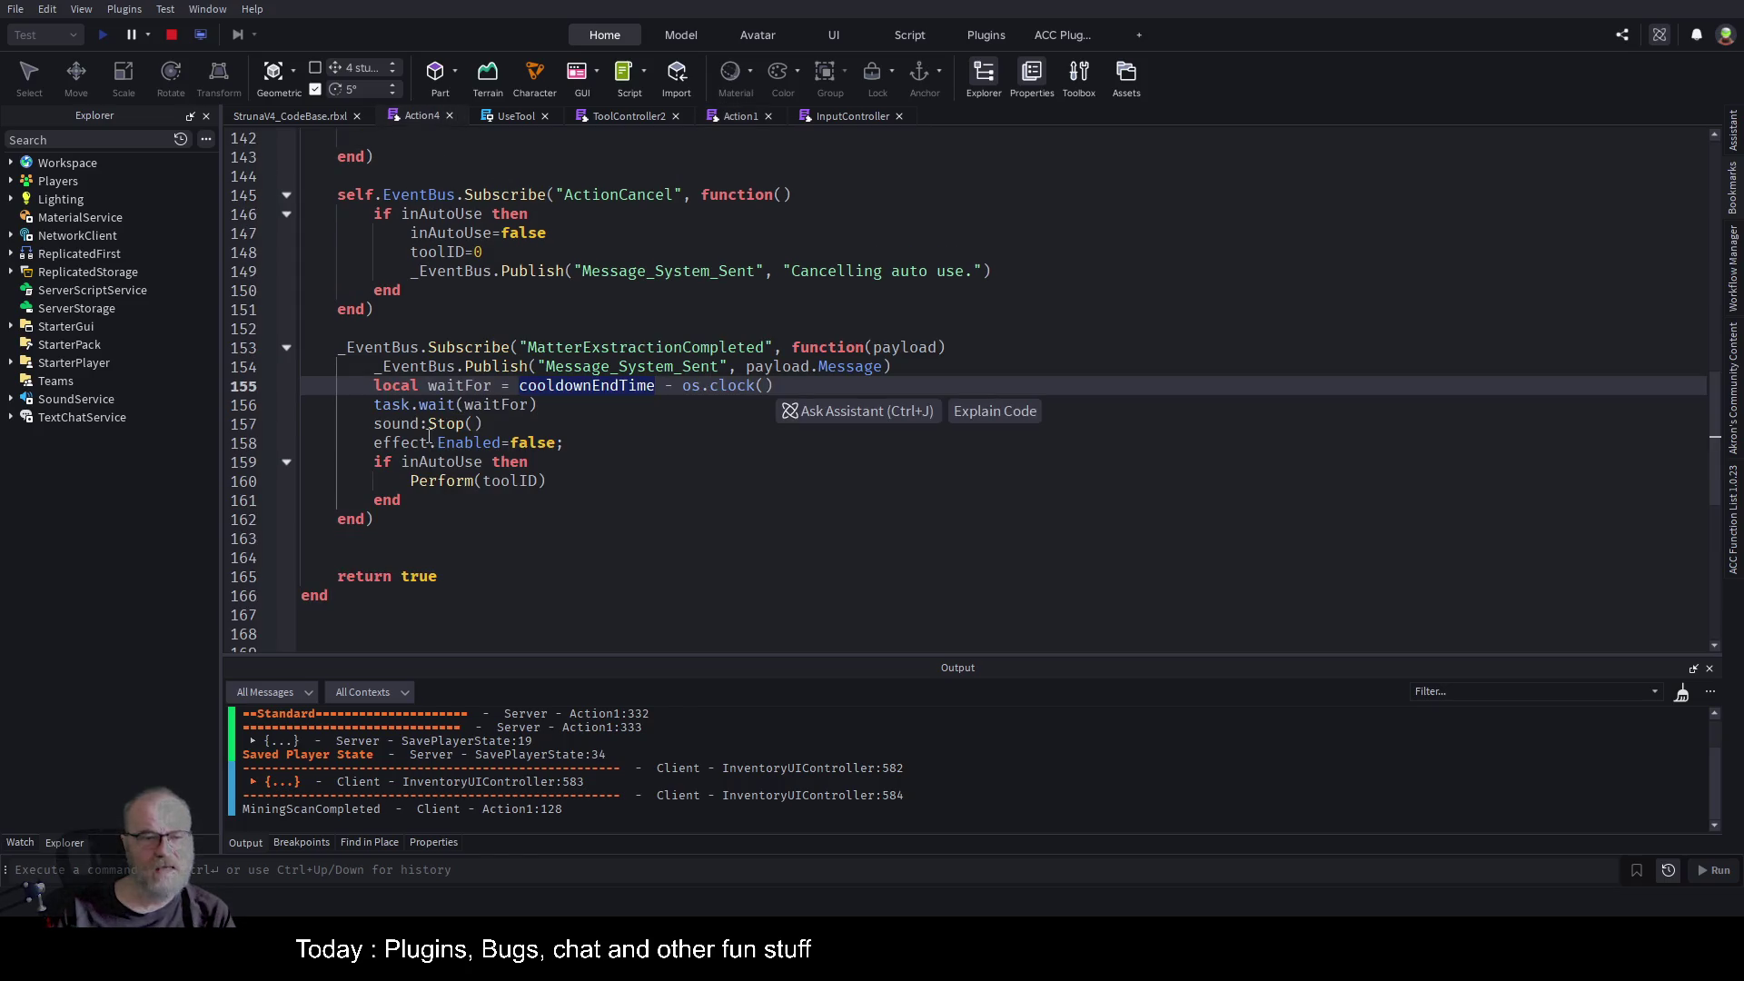
{"action": "left_click", "coordinate": [336, 385]}
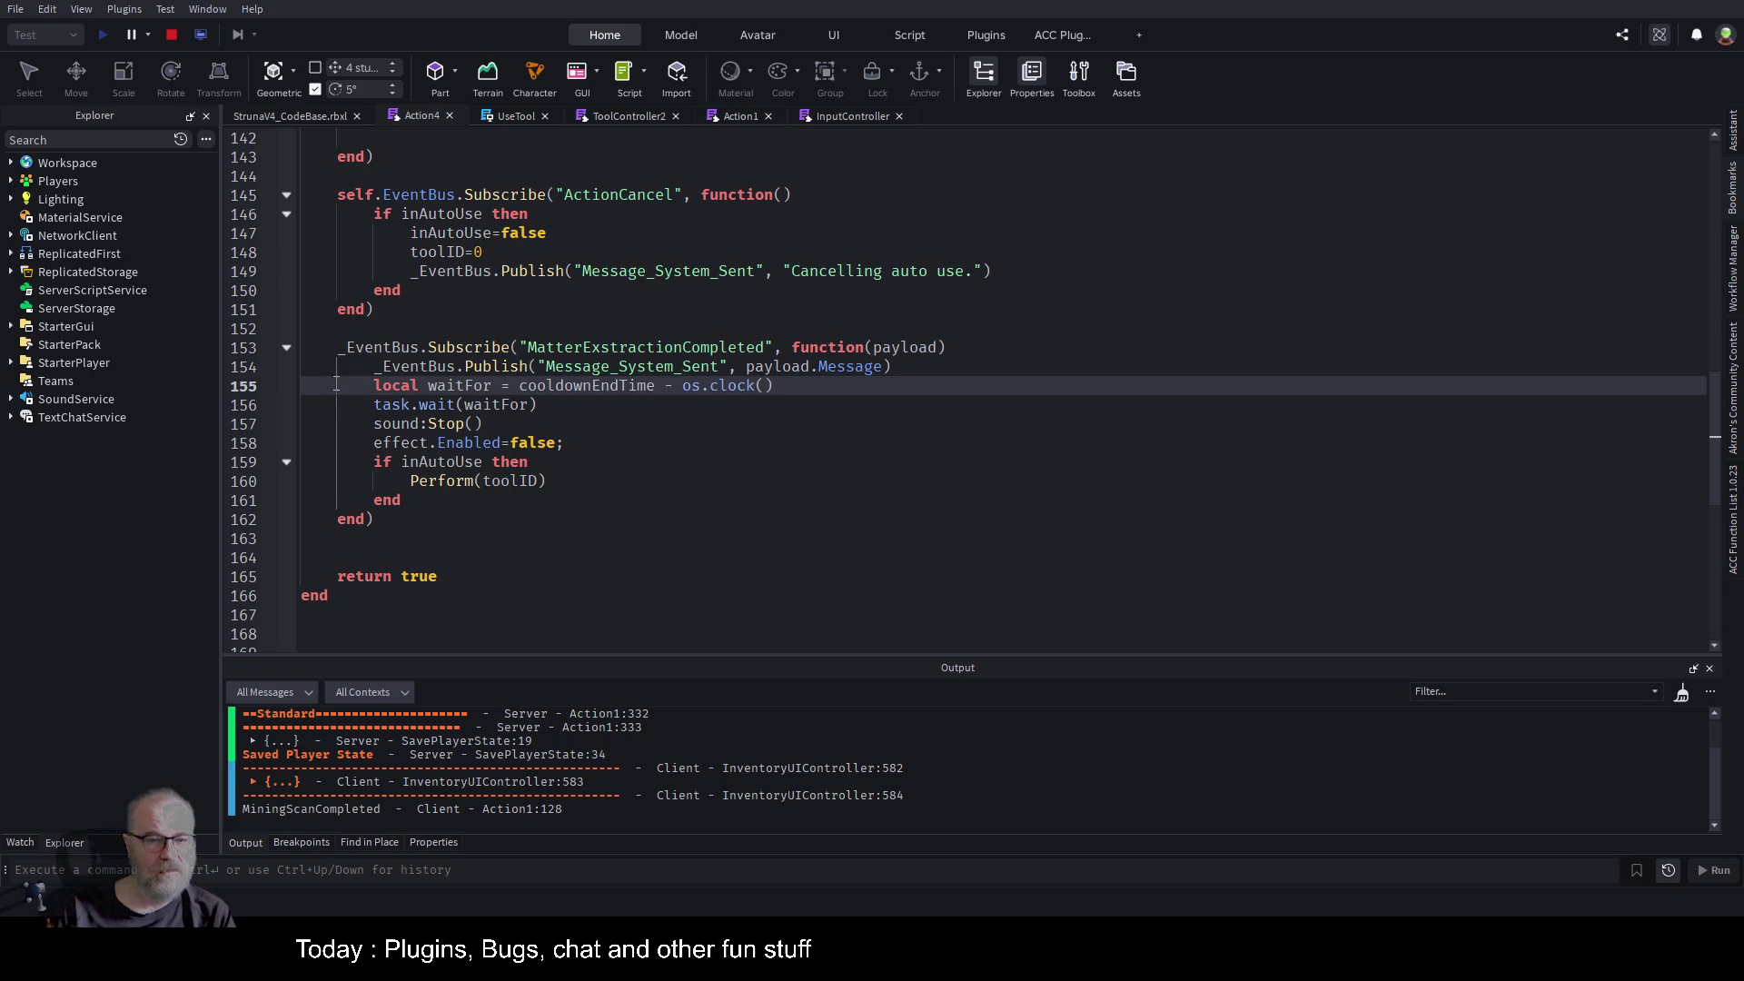
{"action": "left_click_drag", "start_coordinate": [368, 389], "coordinate": [552, 449]}
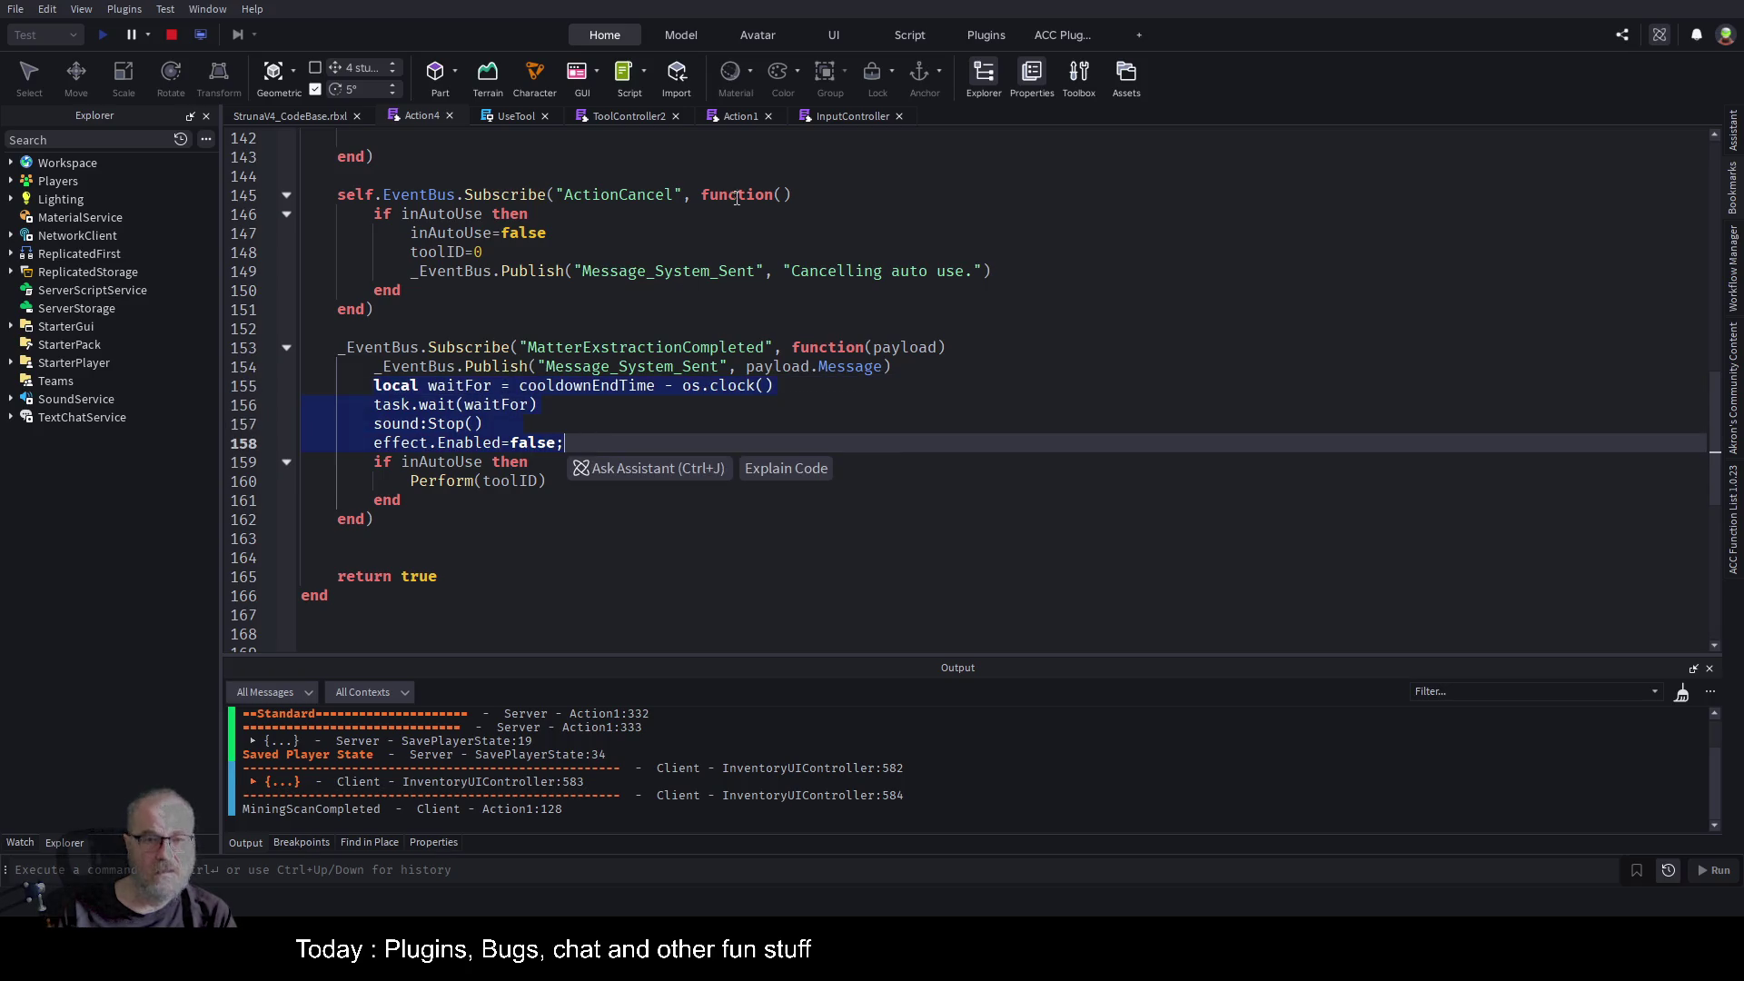
{"action": "left_click", "coordinate": [741, 116]}
Paste the copied lines after the print line and delete the sound:Stop and effect.Enabled lines.
{"action": "left_click", "coordinate": [695, 390]}
{"action": "key", "text": "Return"}
{"action": "type", "text": "local waitFor = cooldownEndTime - os.clock() \t\ttask.wait(waitFor) \t\tsound:Stop() \t\teffect.Enabled=false;"}
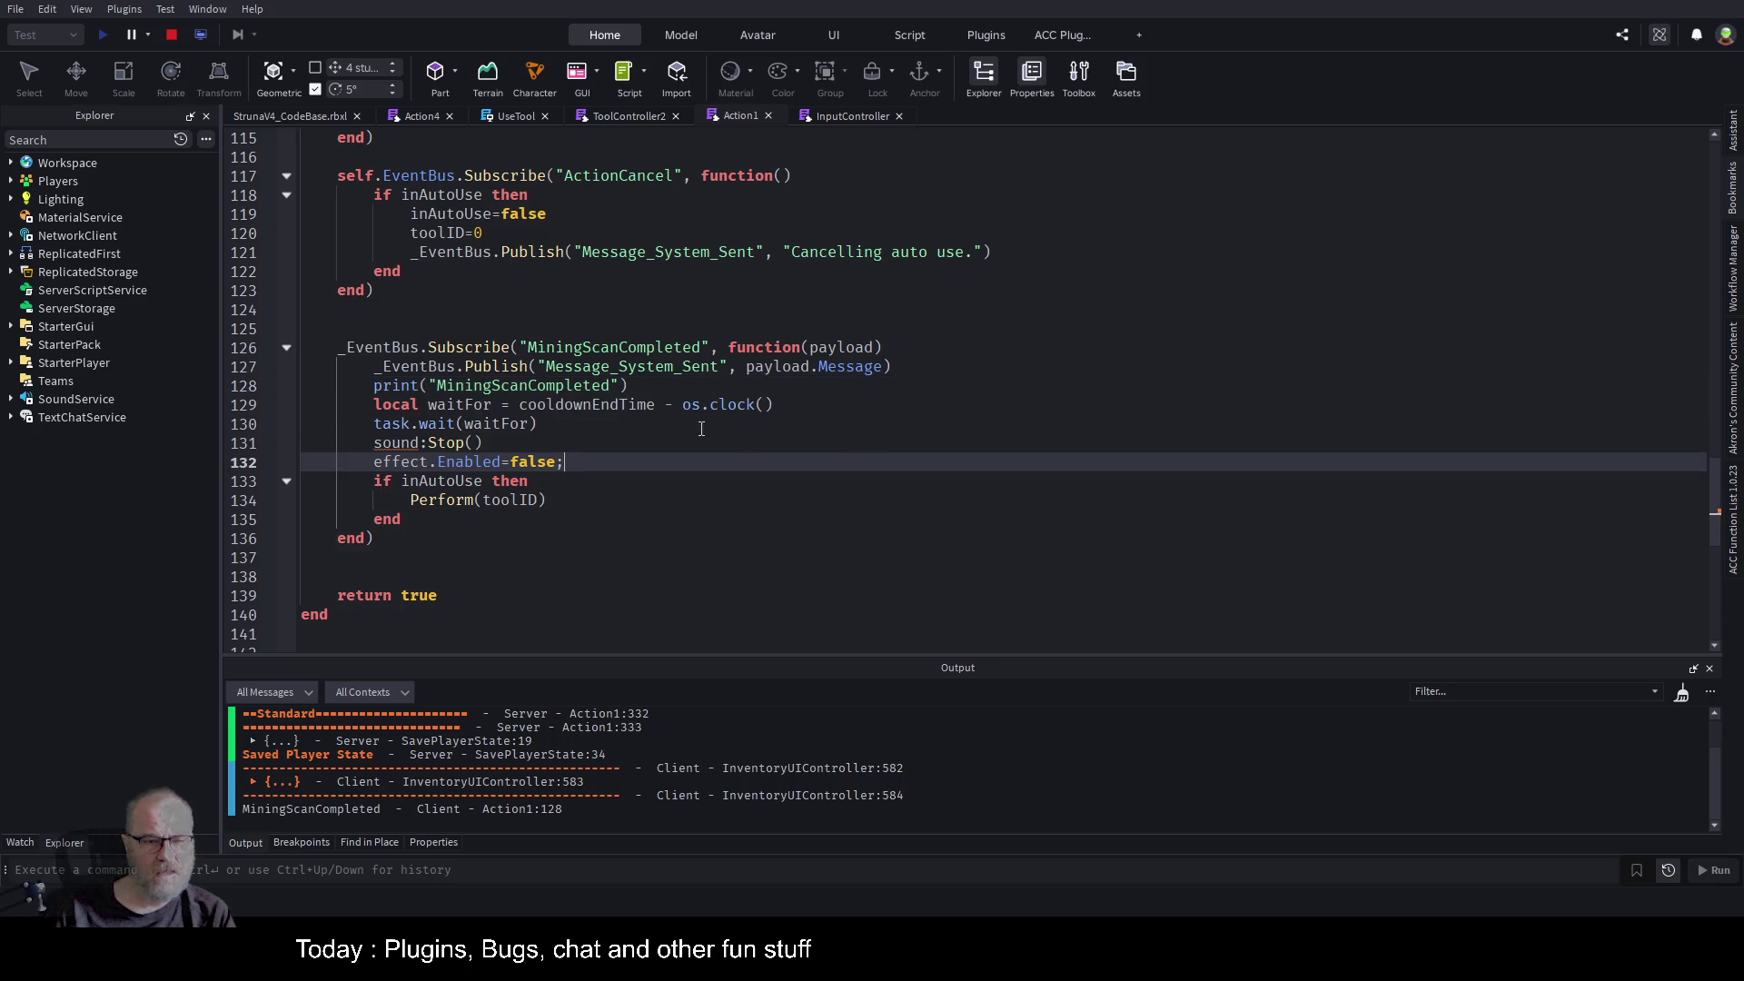
{"action": "left_click", "coordinate": [699, 425]}
{"action": "left_click_drag", "start_coordinate": [376, 442], "coordinate": [564, 462]}
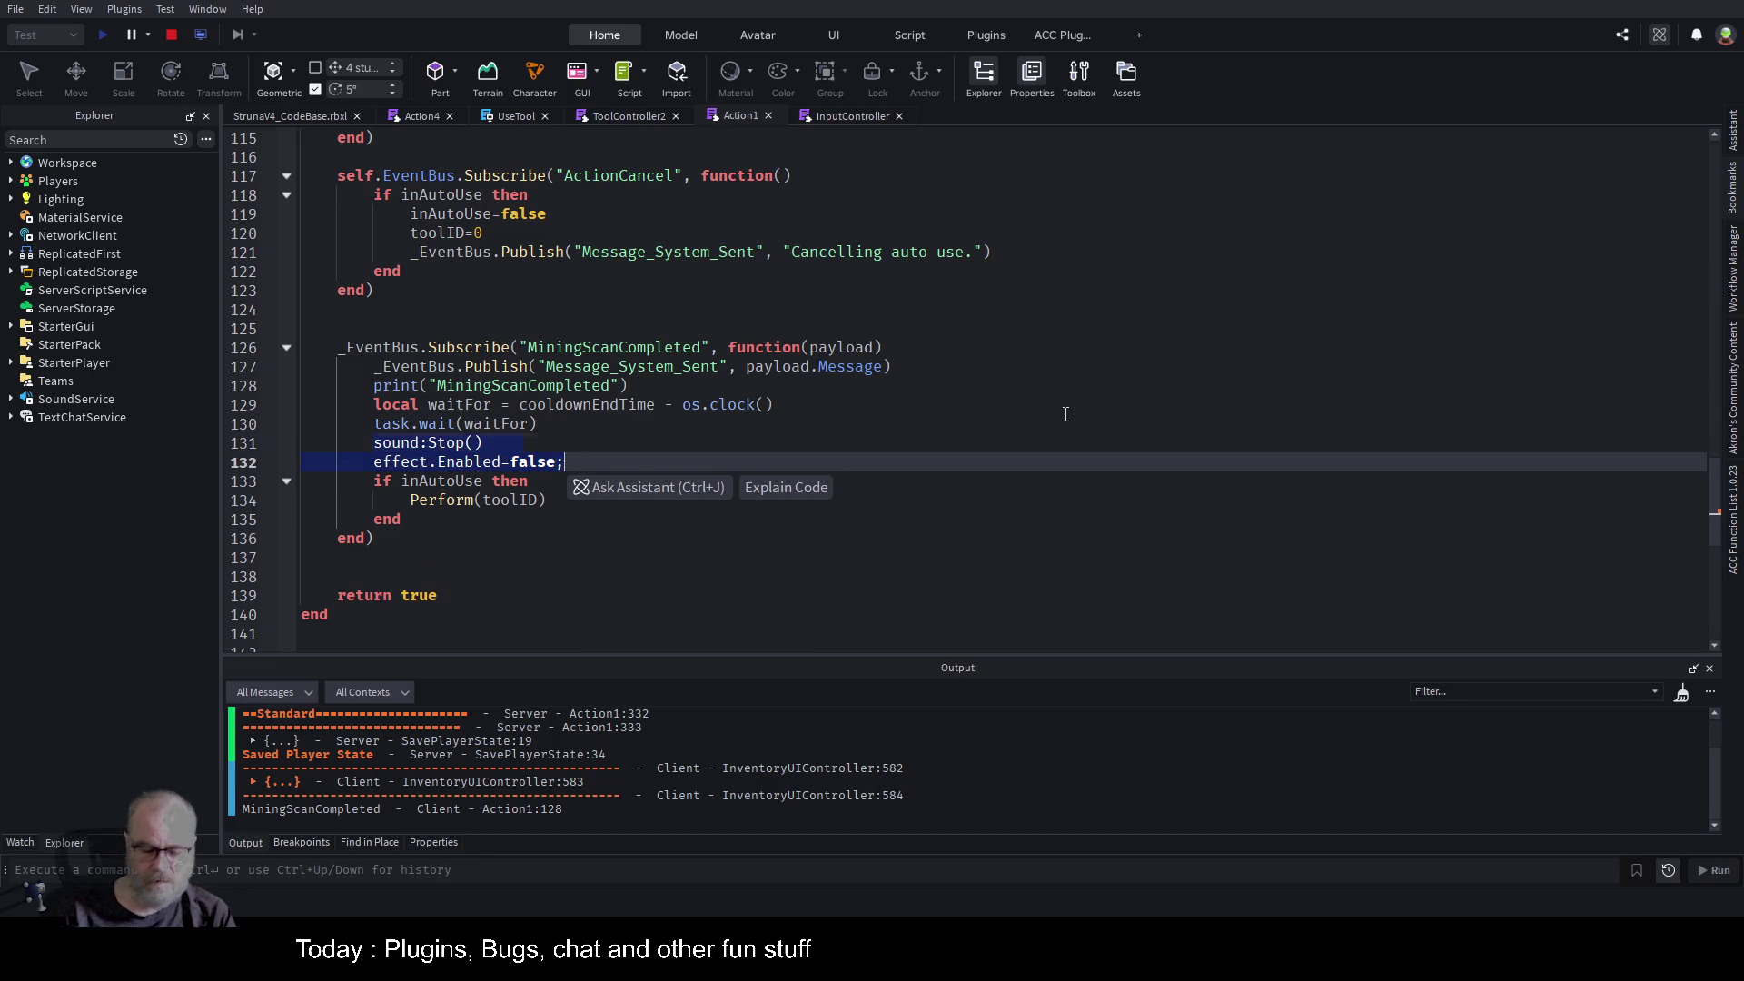
{"action": "key", "text": "BackSpace"}
Type a safety-check comment above the cooldown wait, fix its 'tyhis' typo, and stop testing.
{"action": "left_click", "coordinate": [764, 476]}
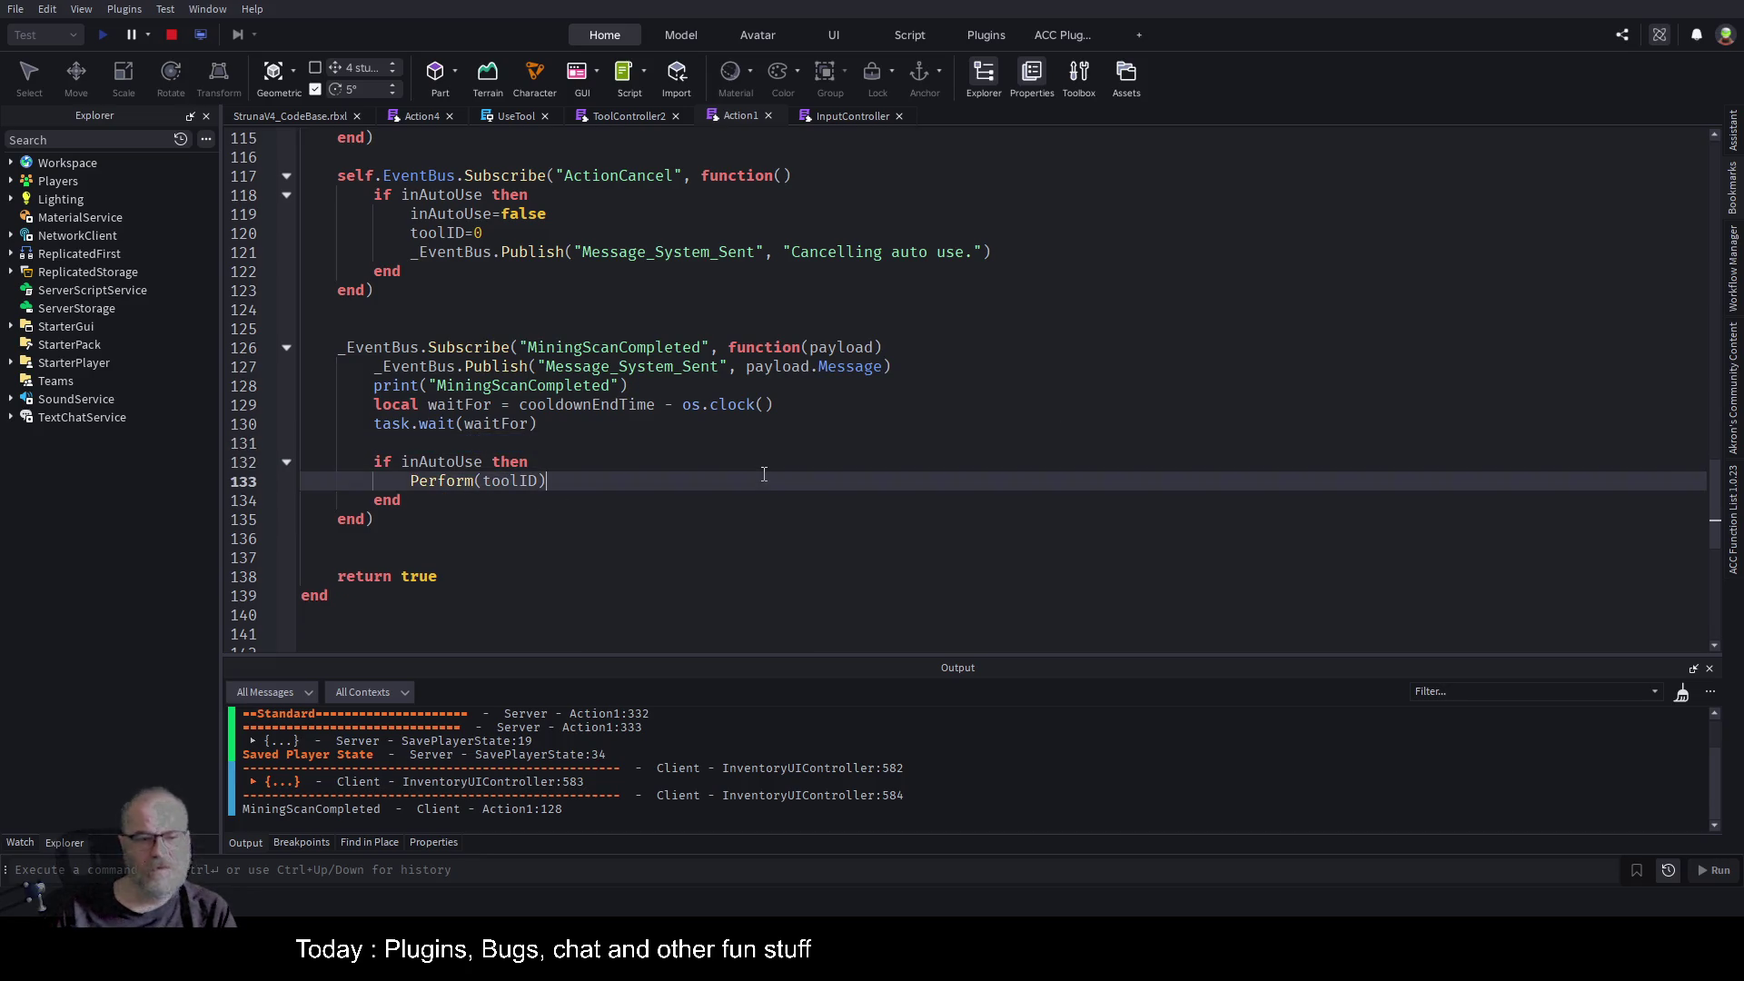
{"action": "left_click", "coordinate": [698, 391]}
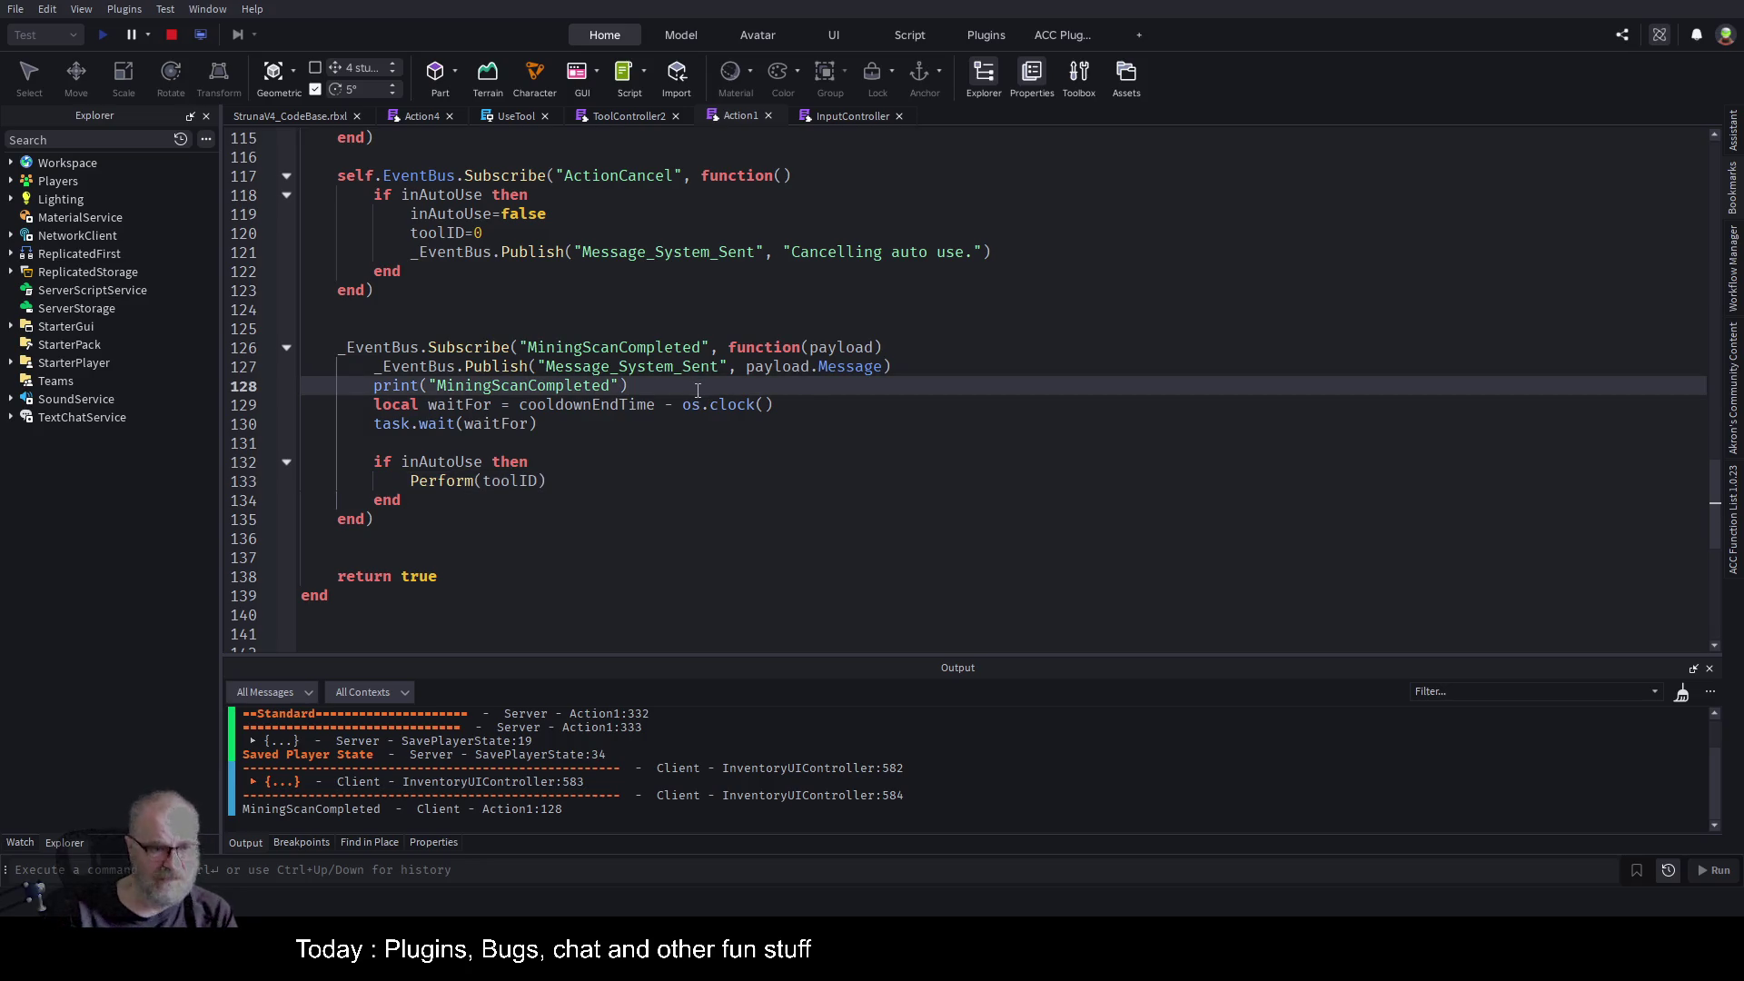
{"action": "key", "text": "Return"}
{"action": "key", "text": "Return"}
{"action": "type", "text": "-"}
{"action": "type", "text": "fetyu"}
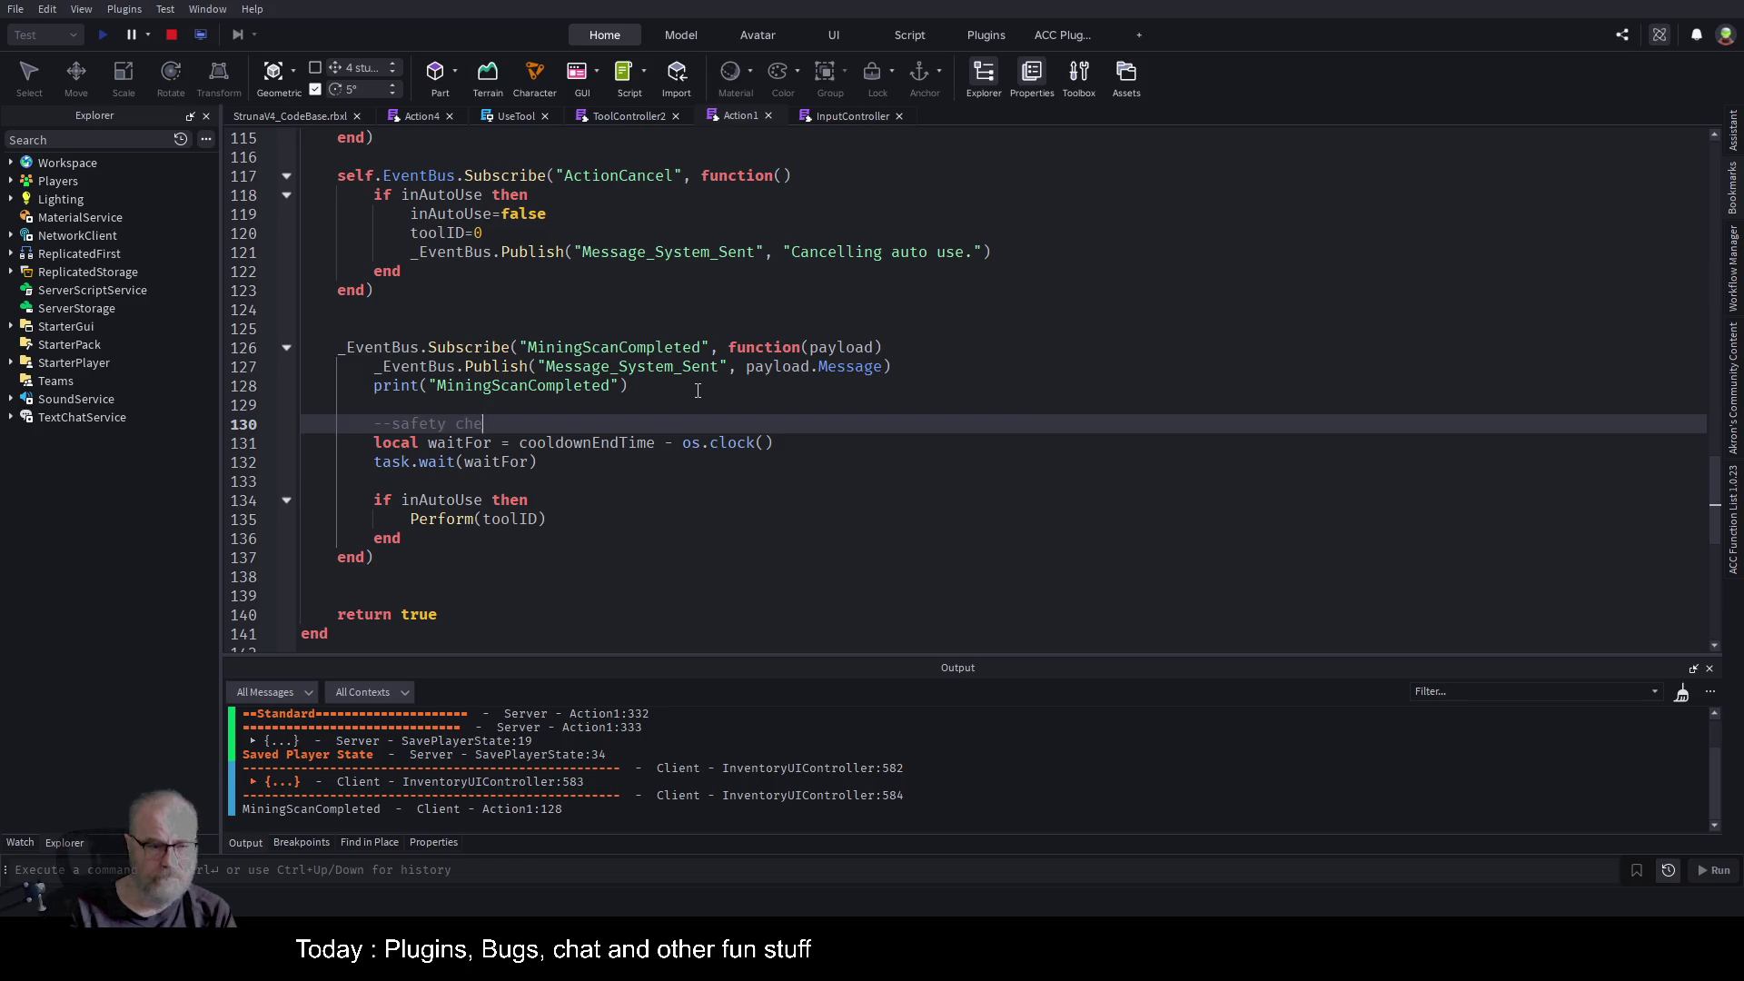
{"action": "type", "text": ","}
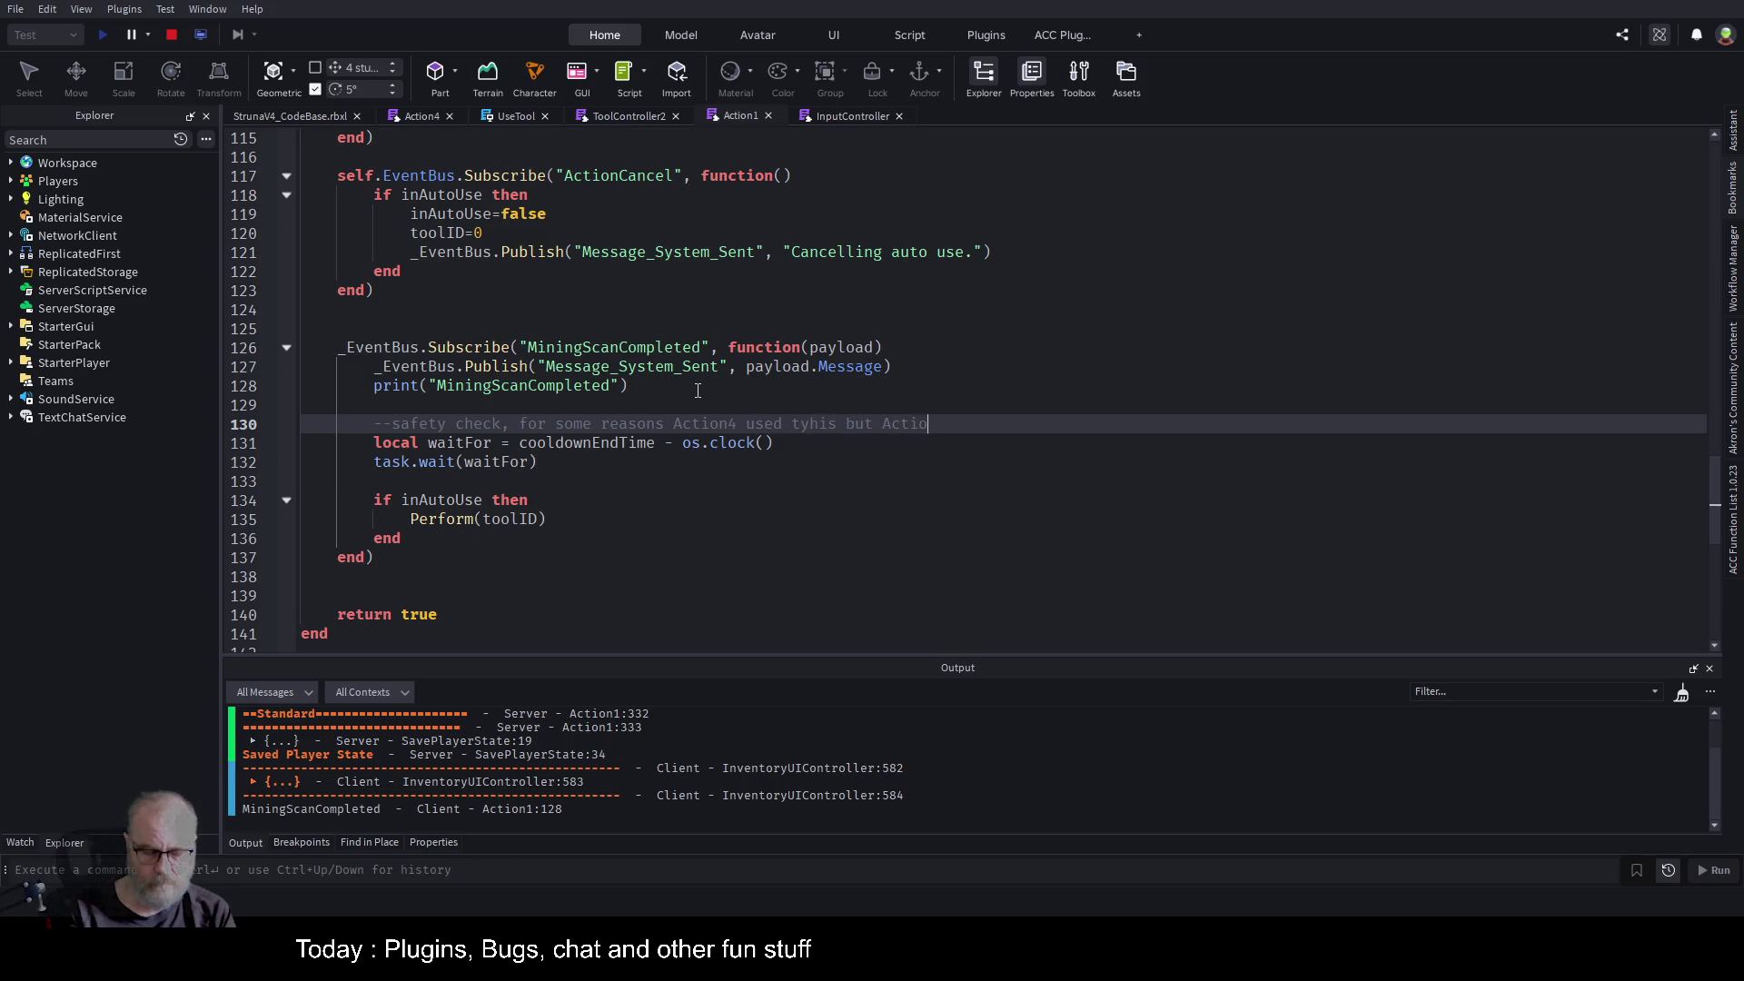
{"action": "key", "text": "ctrl+Left"}
{"action": "key", "text": "ctrl+Left"}
{"action": "key", "text": "Delete"}
{"action": "left_click", "coordinate": [173, 37]}
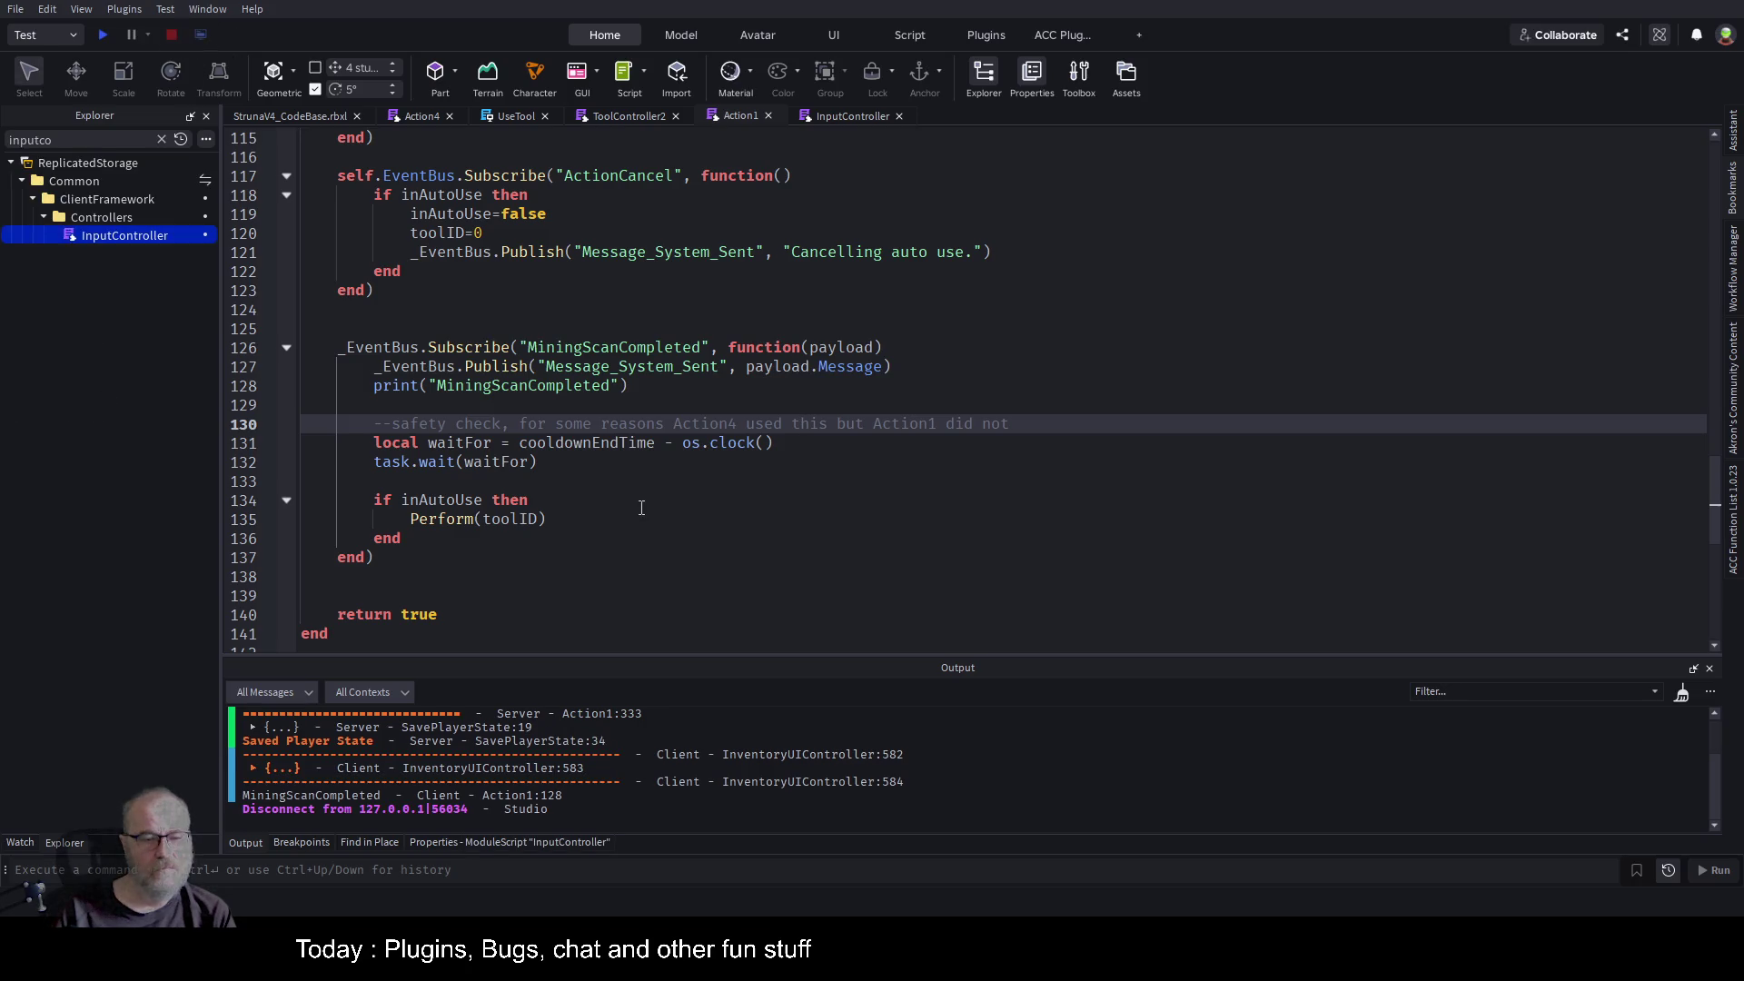
Play-test StrunaV4_CodeBase.rbxl again and equip OOF001 from the in-game Tools inventory.
{"action": "left_click", "coordinate": [295, 116]}
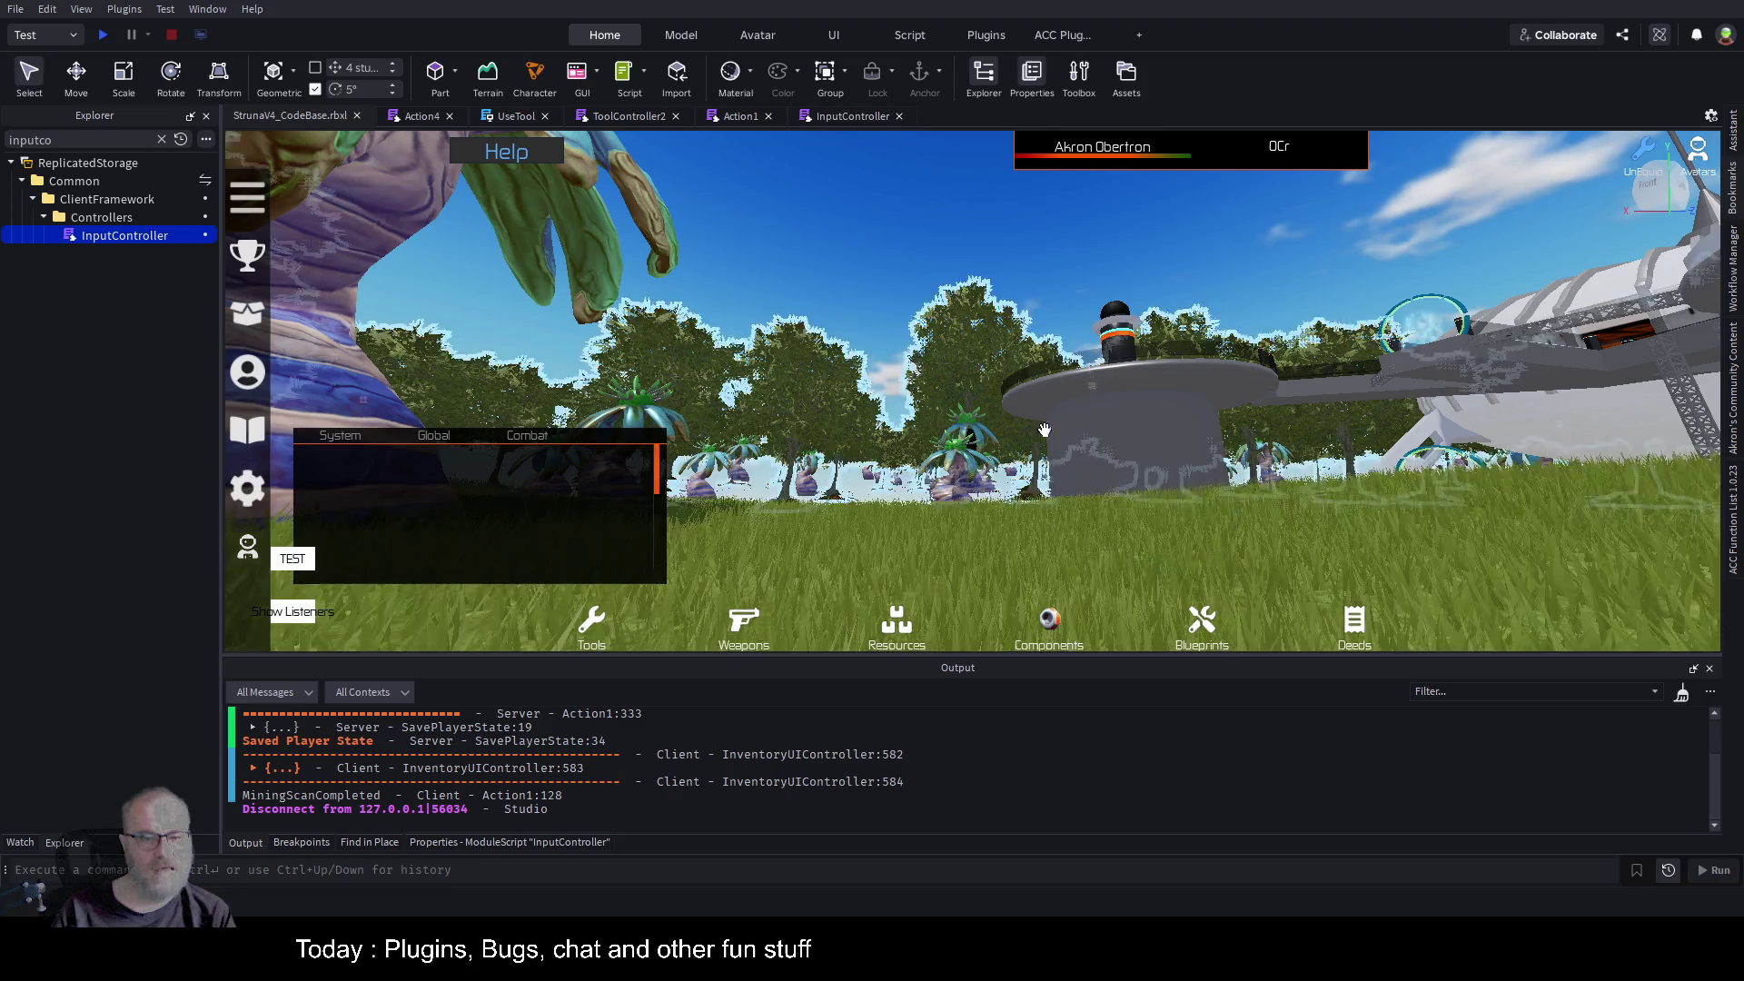
{"action": "left_click", "coordinate": [103, 36]}
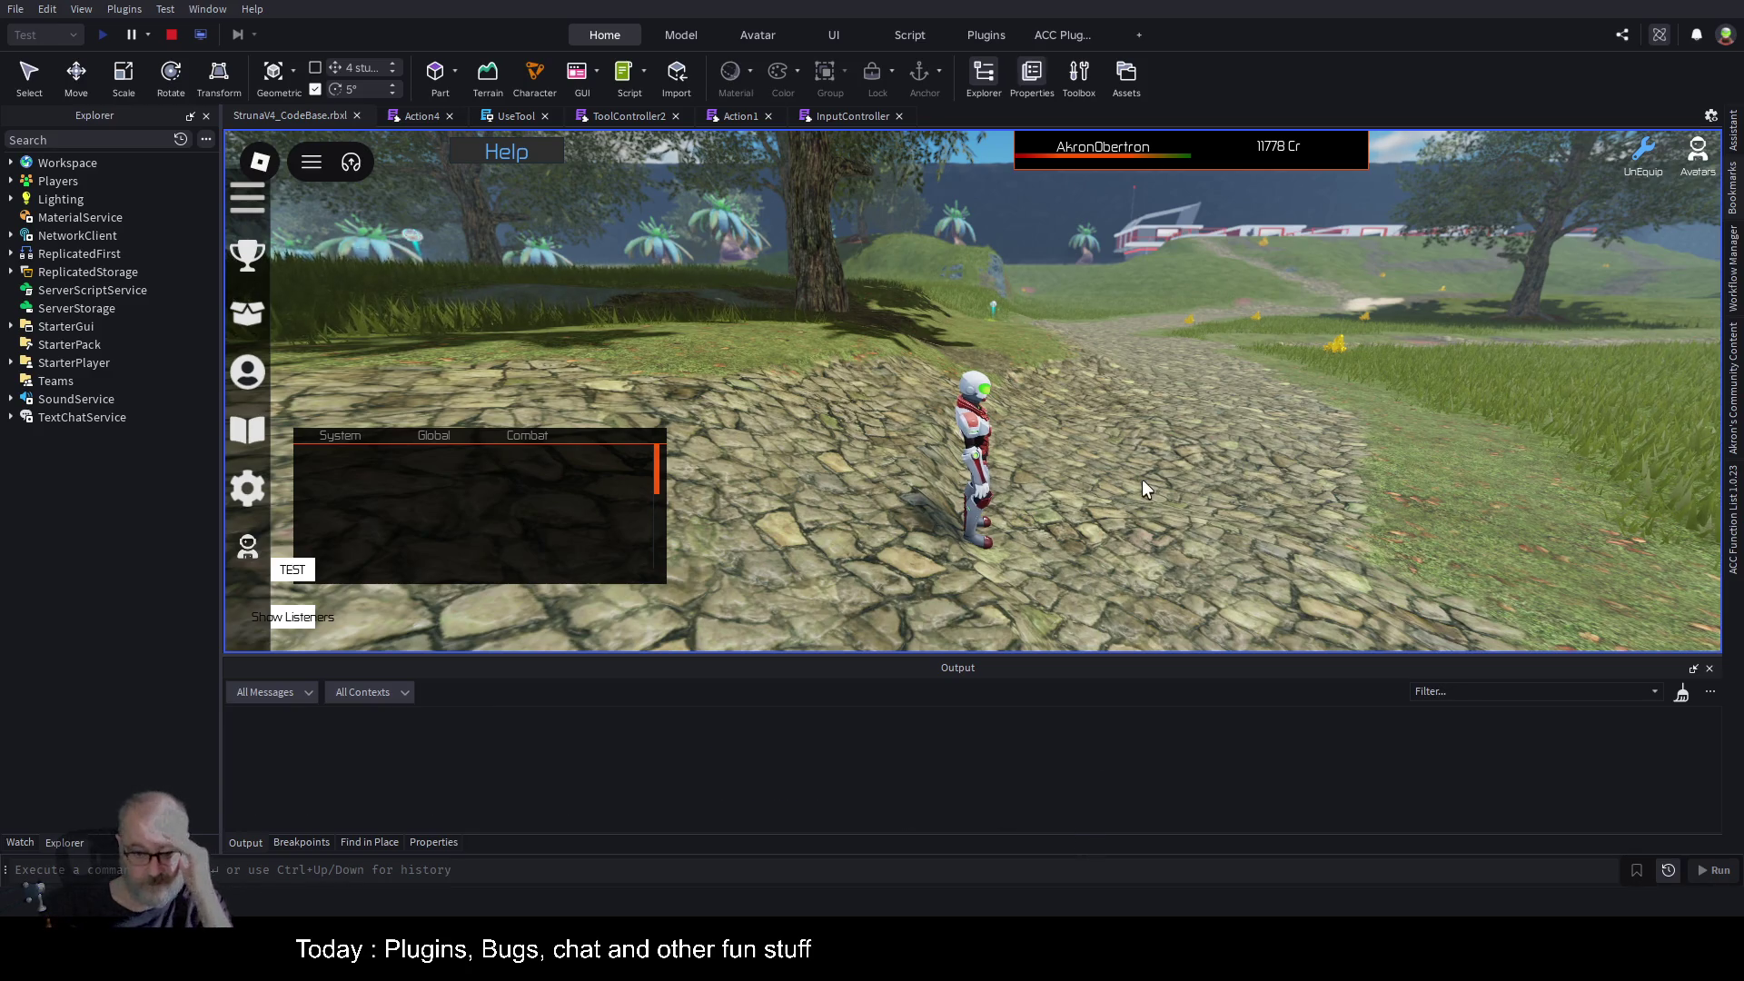
{"action": "key", "text": "i"}
{"action": "left_click", "coordinate": [1006, 313]}
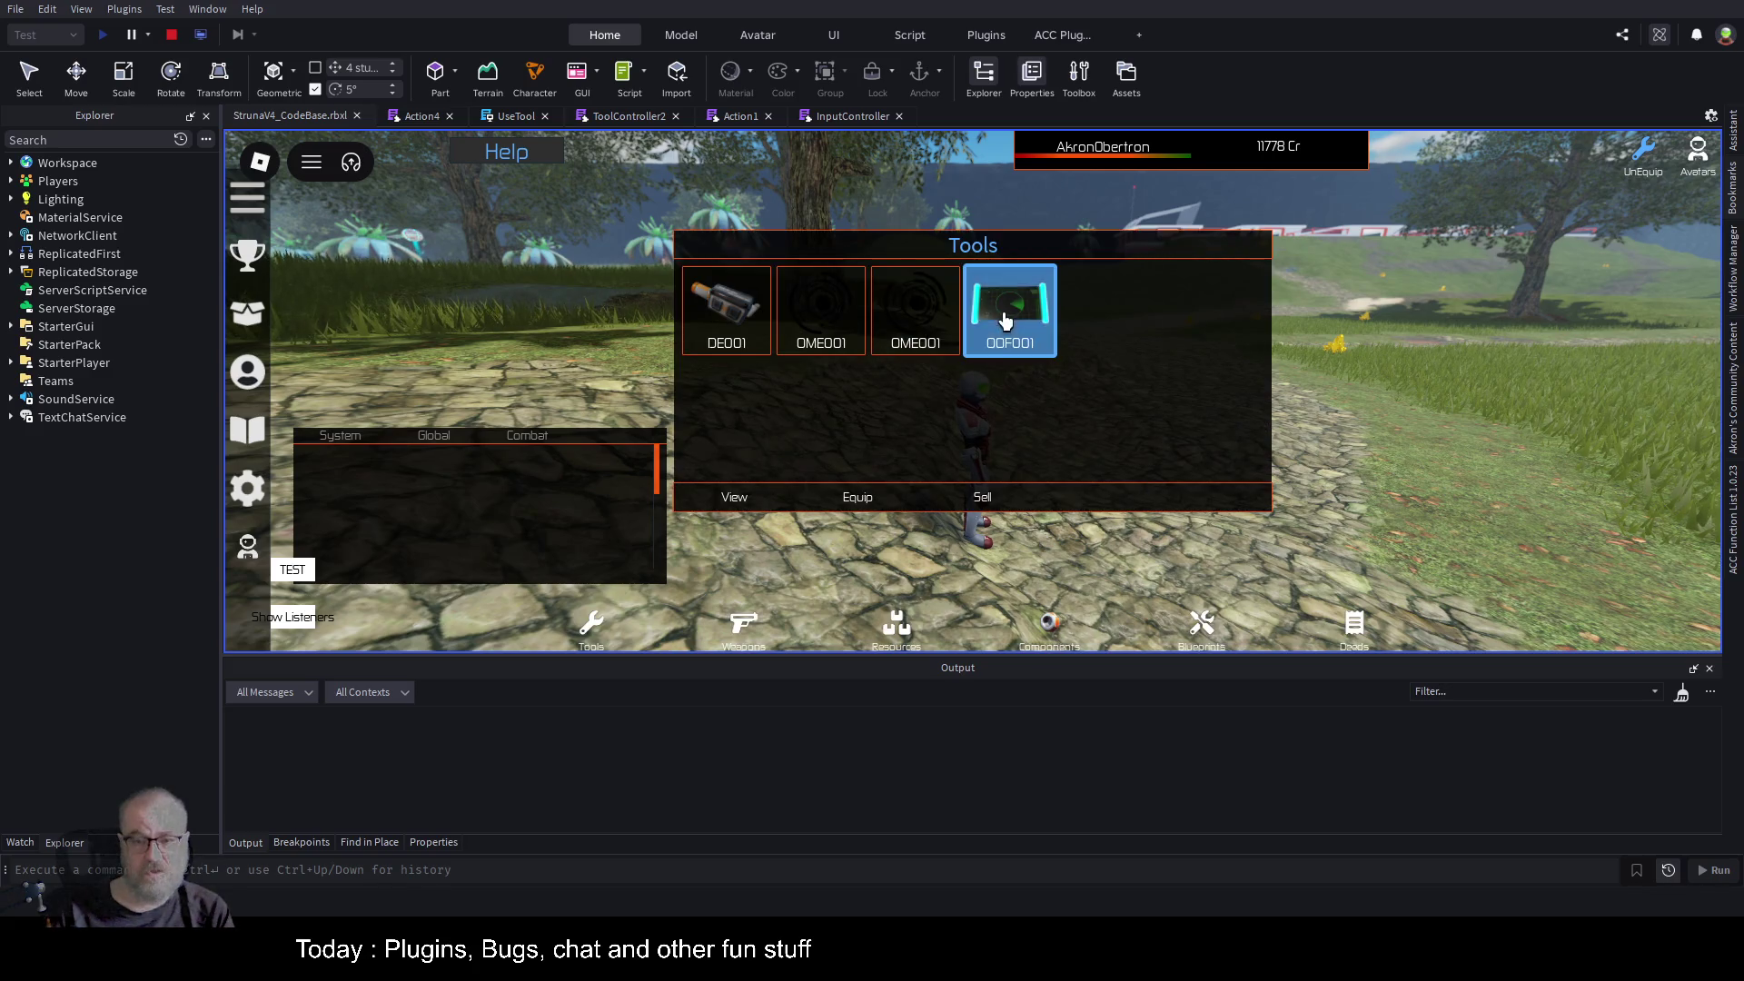
{"action": "left_click", "coordinate": [872, 497]}
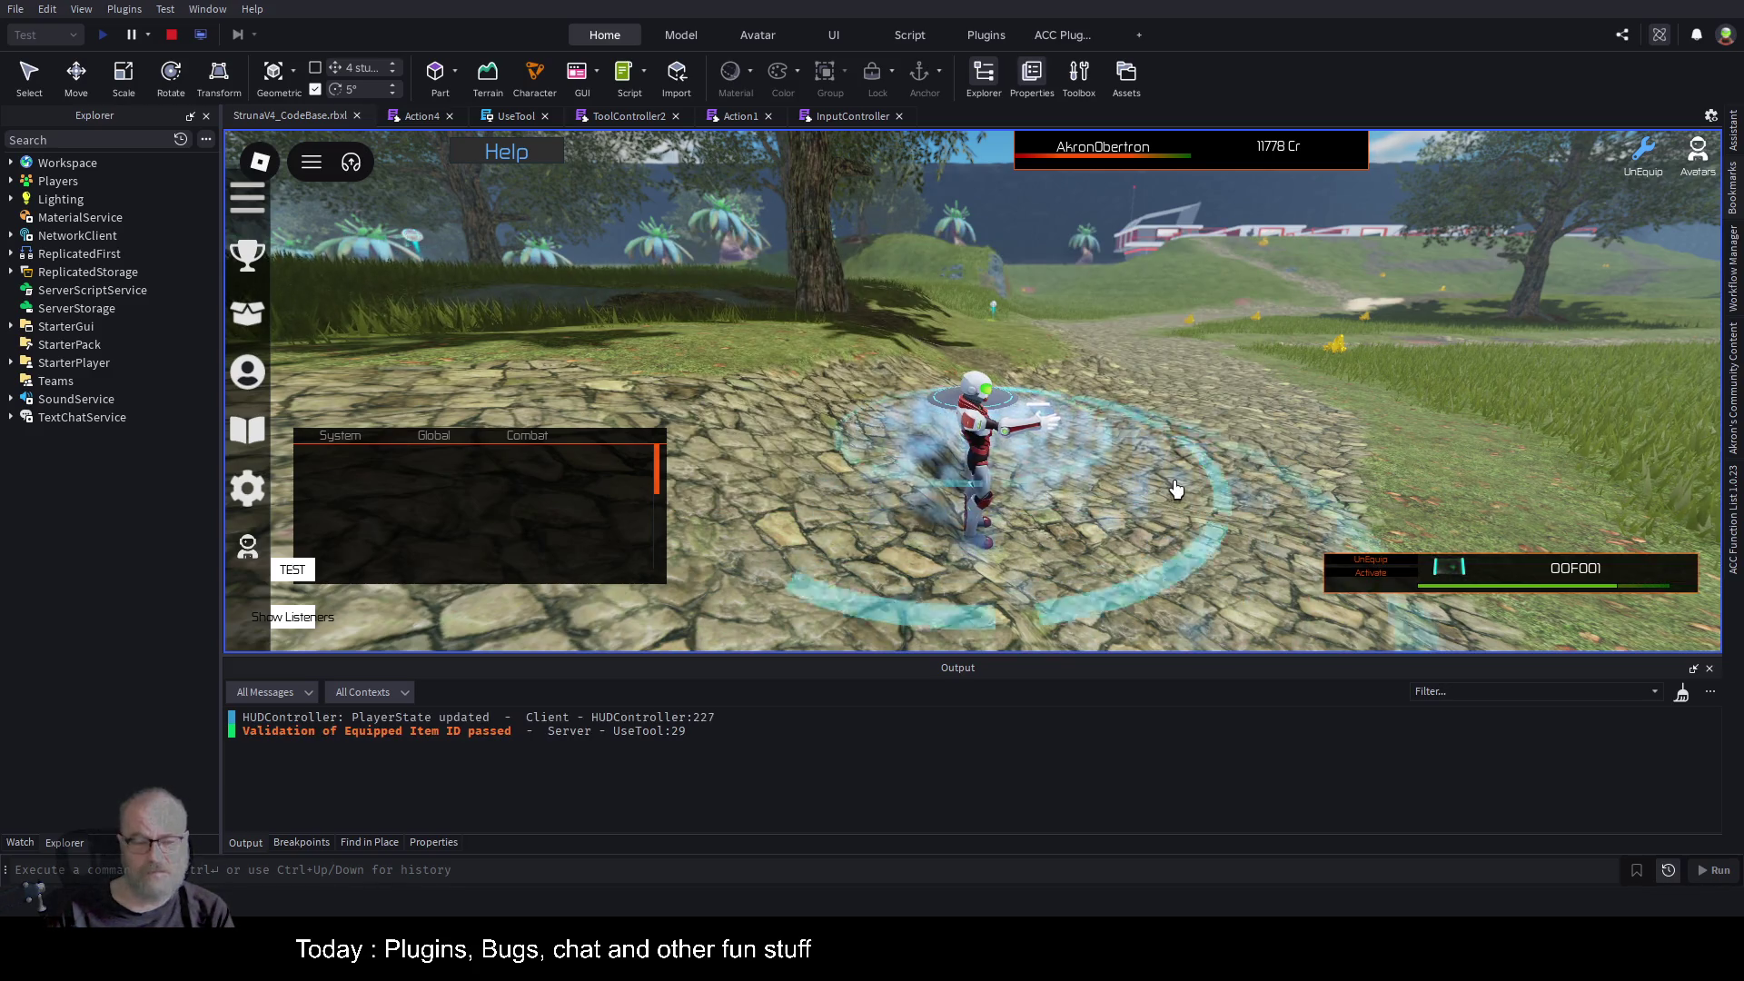
{"action": "key", "text": "w"}
{"action": "key", "text": "s"}
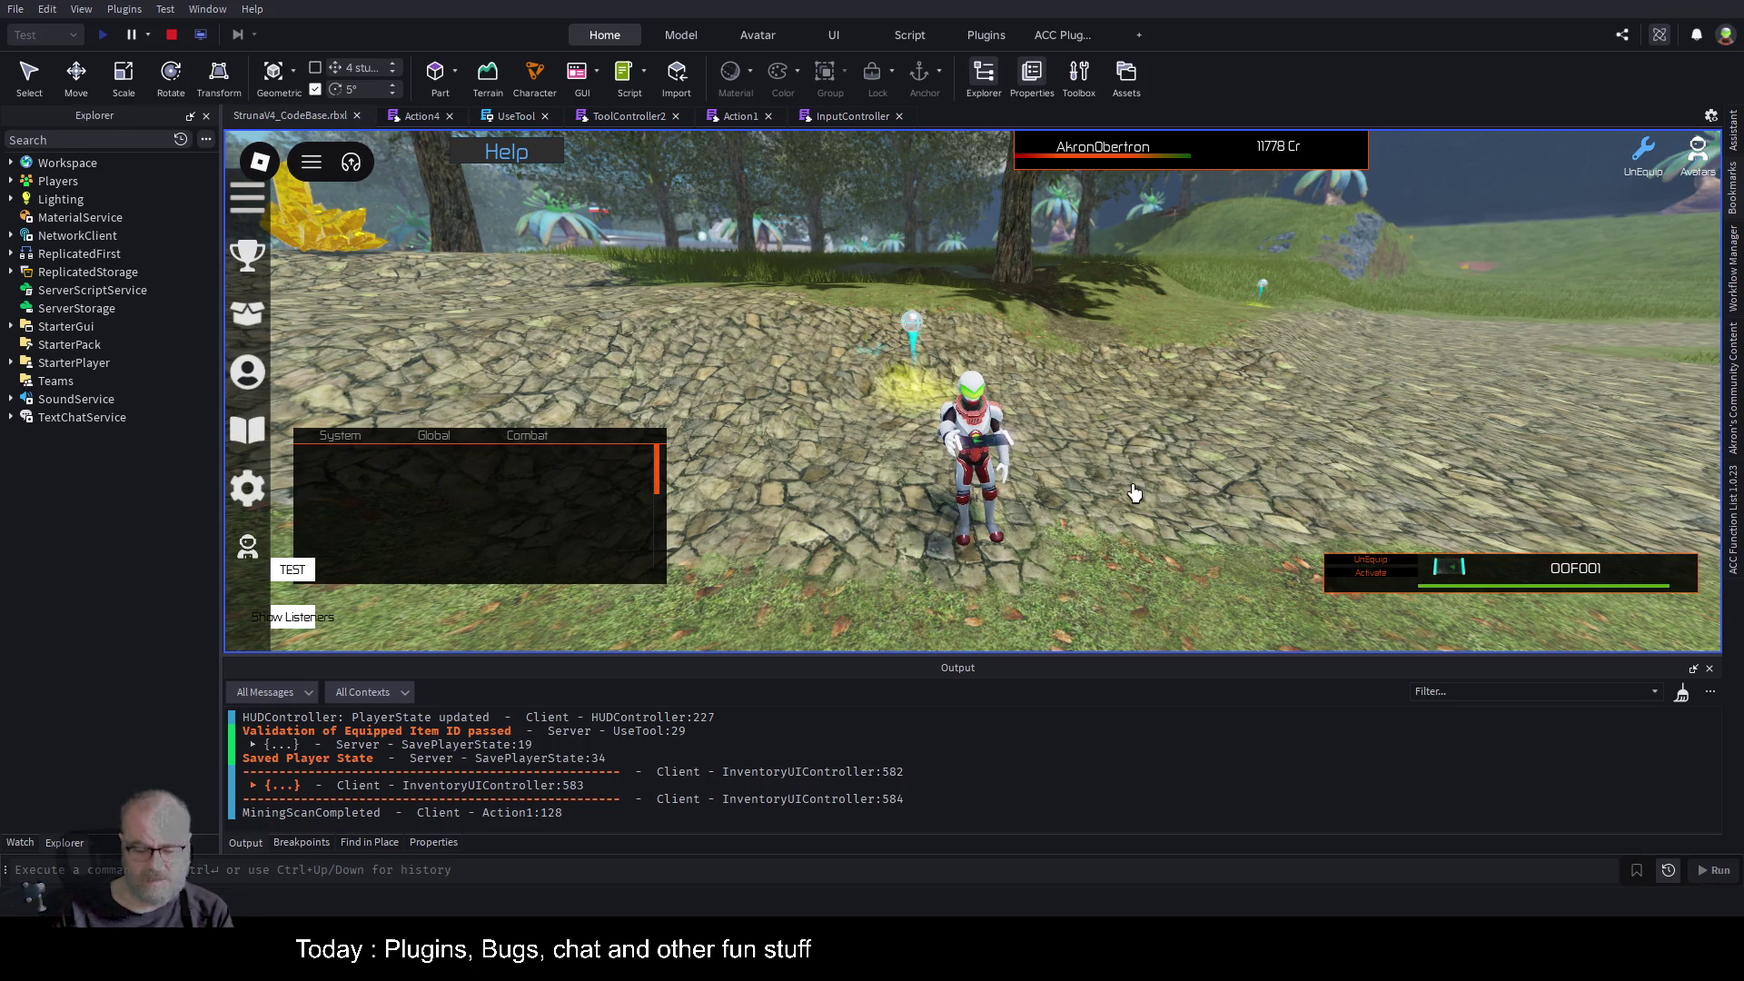
Re-equip OOF001 from the inventory and run a mining scan.
{"action": "key", "text": "1"}
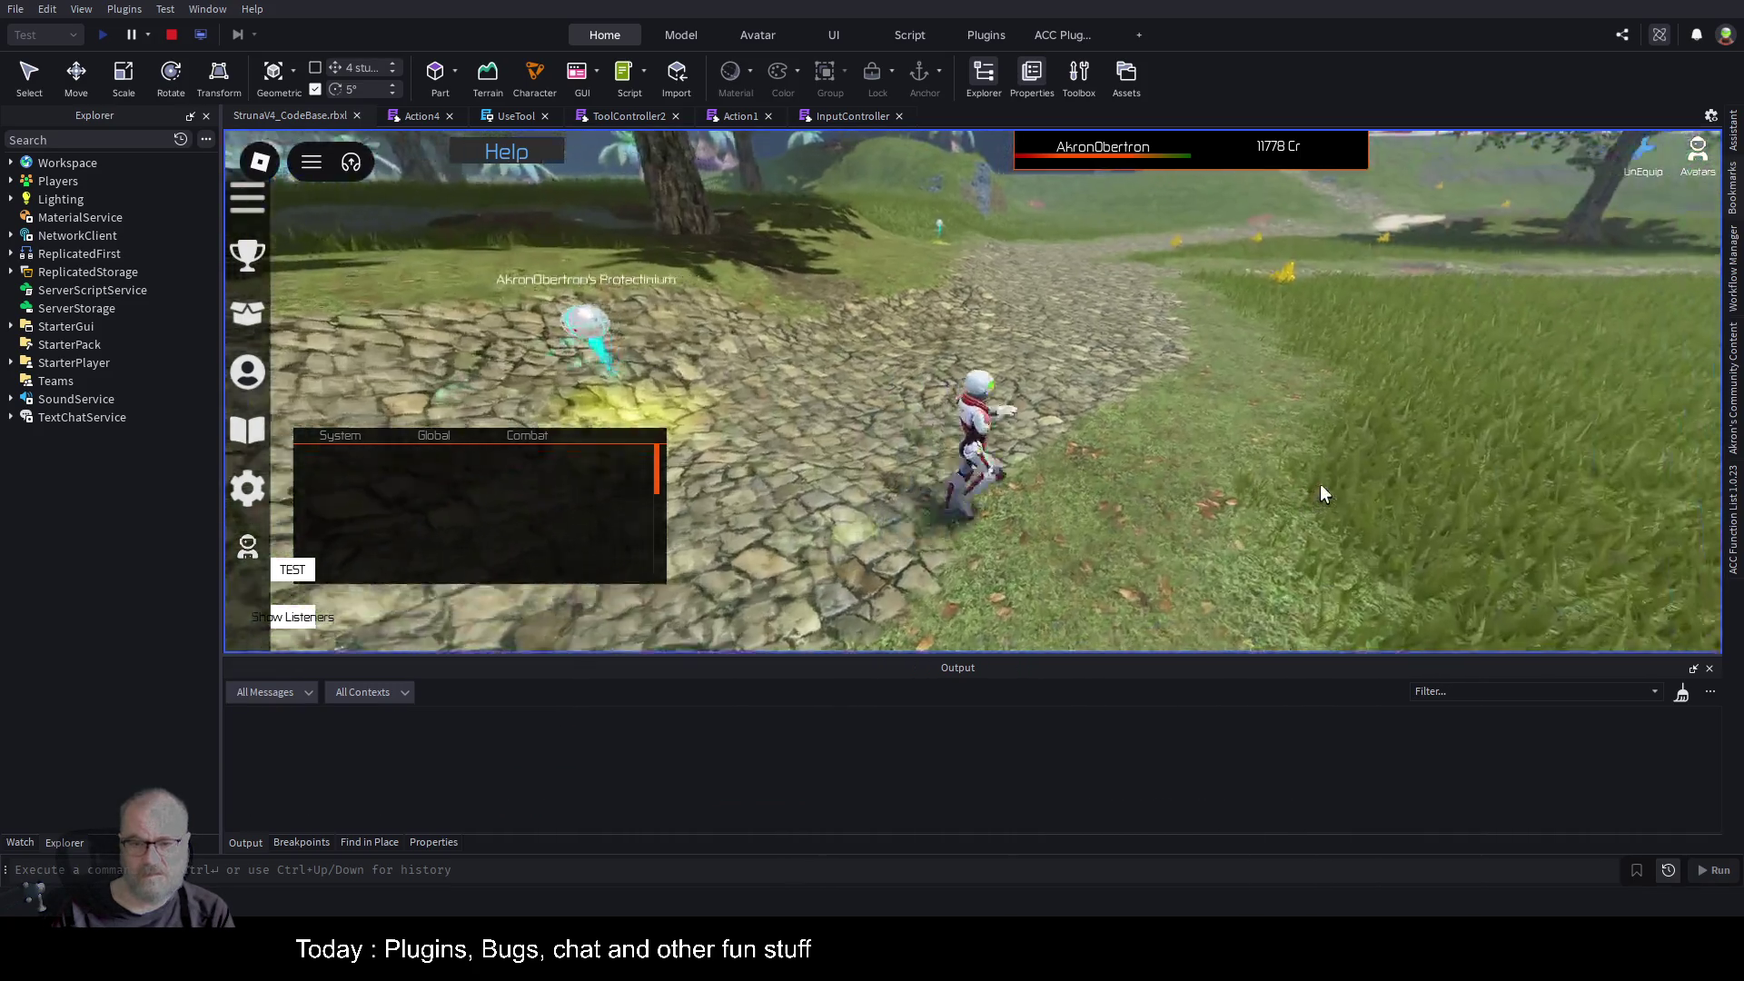
{"action": "key", "text": "i"}
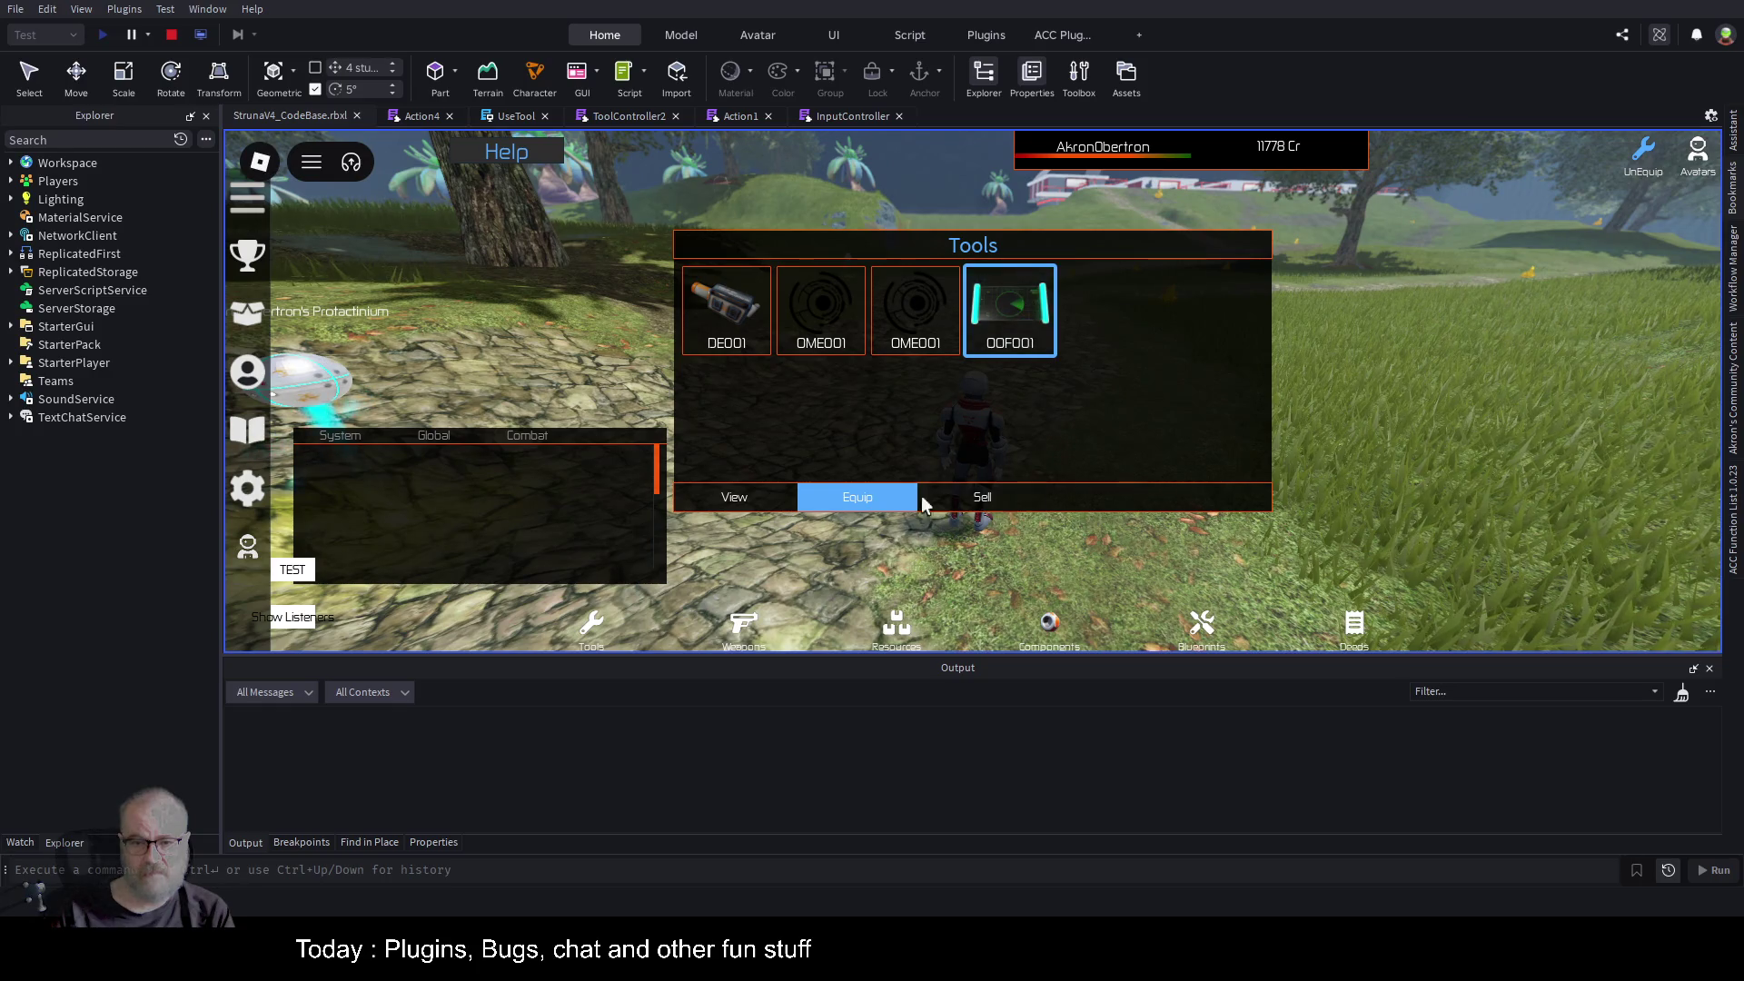
{"action": "double_click", "coordinate": [1029, 310]}
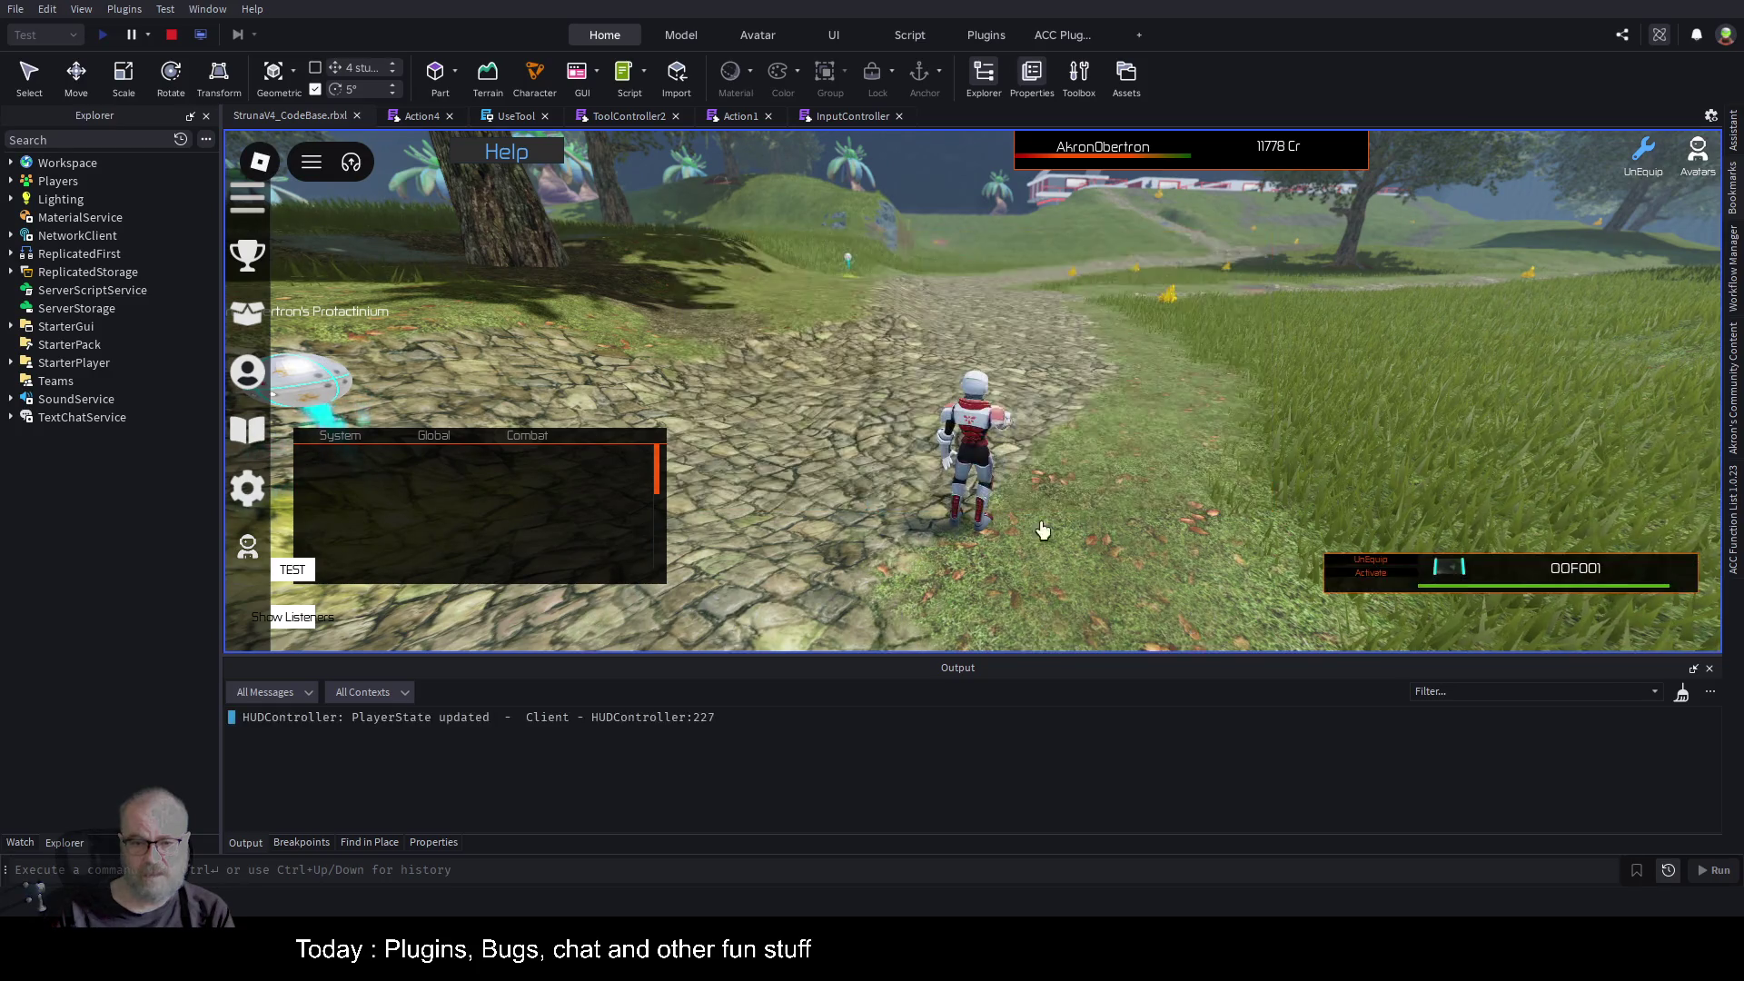
{"action": "left_click", "coordinate": [1199, 529]}
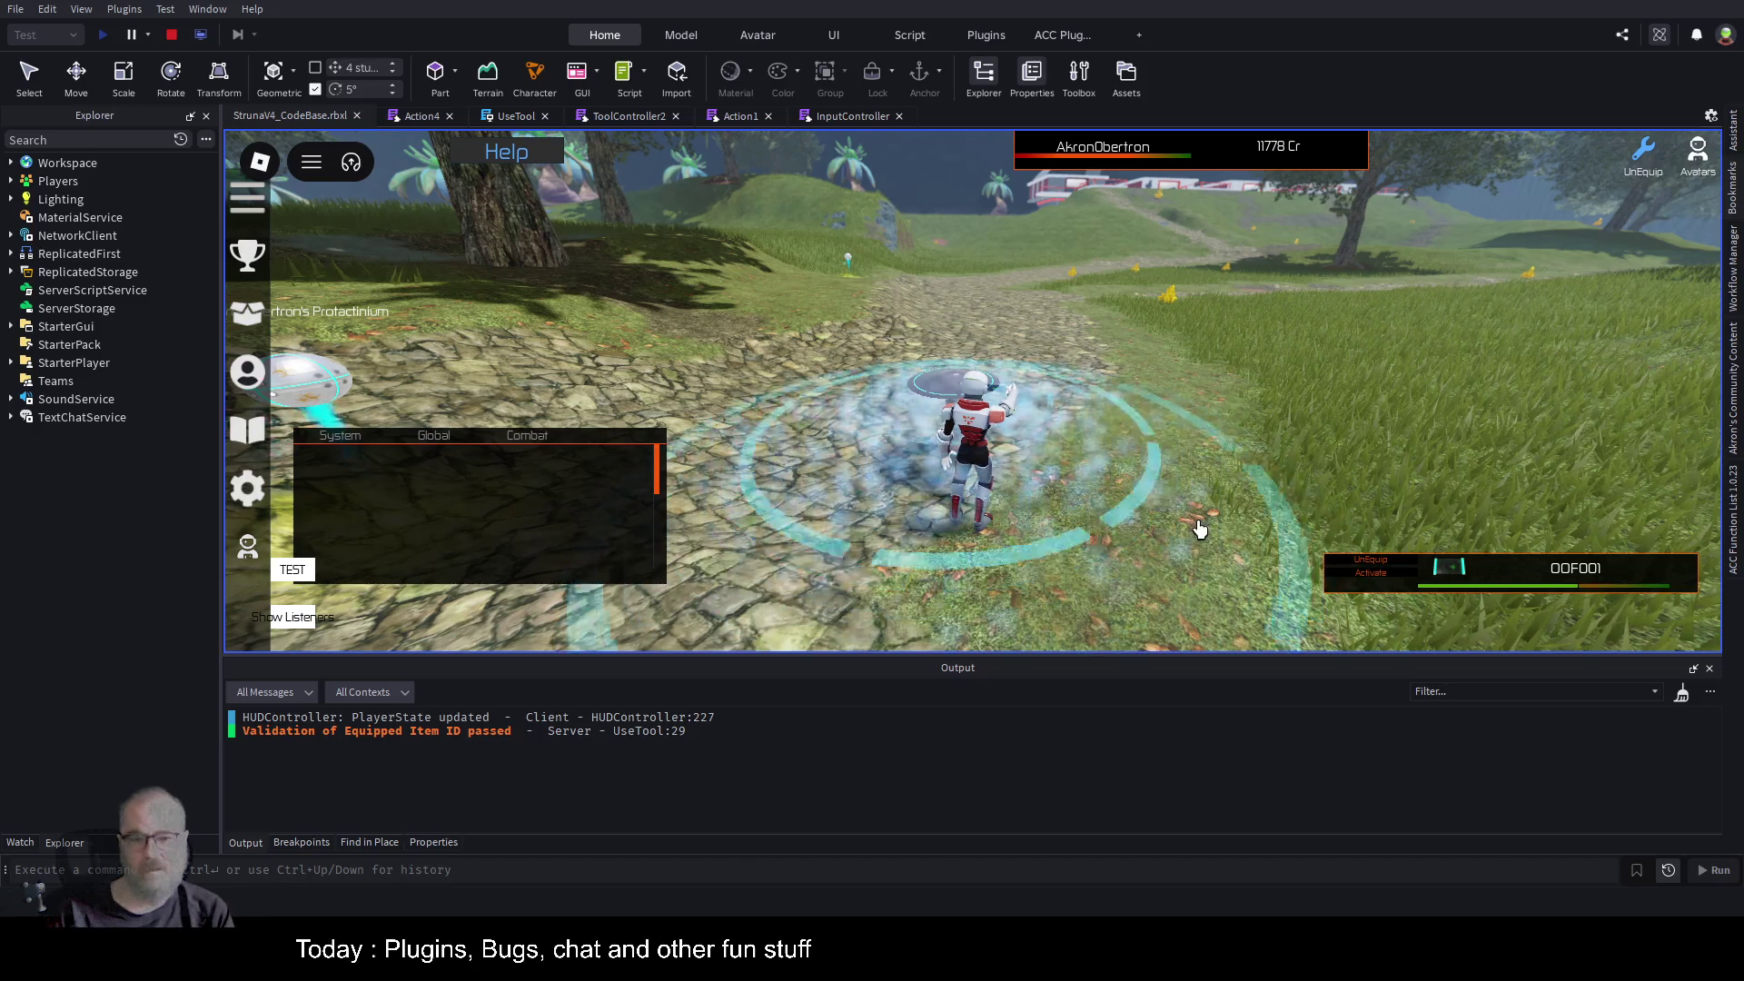
Run along the stone path and across the grass, scanning for resources repeatedly.
{"action": "key", "text": "d"}
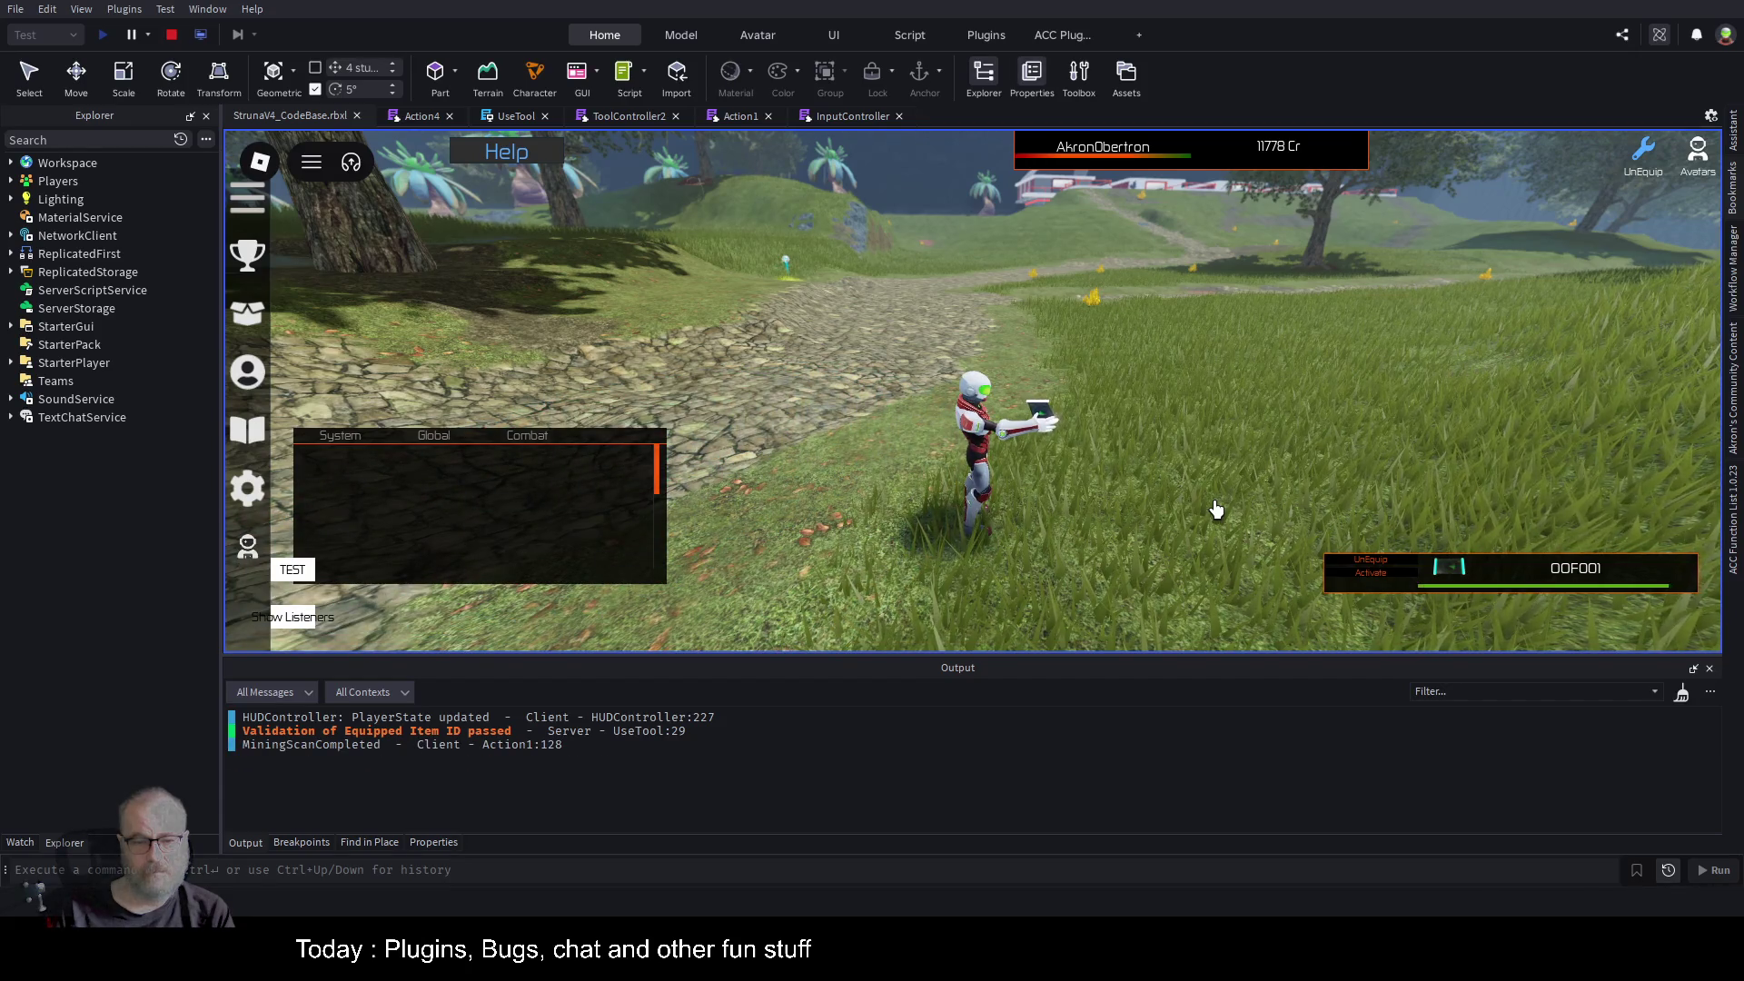
{"action": "left_click", "coordinate": [1217, 508]}
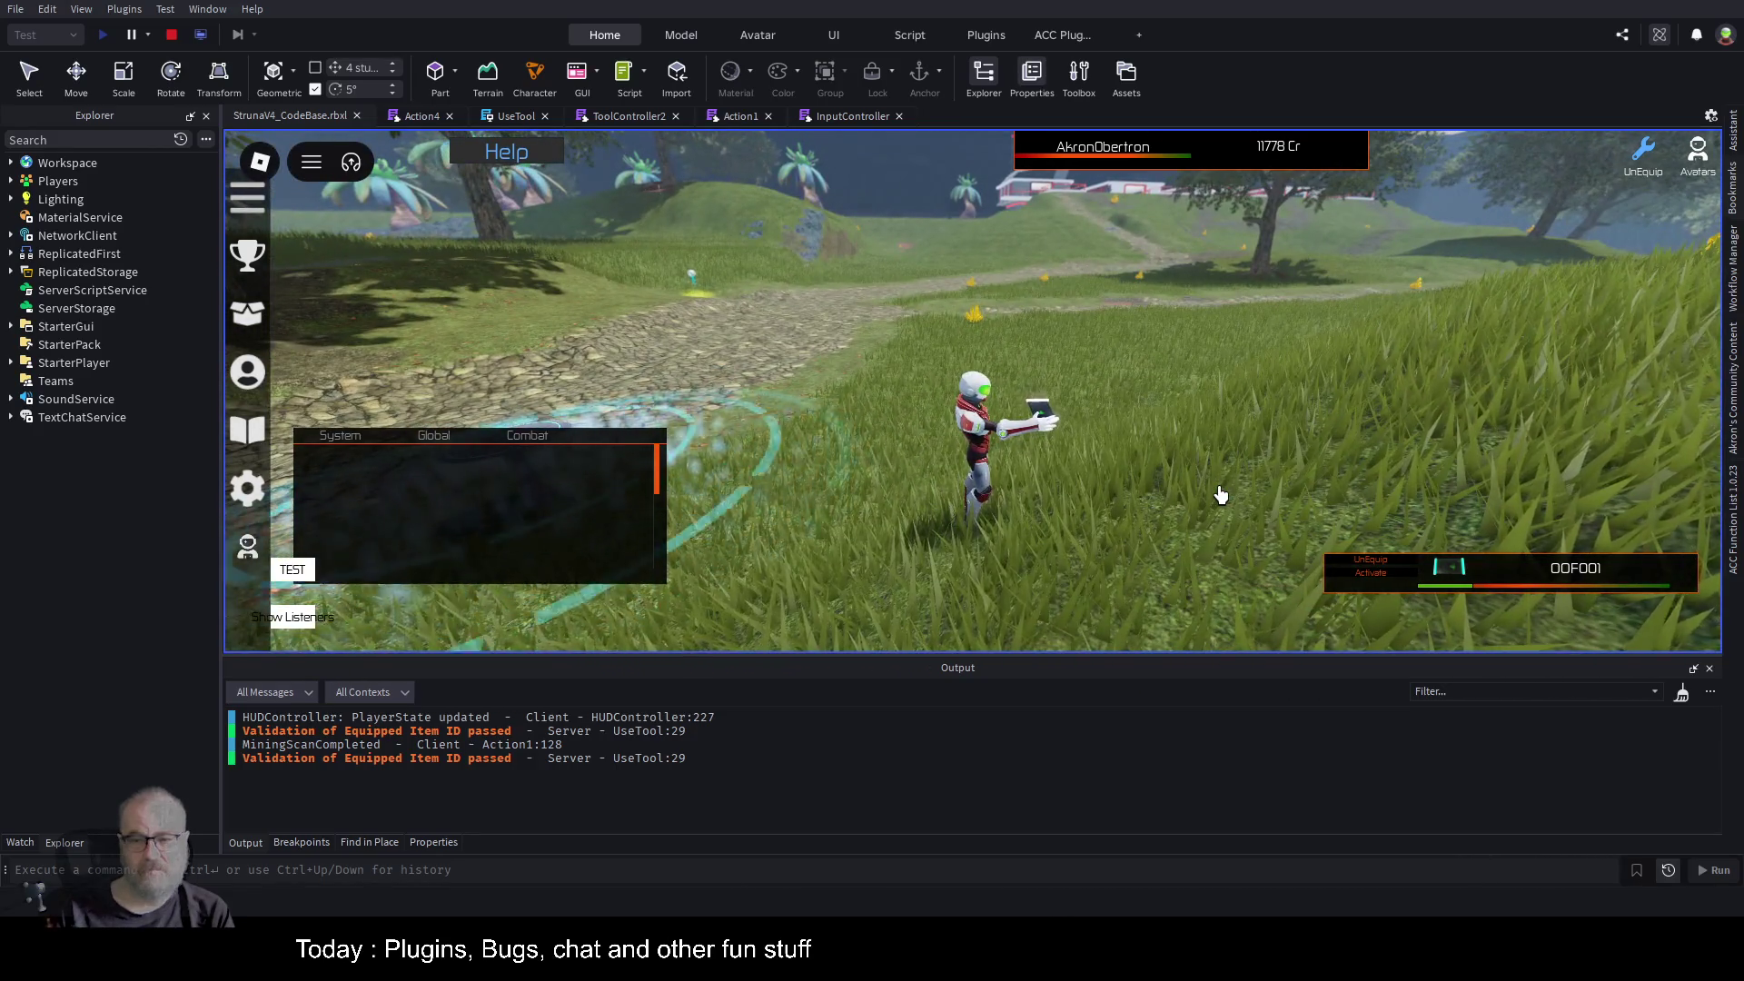
{"action": "key", "text": "w"}
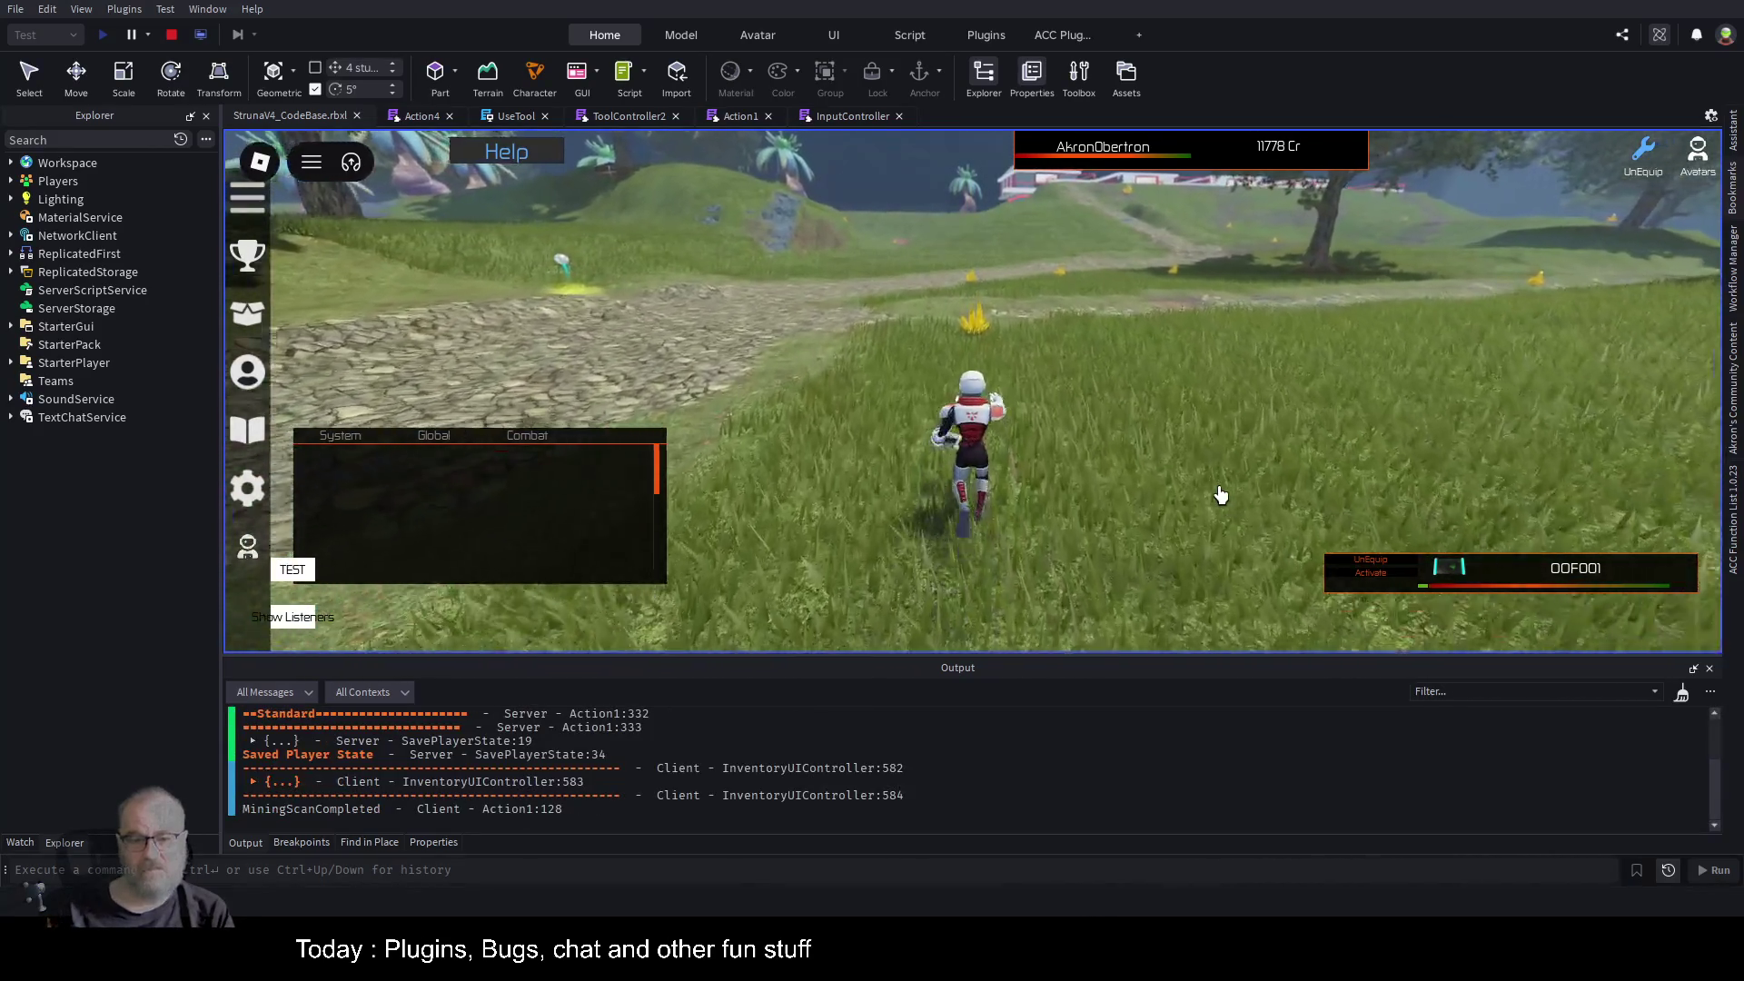
{"action": "left_click", "coordinate": [1220, 494]}
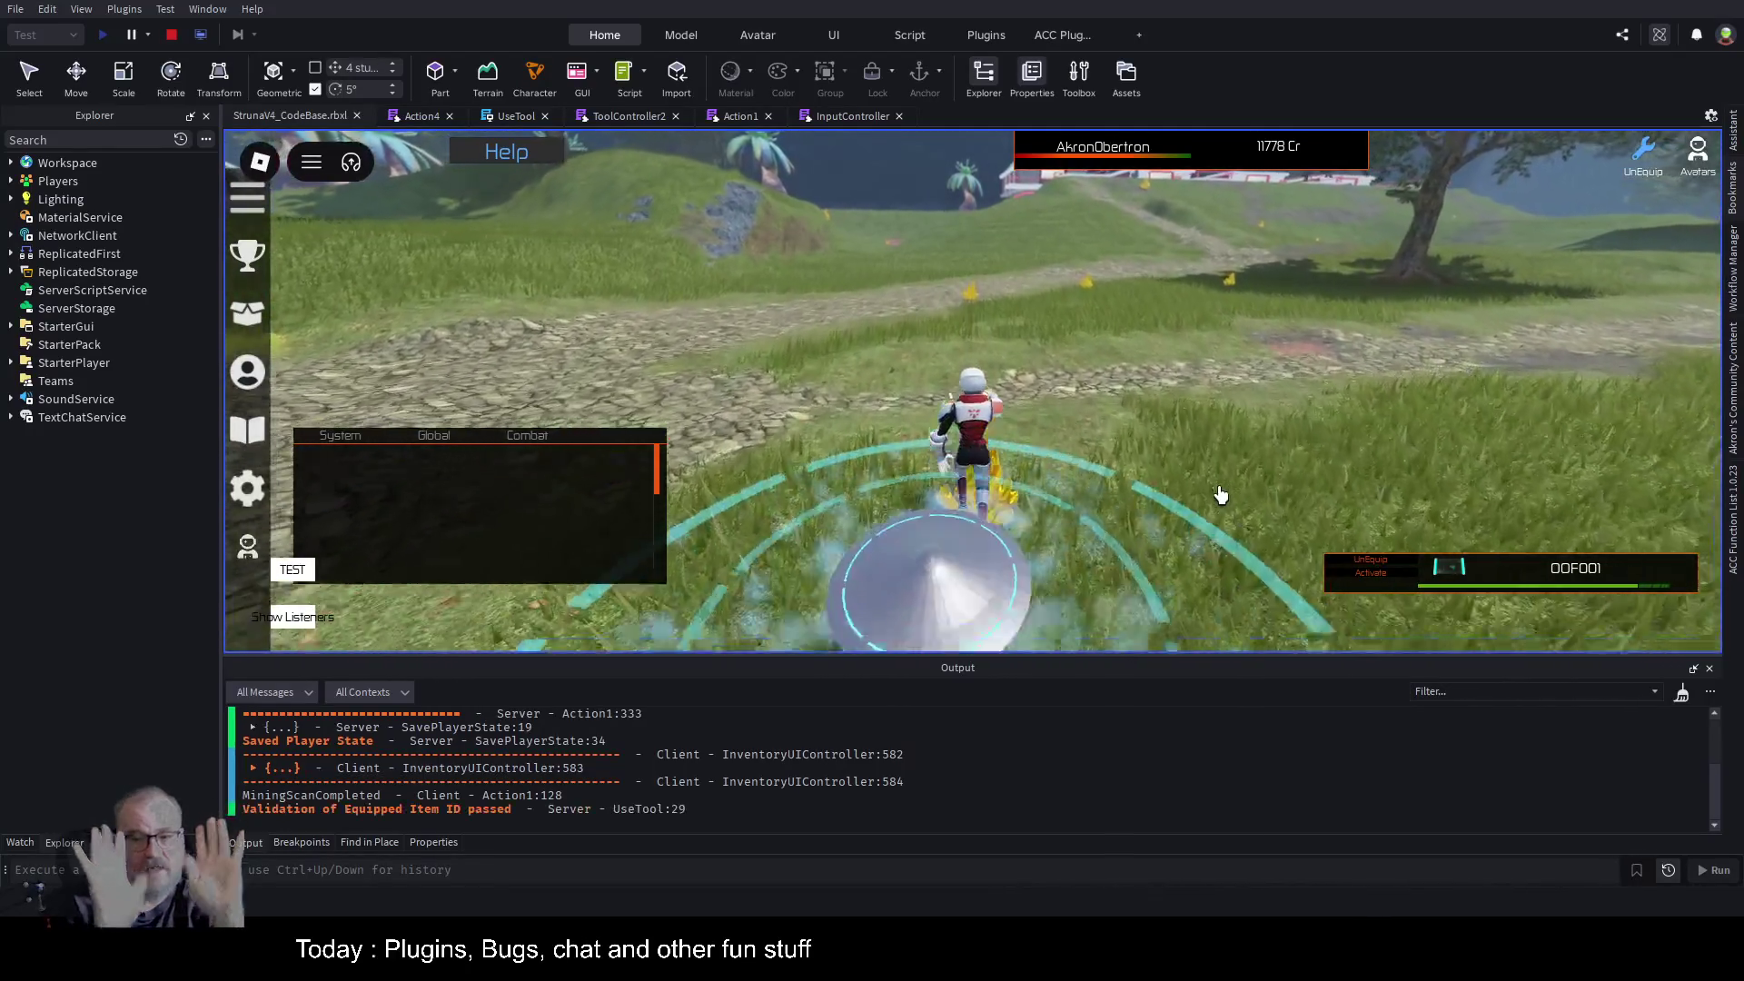
{"action": "key", "text": "w"}
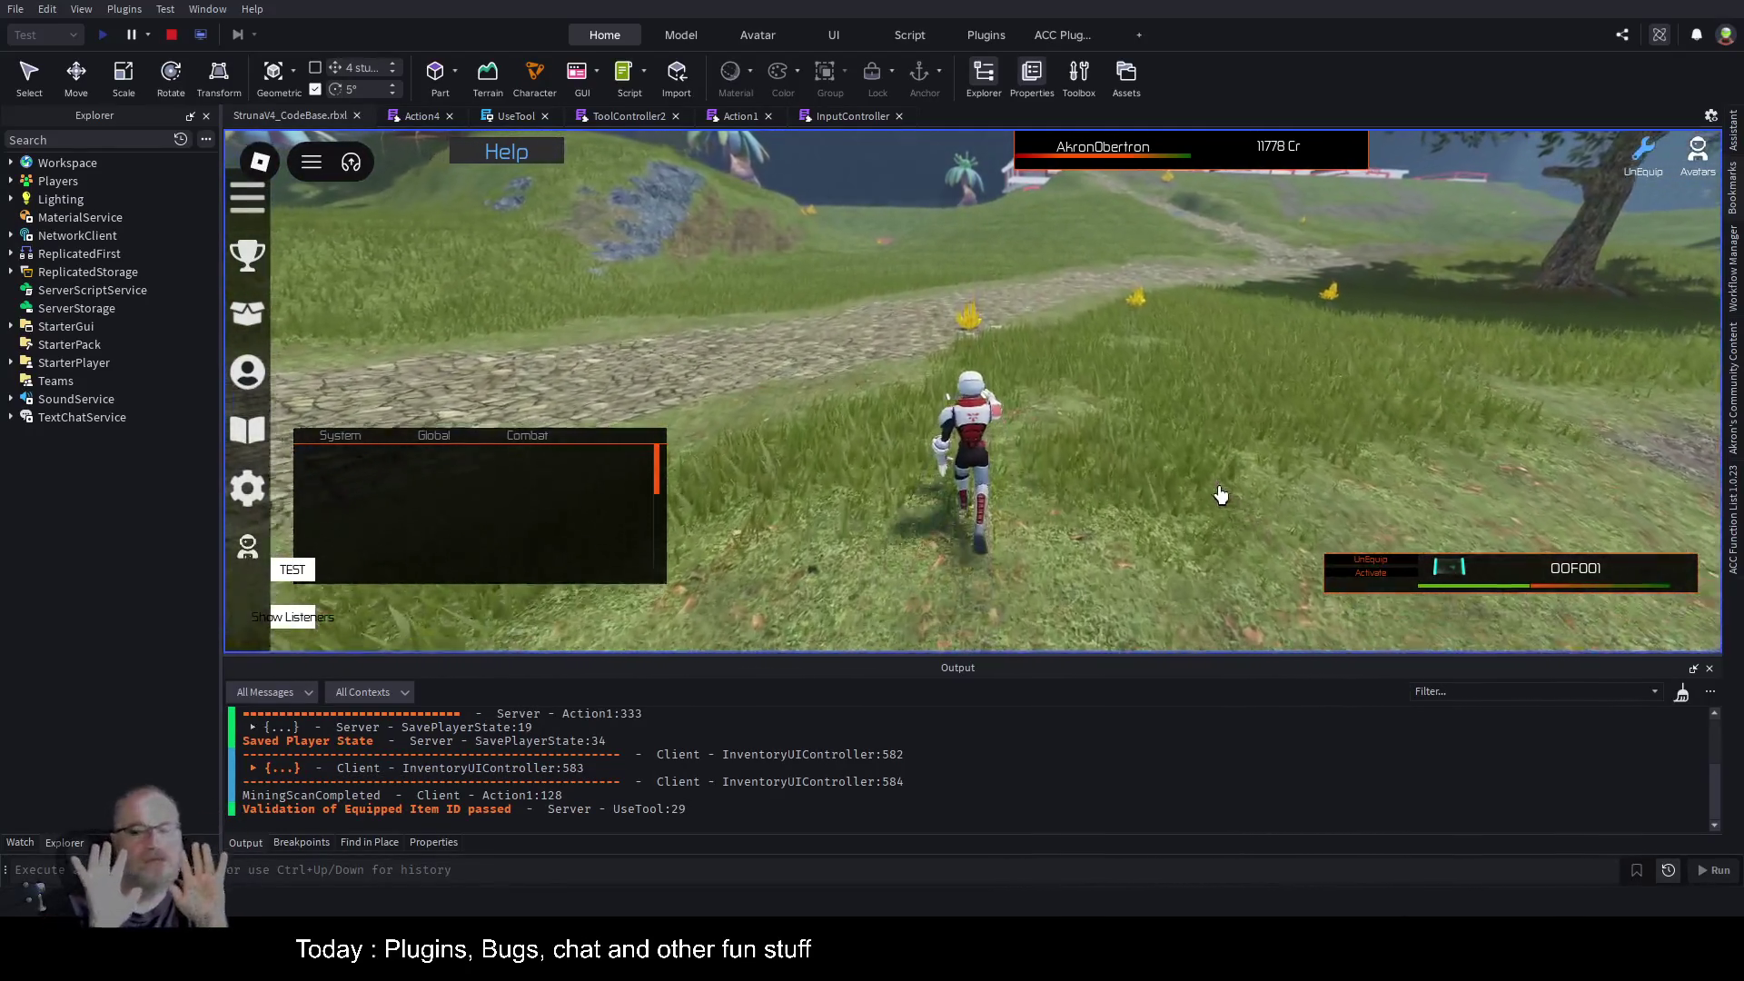
{"action": "key", "text": "w"}
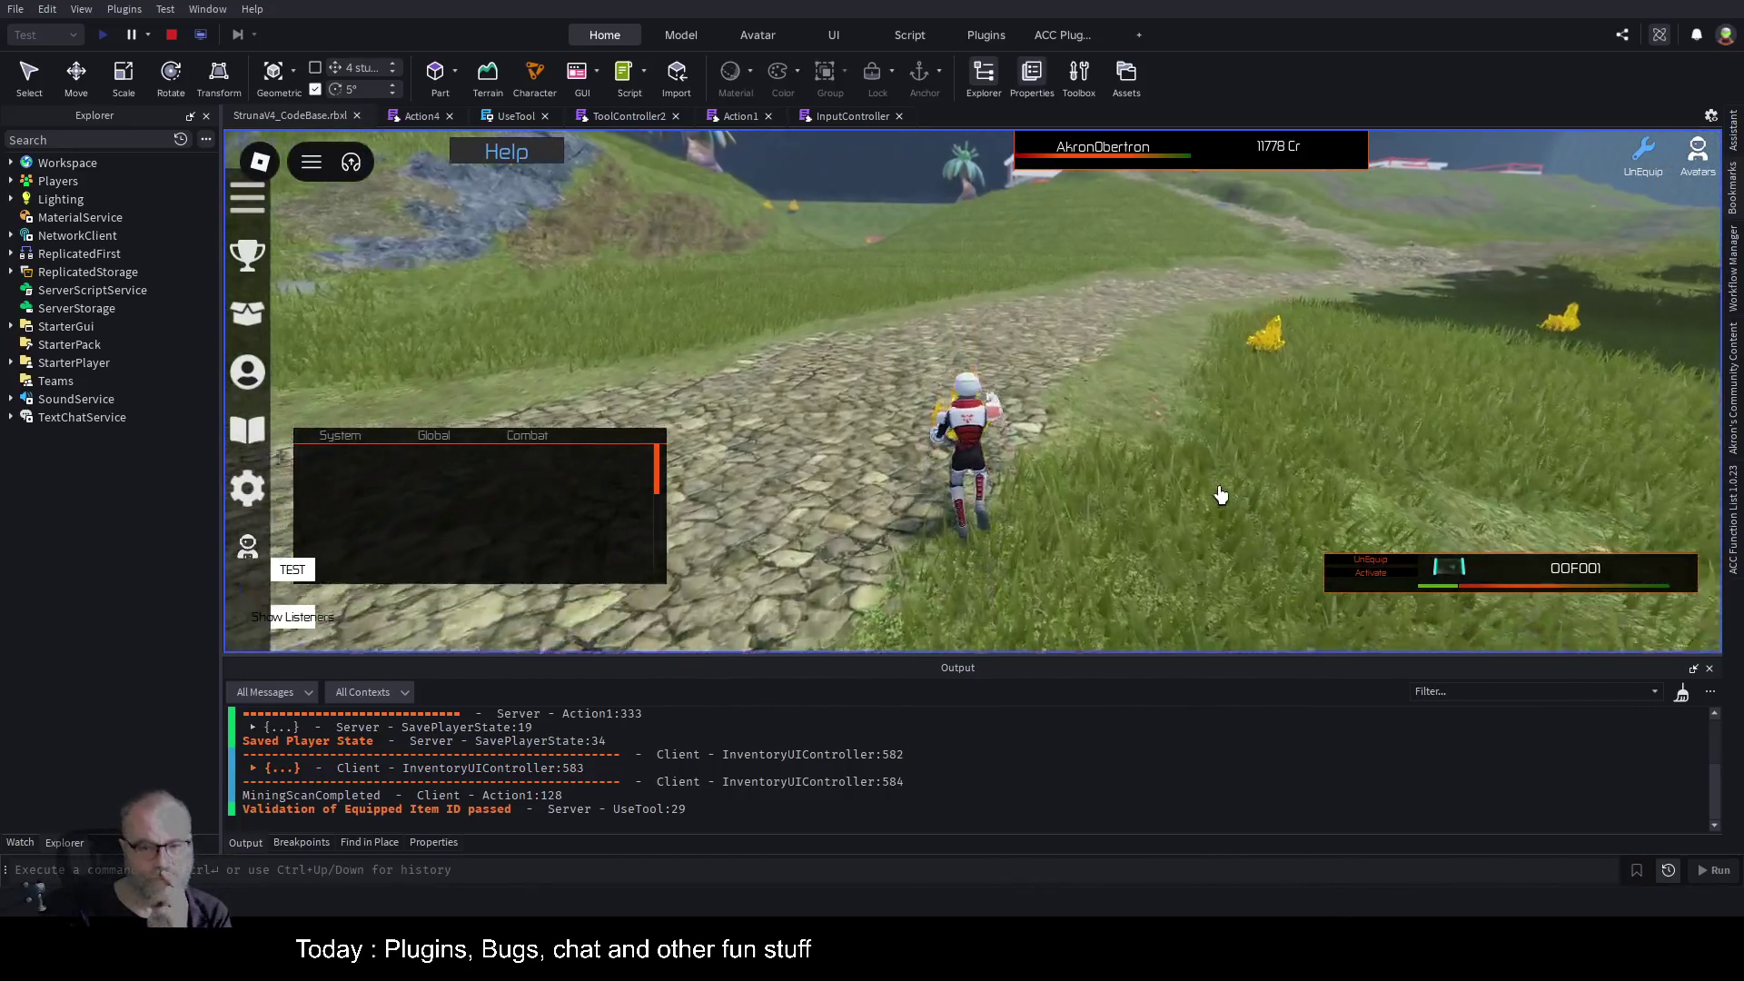
{"action": "key", "text": "w"}
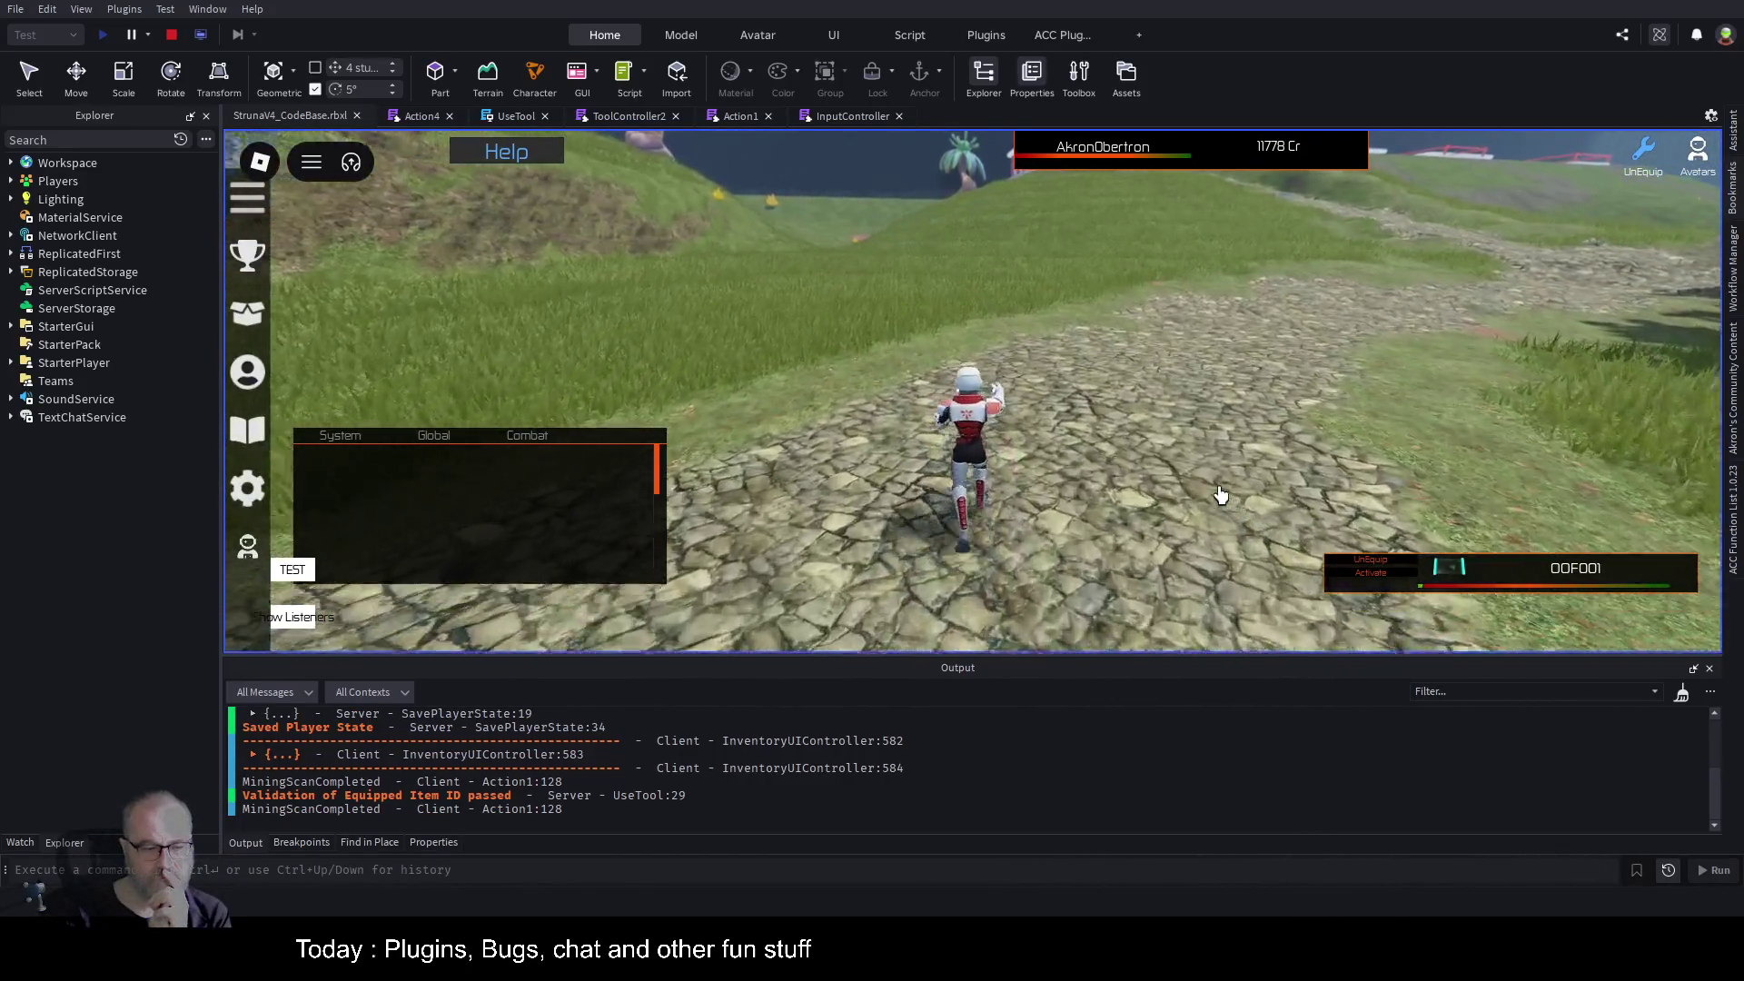
{"action": "left_click", "coordinate": [1219, 495]}
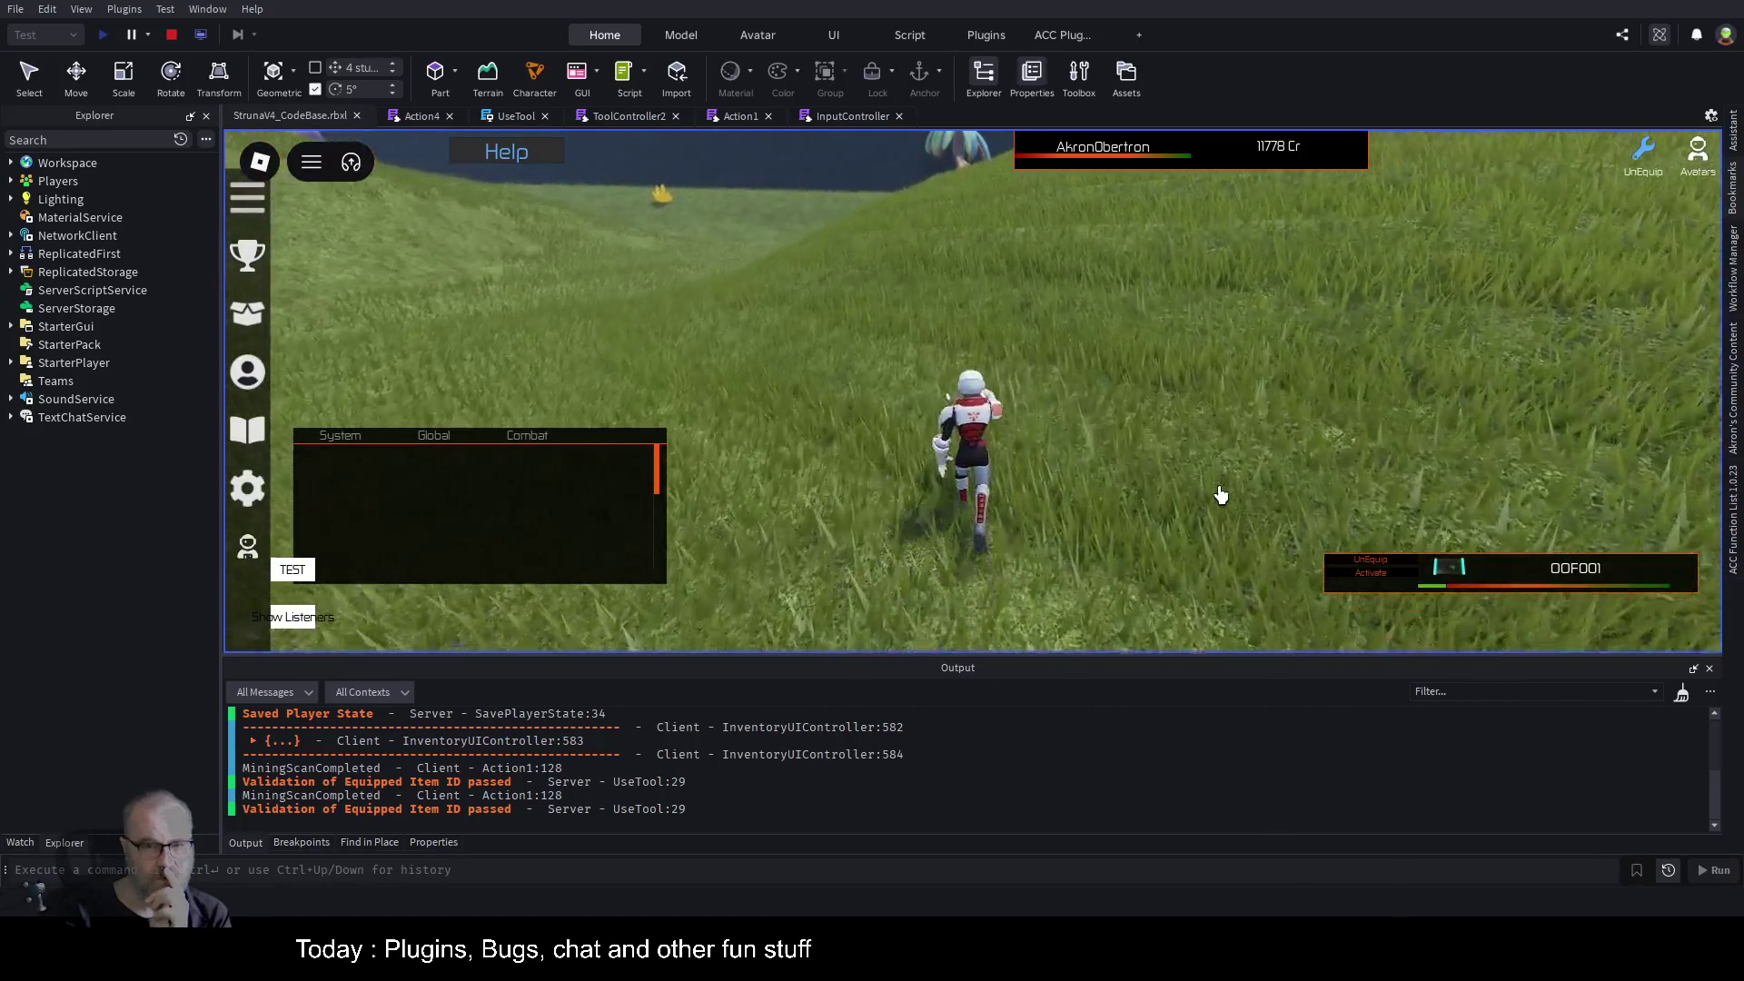
{"action": "key", "text": "w"}
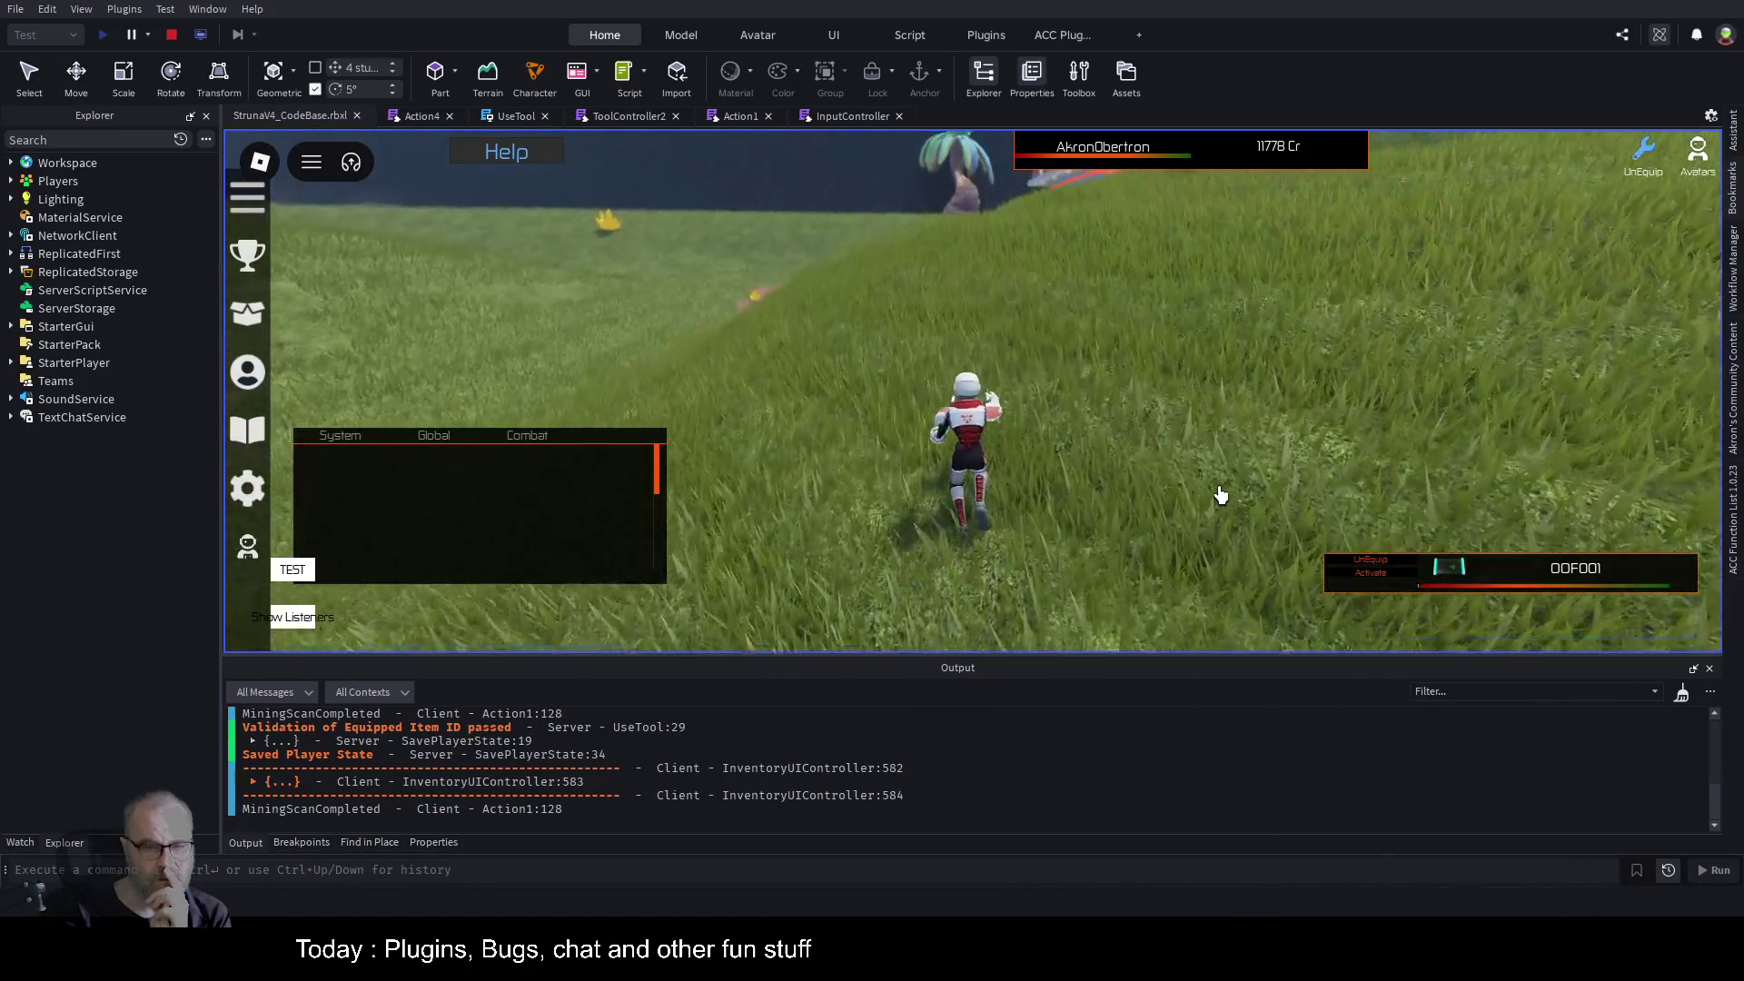
{"action": "left_click", "coordinate": [1220, 495]}
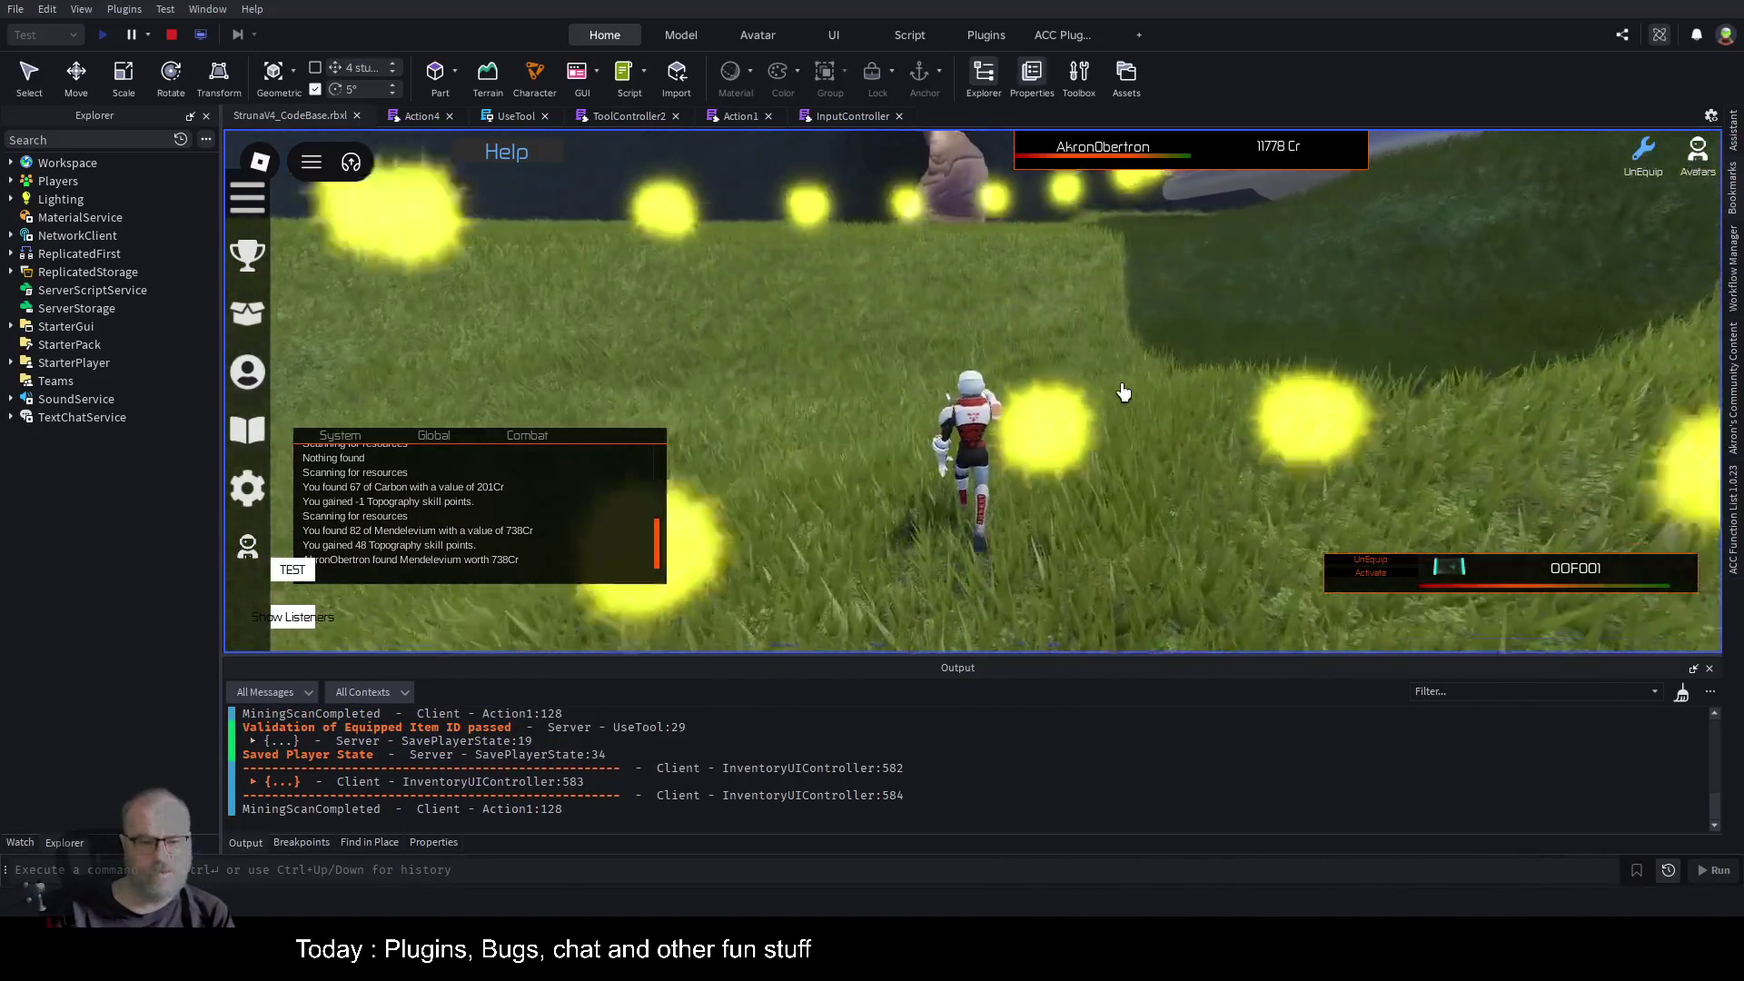
{"action": "left_click", "coordinate": [1124, 392]}
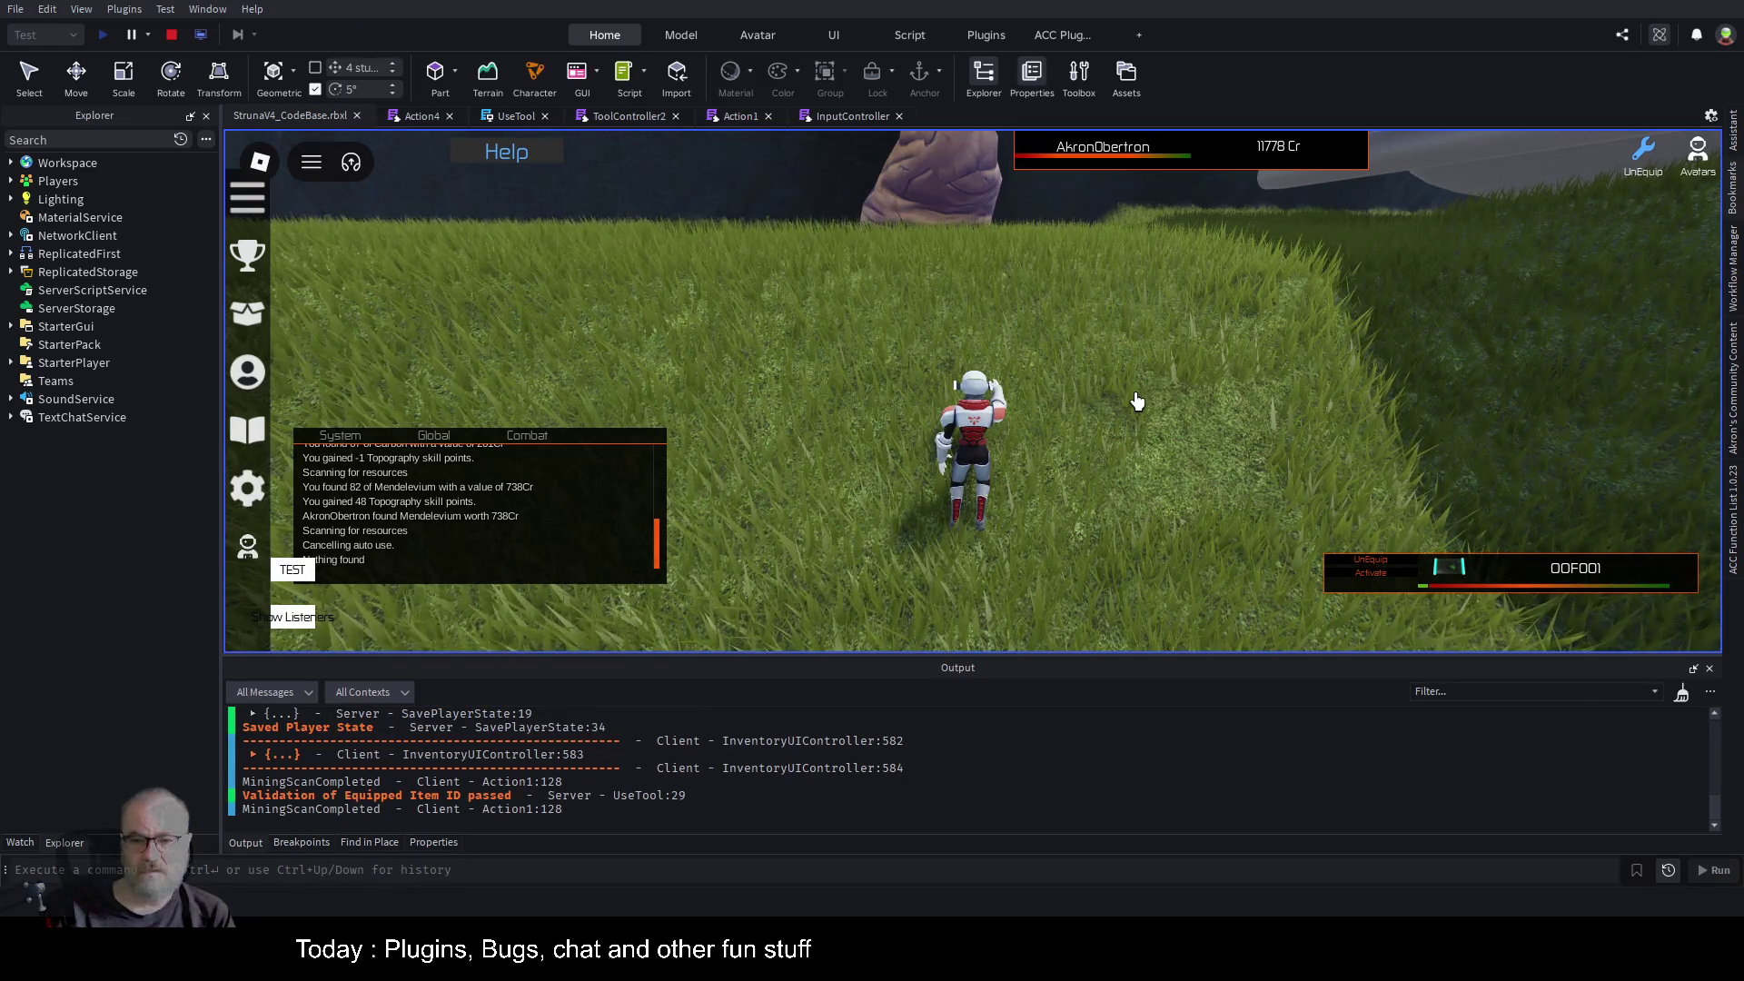
Run up the hill onto the cyan Mendelevium marker and open the inventory.
{"action": "key", "text": "s"}
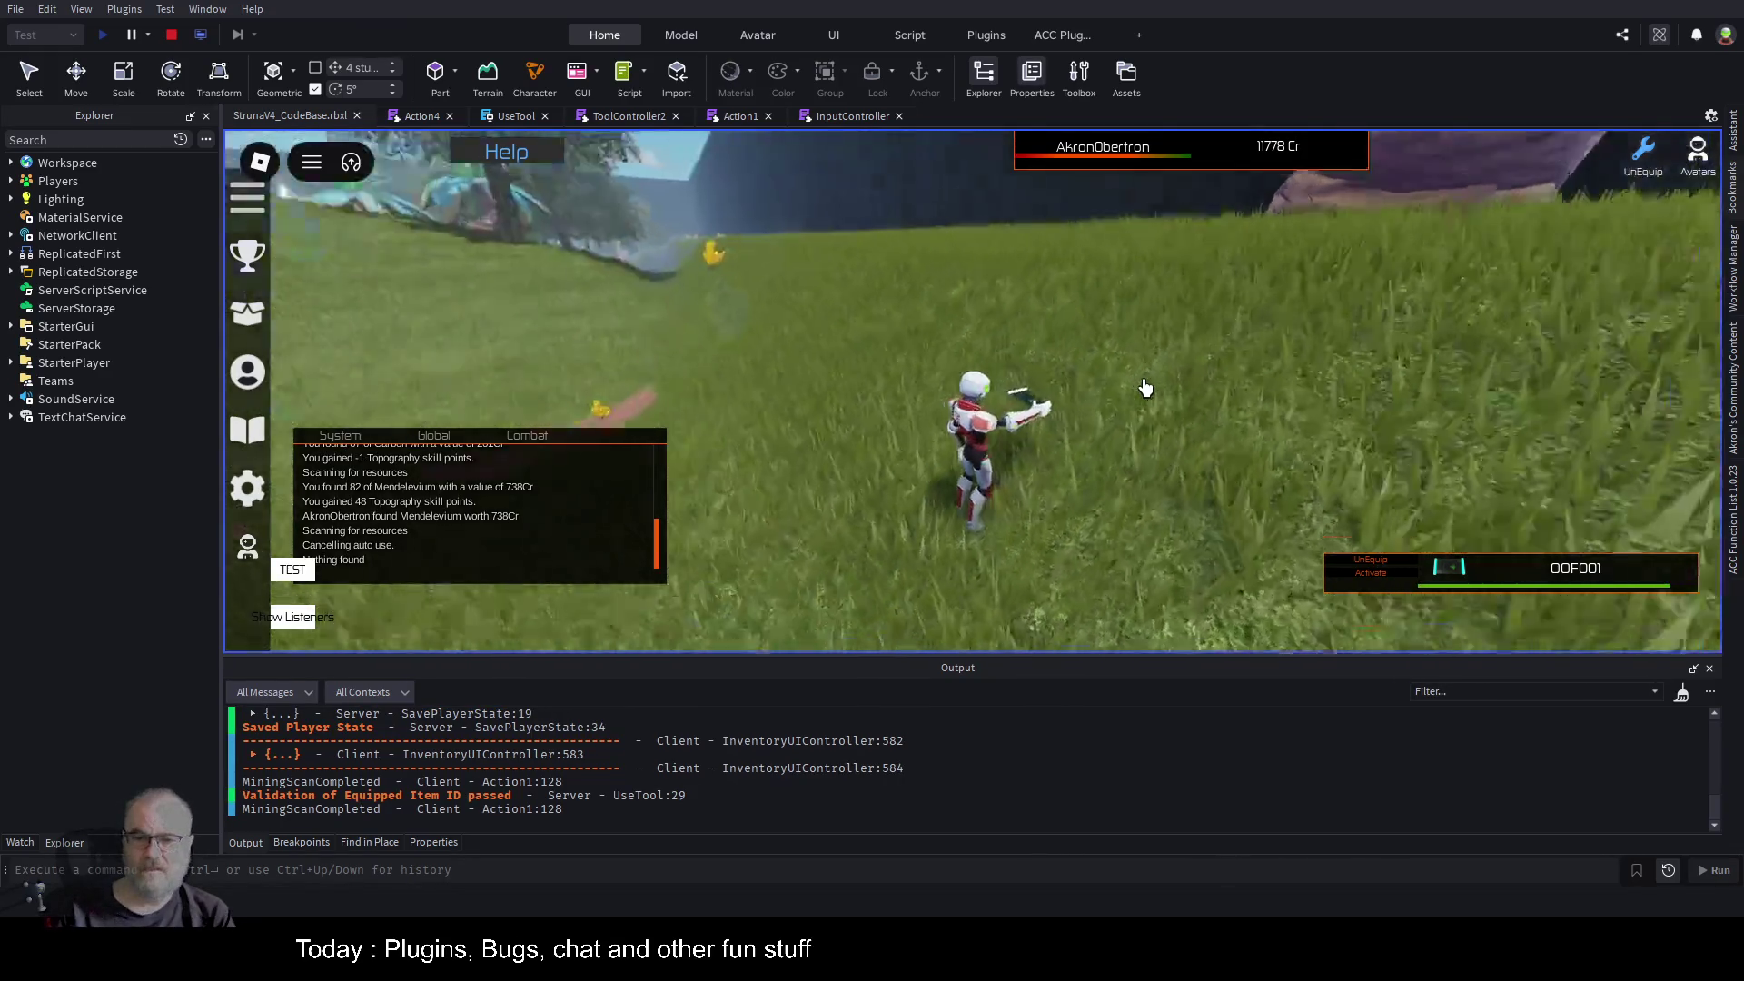
{"action": "key", "text": "w"}
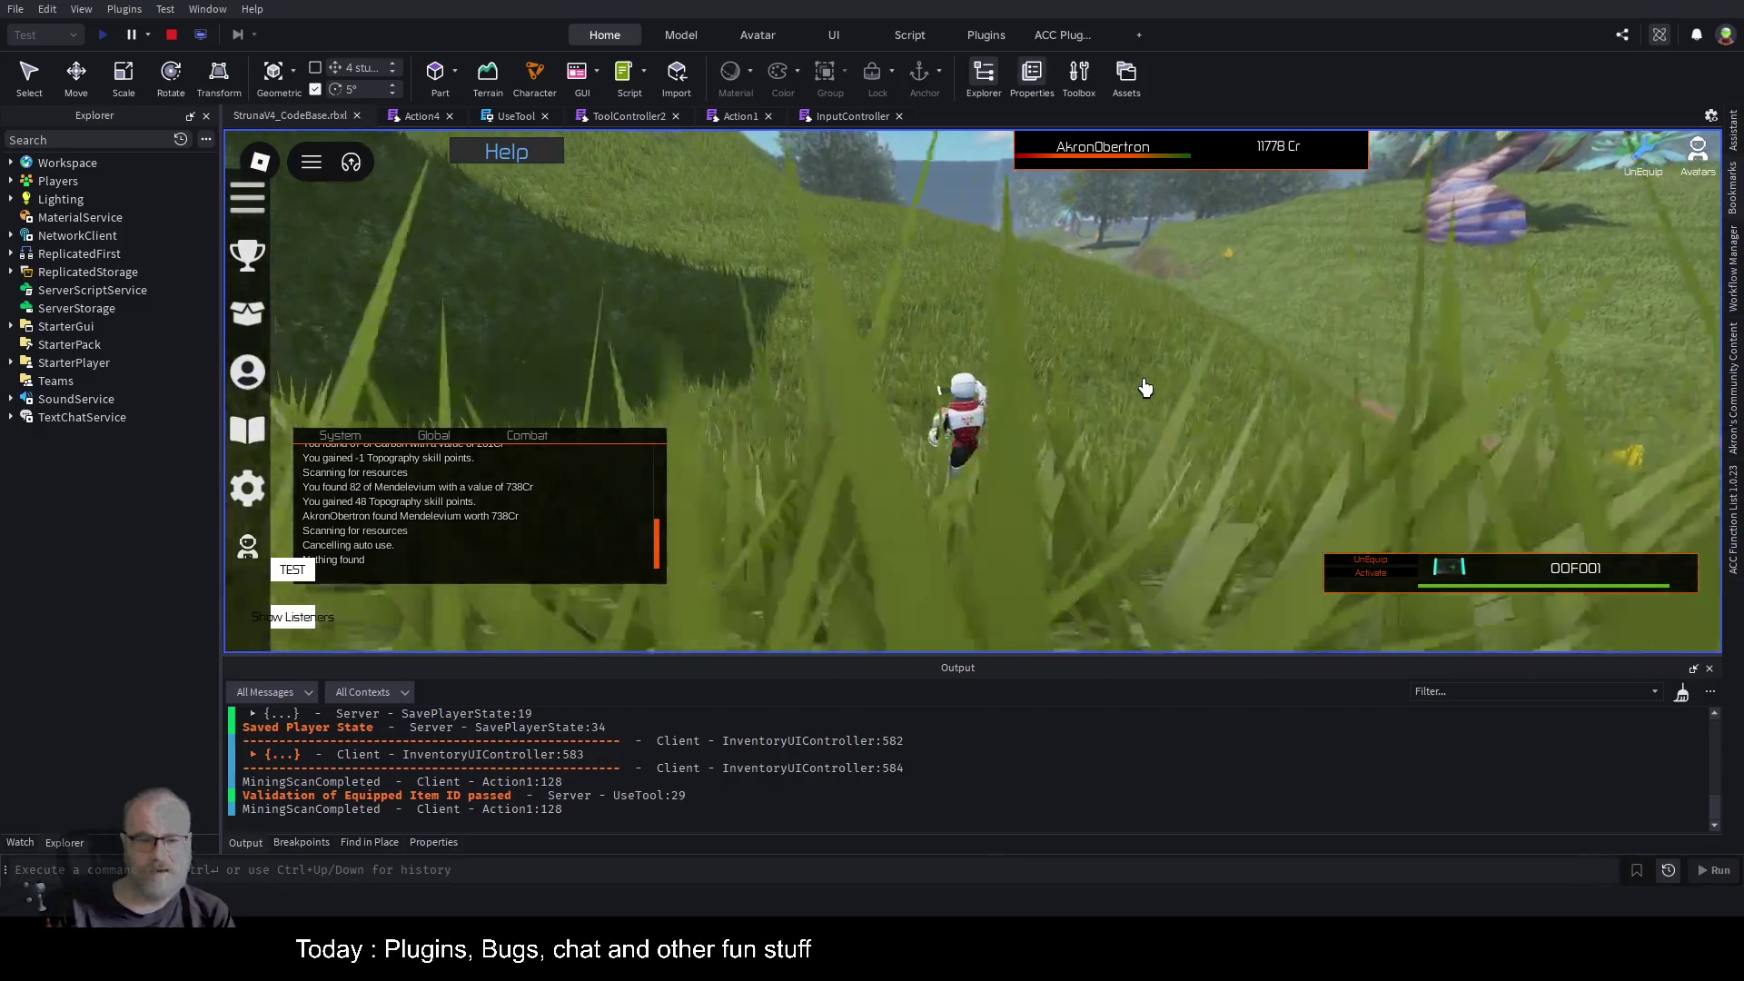
{"action": "key", "text": "w"}
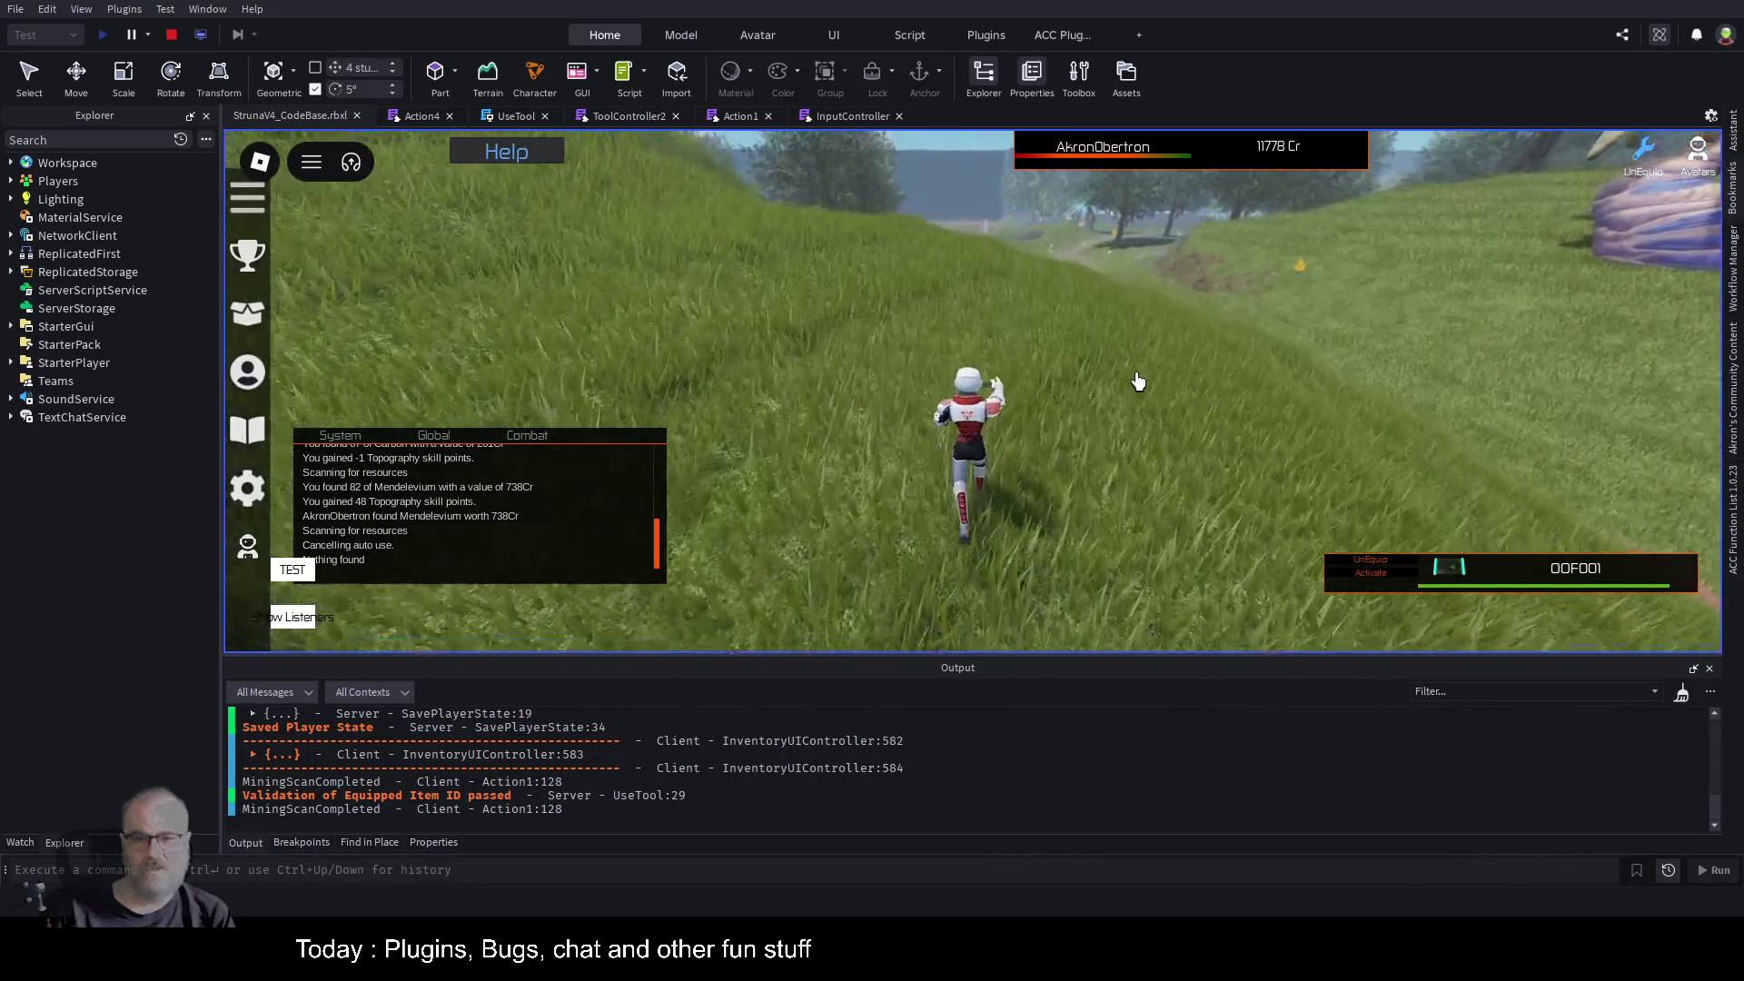
{"action": "key", "text": "w"}
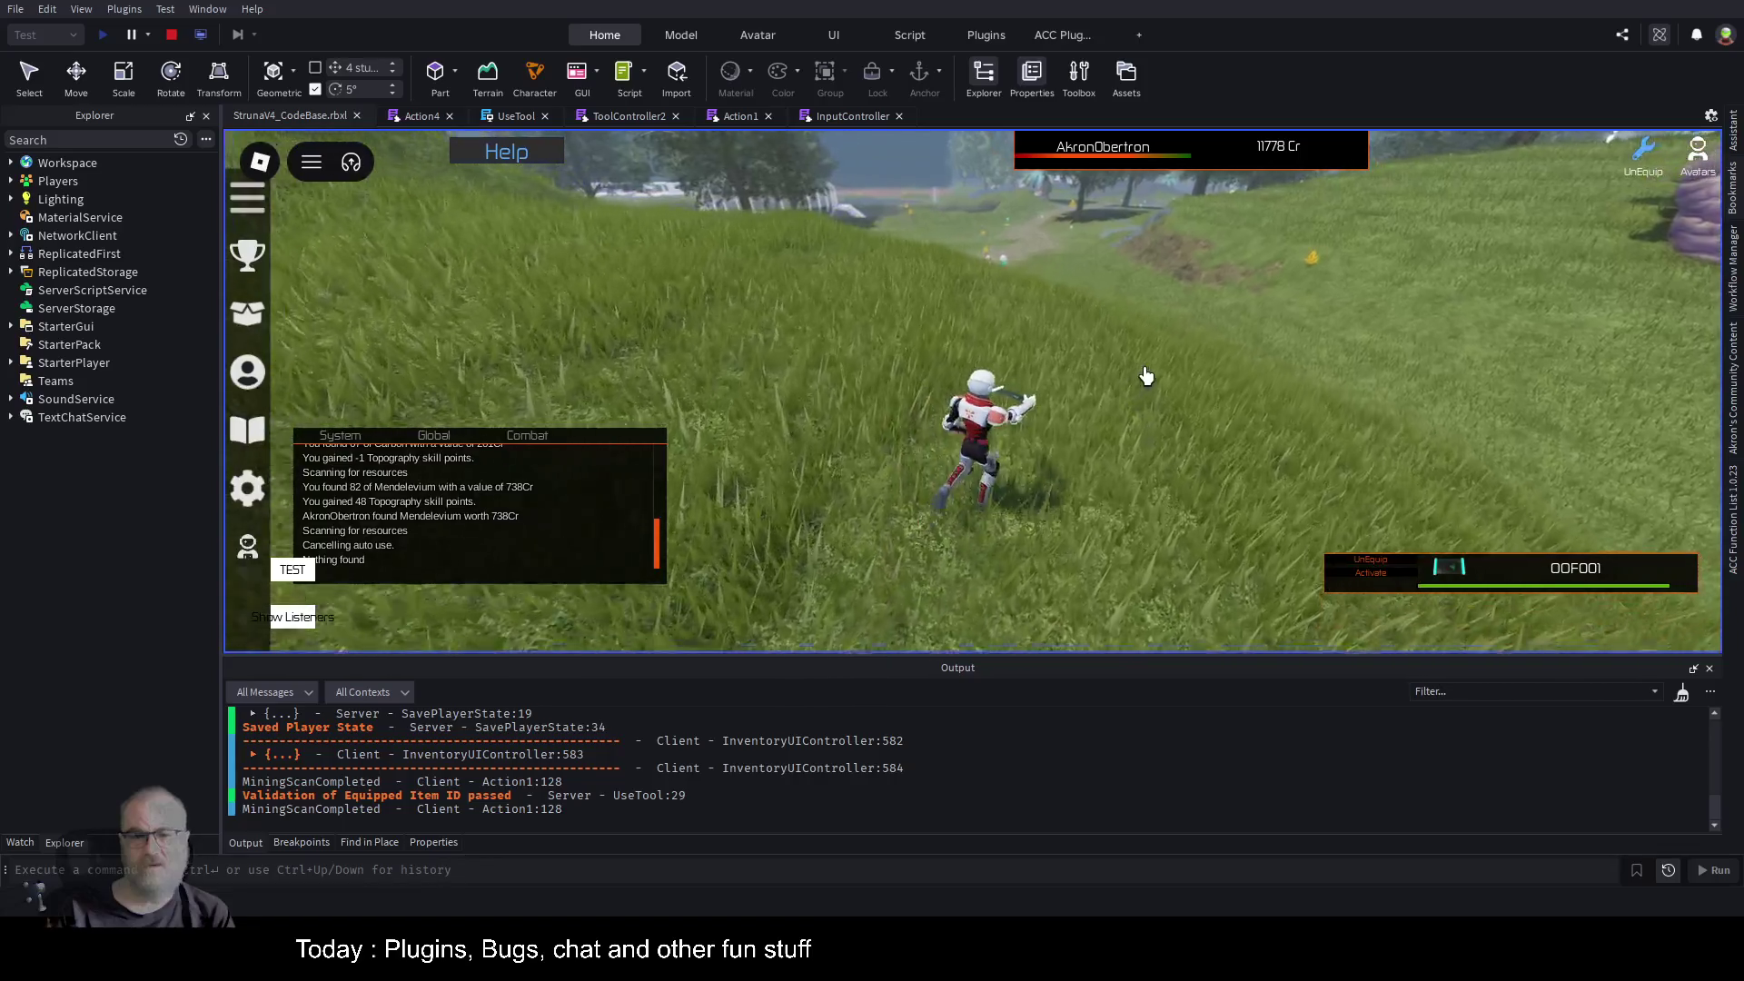
{"action": "key", "text": "w"}
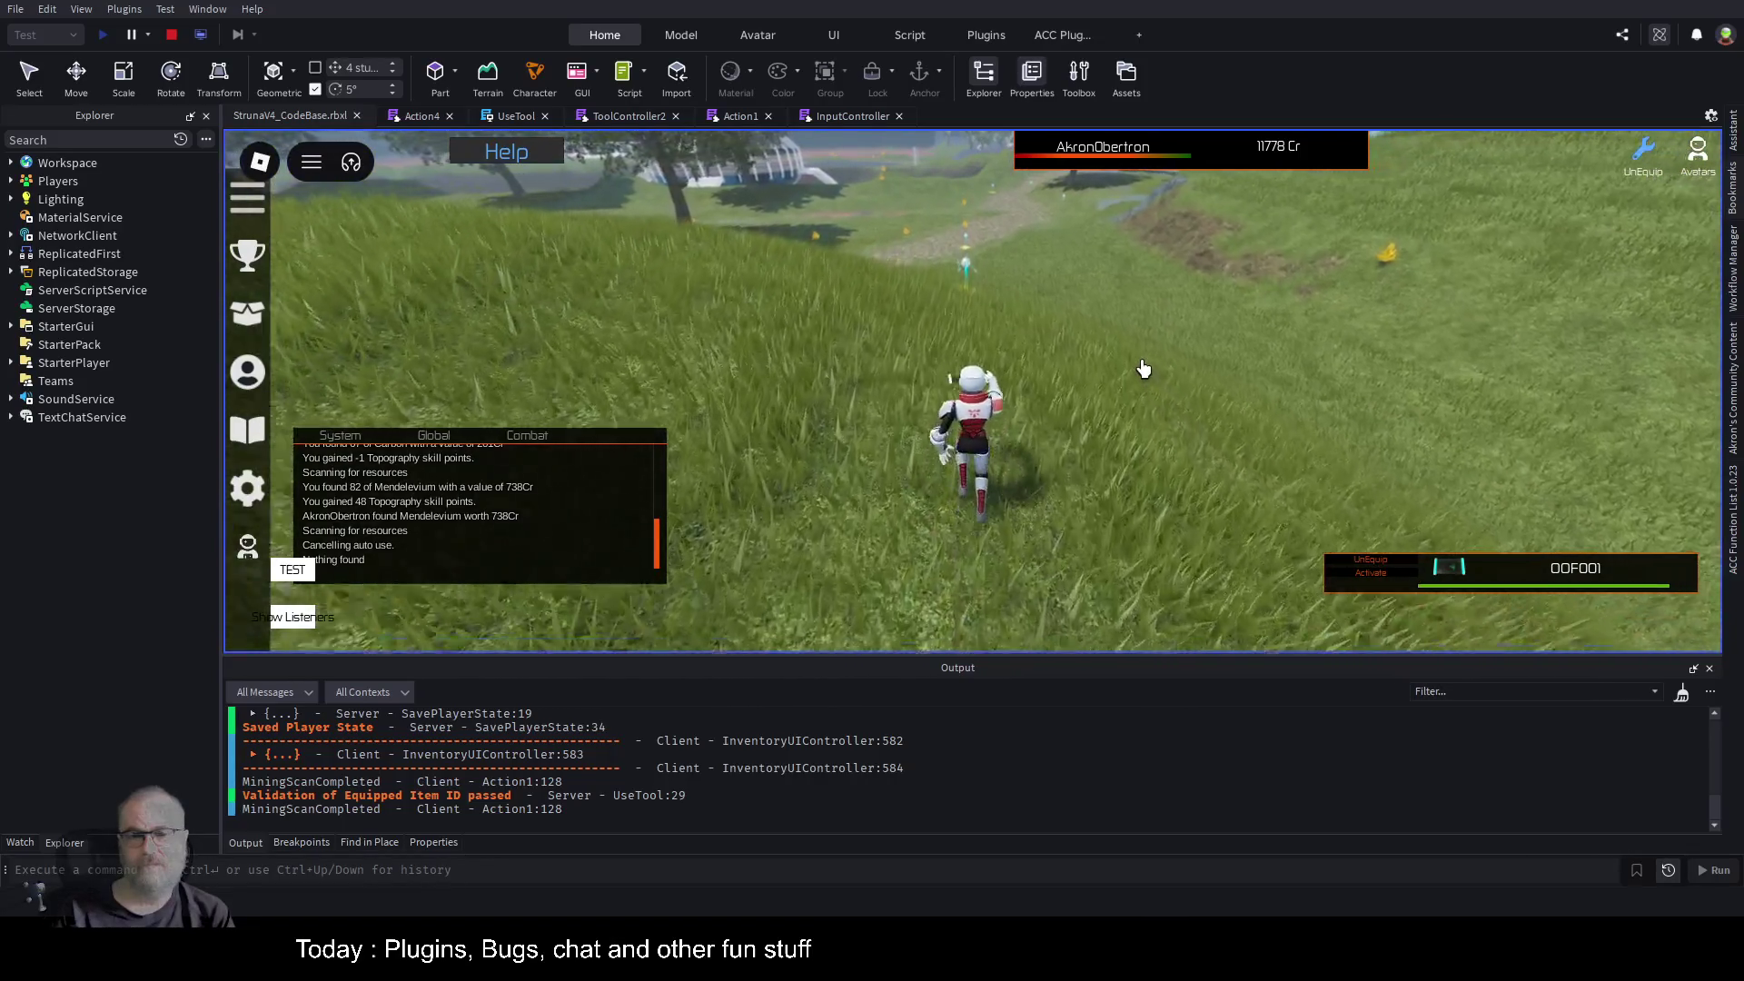
{"action": "key", "text": "w"}
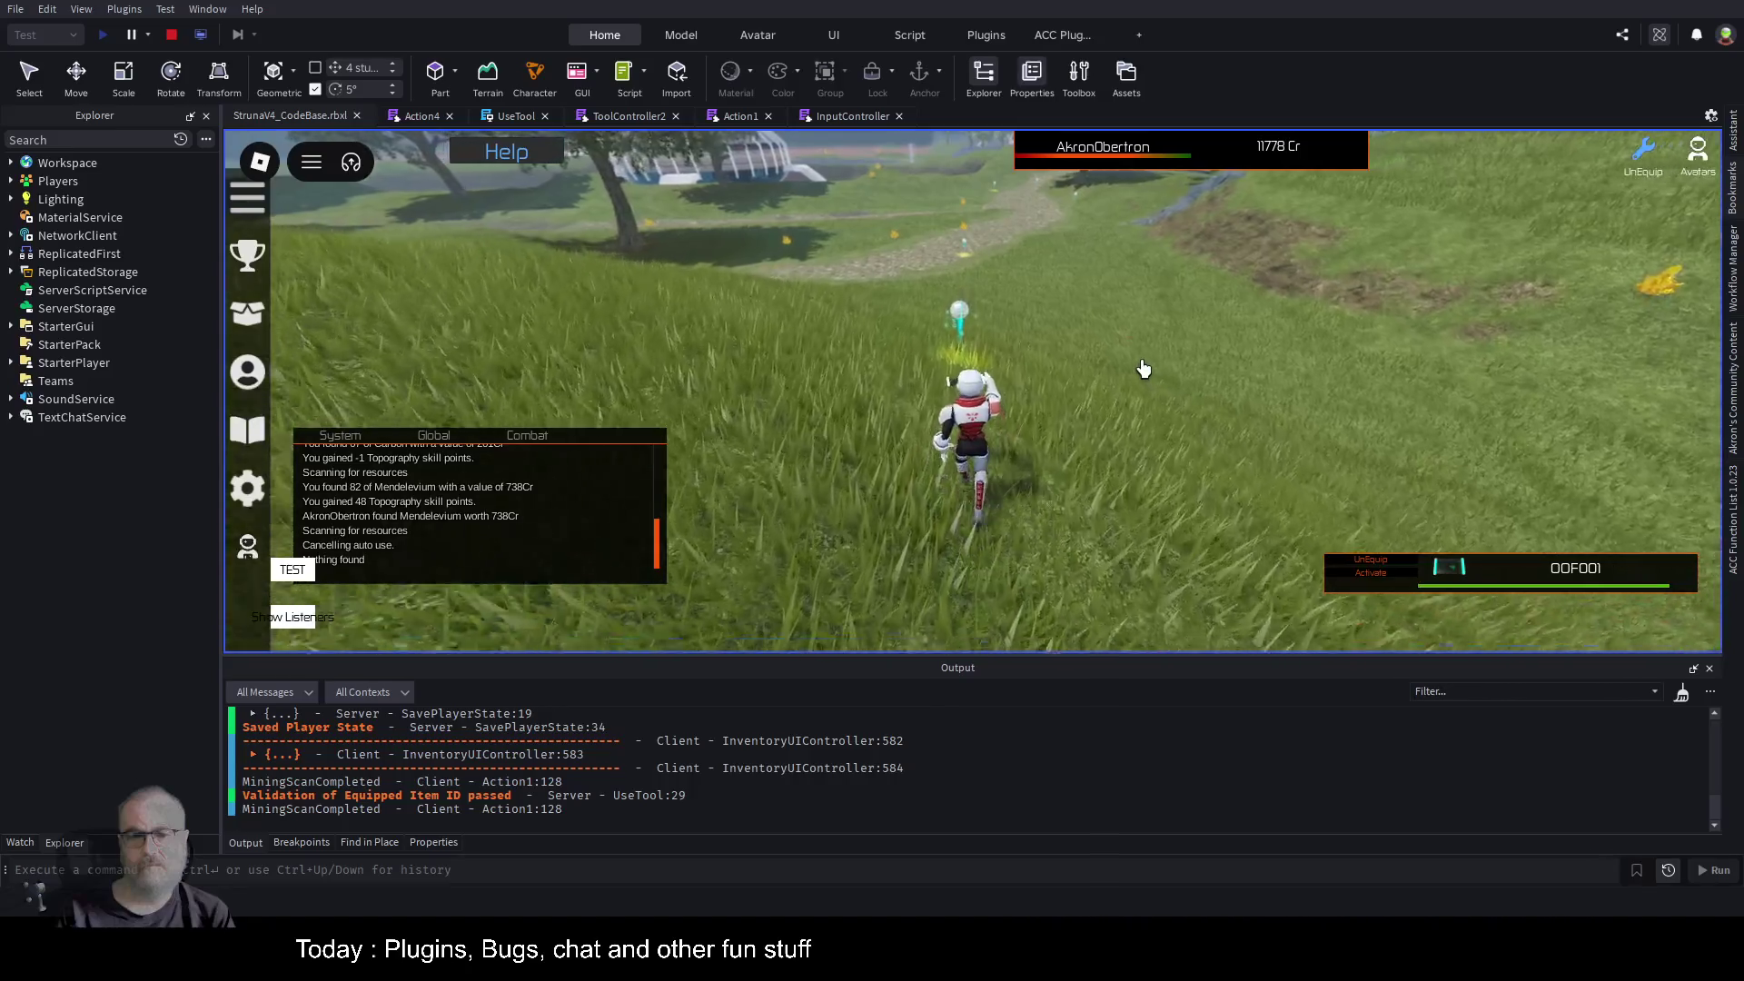
{"action": "key", "text": "w"}
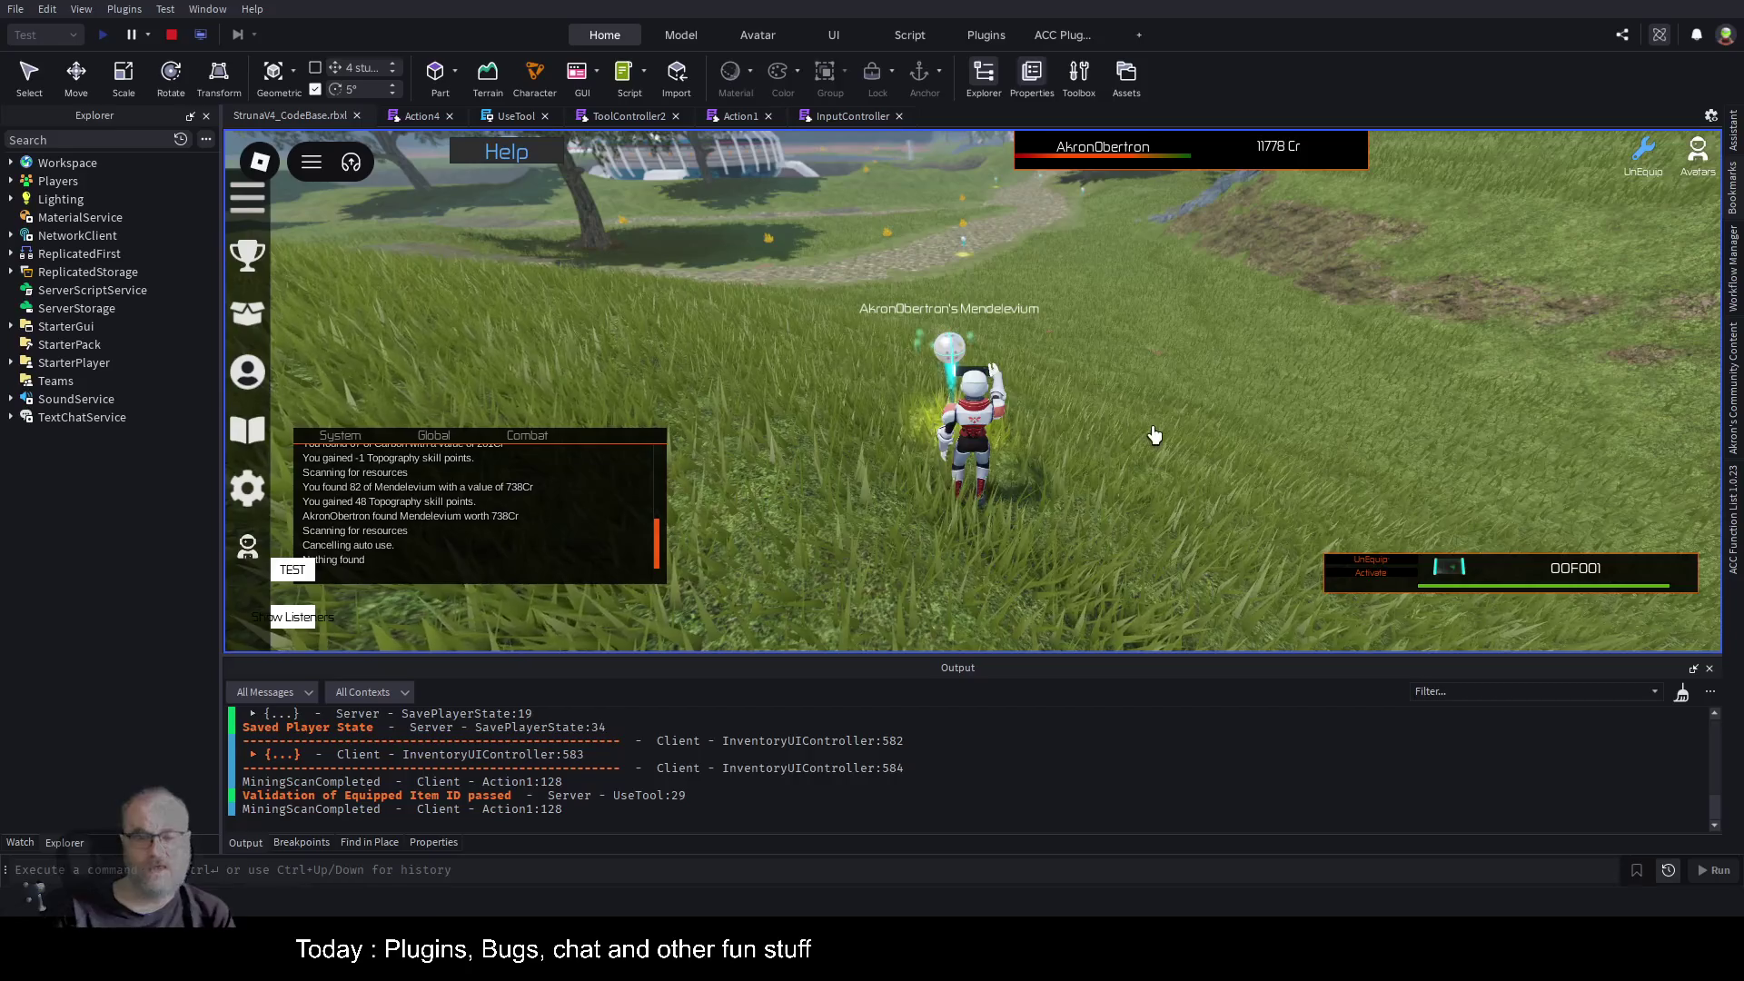
{"action": "key", "text": "i"}
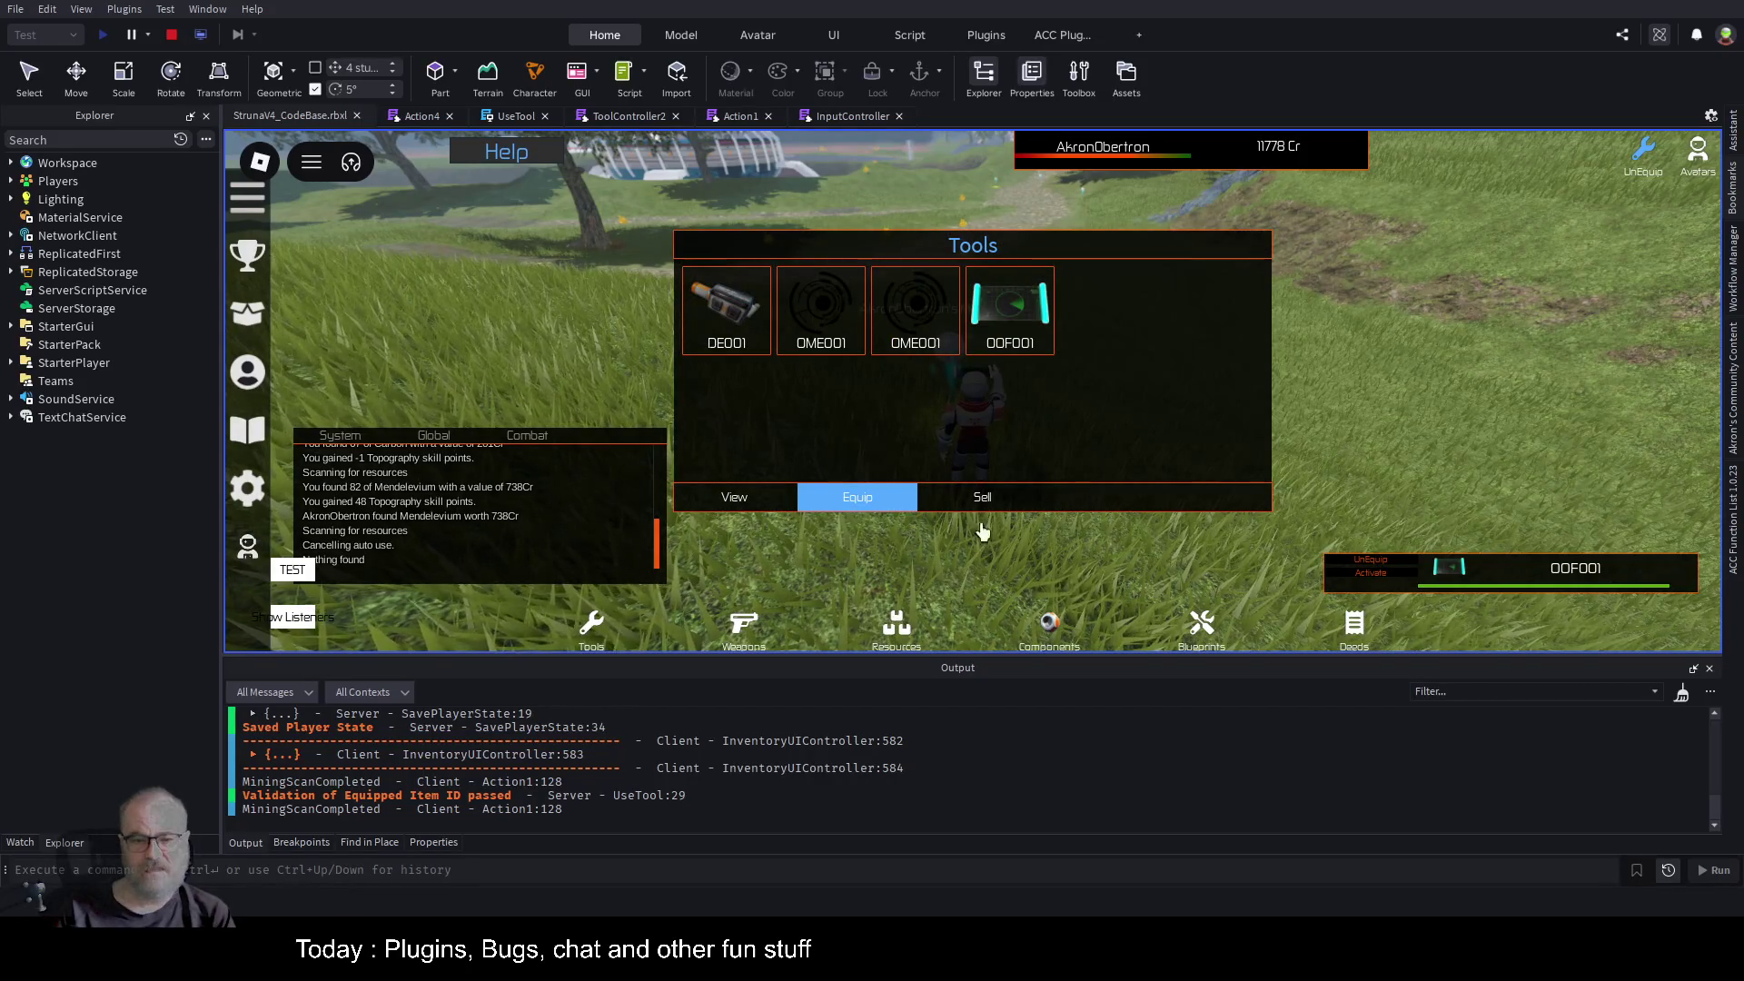
In Deeds, sell the Xeno, Tennessine, Strontium (7, 41) and Protactinium (94, 76, 62) deeds.
{"action": "left_click", "coordinate": [1354, 627]}
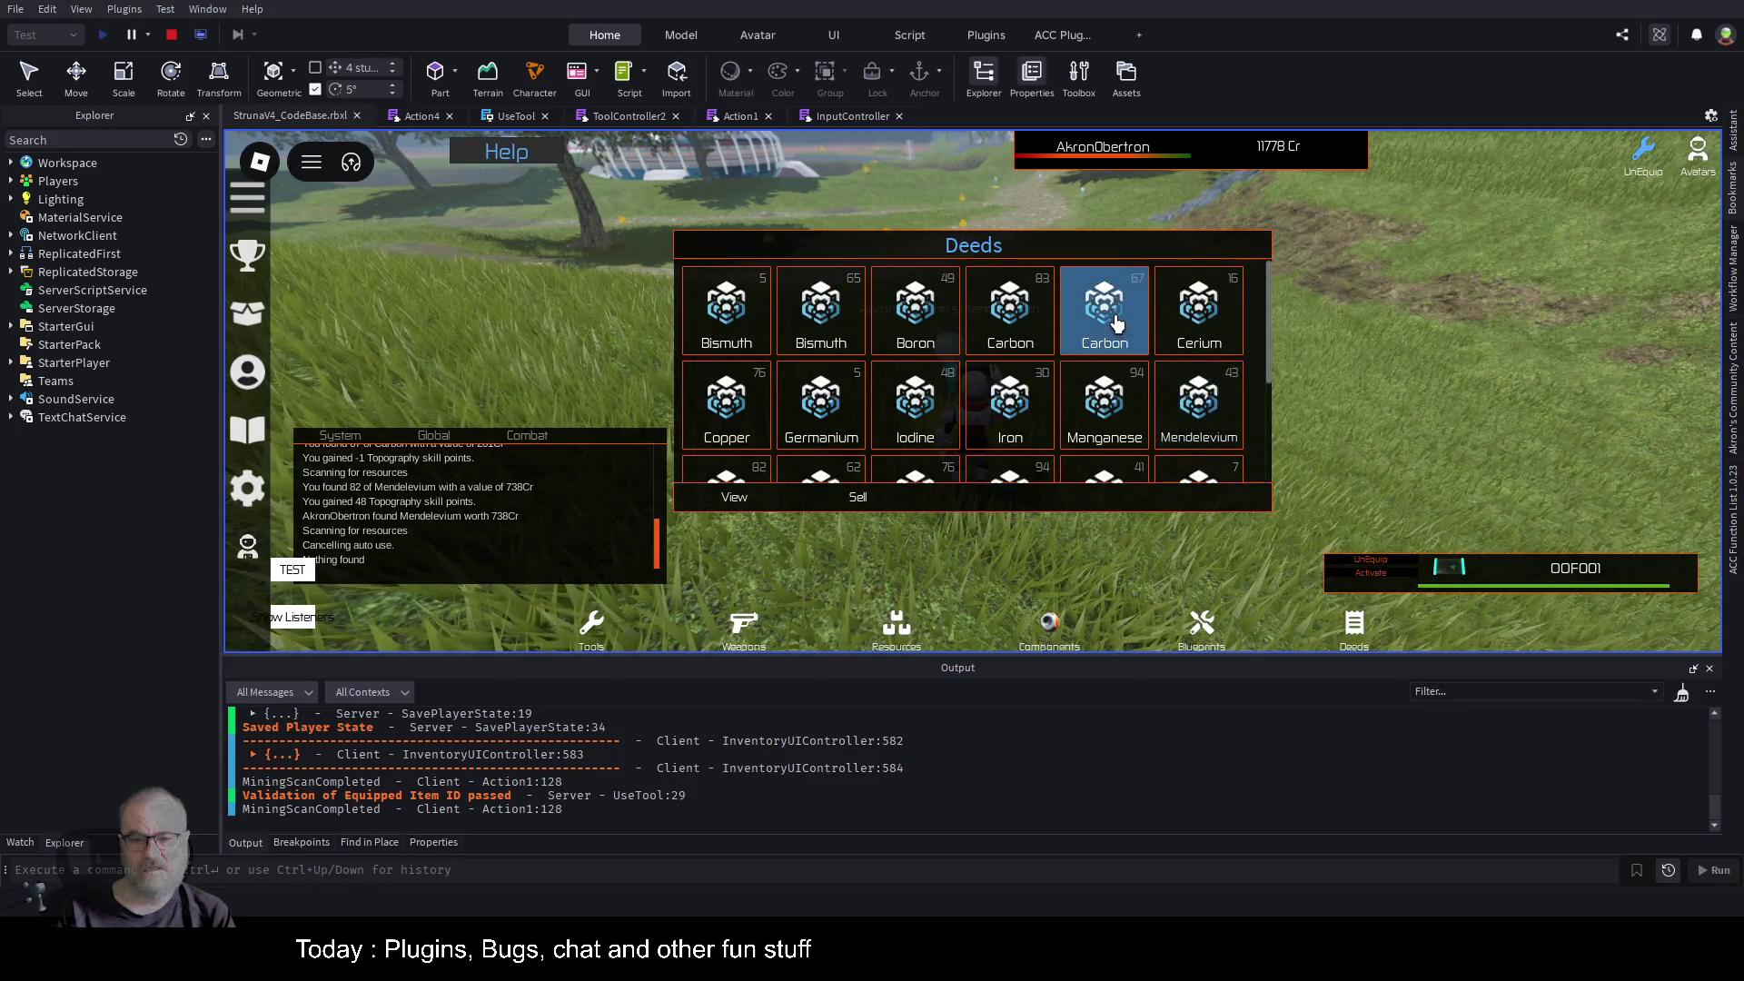
{"action": "scroll", "coordinate": [1152, 432], "scroll_direction": "down", "scroll_amount": 3}
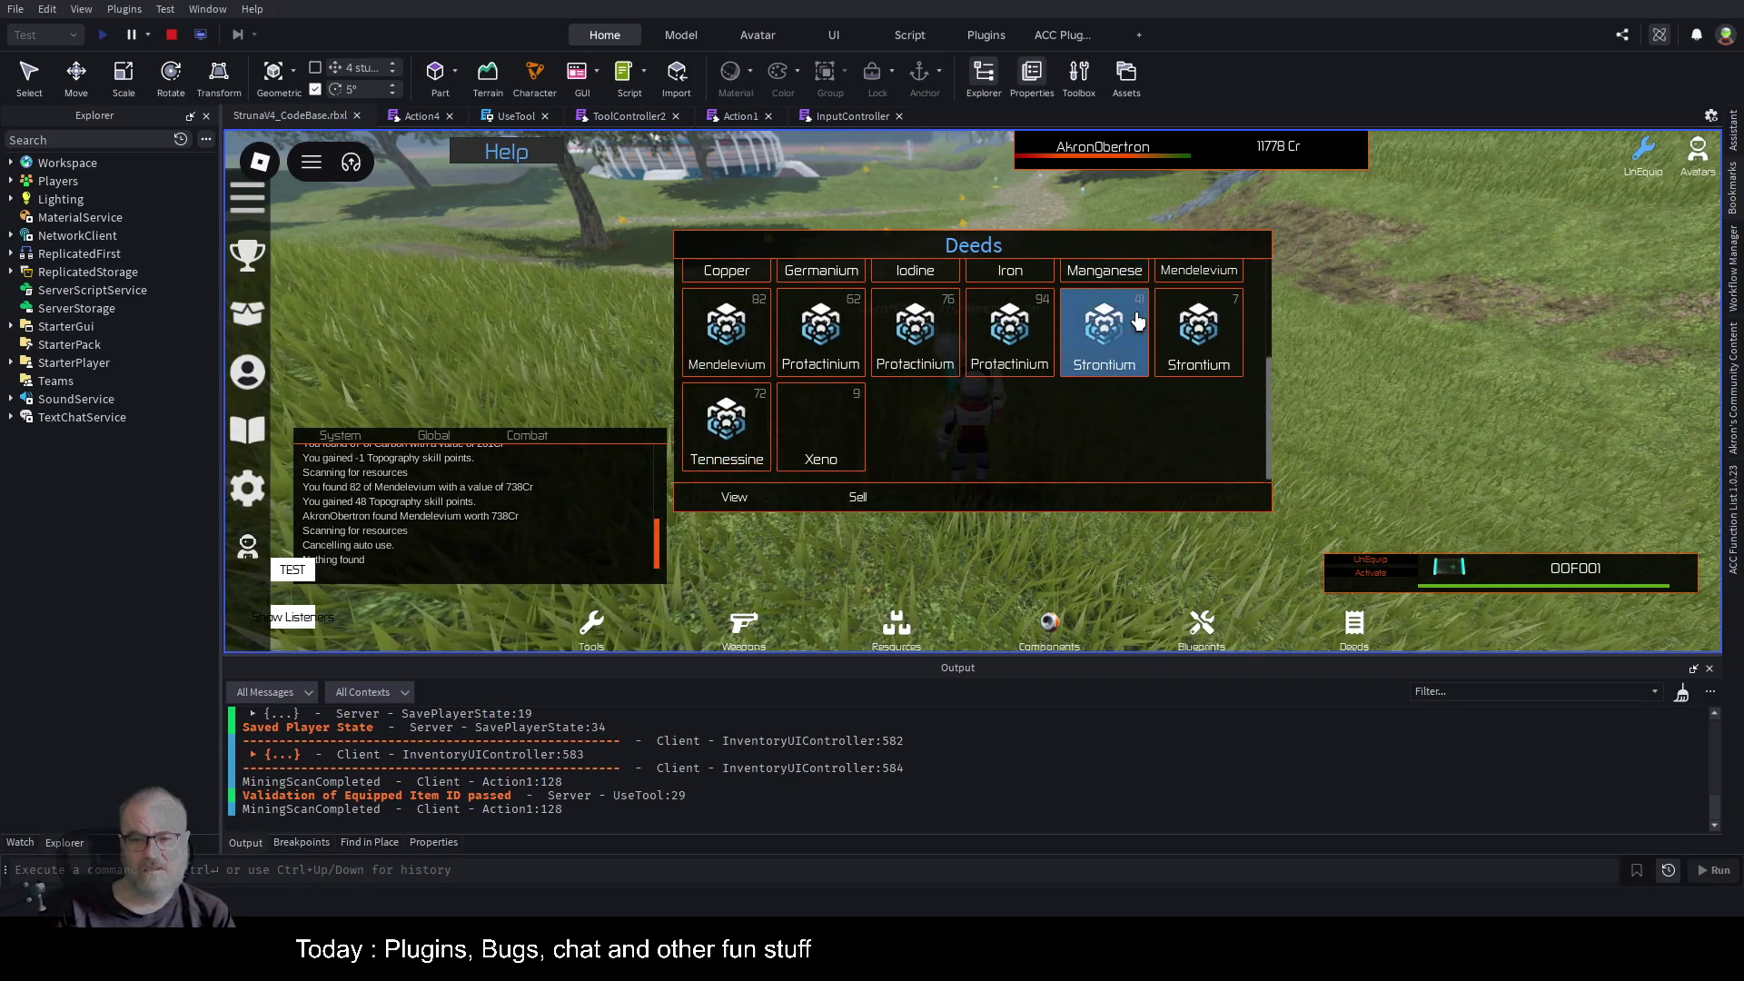
{"action": "left_click", "coordinate": [820, 422]}
{"action": "left_click", "coordinate": [859, 498]}
{"action": "left_click", "coordinate": [726, 427]}
{"action": "left_click", "coordinate": [843, 505]}
{"action": "left_click", "coordinate": [1197, 336]}
{"action": "left_click", "coordinate": [857, 497]}
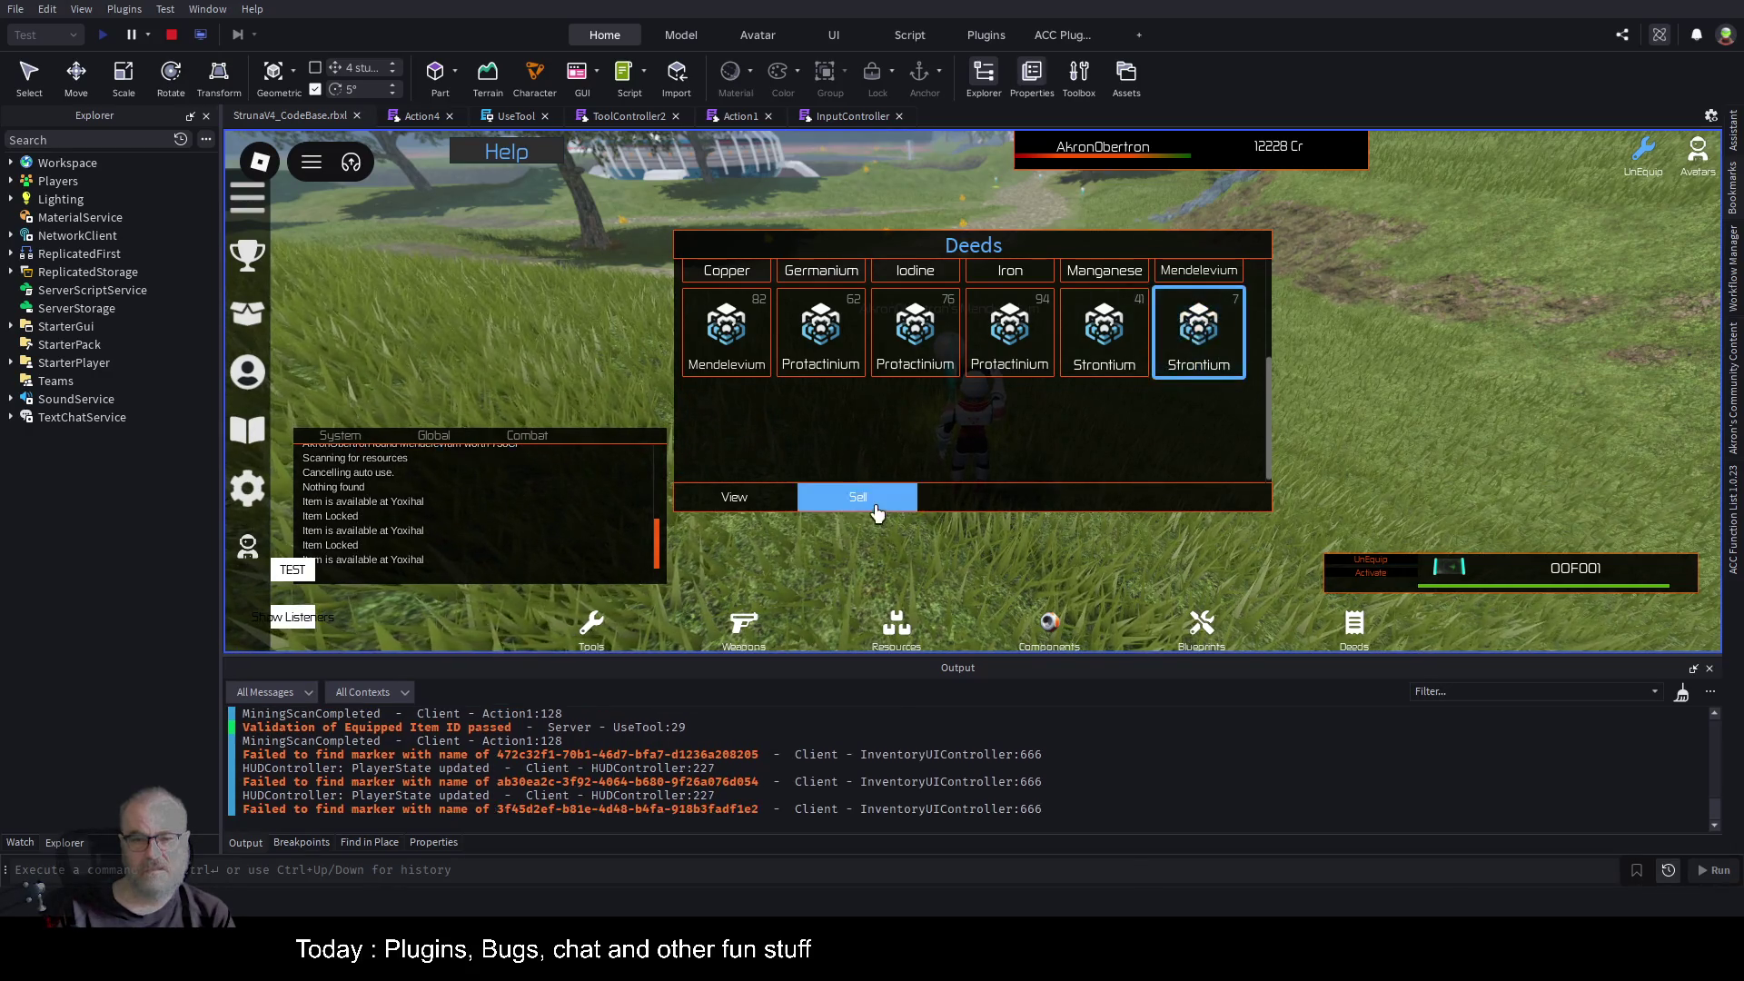
{"action": "left_click", "coordinate": [1076, 368]}
{"action": "left_click", "coordinate": [877, 490]}
{"action": "left_click", "coordinate": [1004, 343]}
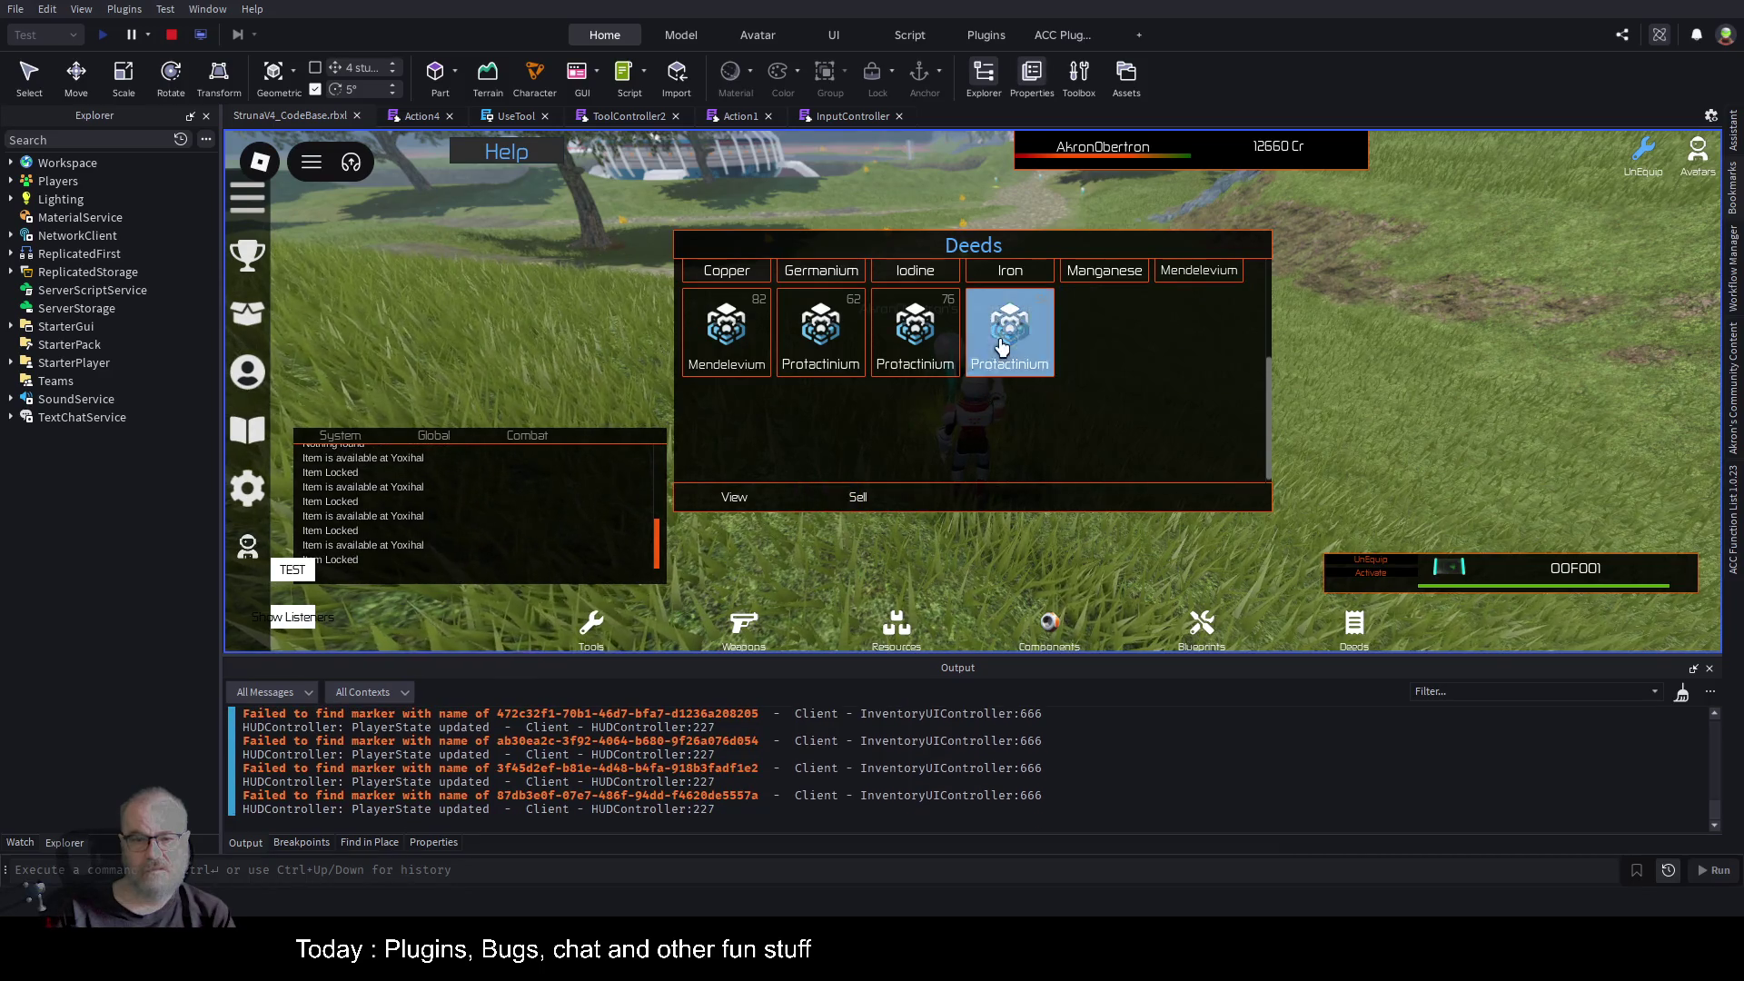
{"action": "left_click", "coordinate": [858, 500]}
{"action": "left_click", "coordinate": [899, 368]}
{"action": "left_click", "coordinate": [857, 497]}
{"action": "left_click", "coordinate": [820, 349]}
{"action": "left_click", "coordinate": [850, 491]}
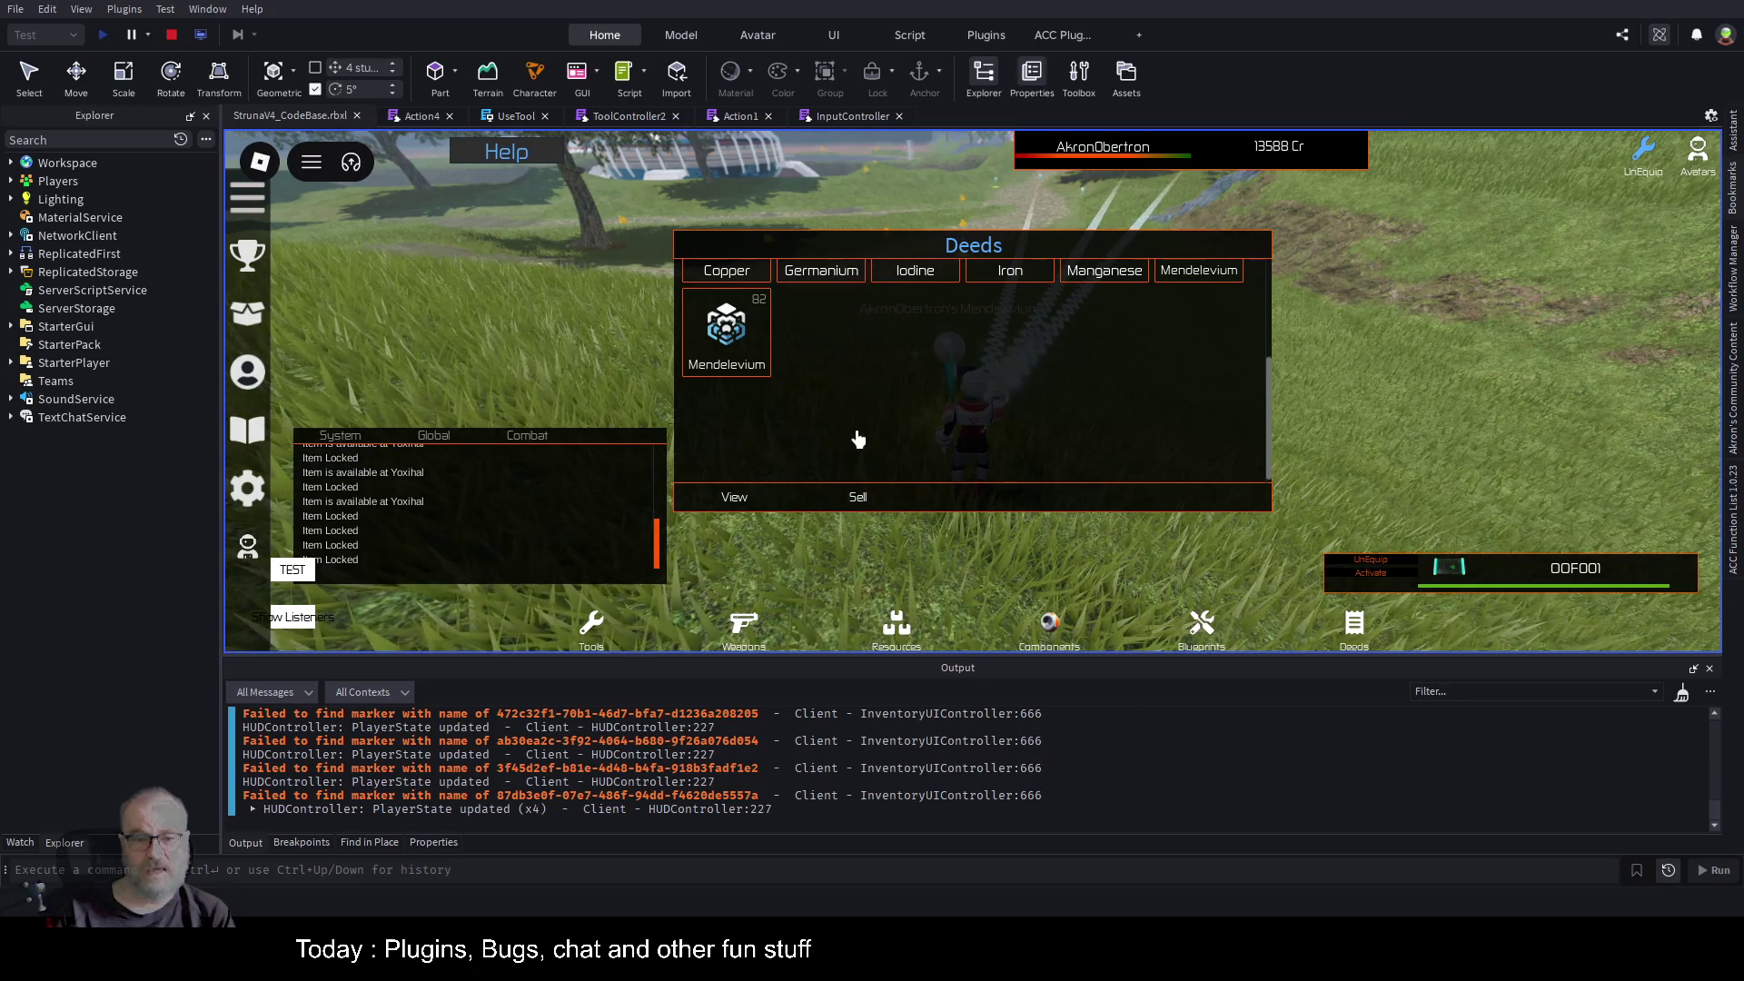
Sell Mendelevium (82, 43), Manganese, Iodine, Germanium, Bismuth (5) and Carbon (67) deeds, then close the inventory.
{"action": "left_click", "coordinate": [727, 336]}
{"action": "left_click", "coordinate": [836, 496]}
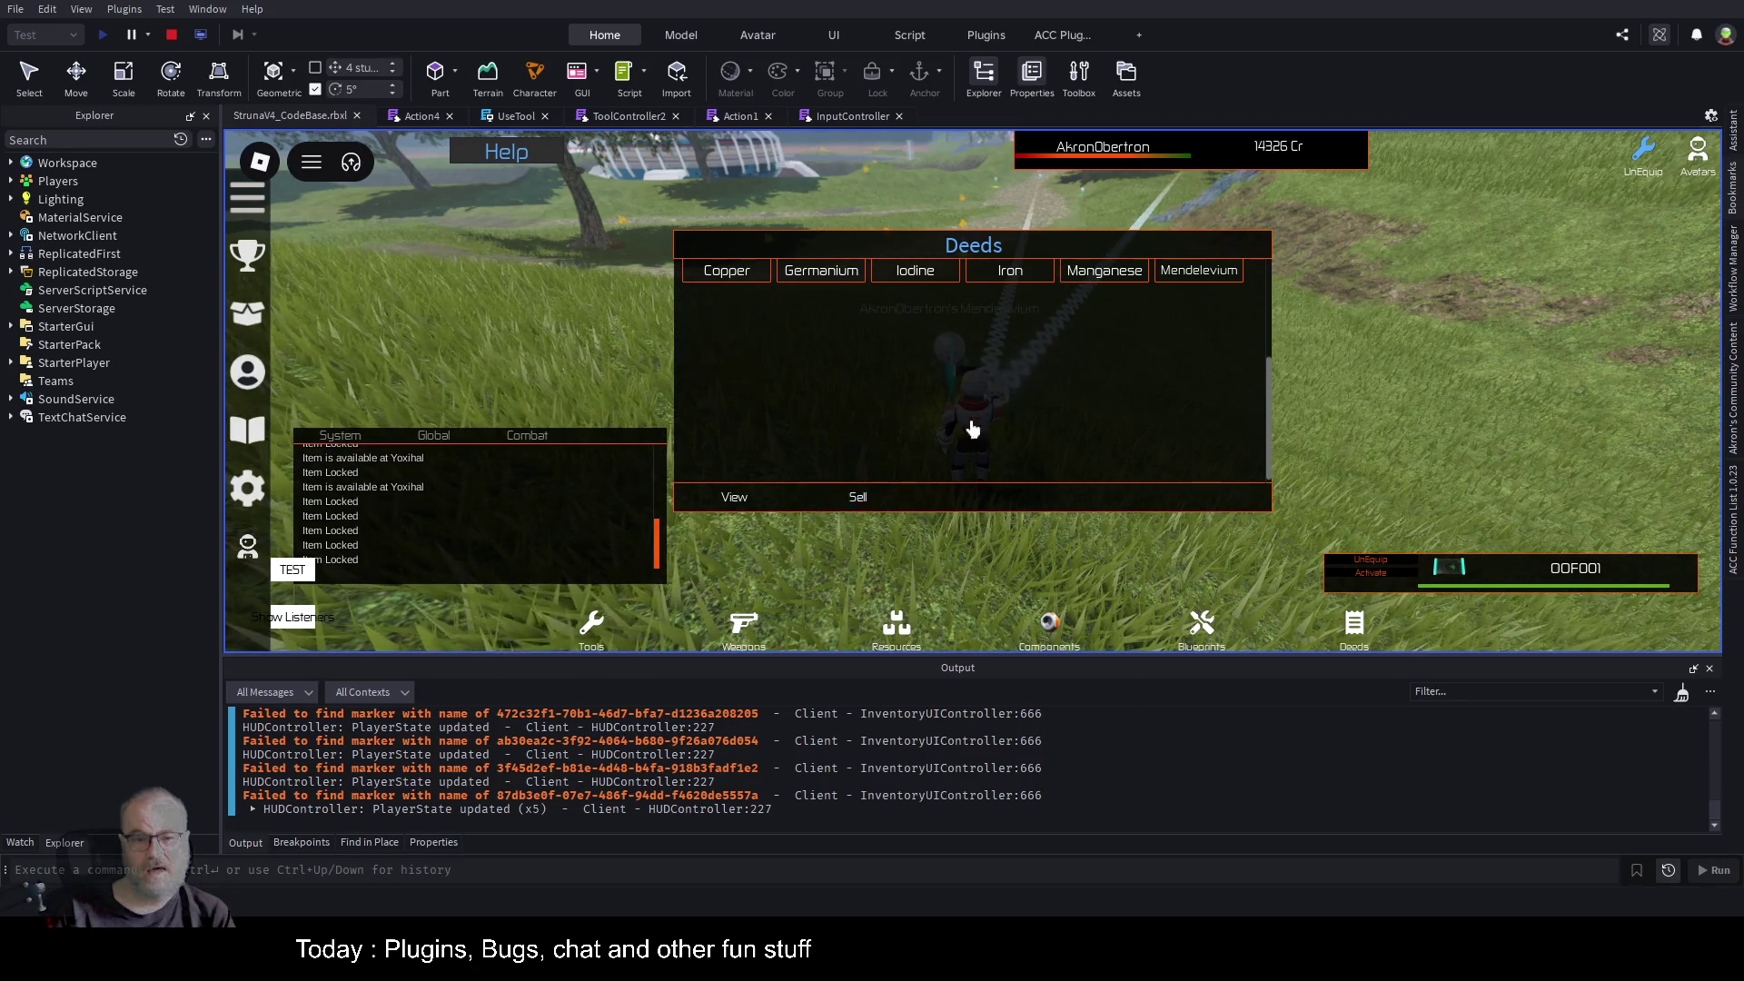
{"action": "left_click", "coordinate": [1172, 399]}
{"action": "left_click", "coordinate": [908, 493]}
{"action": "left_click", "coordinate": [1105, 404]}
{"action": "left_click", "coordinate": [858, 497]}
{"action": "left_click", "coordinate": [903, 425]}
{"action": "left_click", "coordinate": [854, 496]}
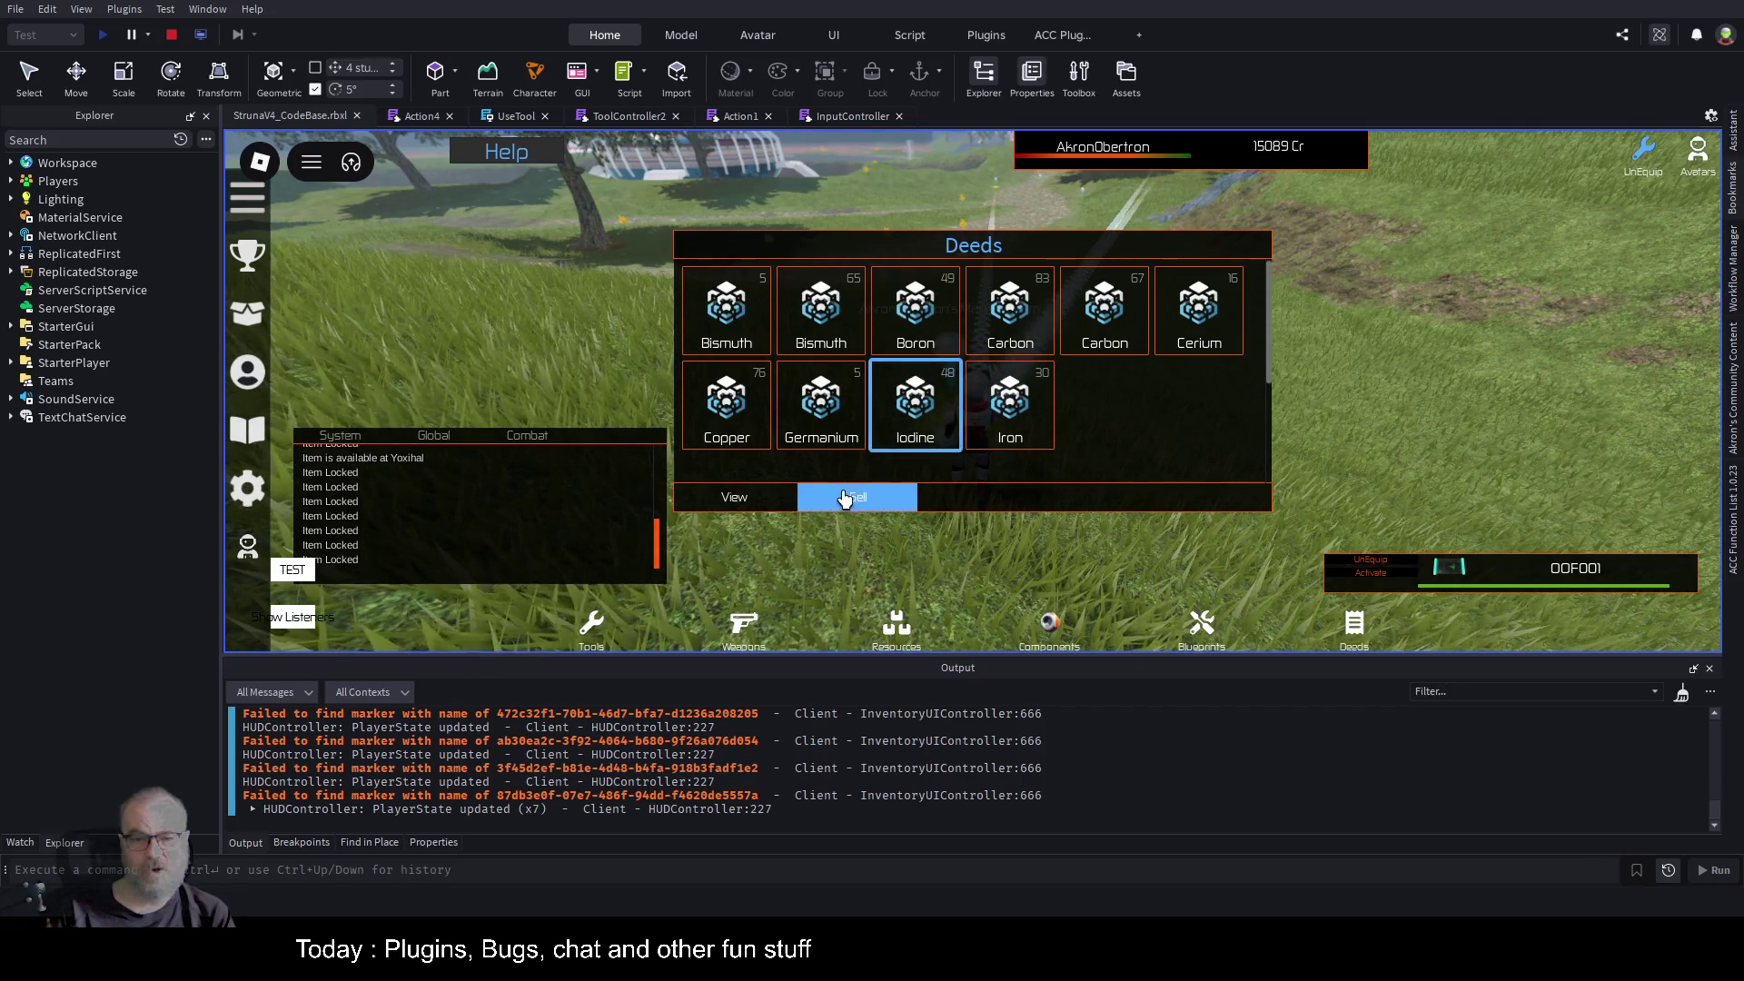
{"action": "left_click", "coordinate": [826, 427]}
{"action": "left_click", "coordinate": [849, 496]}
{"action": "left_click", "coordinate": [718, 314]}
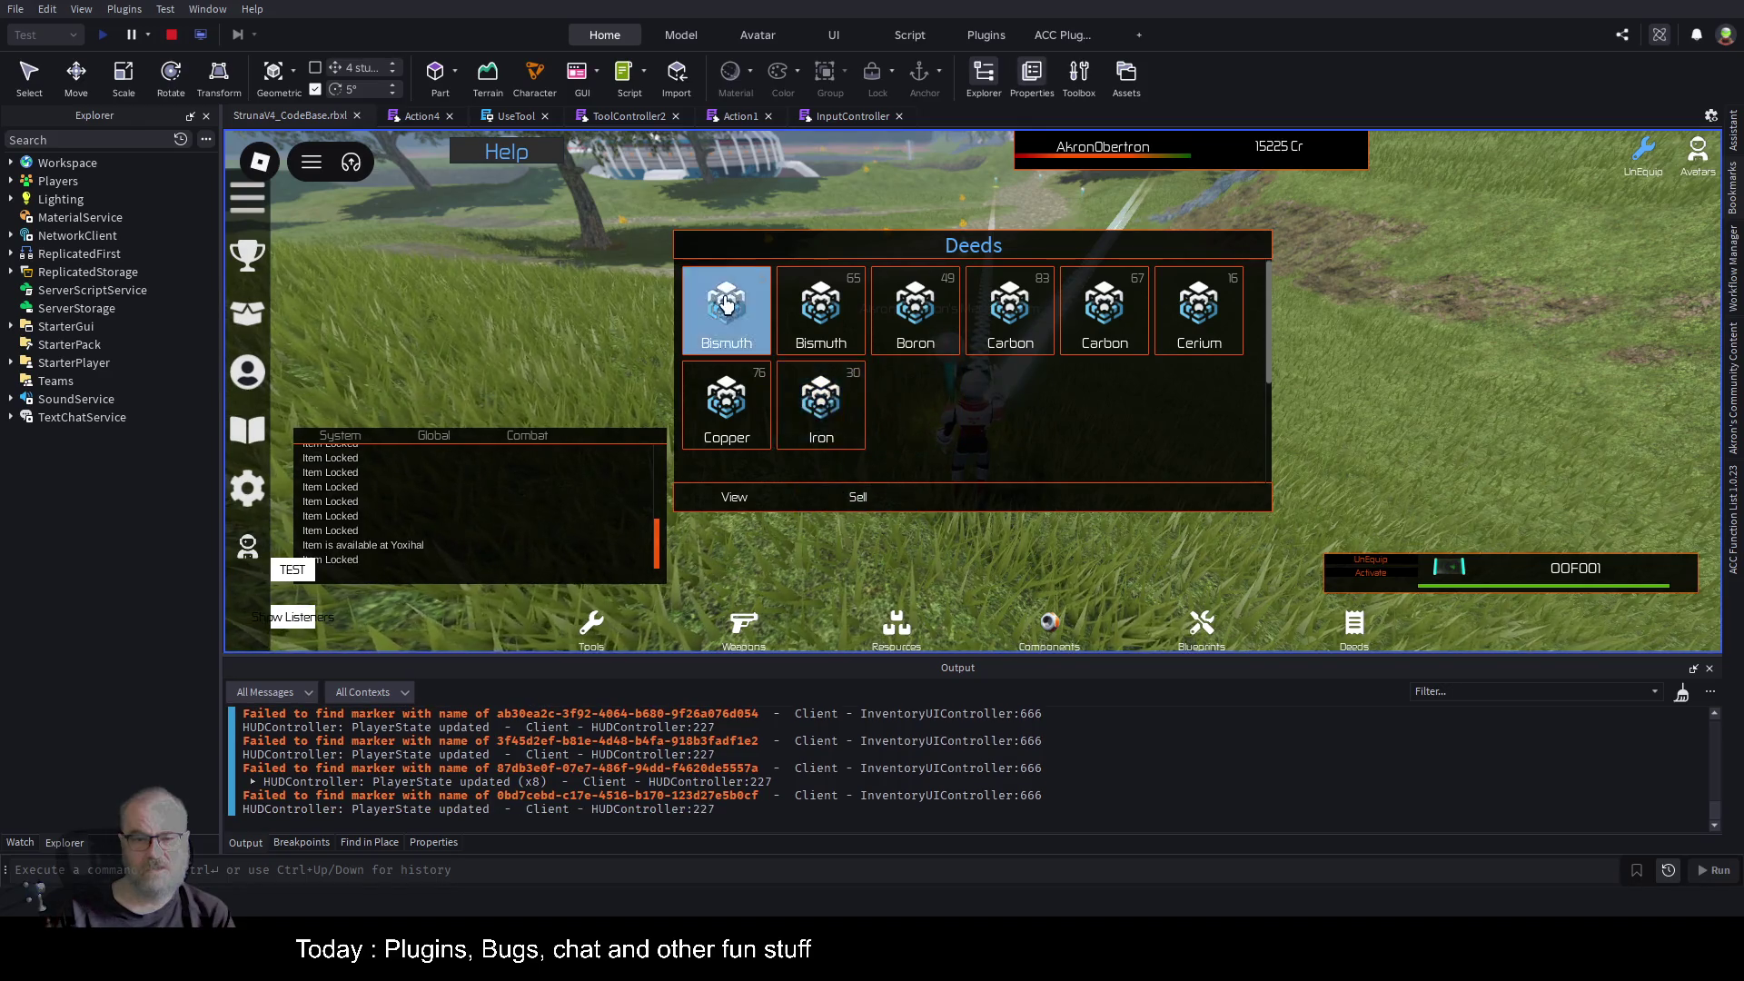
{"action": "left_click", "coordinate": [856, 496]}
{"action": "left_click", "coordinate": [972, 331]}
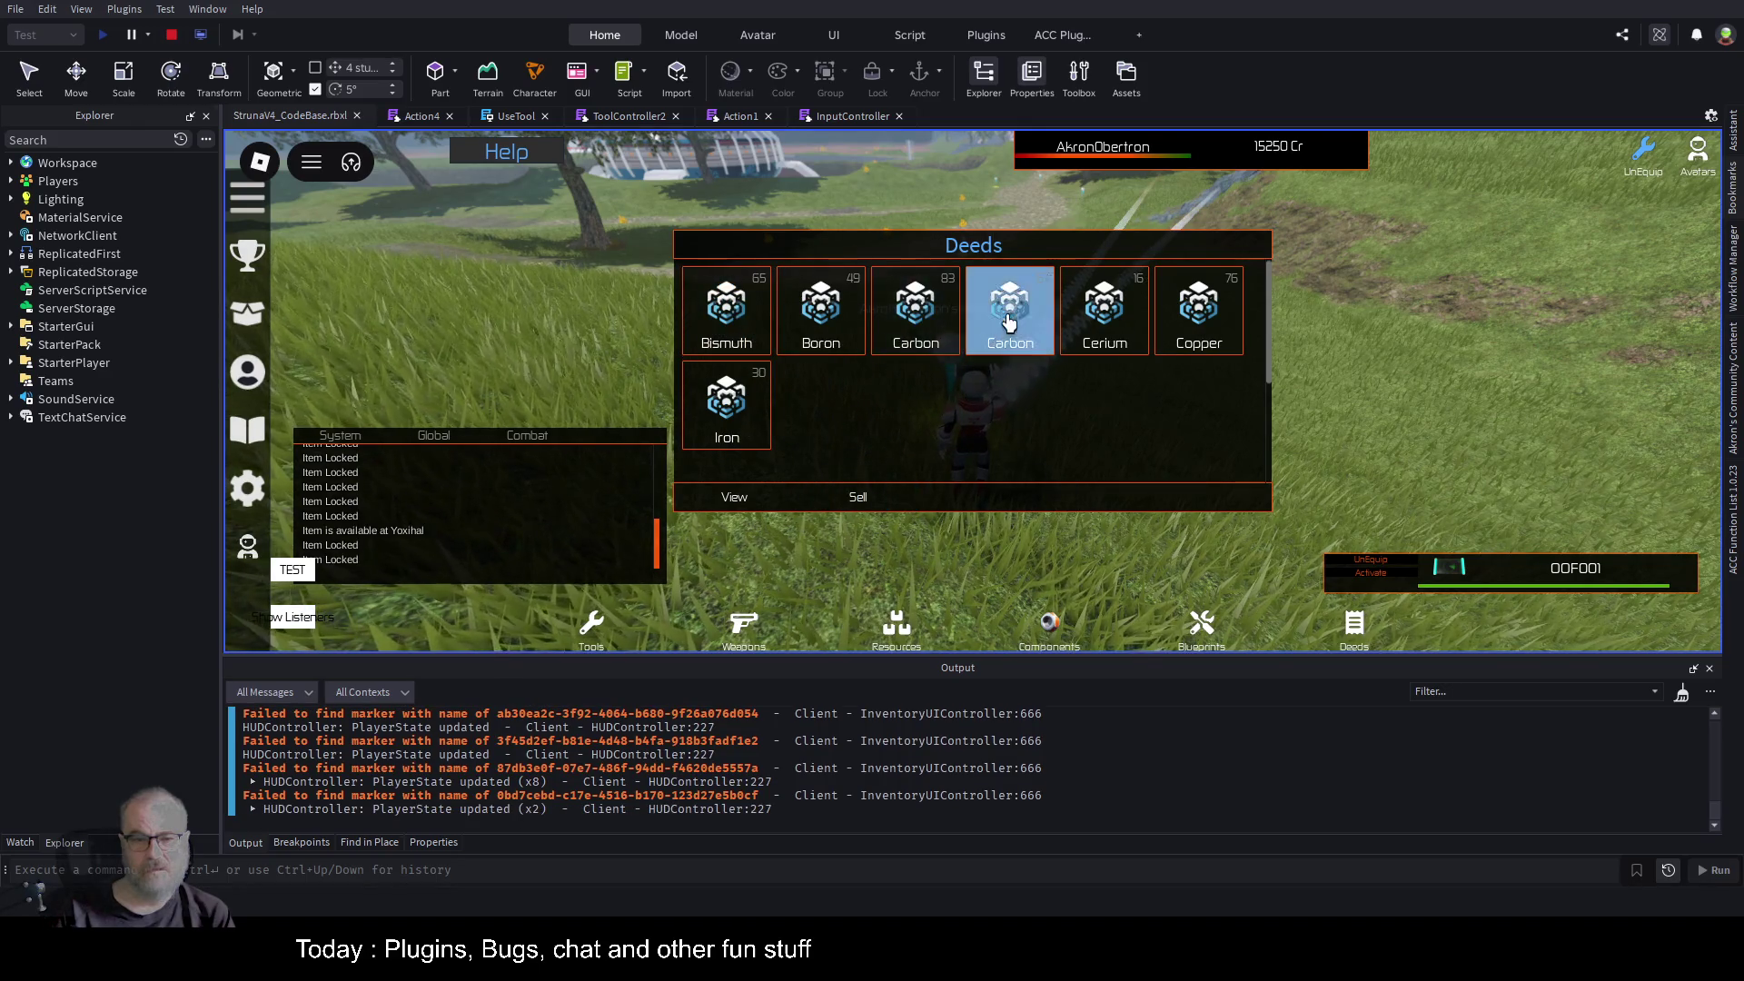
{"action": "left_click", "coordinate": [853, 497]}
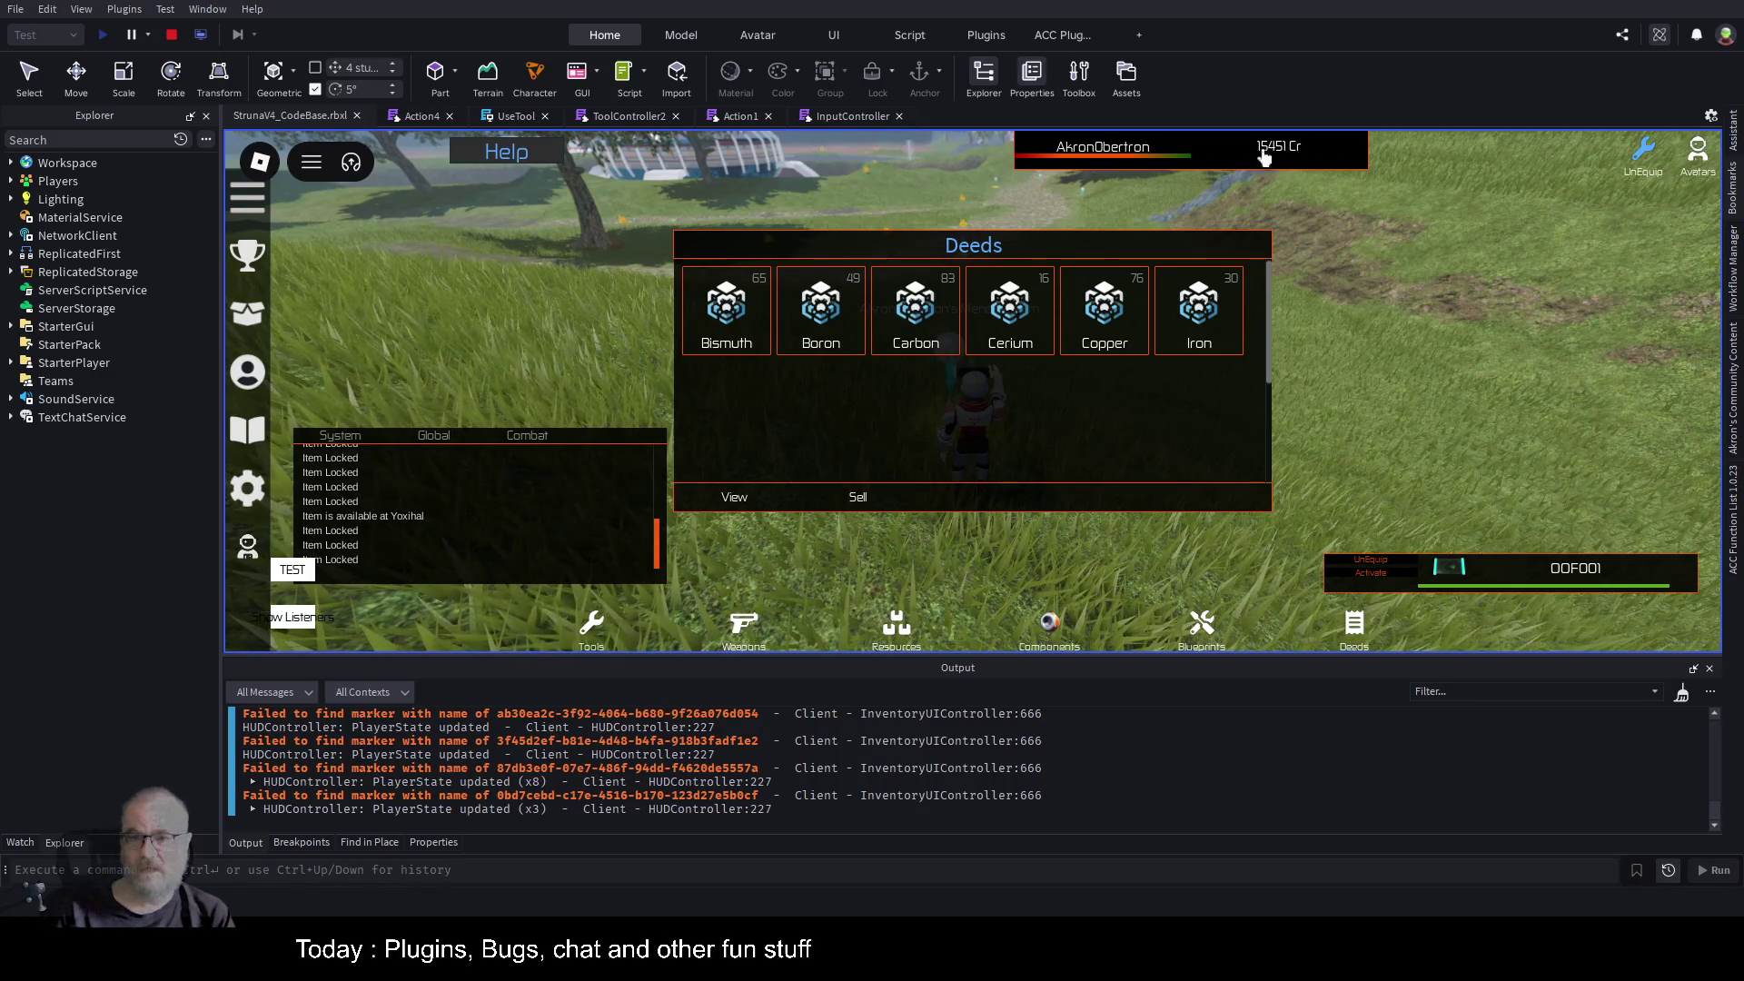
{"action": "left_click", "coordinate": [1131, 404]}
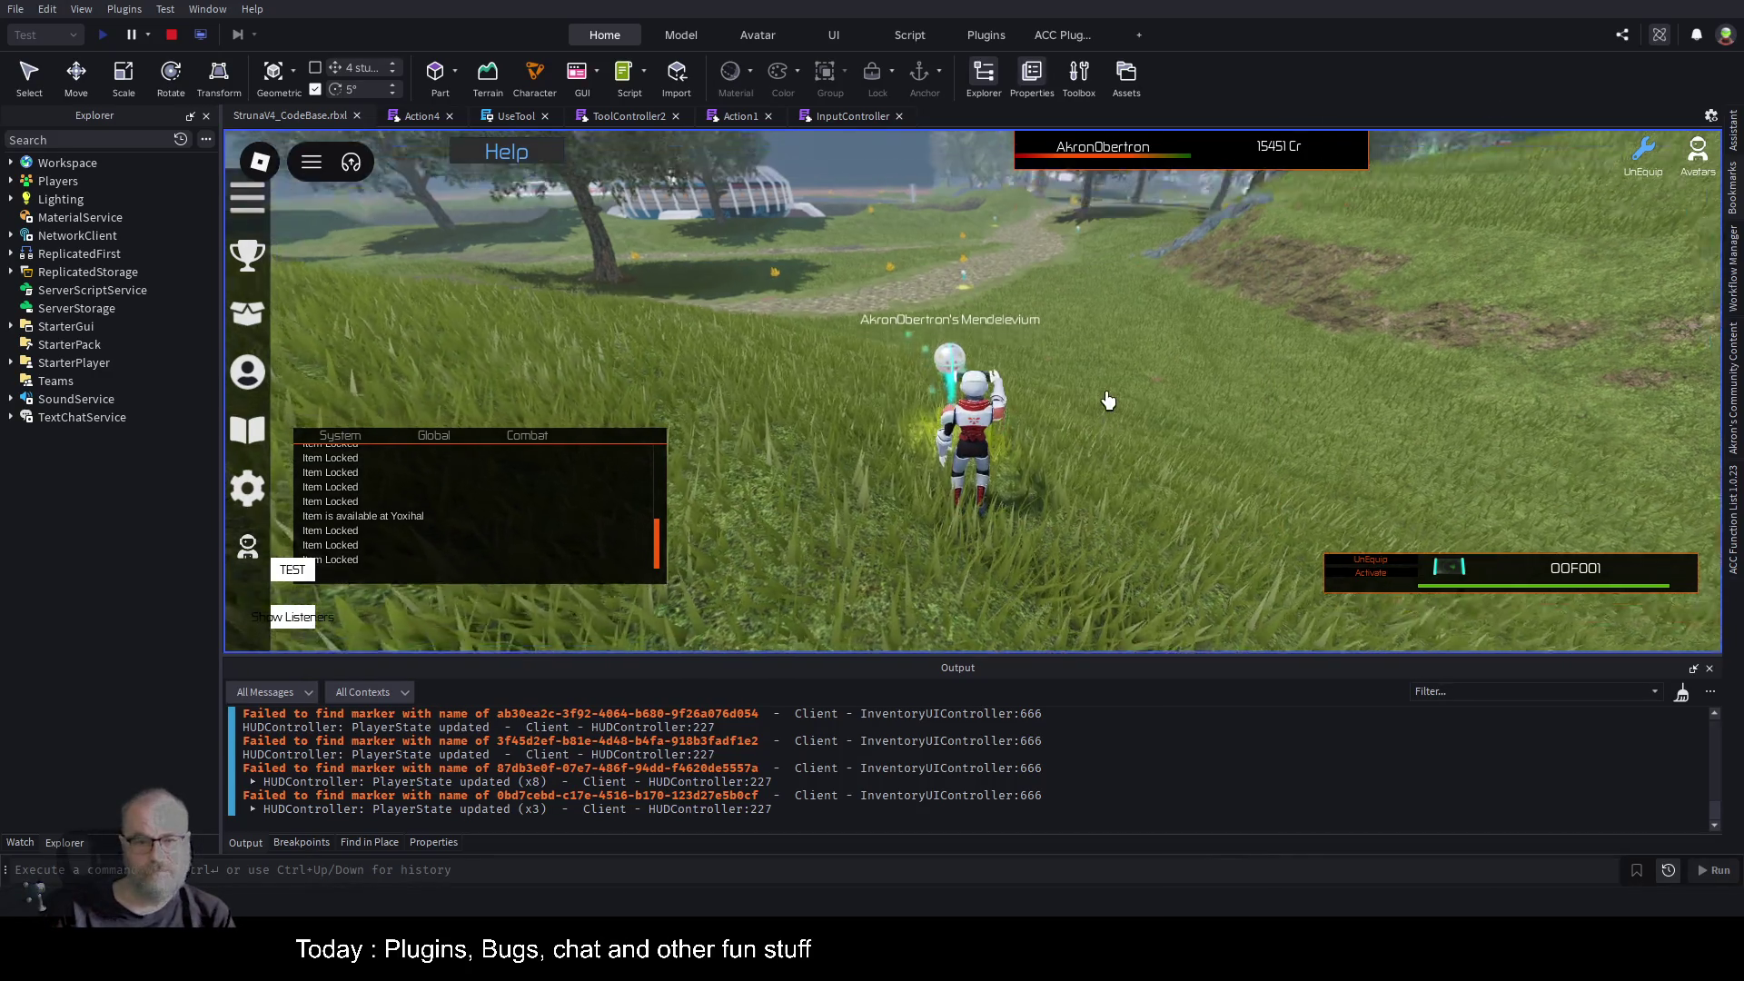
{"action": "left_click", "coordinate": [1107, 400]}
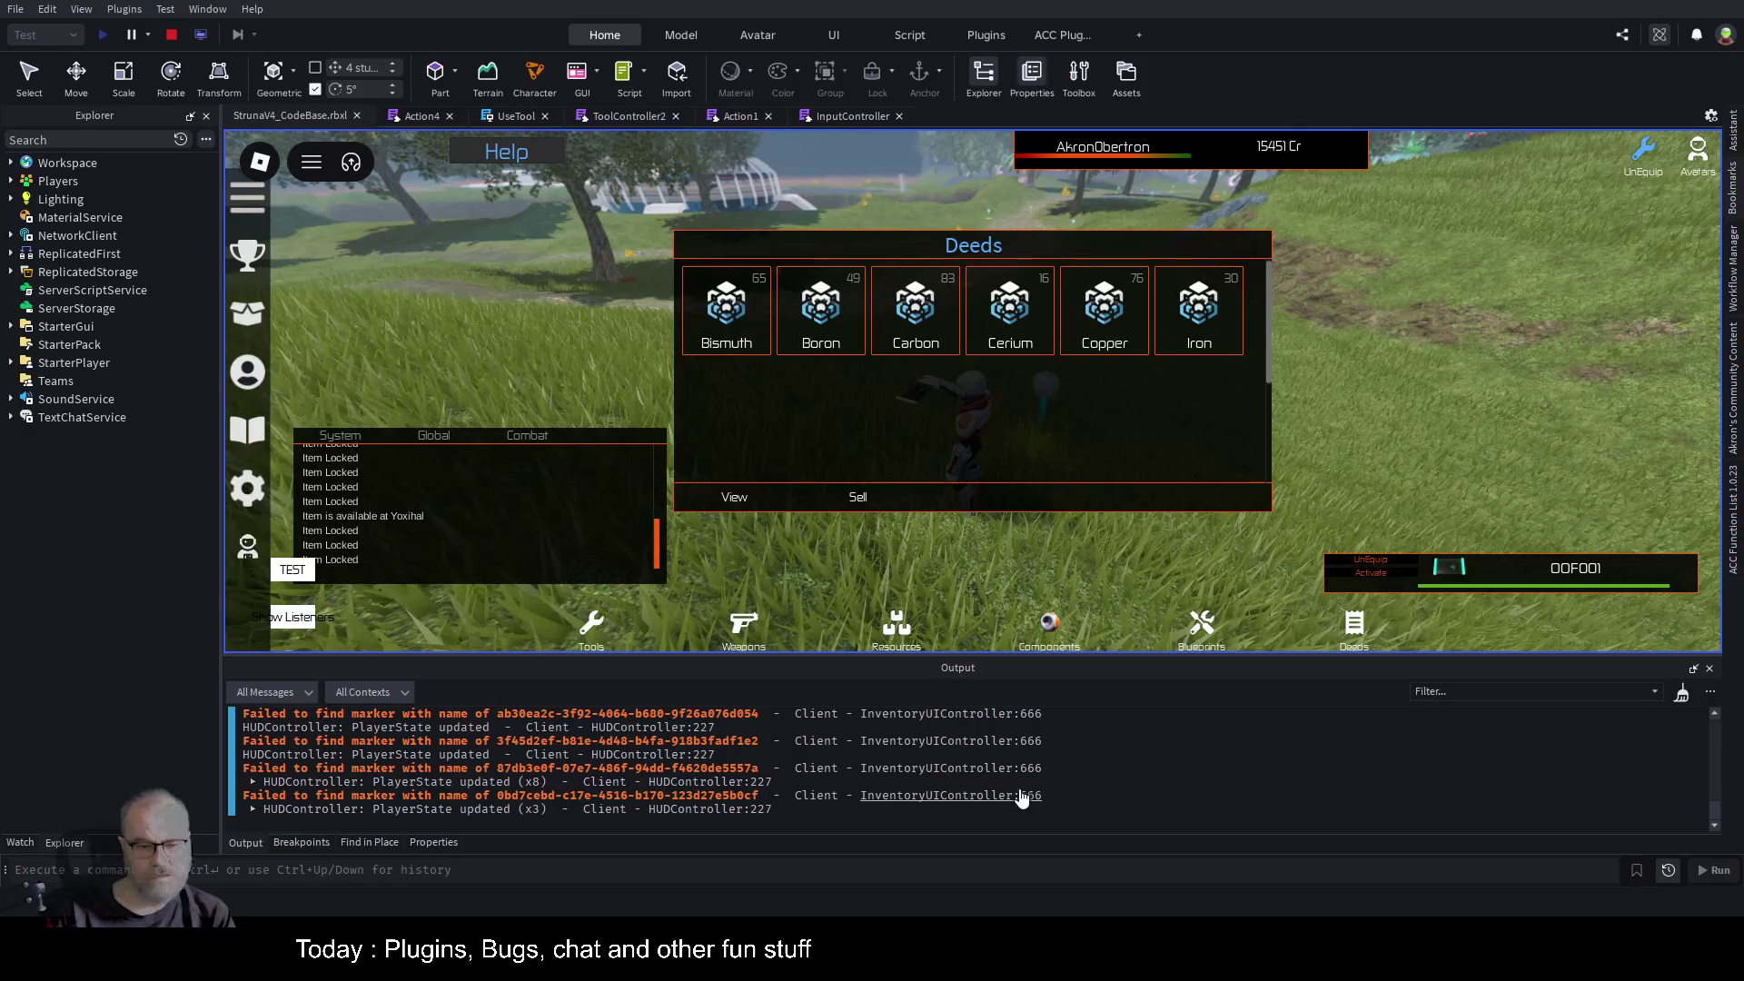
Move the Deeds panel right, open InventoryUIController at line 666, and click the Bismuth deed.
{"action": "left_click_drag", "start_coordinate": [1054, 246], "coordinate": [1484, 222]}
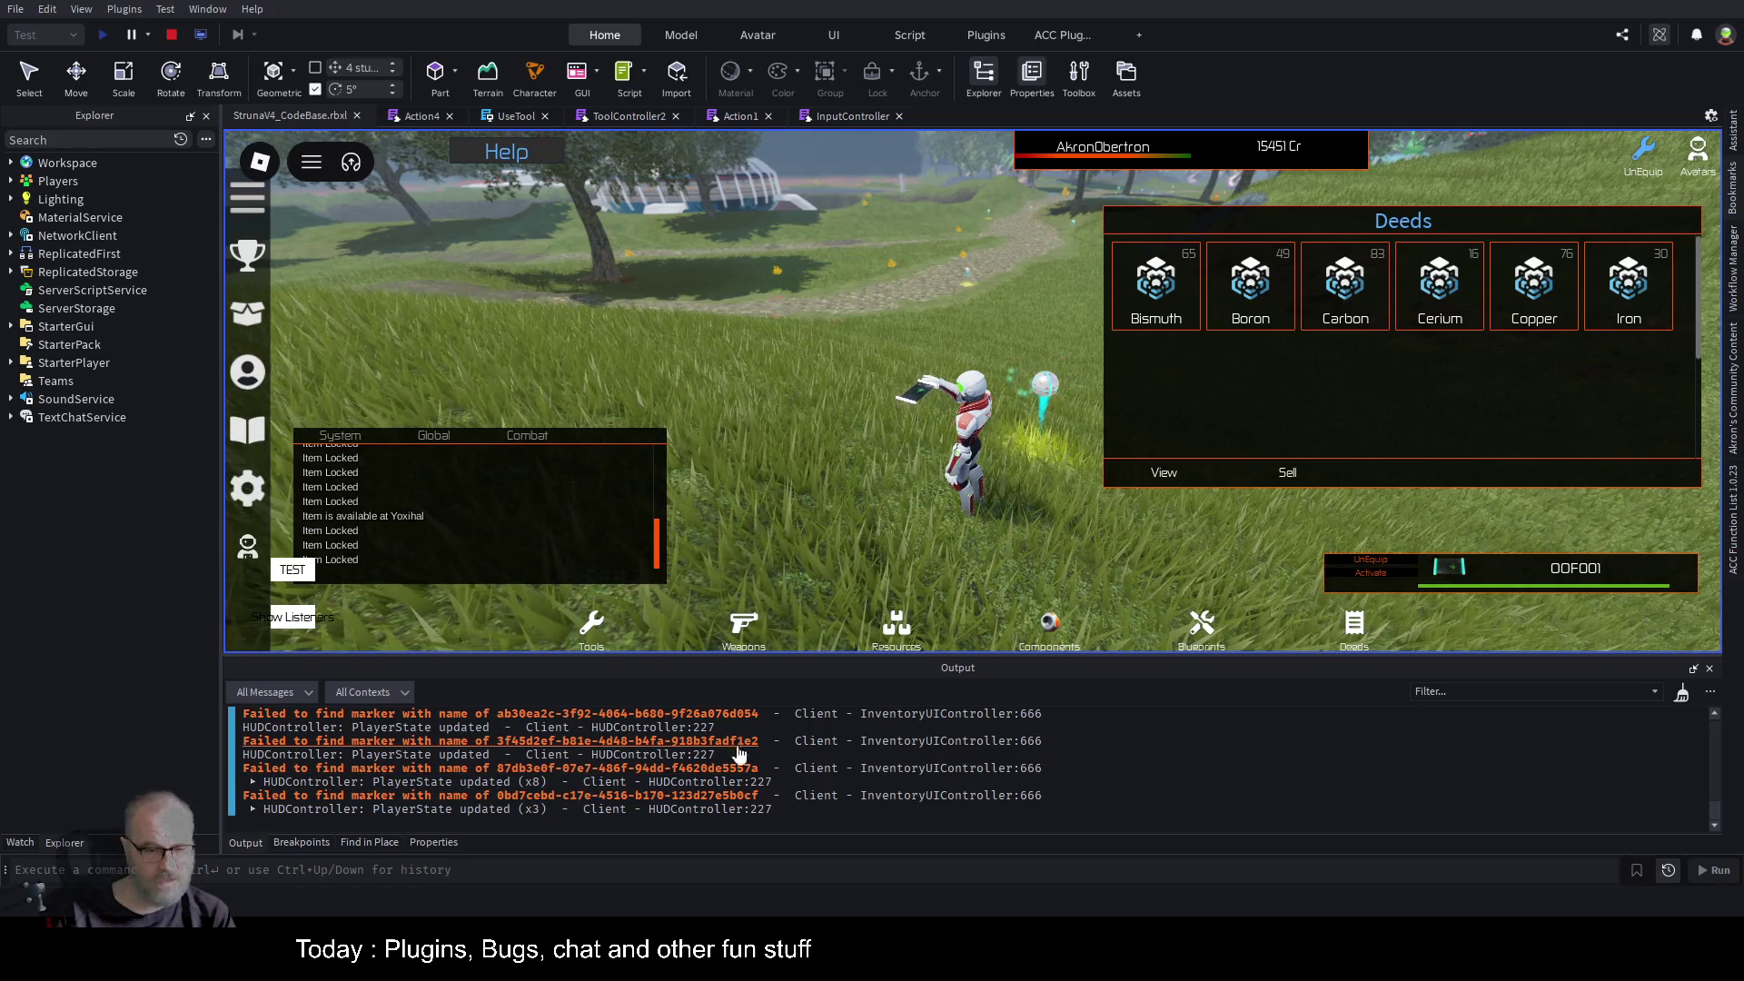
{"action": "left_click", "coordinate": [976, 741]}
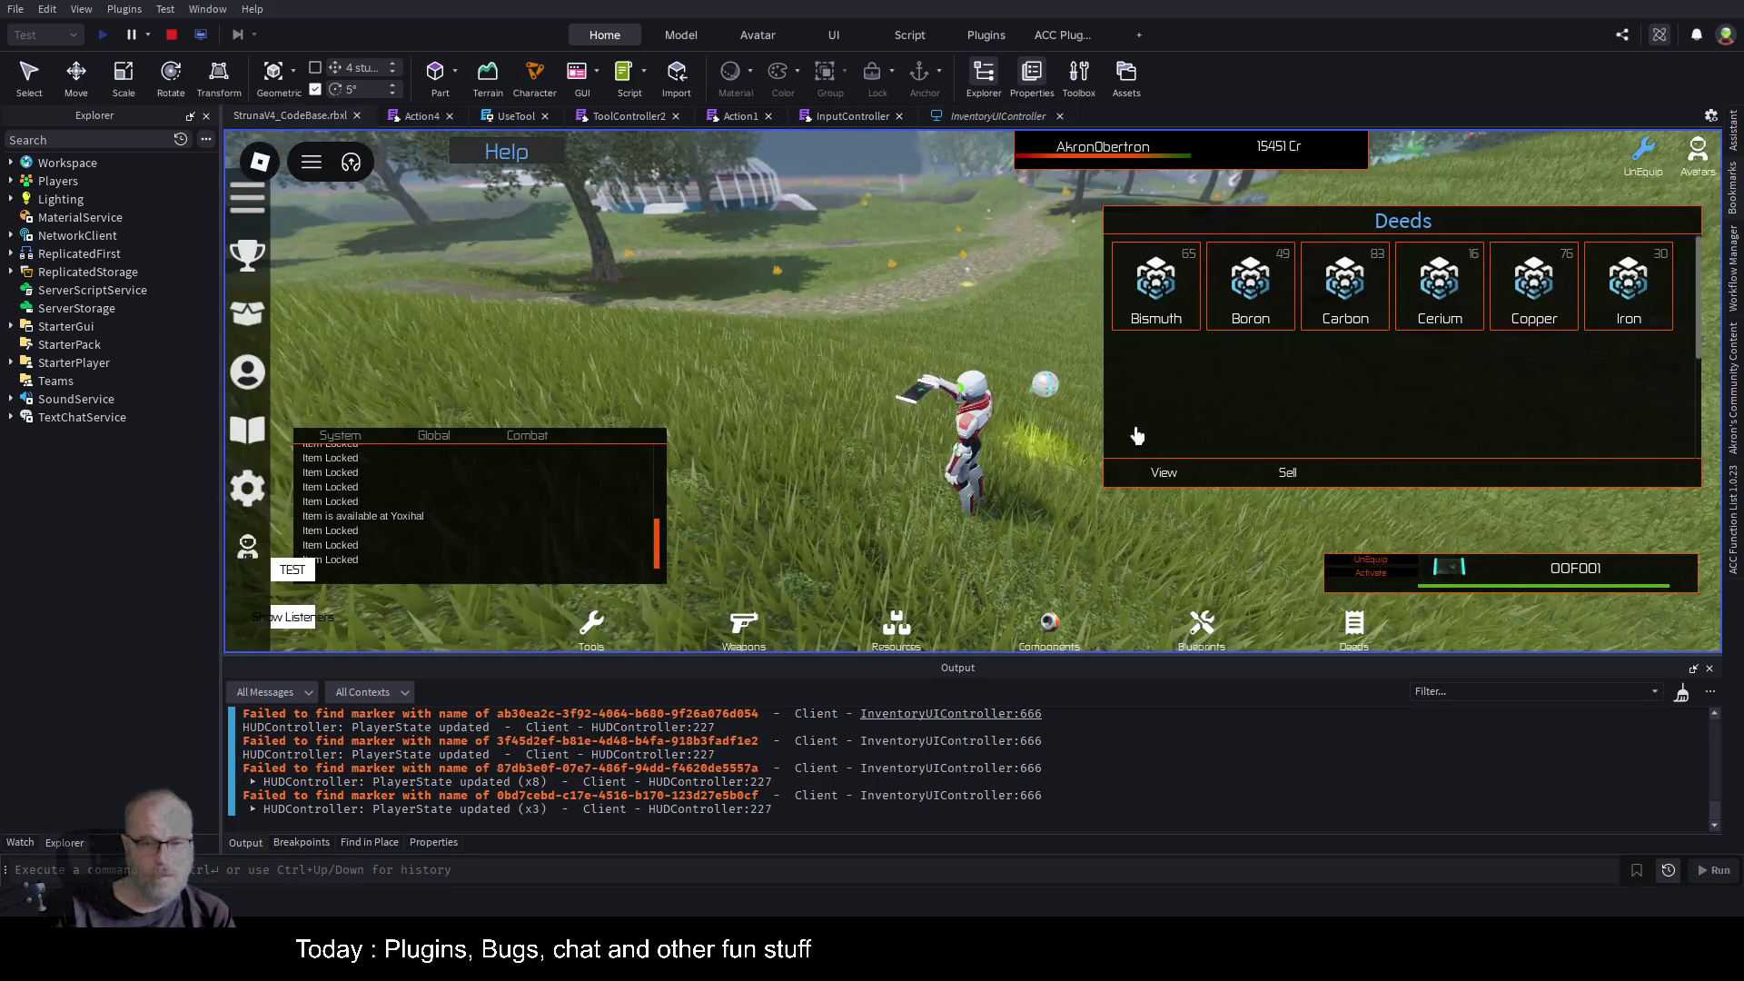
{"action": "left_click", "coordinate": [1157, 283]}
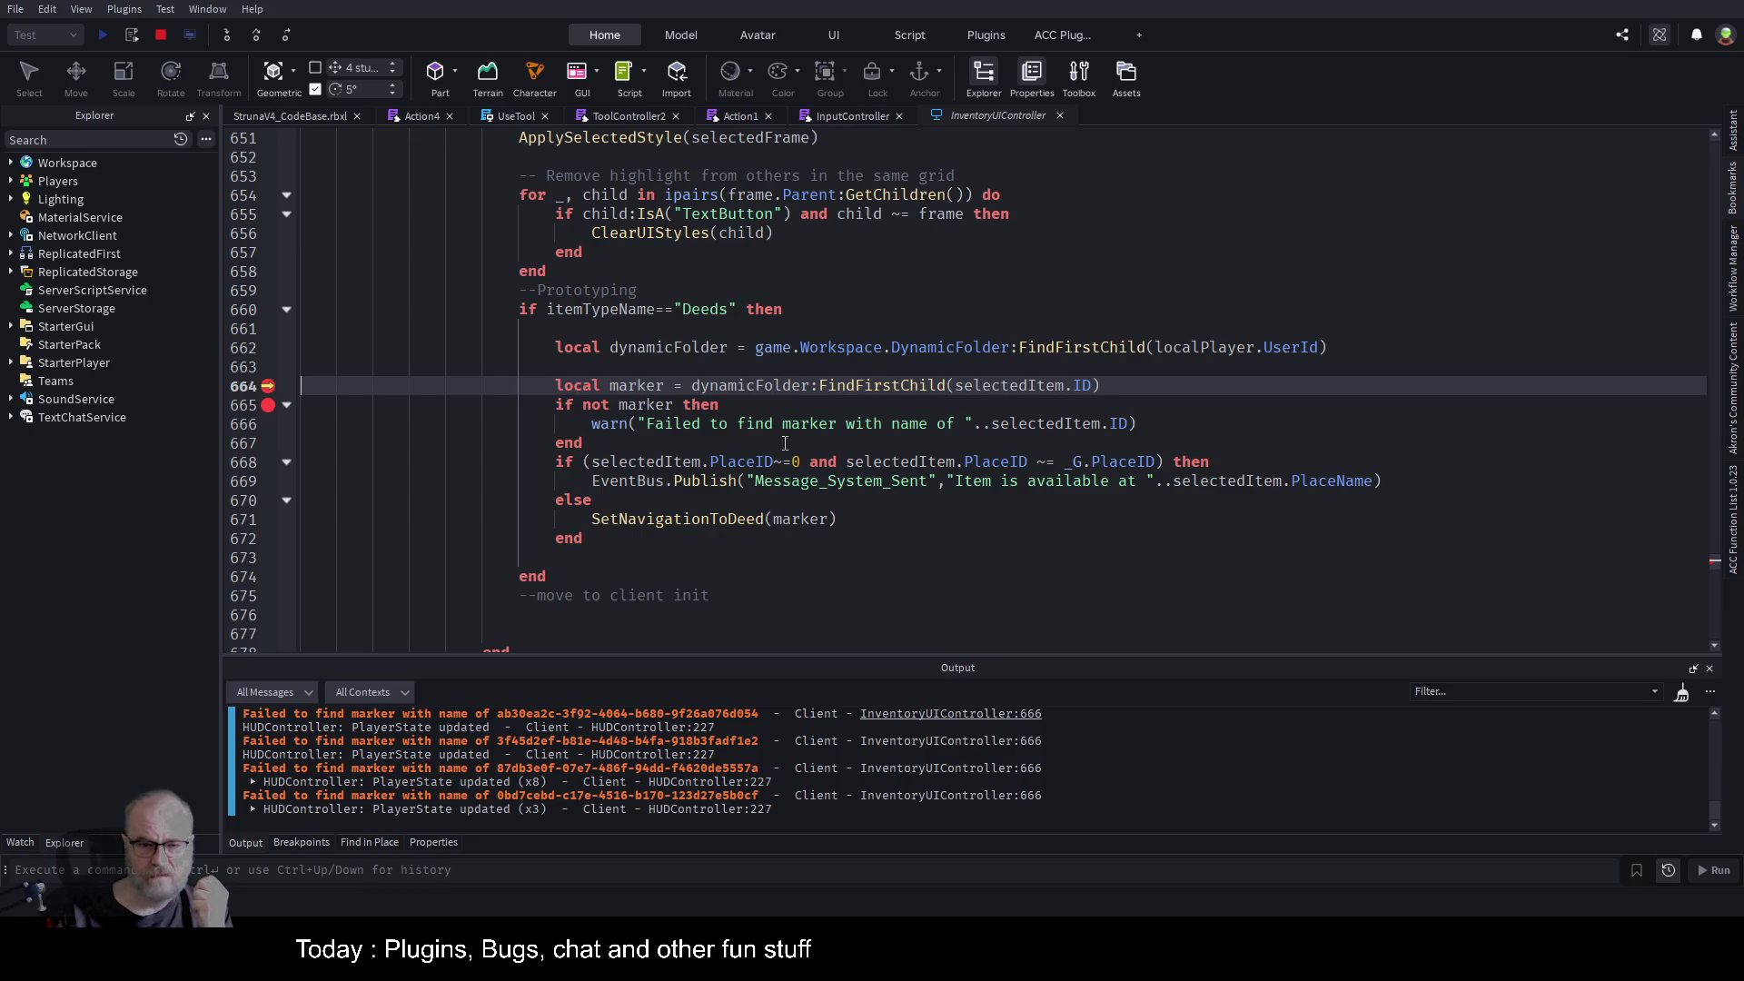
Step over from line 664 to the PlaceID check on line 668, then stop the playtest.
{"action": "left_click", "coordinate": [260, 35]}
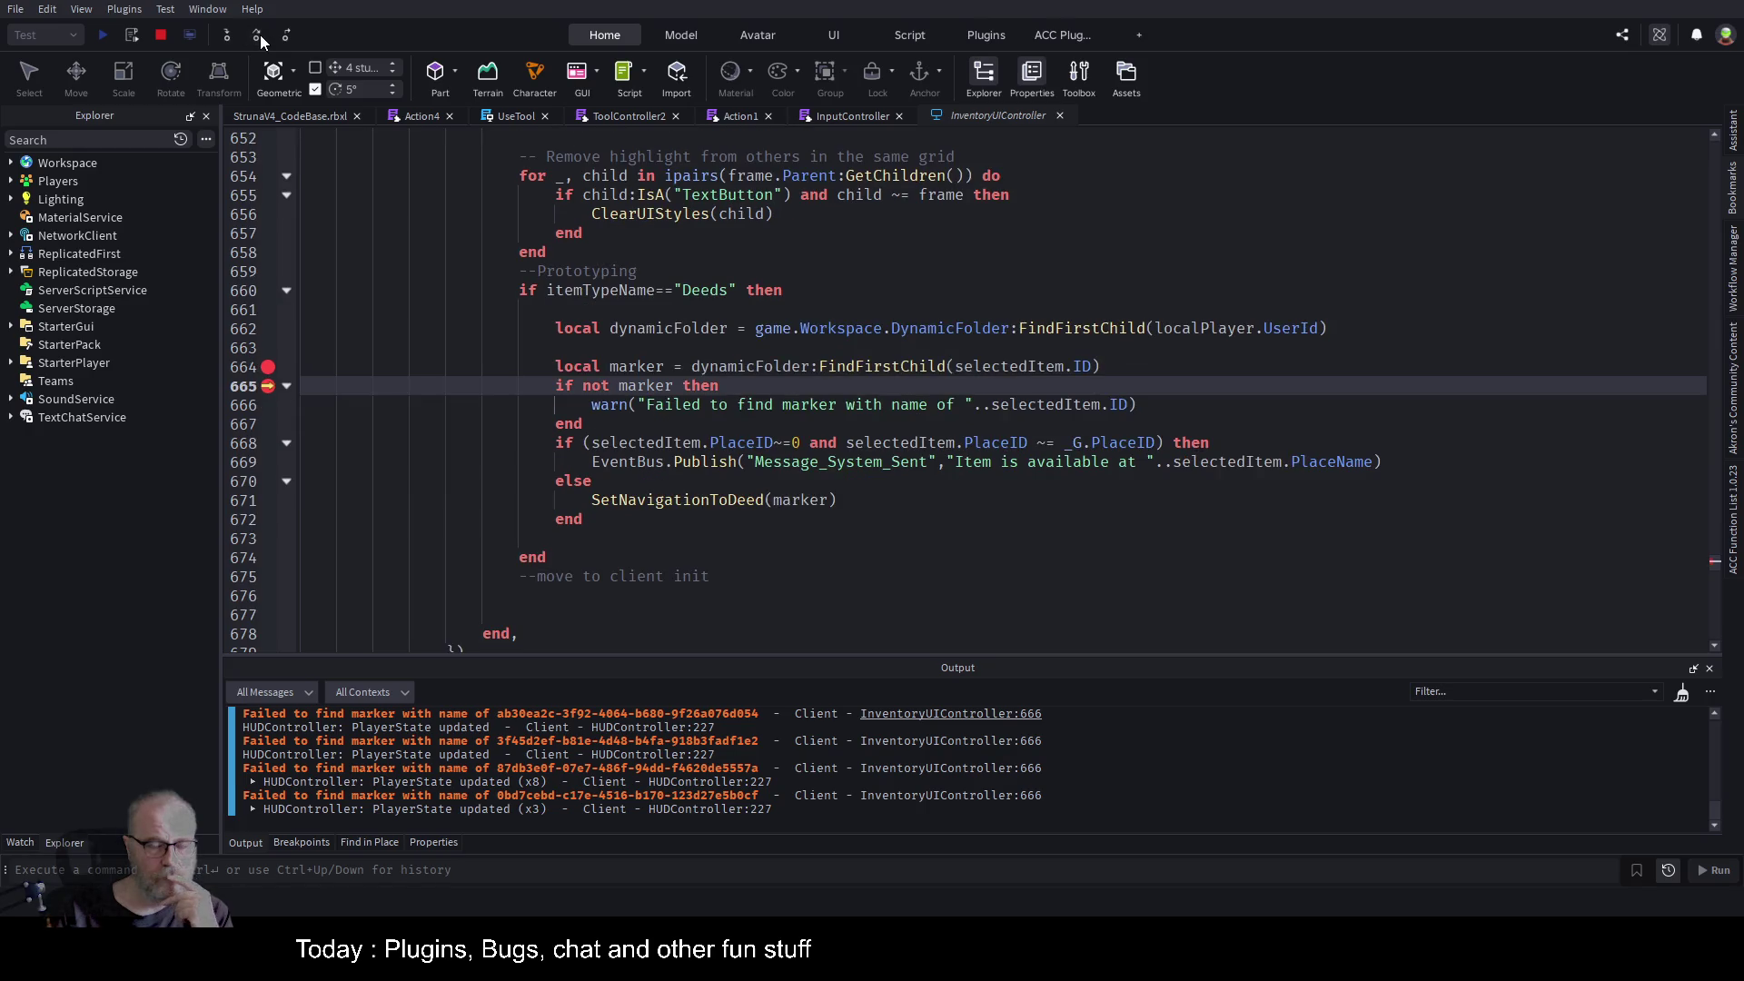
{"action": "left_click", "coordinate": [260, 34]}
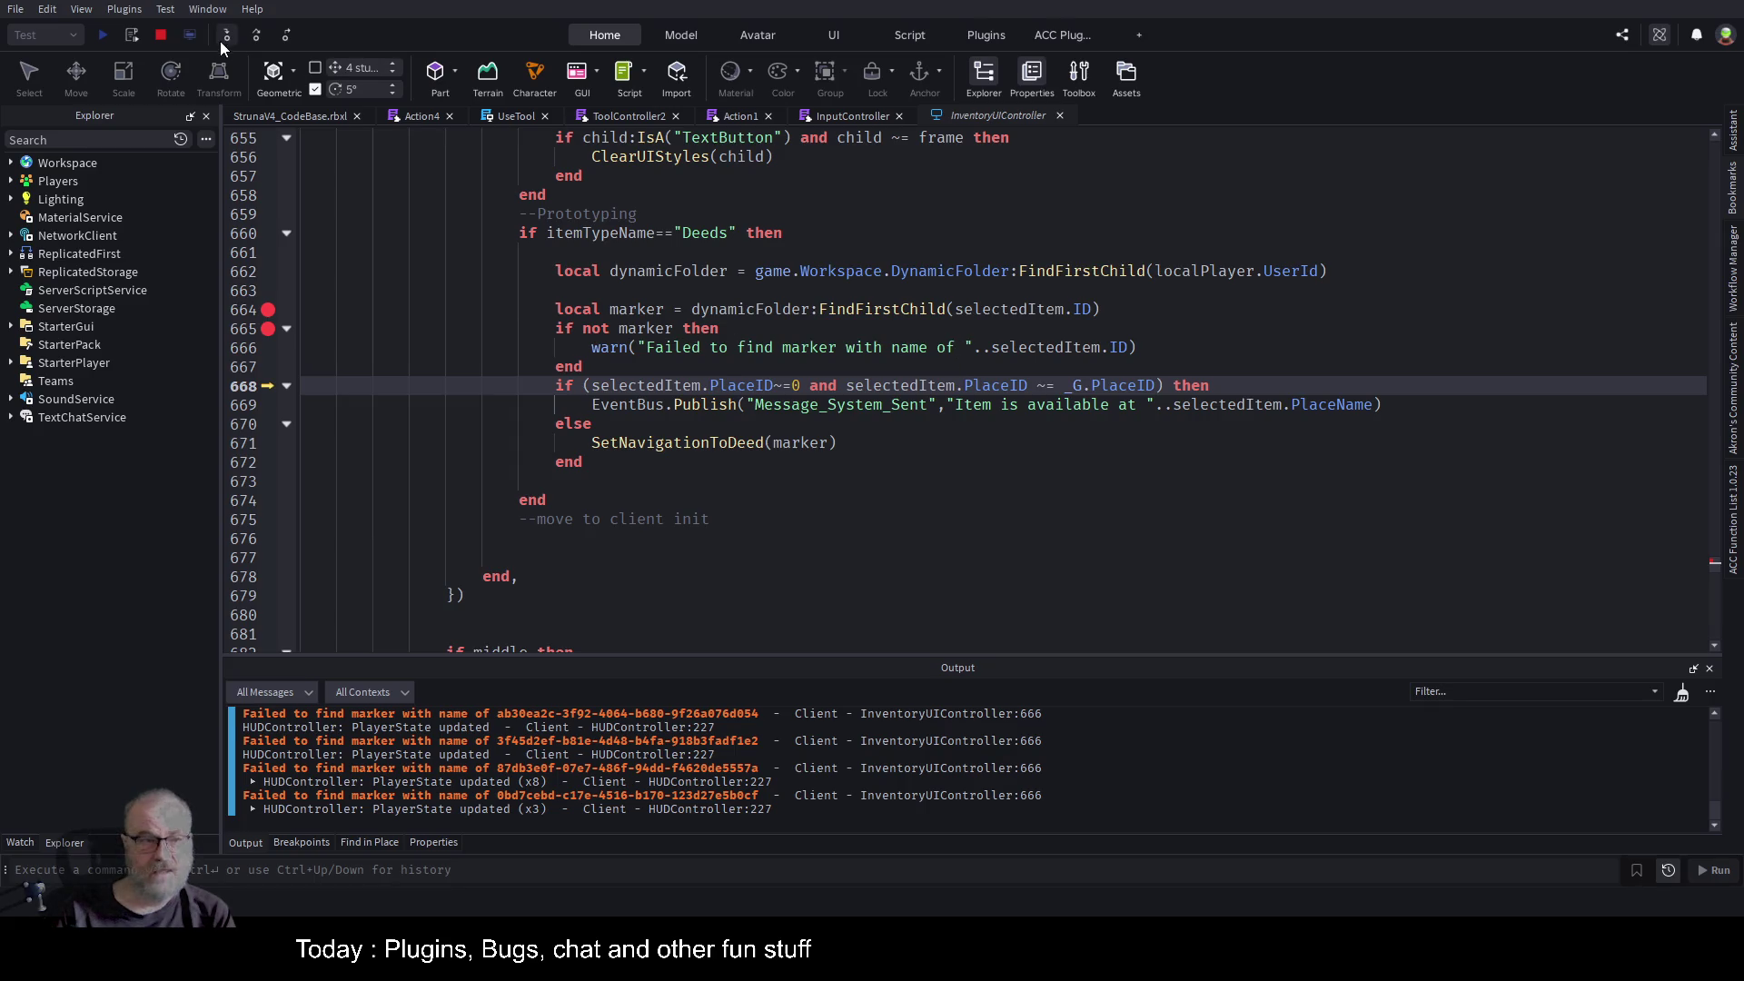
{"action": "left_click", "coordinate": [164, 36]}
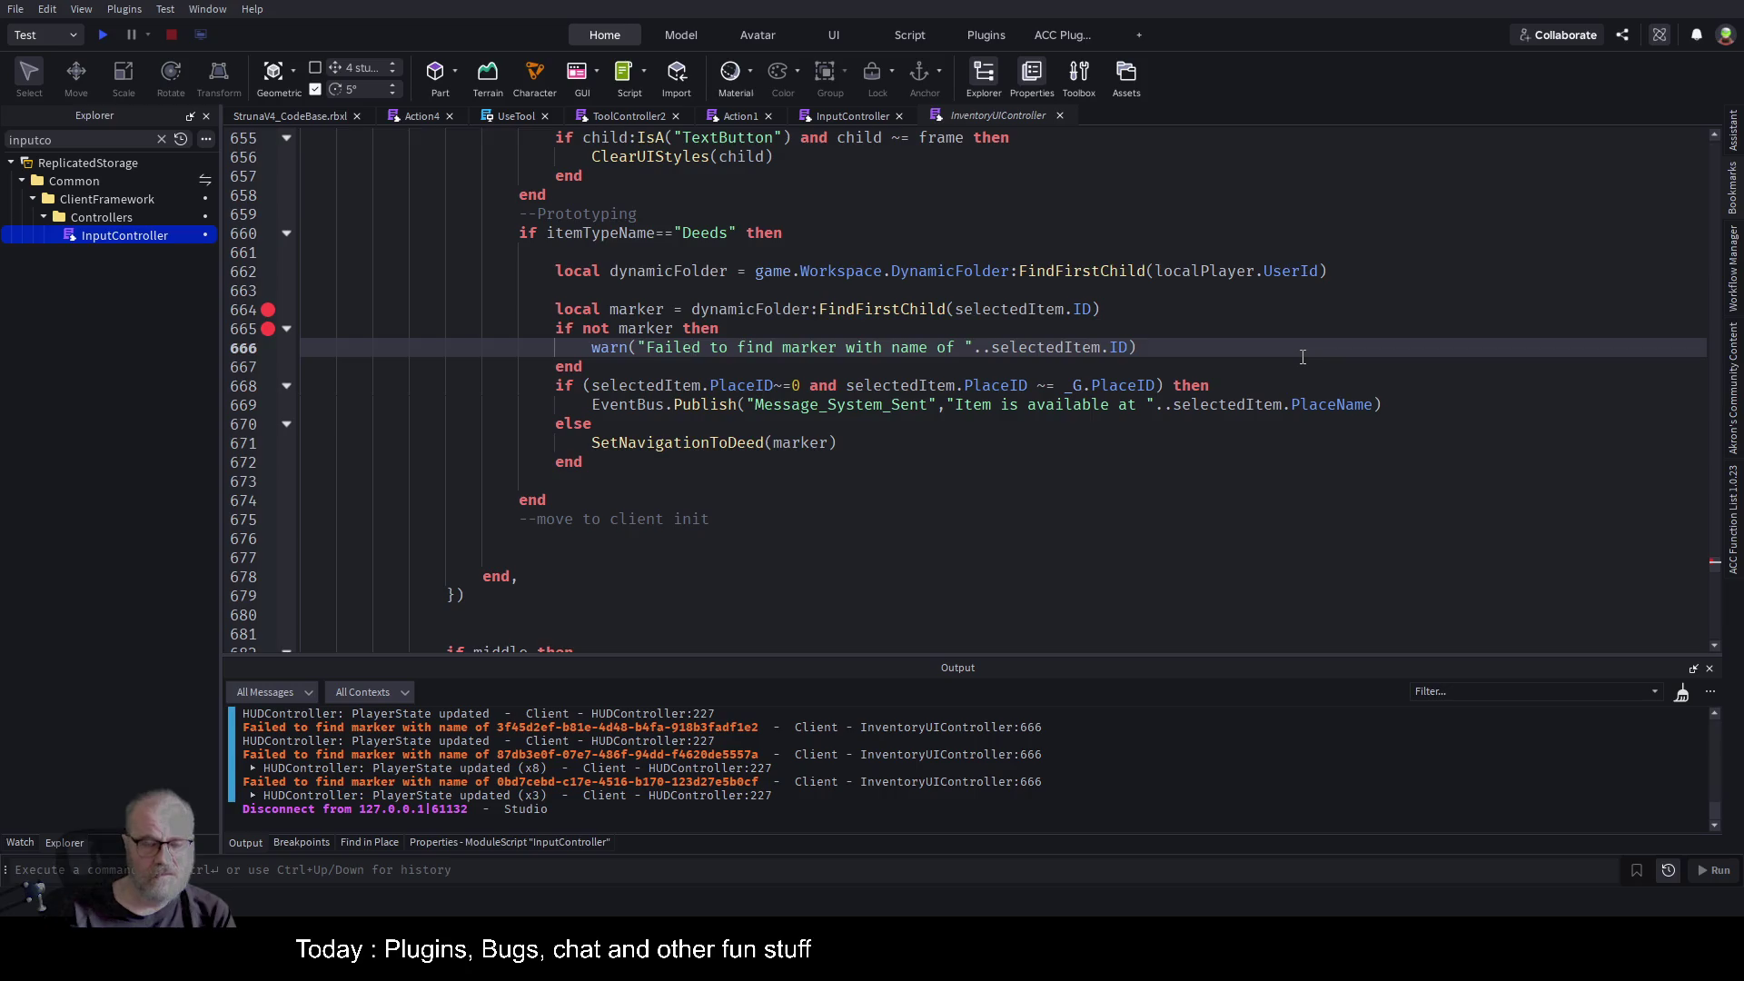
Add a comment at the end of line 665 noting the deed may be for another place.
{"action": "left_click", "coordinate": [989, 536]}
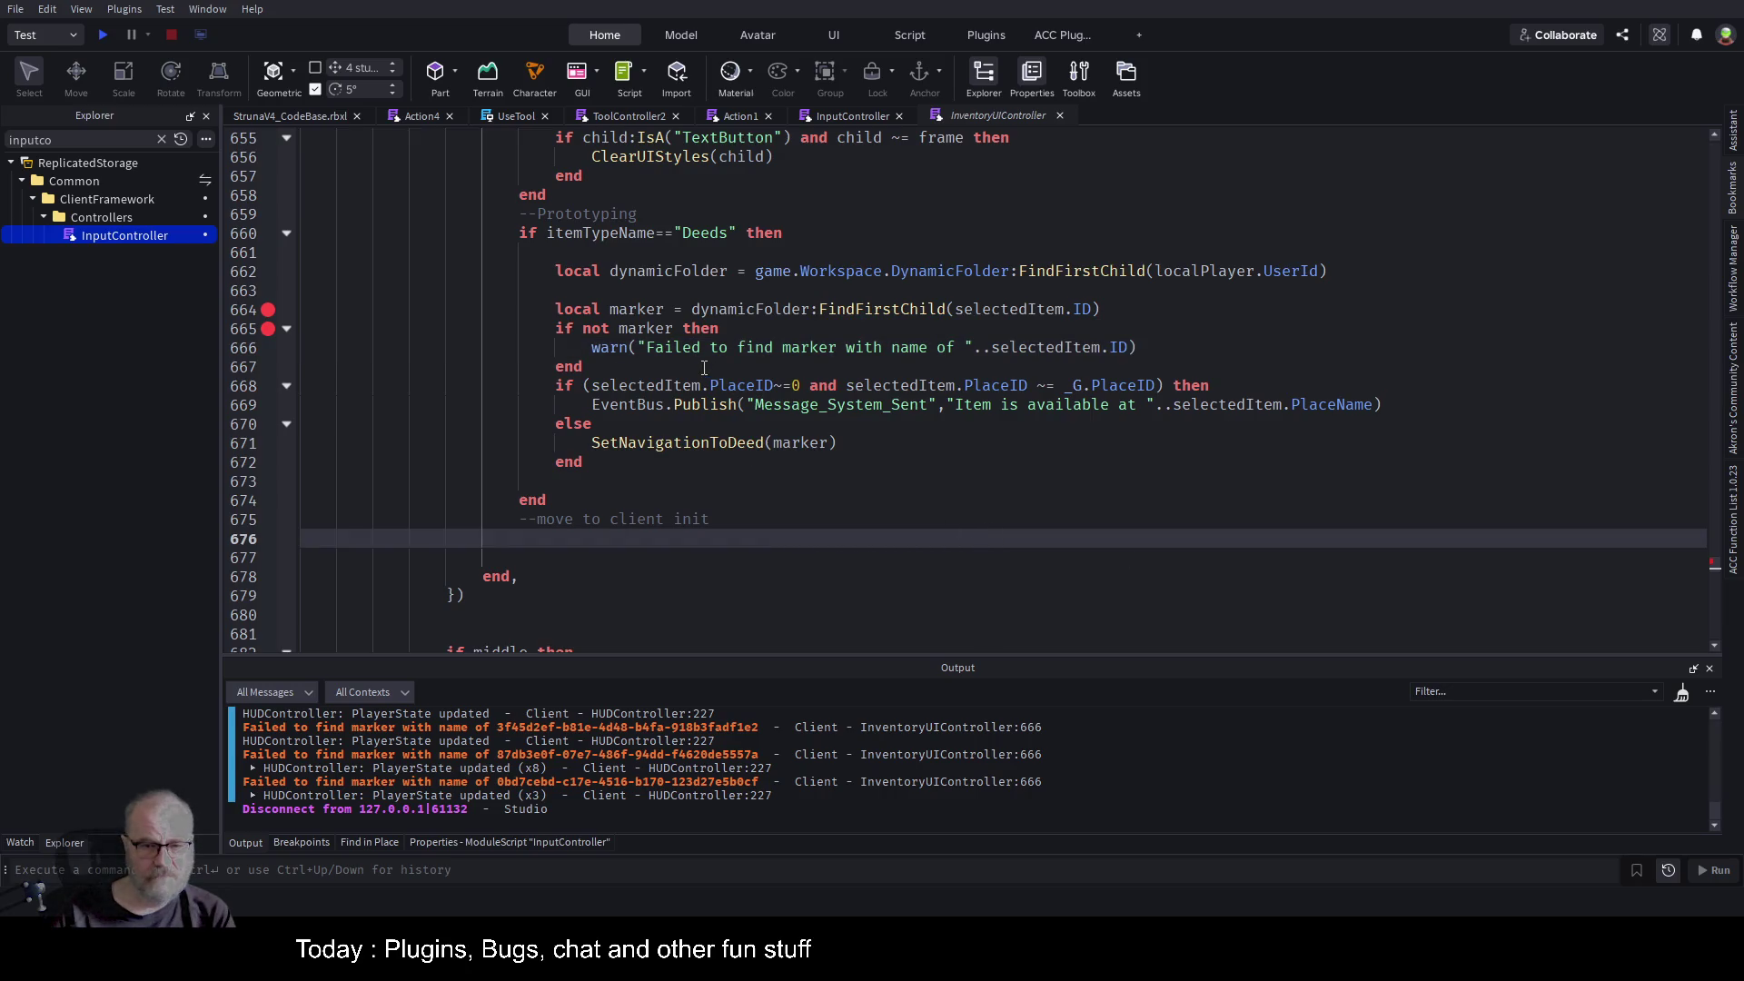
{"action": "left_click", "coordinate": [592, 345]}
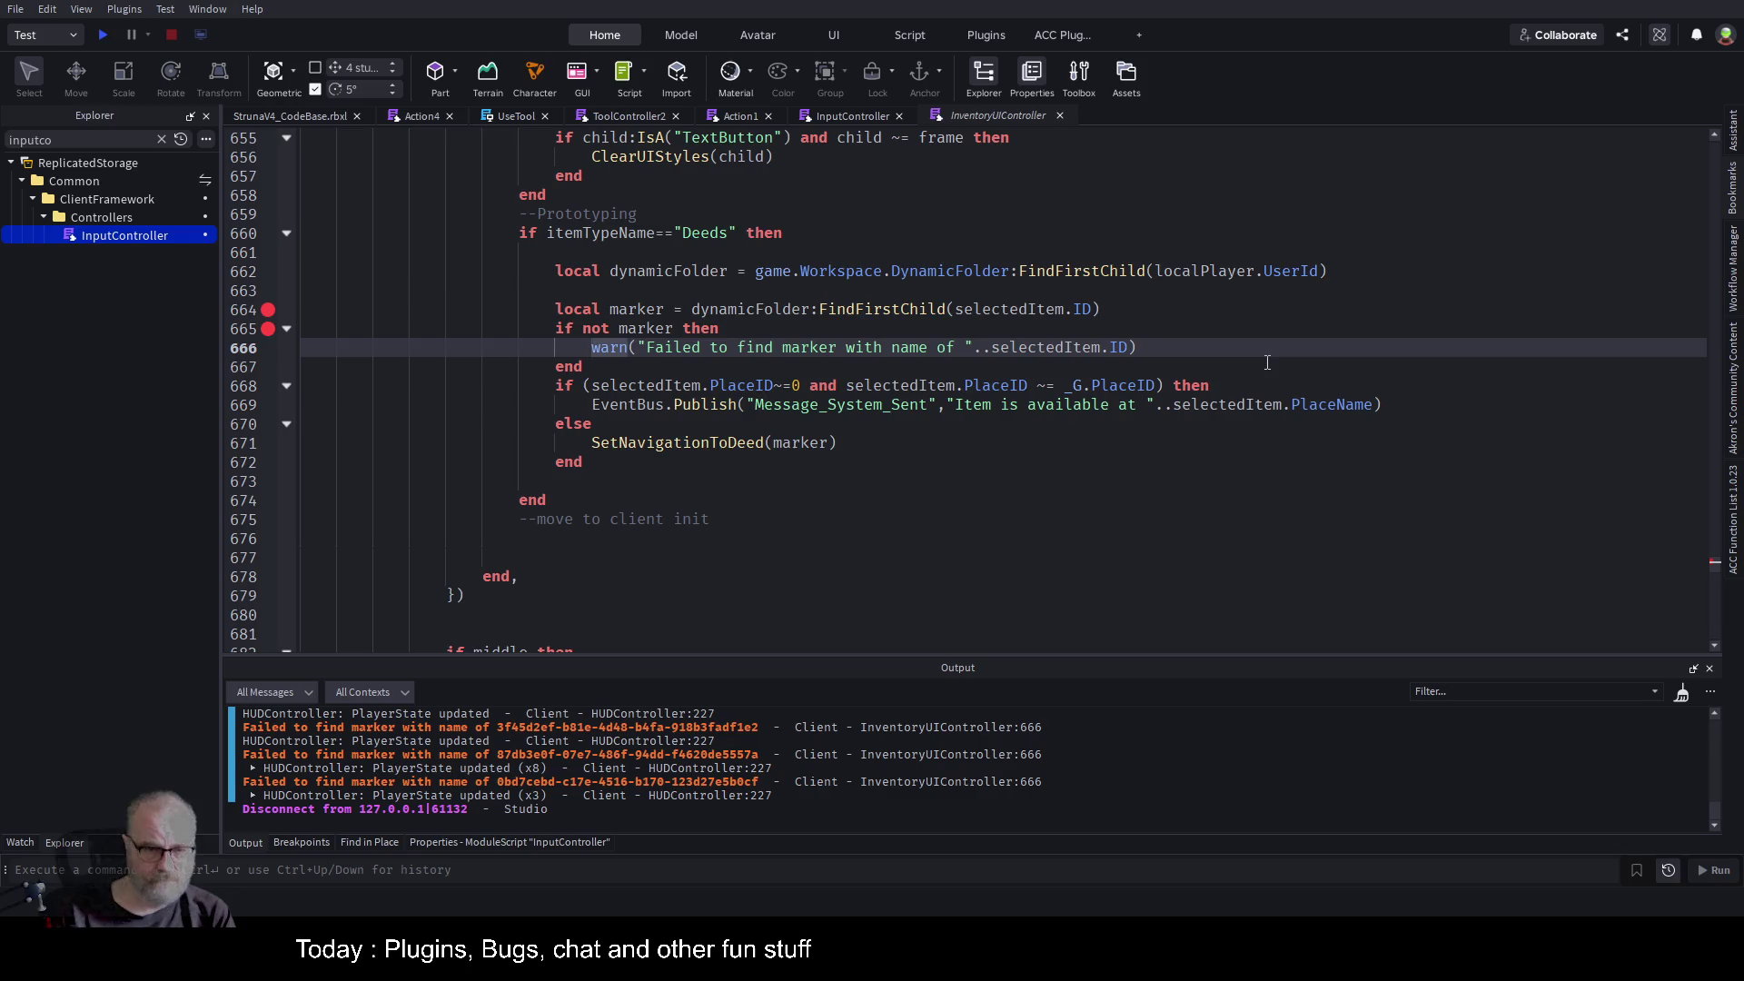
{"action": "key", "text": "Up"}
{"action": "key", "text": "End"}
{"action": "type", "text": "--mayb"}
{"action": "type", "text": "he "}
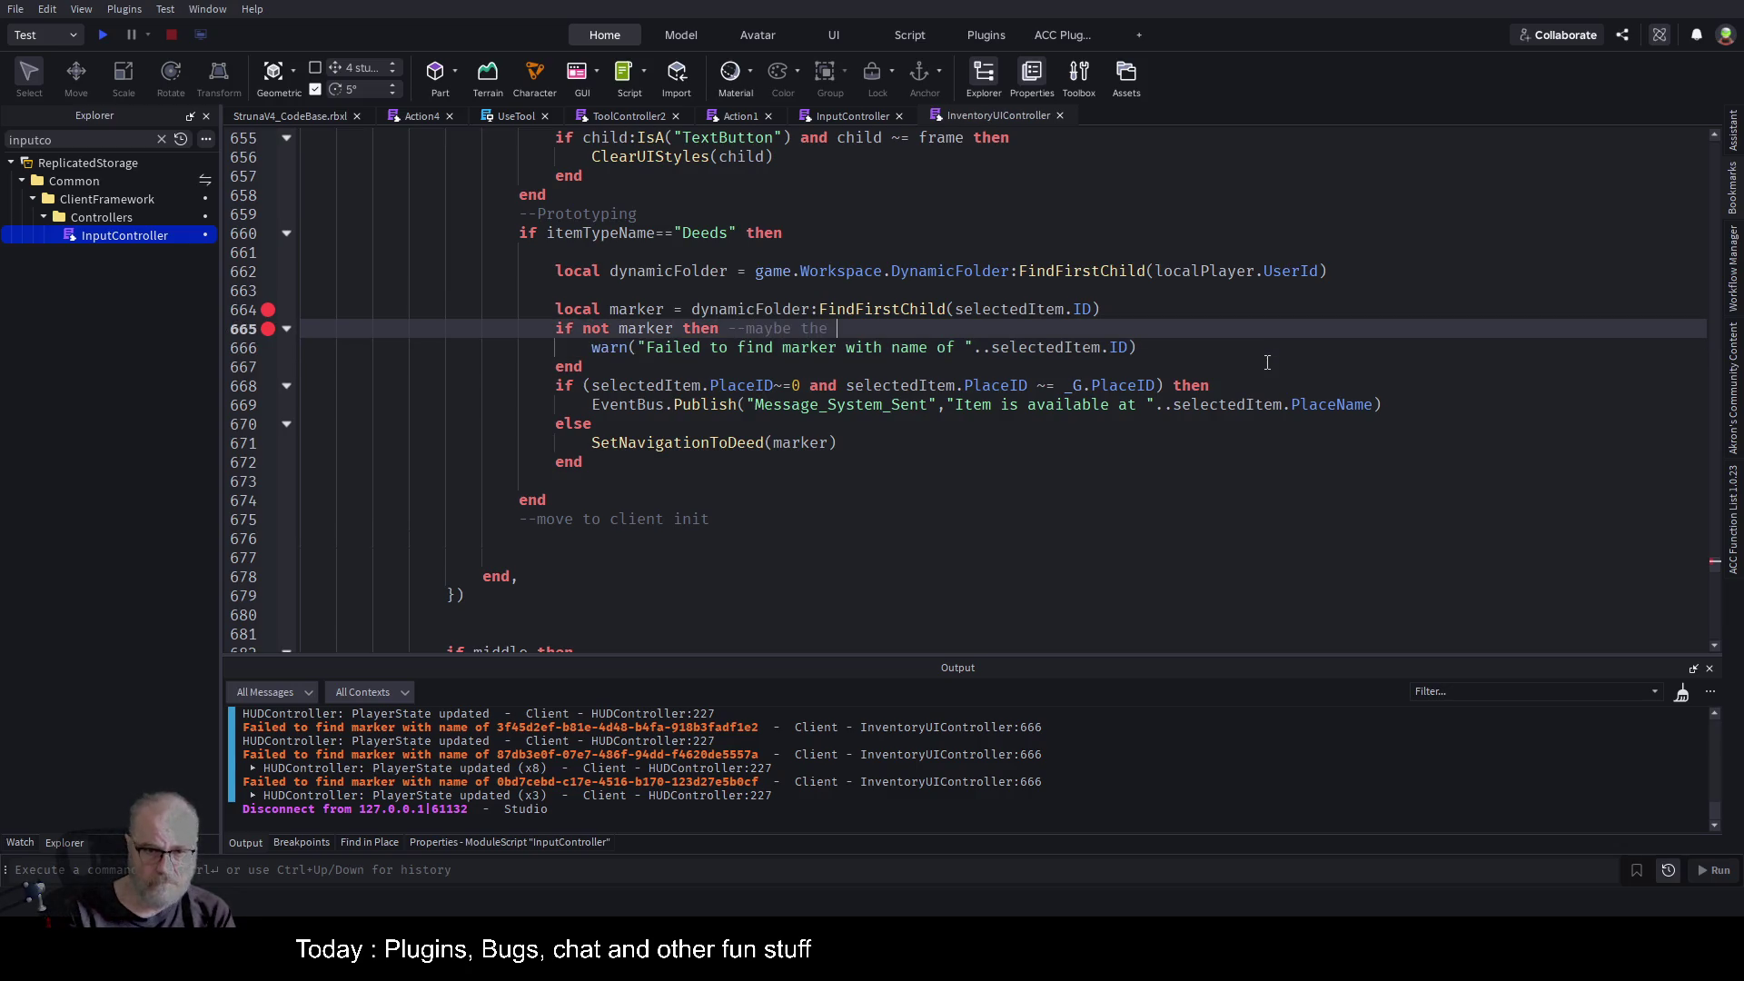
{"action": "type", "text": "deed is for another l"}
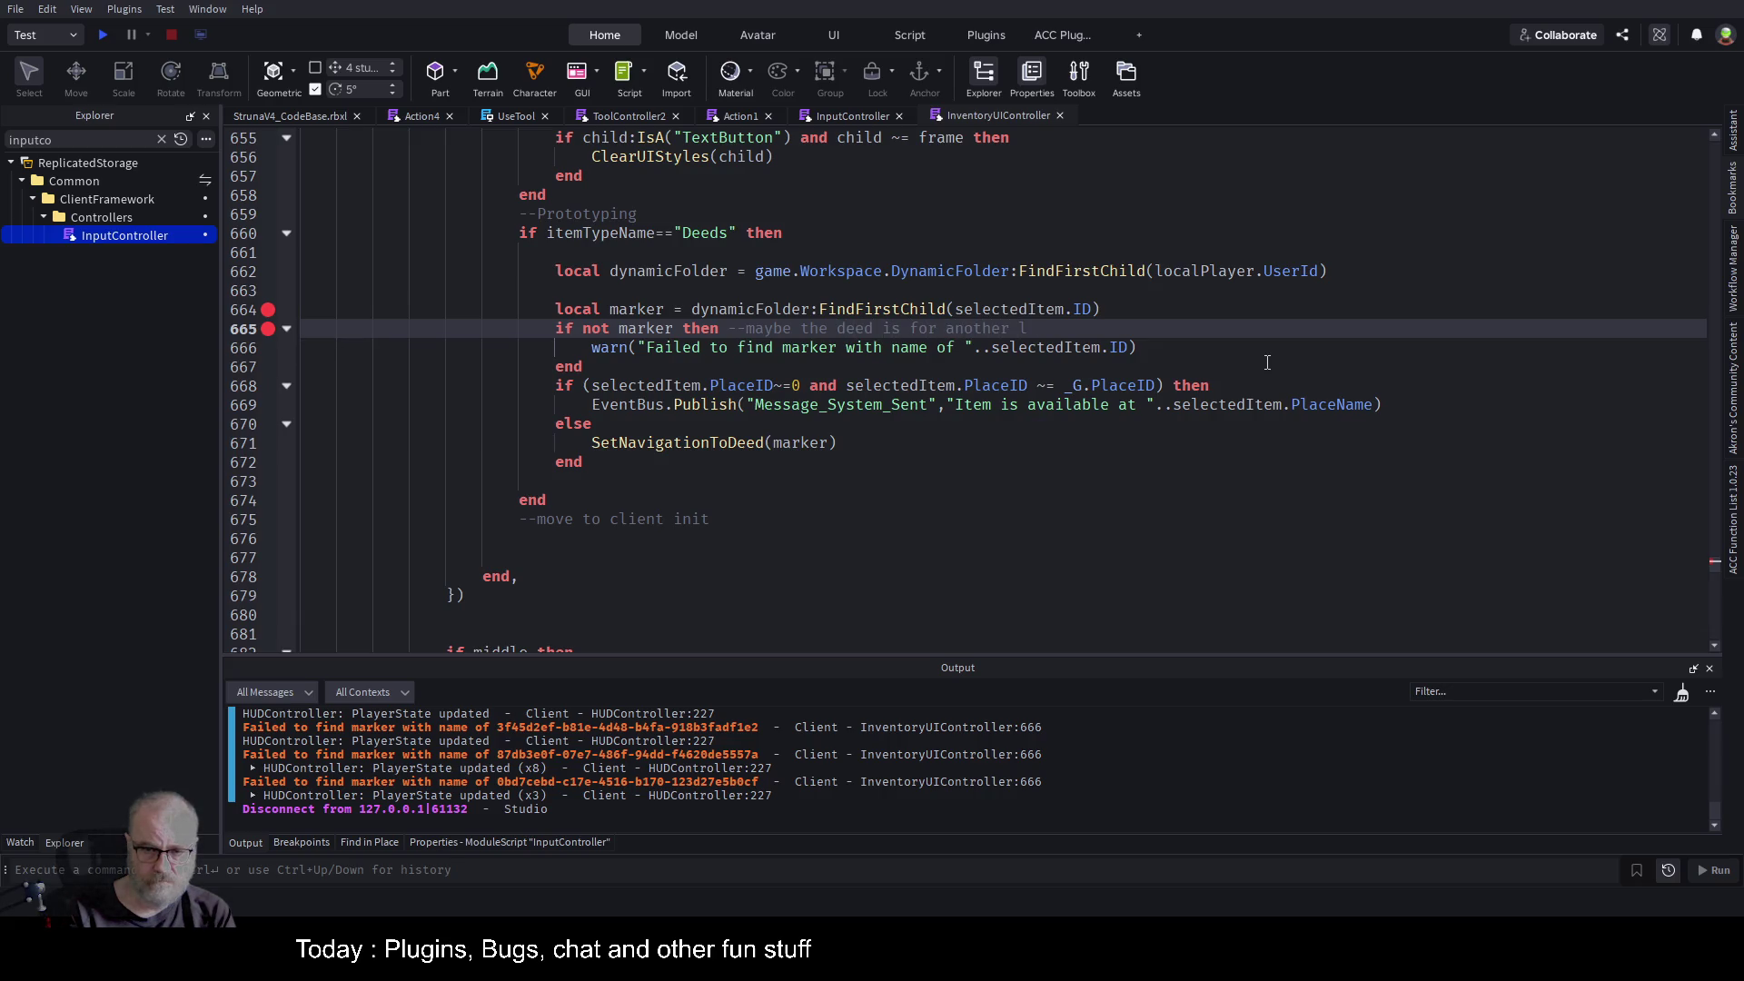
{"action": "type", "text": "./p"}
{"action": "key", "text": "BackSpace"}
{"action": "type", "text": "/place so not s"}
{"action": "type", "text": "paw"}
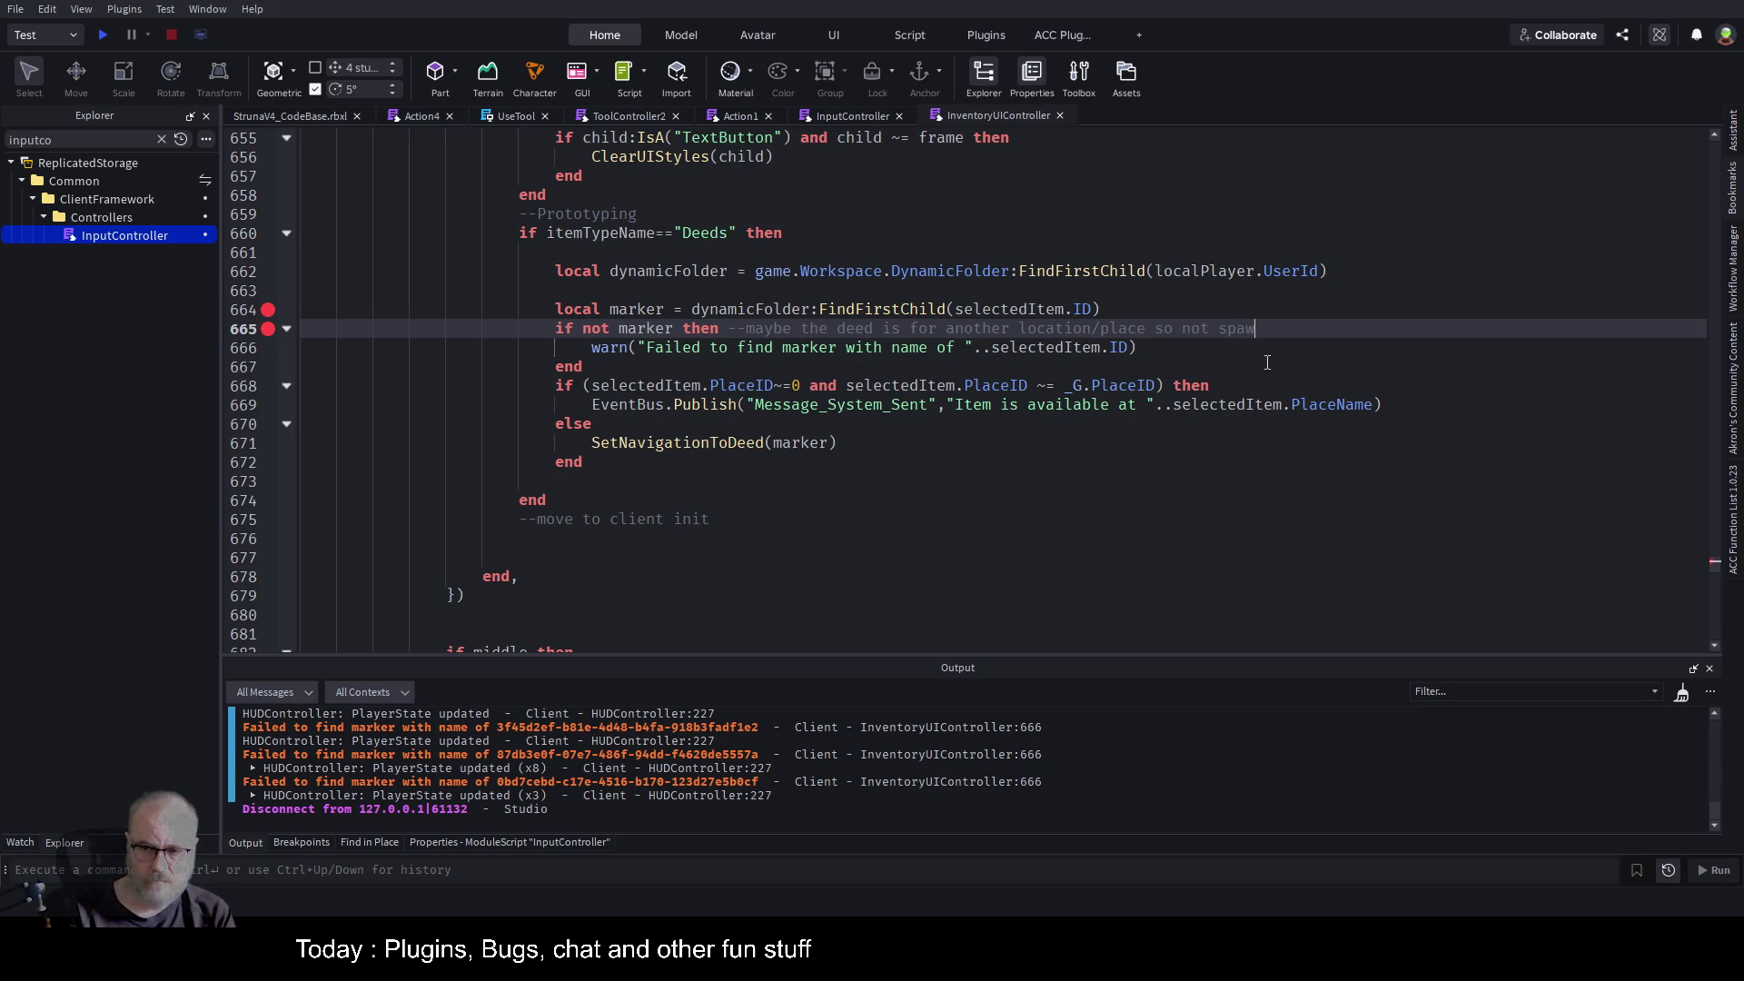
{"action": "type", "text": "d"}
Comment out the 'Failed to find marker' warn line with -- and save the place.
{"action": "key", "text": "Down"}
{"action": "key", "text": "Home"}
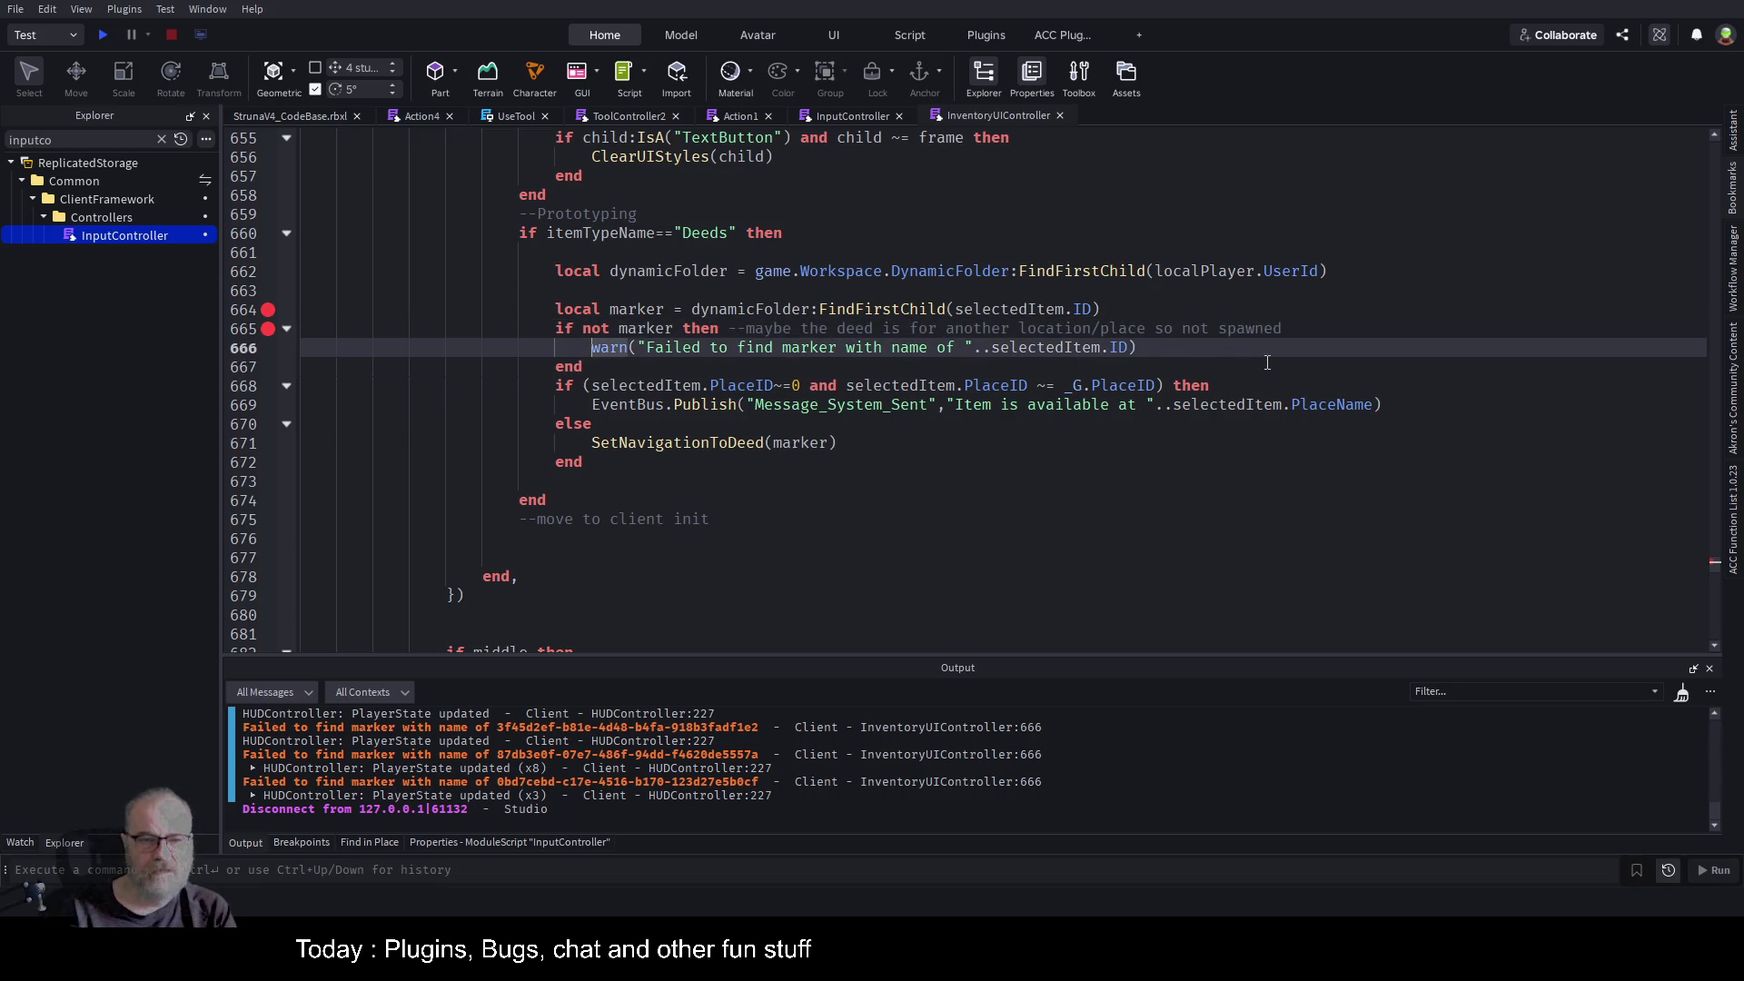
{"action": "type", "text": "--"}
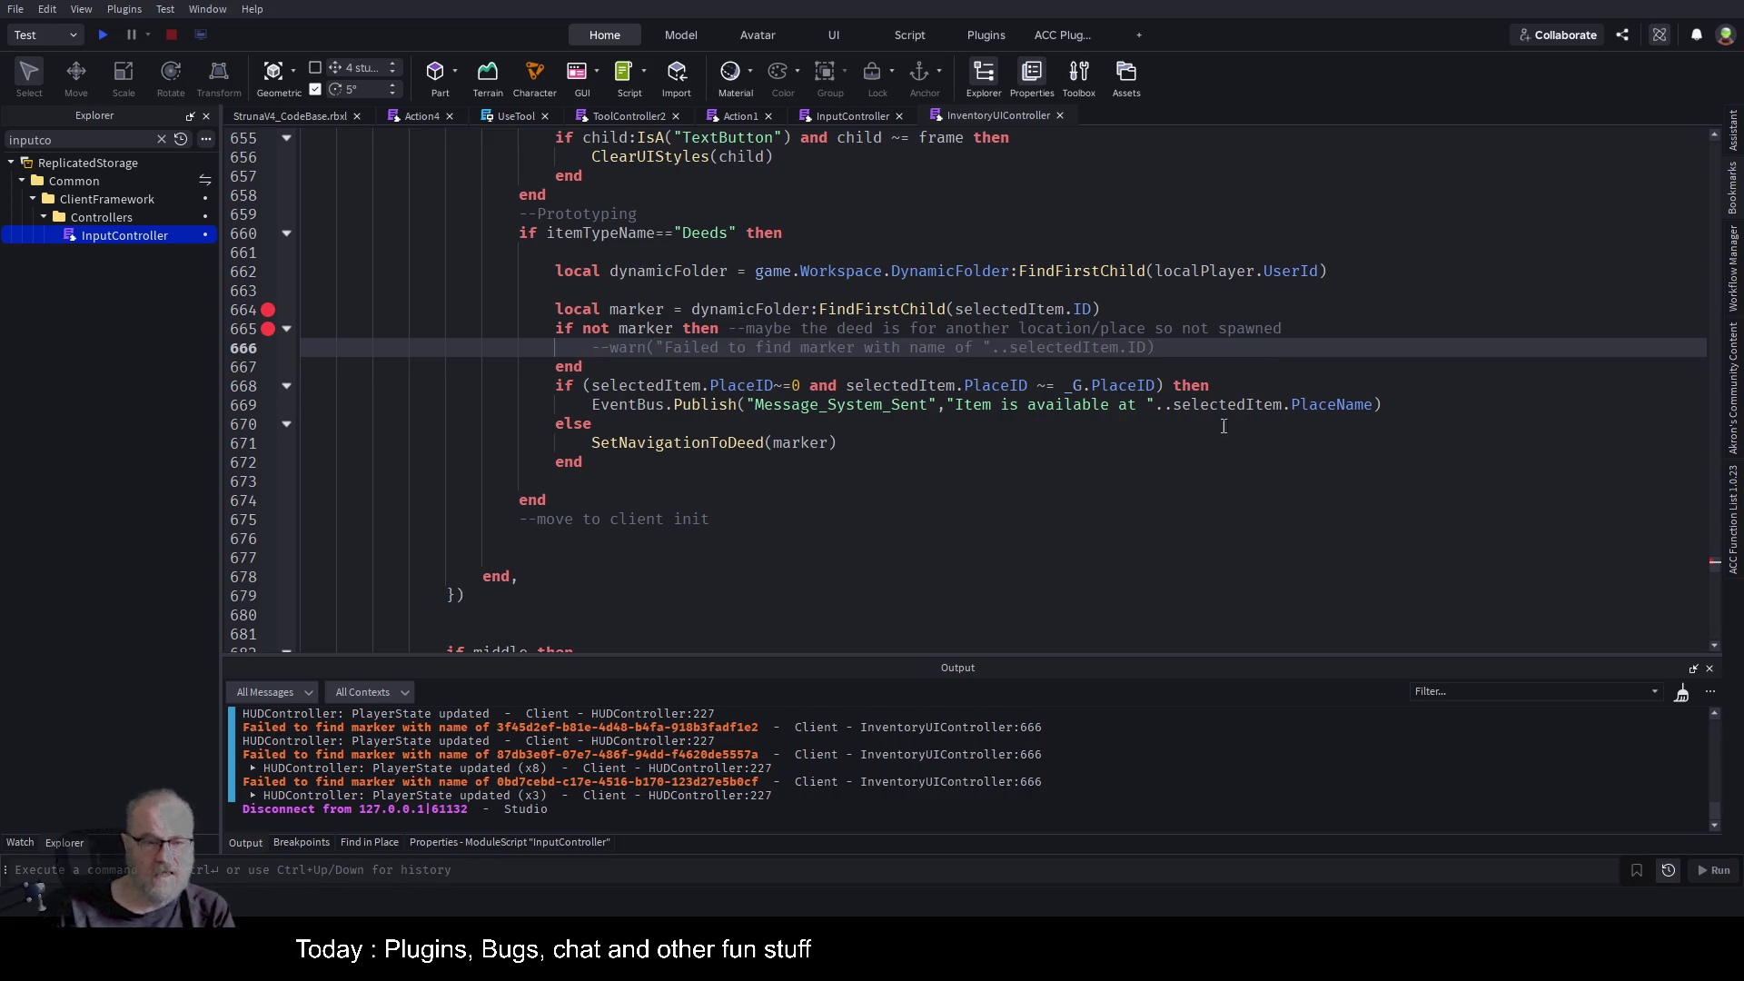
{"action": "key", "text": "ctrl+s"}
Clear the old messages from the Output window.
{"action": "scroll", "coordinate": [850, 478], "scroll_direction": "down", "scroll_amount": 2}
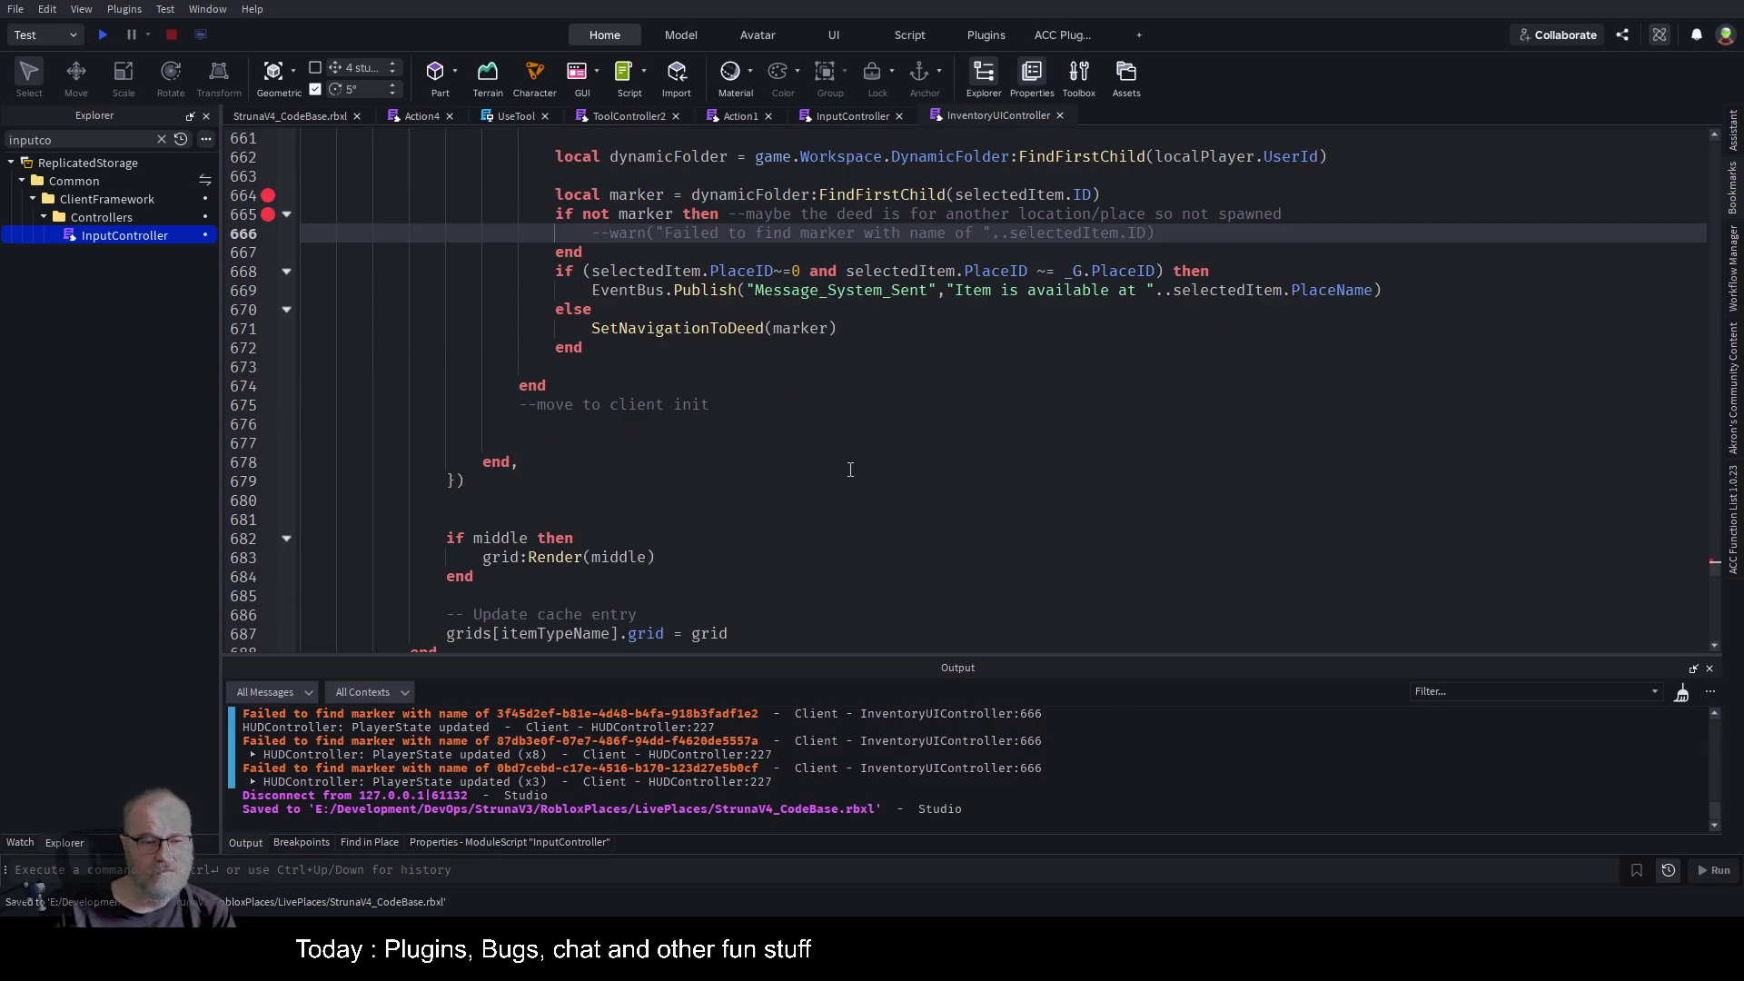
{"action": "scroll", "coordinate": [850, 469], "scroll_direction": "up", "scroll_amount": 3}
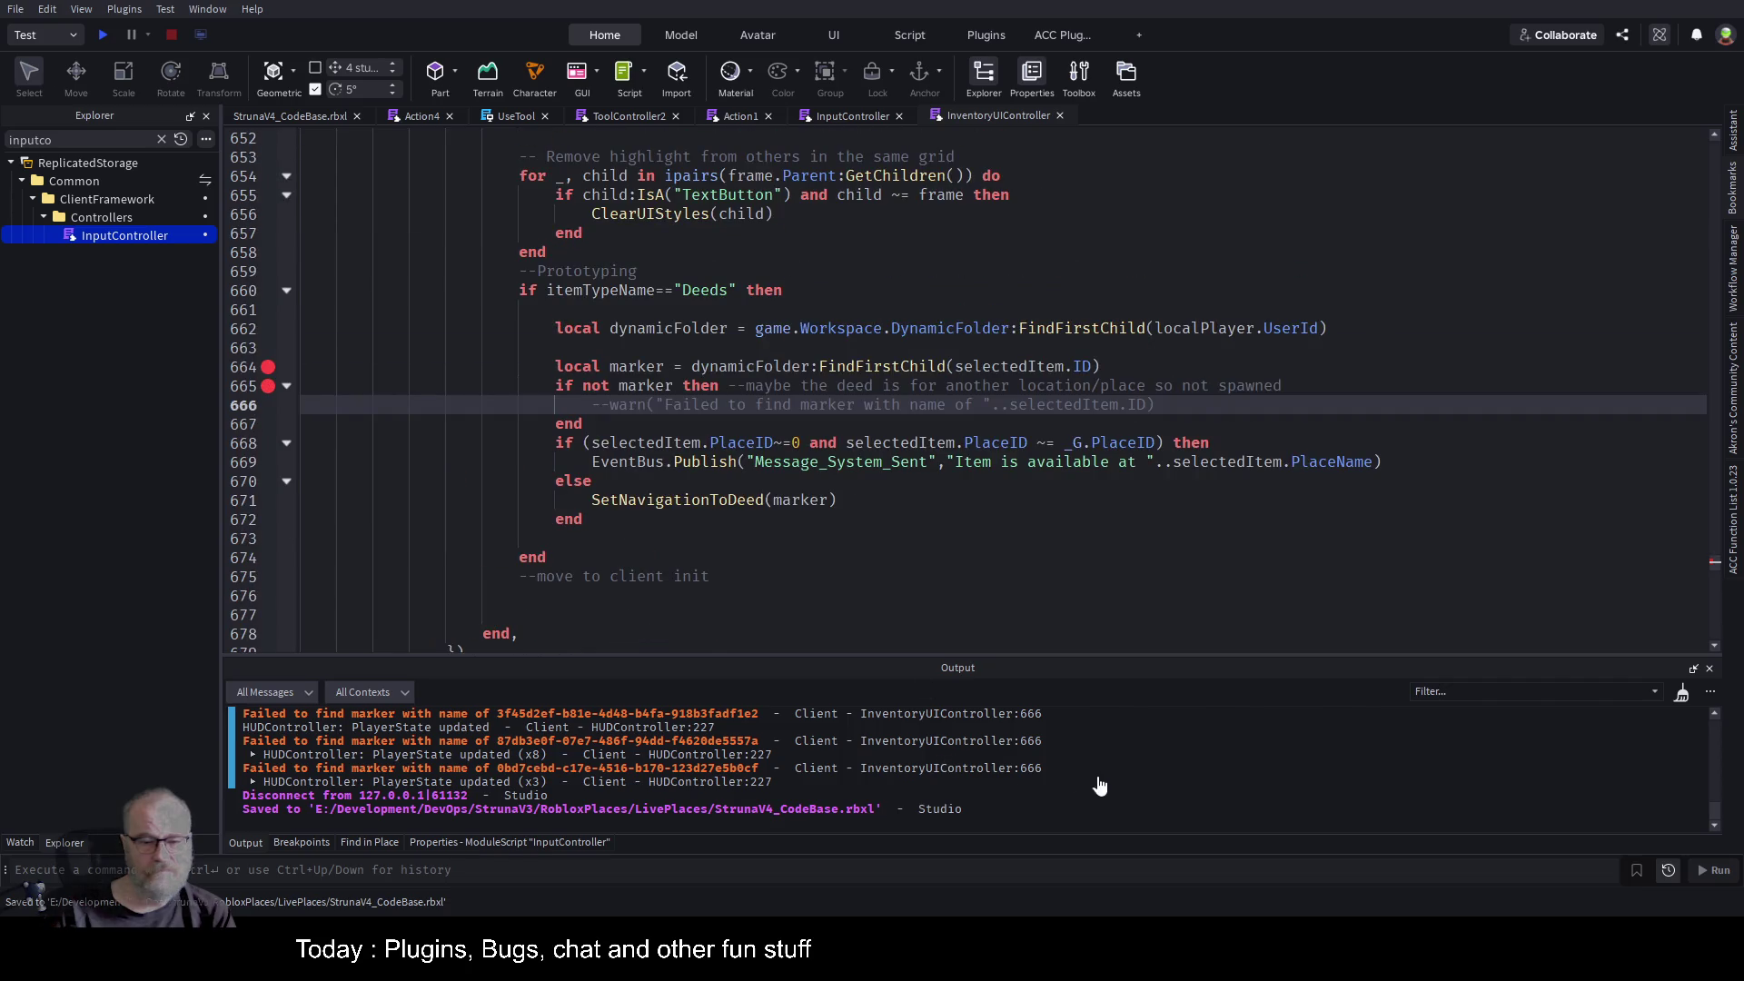
{"action": "left_click", "coordinate": [872, 499]}
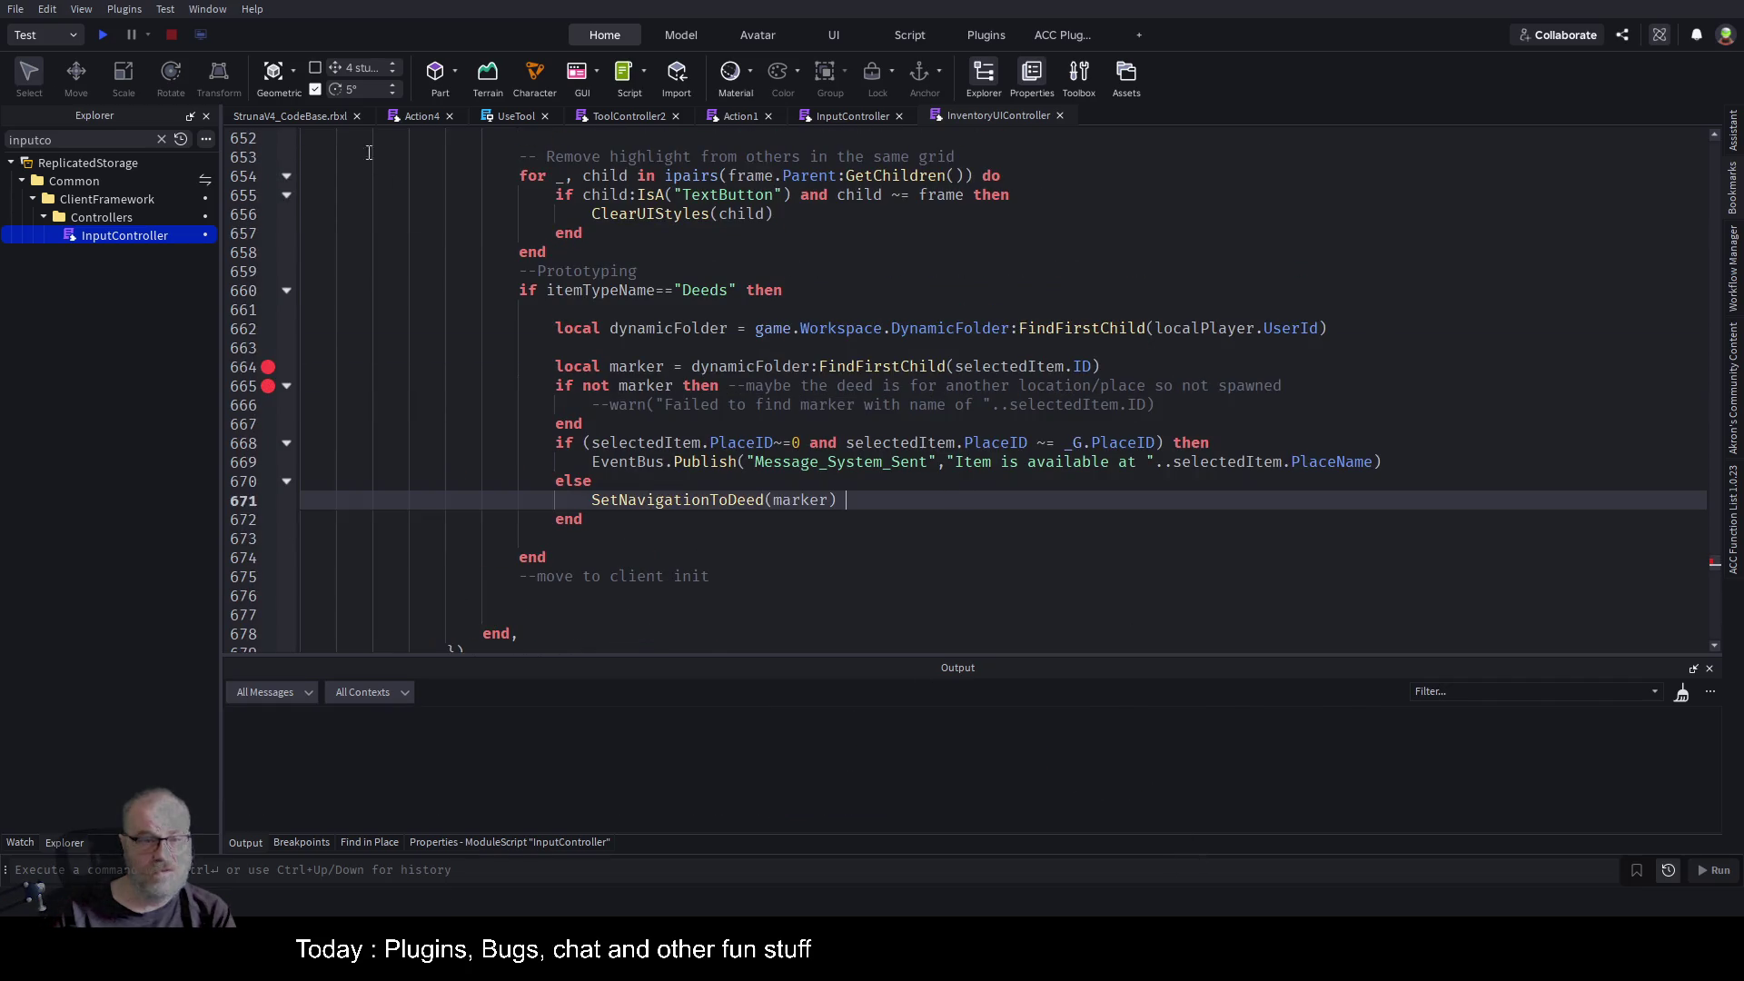
{"action": "left_click", "coordinate": [313, 123]}
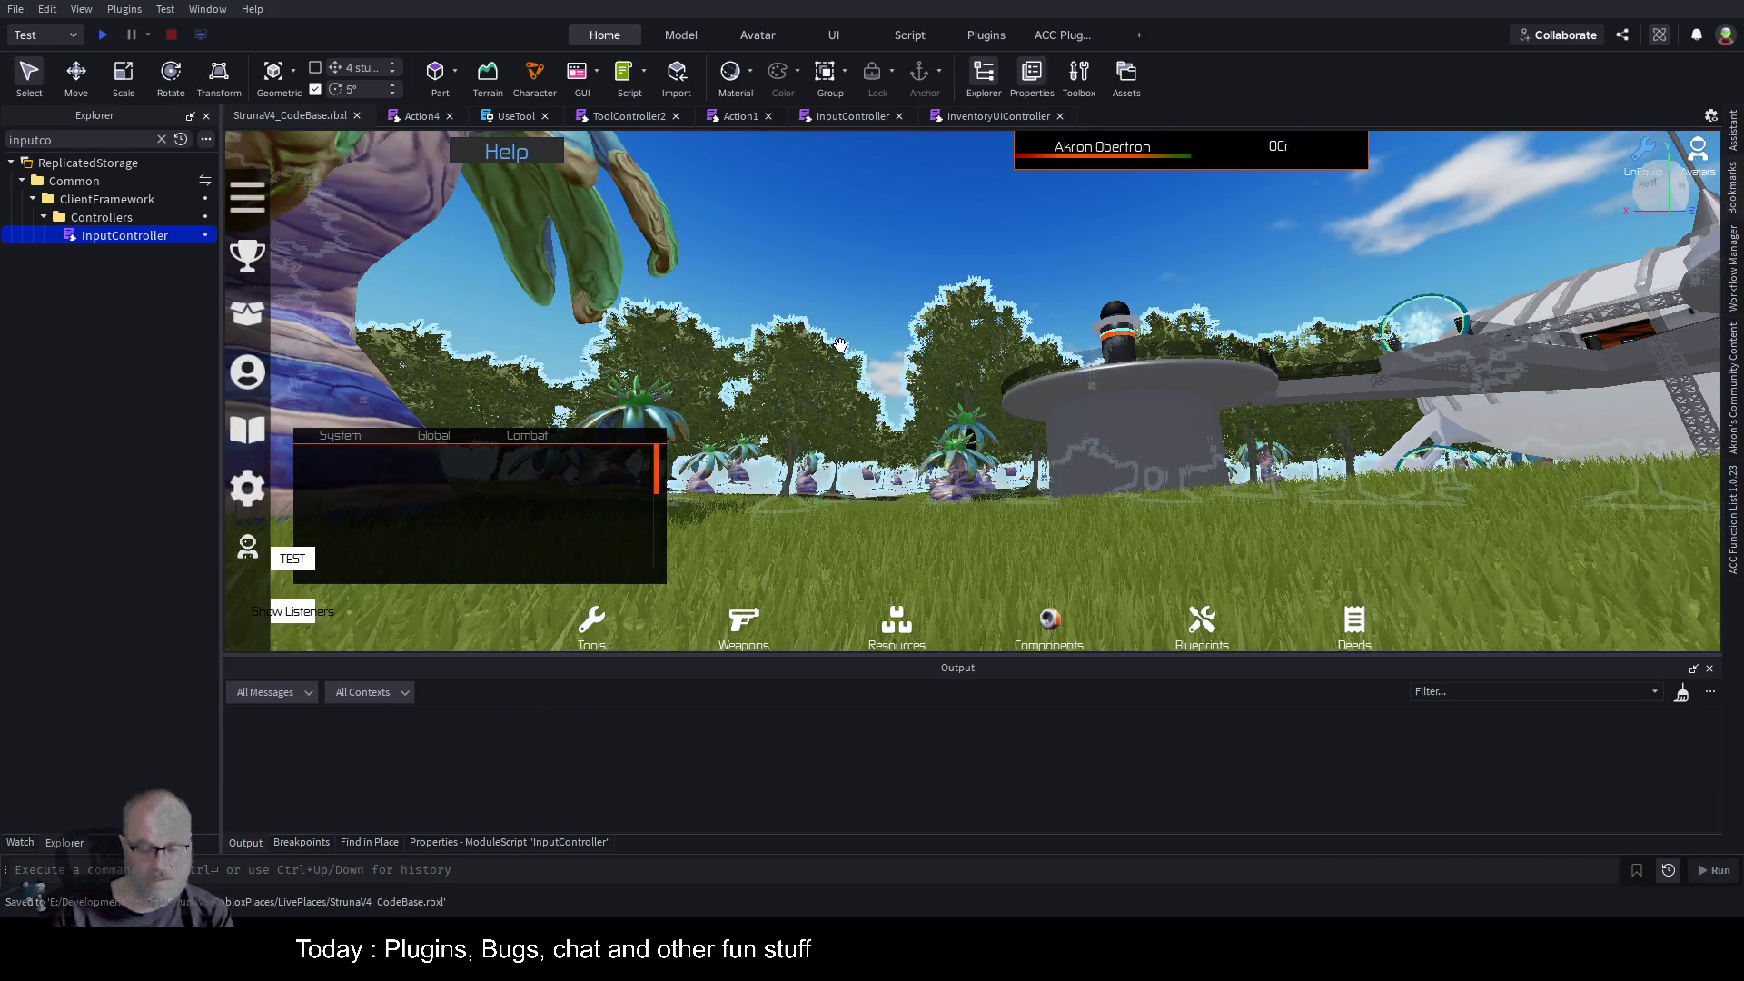
Start a play test, open the Deeds inventory with I, and move the Deeds panel to the right.
{"action": "key", "text": "F5"}
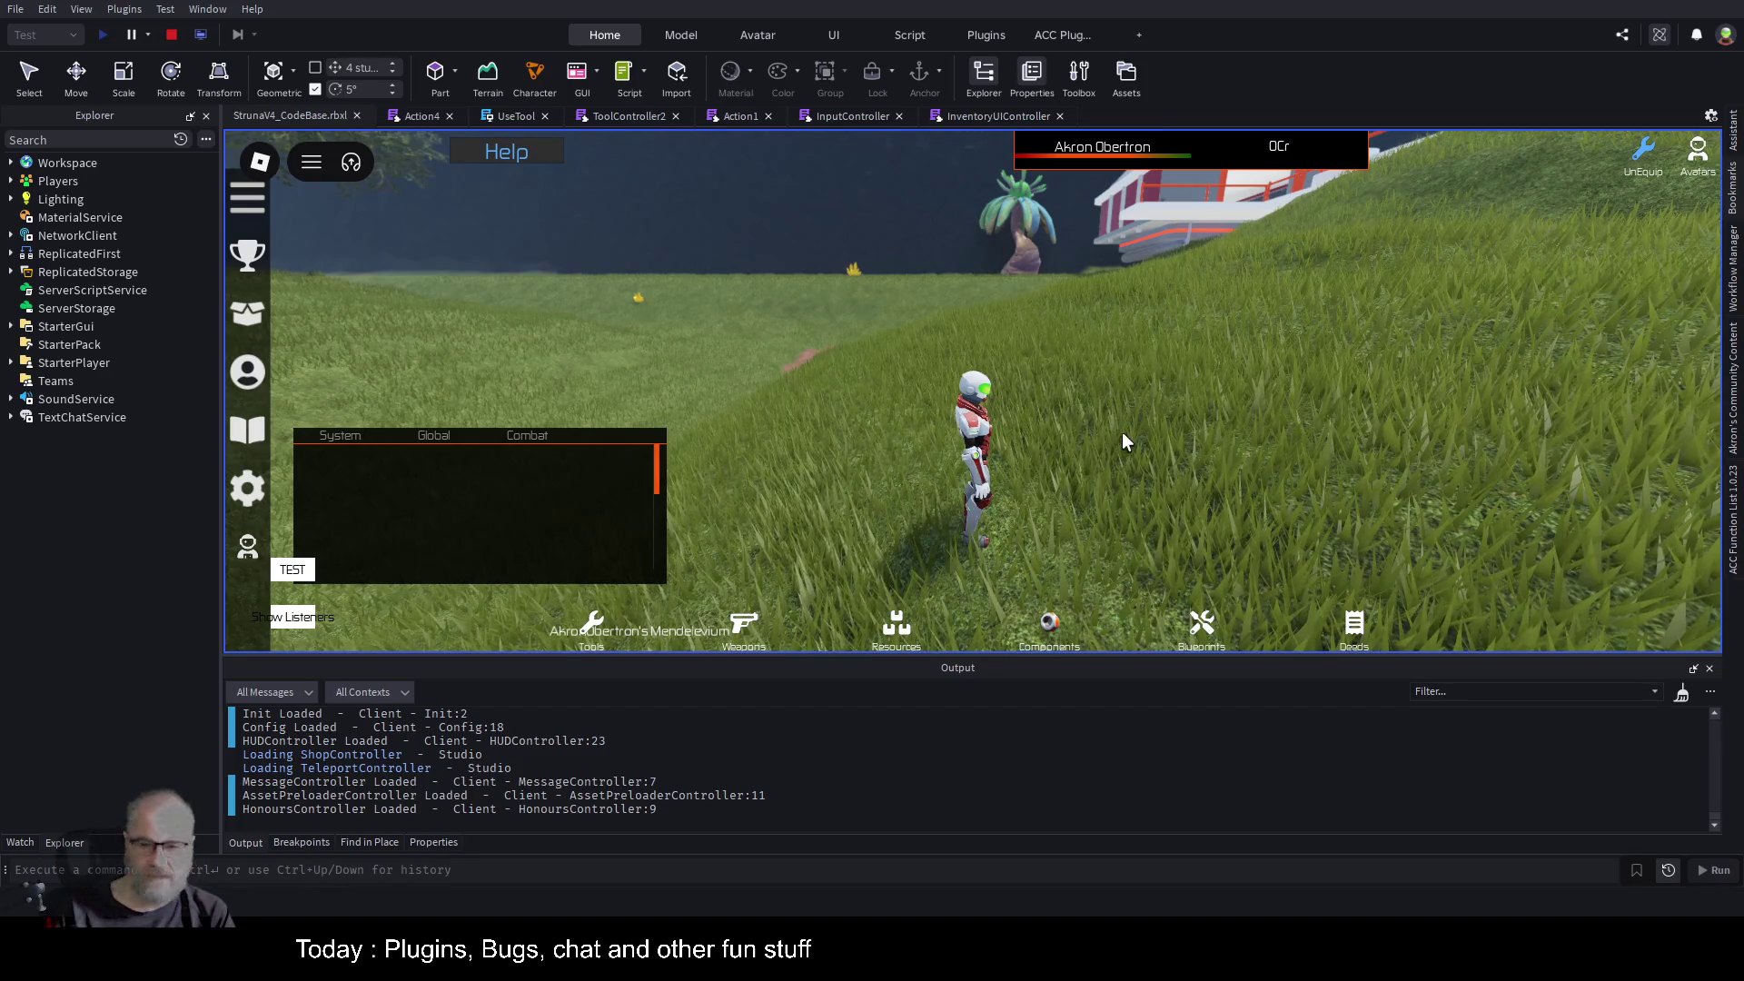
{"action": "scroll", "coordinate": [1121, 433], "scroll_direction": "down", "scroll_amount": 2}
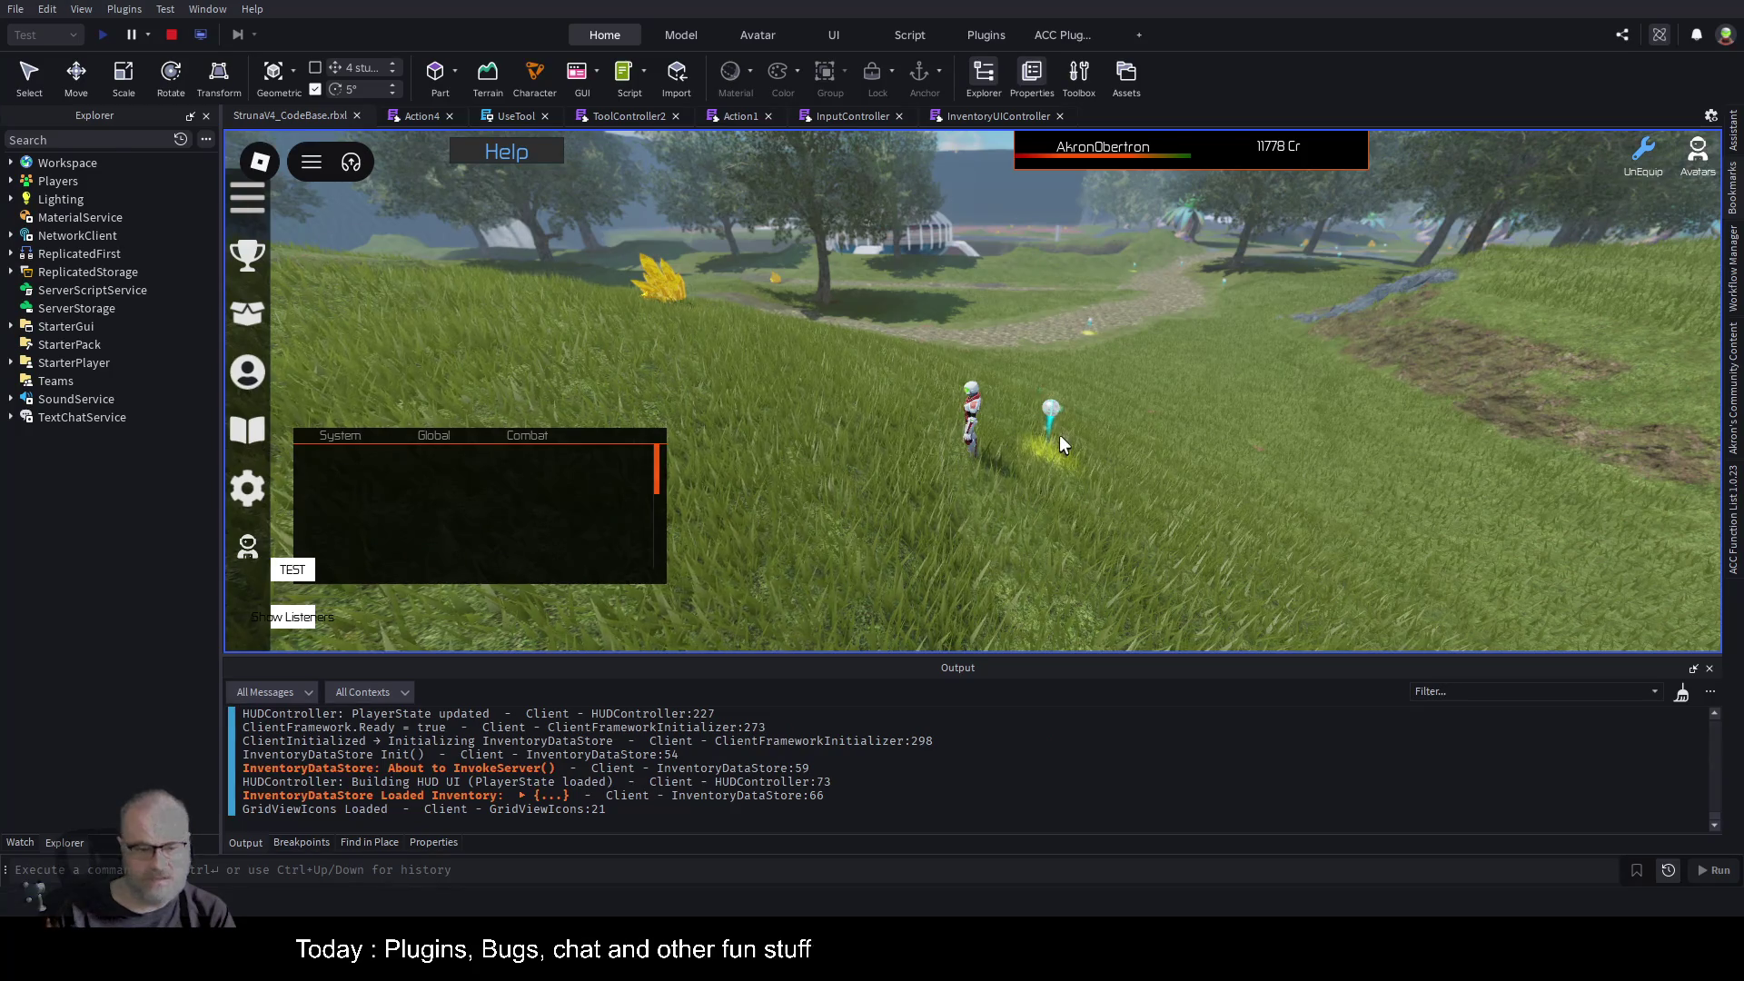
{"action": "key", "text": "i"}
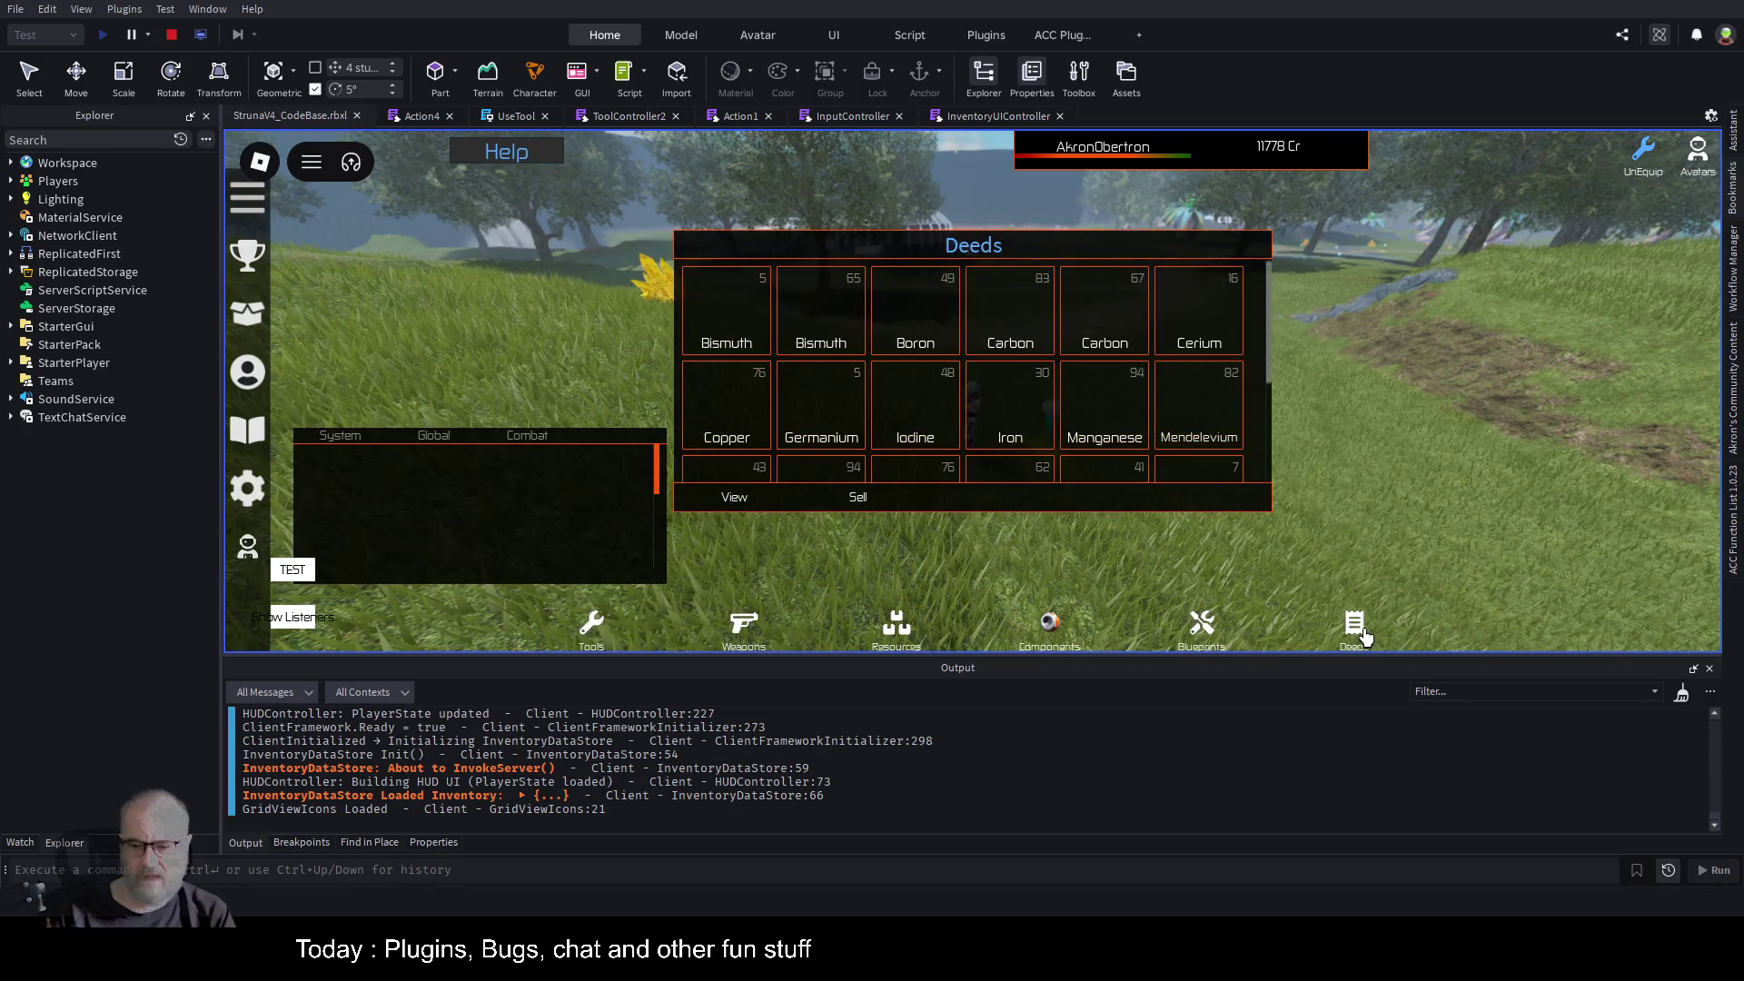
{"action": "scroll", "coordinate": [1067, 409], "scroll_direction": "down", "scroll_amount": 2}
{"action": "left_click", "coordinate": [1076, 378]}
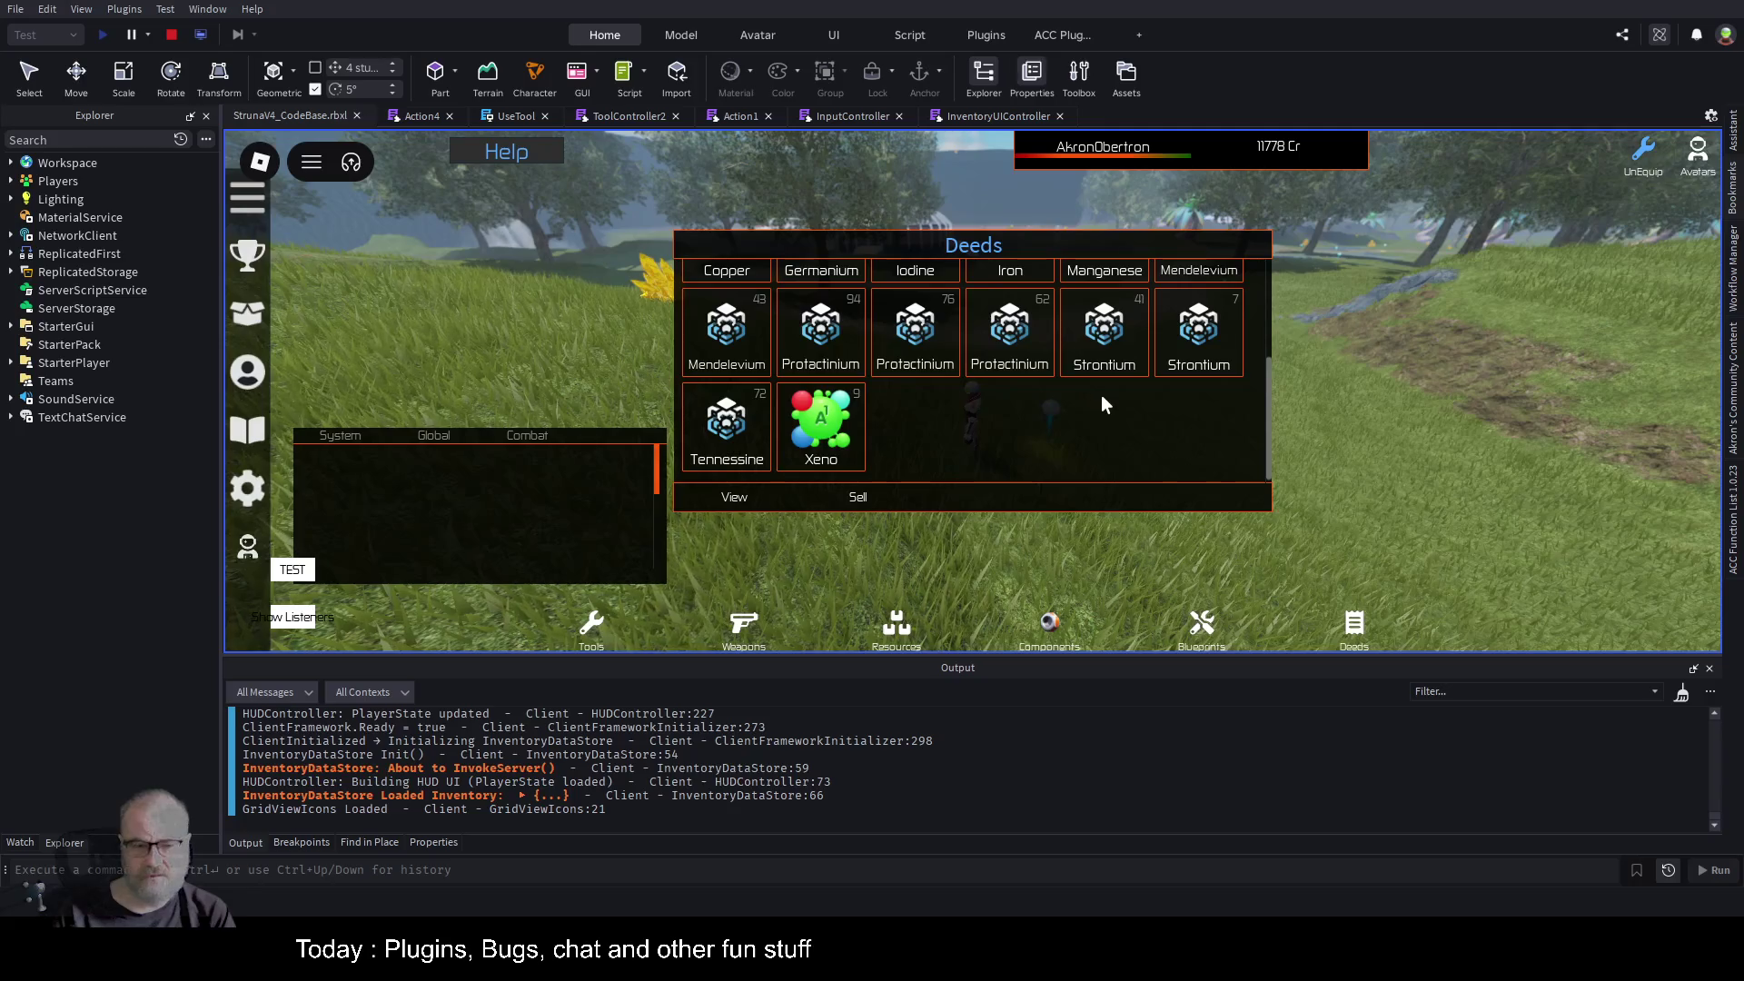
{"action": "scroll", "coordinate": [1101, 396], "scroll_direction": "up", "scroll_amount": 2}
{"action": "left_click_drag", "start_coordinate": [1072, 244], "coordinate": [1522, 224]}
Raise the chat panel and click the Bismuth, Copper, Germanium, Protactinium 94, Xeno, Tennessine and Protactinium 62 deeds.
{"action": "left_click", "coordinate": [1199, 300]}
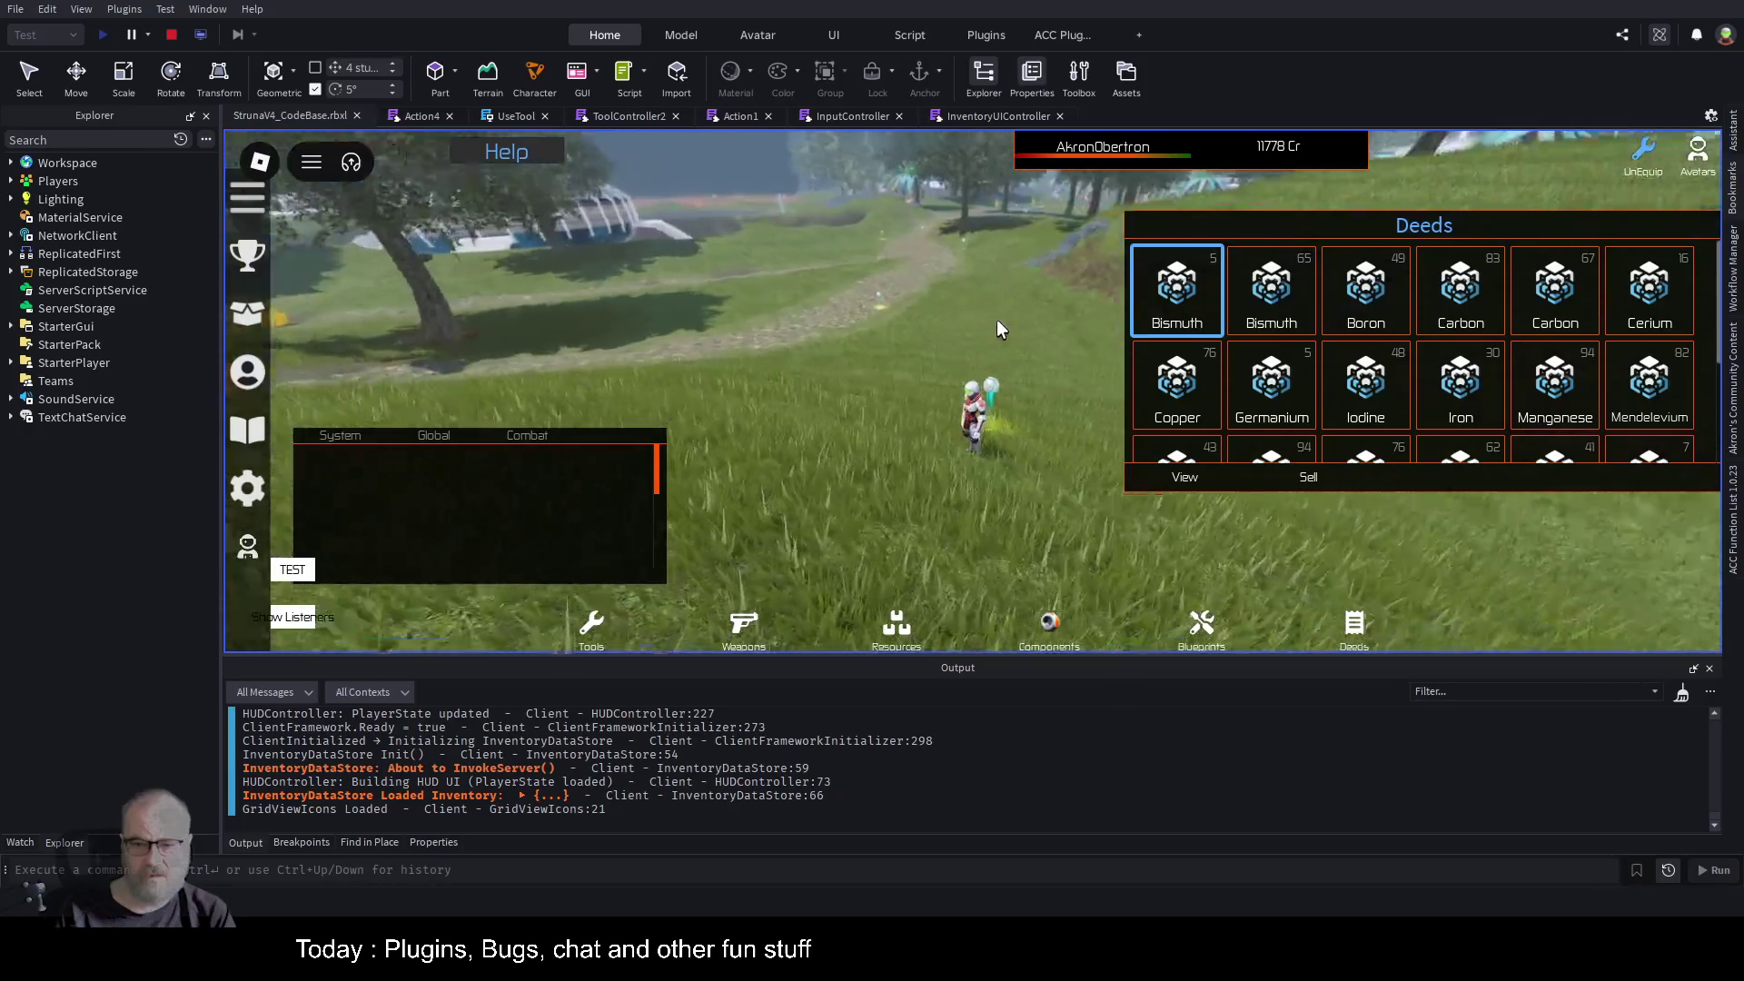
{"action": "left_click_drag", "start_coordinate": [552, 494], "coordinate": [554, 341]}
{"action": "left_click", "coordinate": [1284, 304]}
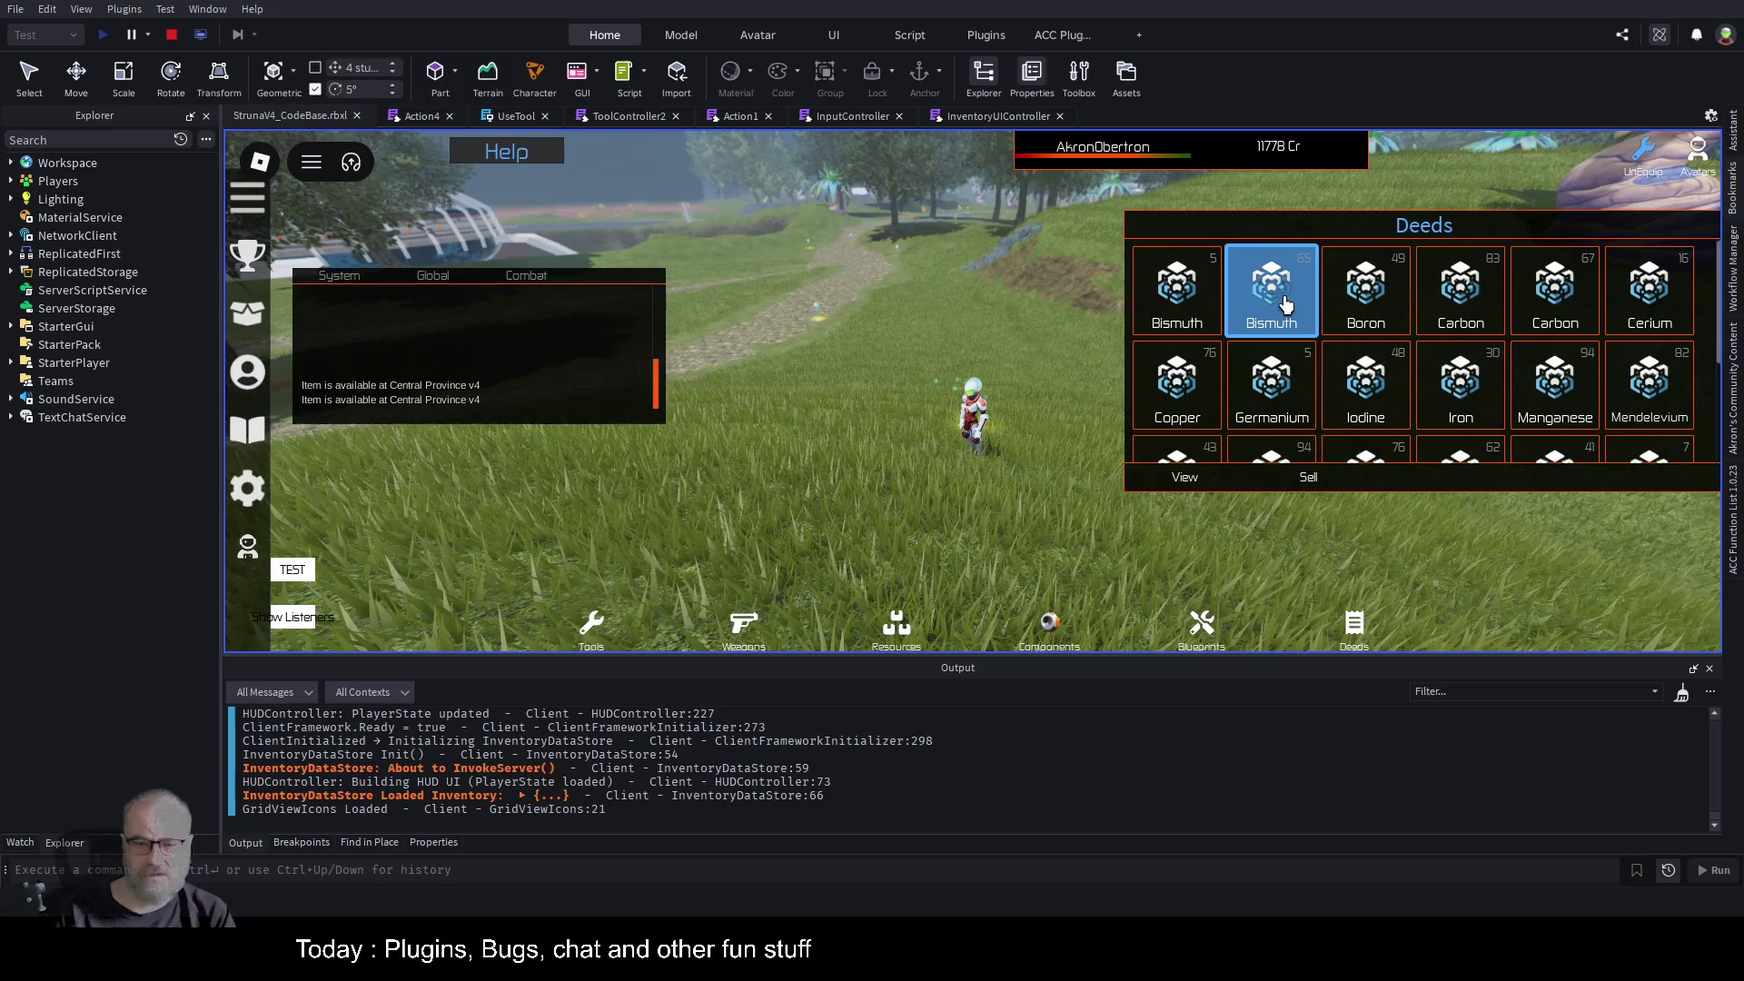
{"action": "left_click", "coordinate": [1181, 377]}
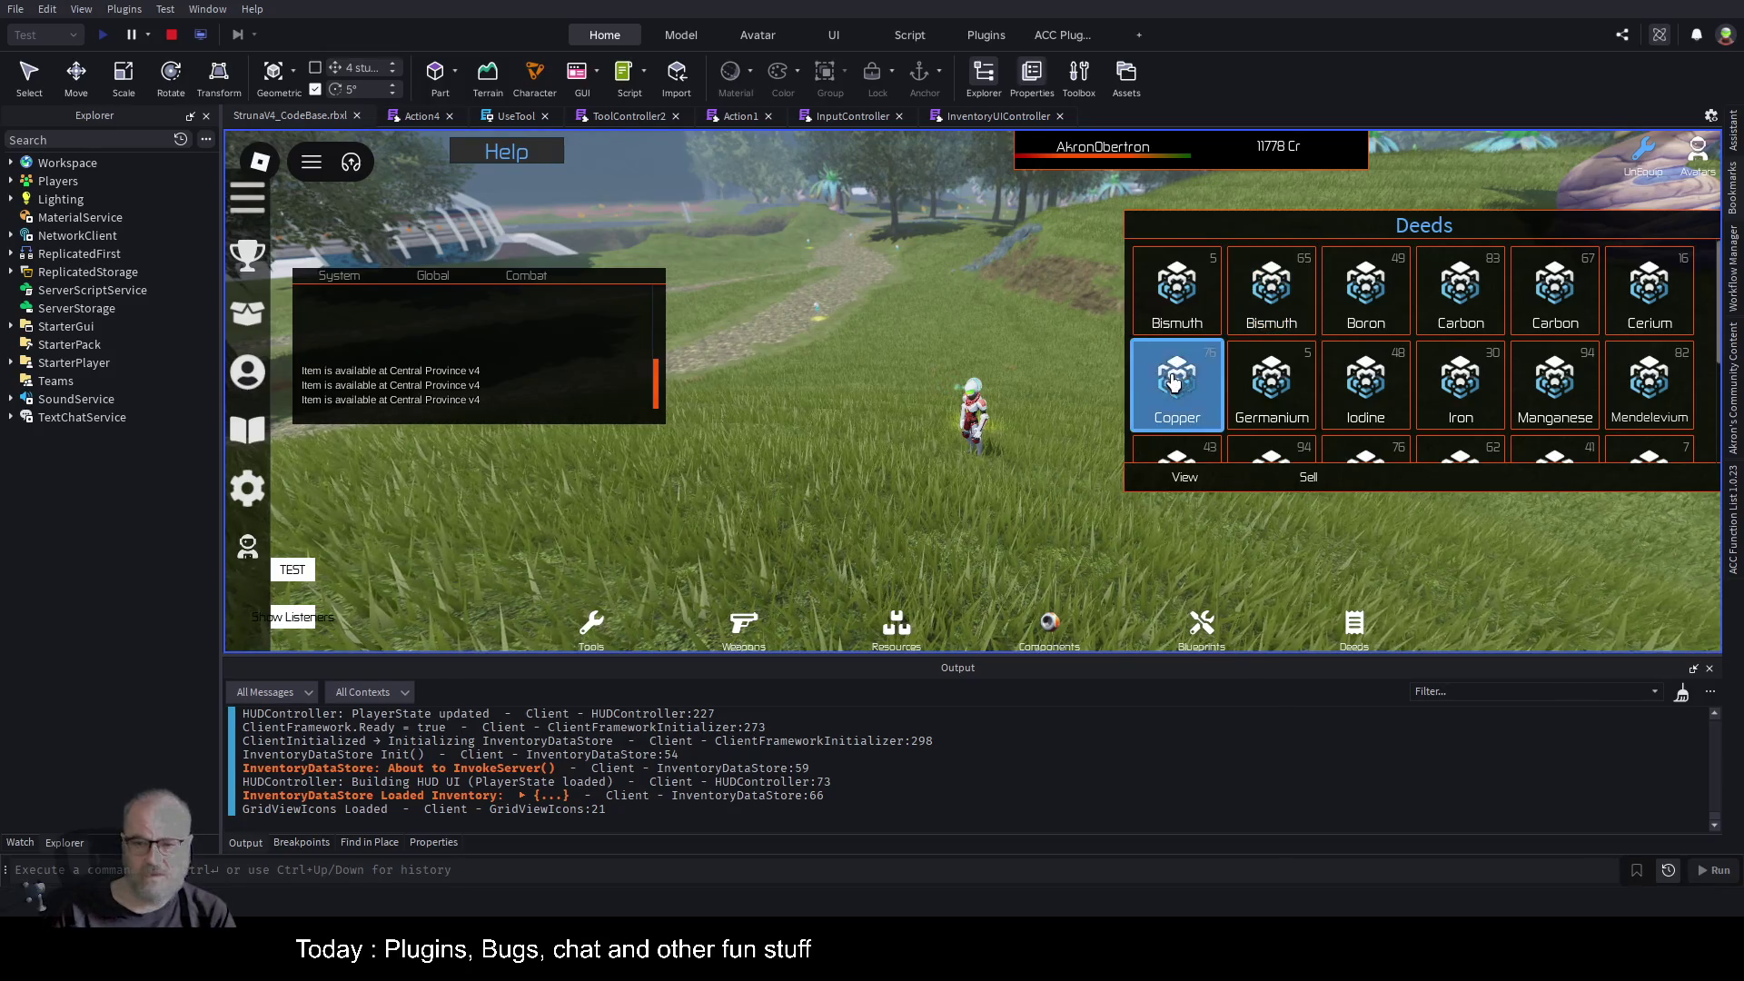
{"action": "left_click", "coordinate": [1274, 385]}
{"action": "left_click", "coordinate": [1269, 449]}
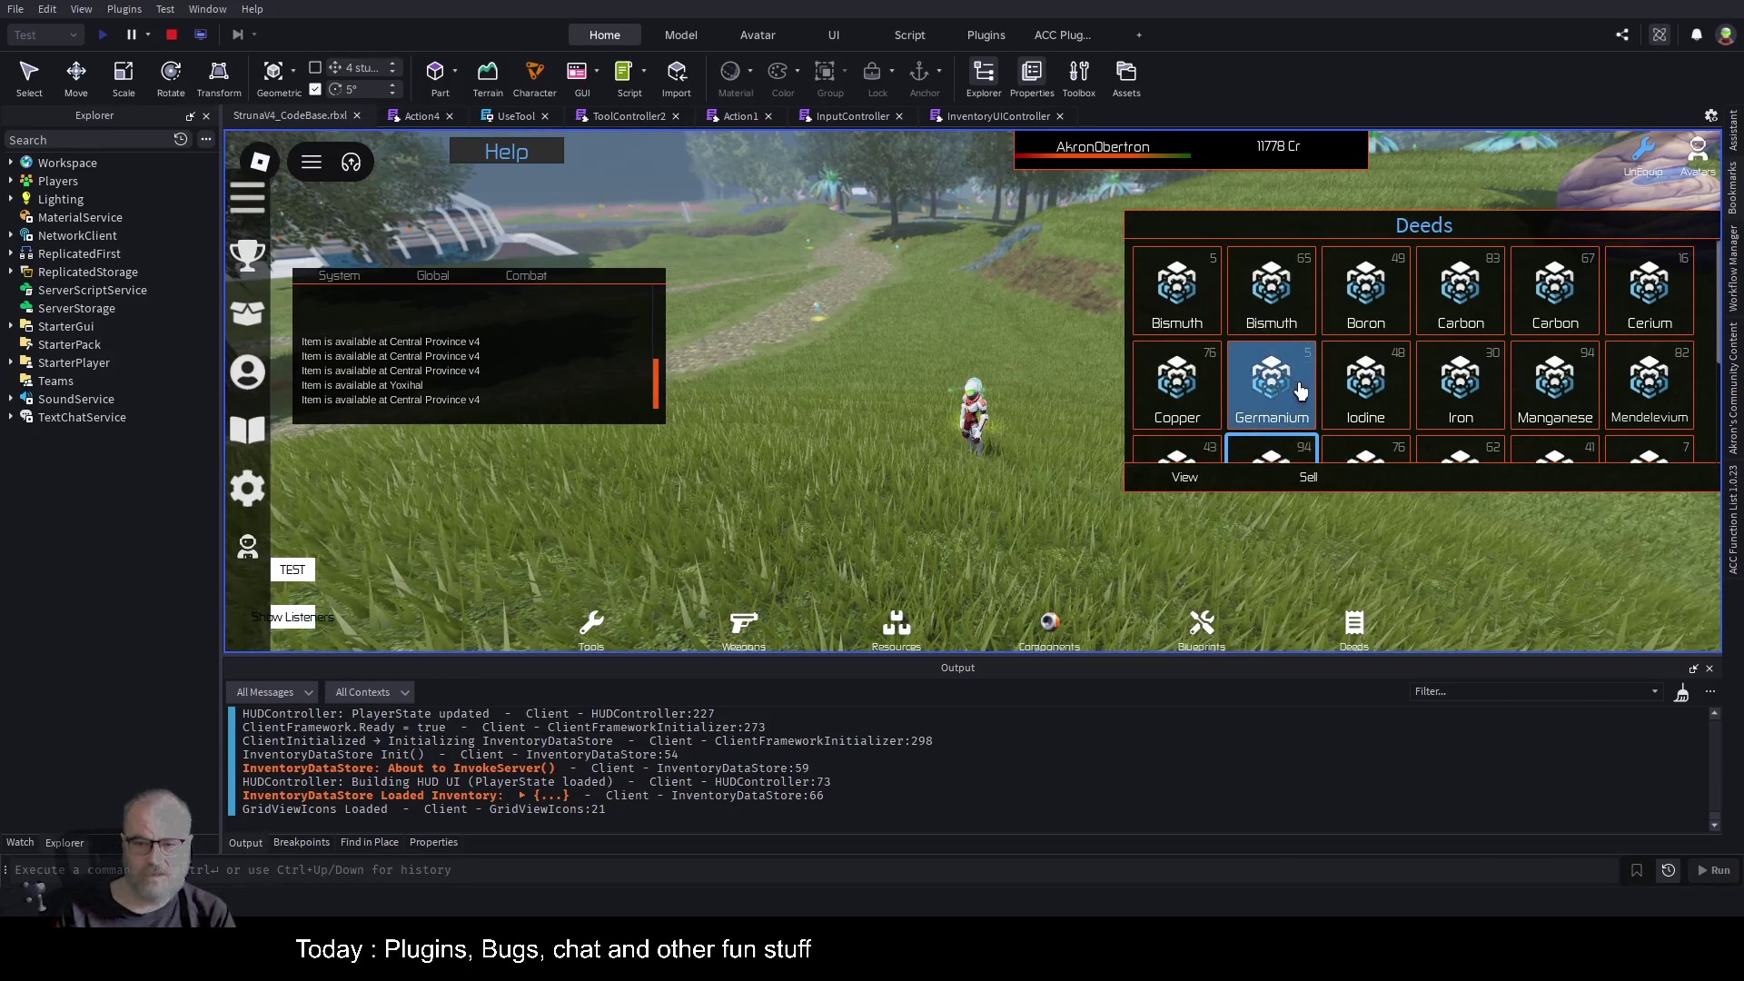
{"action": "scroll", "coordinate": [1296, 388], "scroll_direction": "down", "scroll_amount": 3}
{"action": "left_click", "coordinate": [1253, 420]}
{"action": "left_click", "coordinate": [1181, 408]}
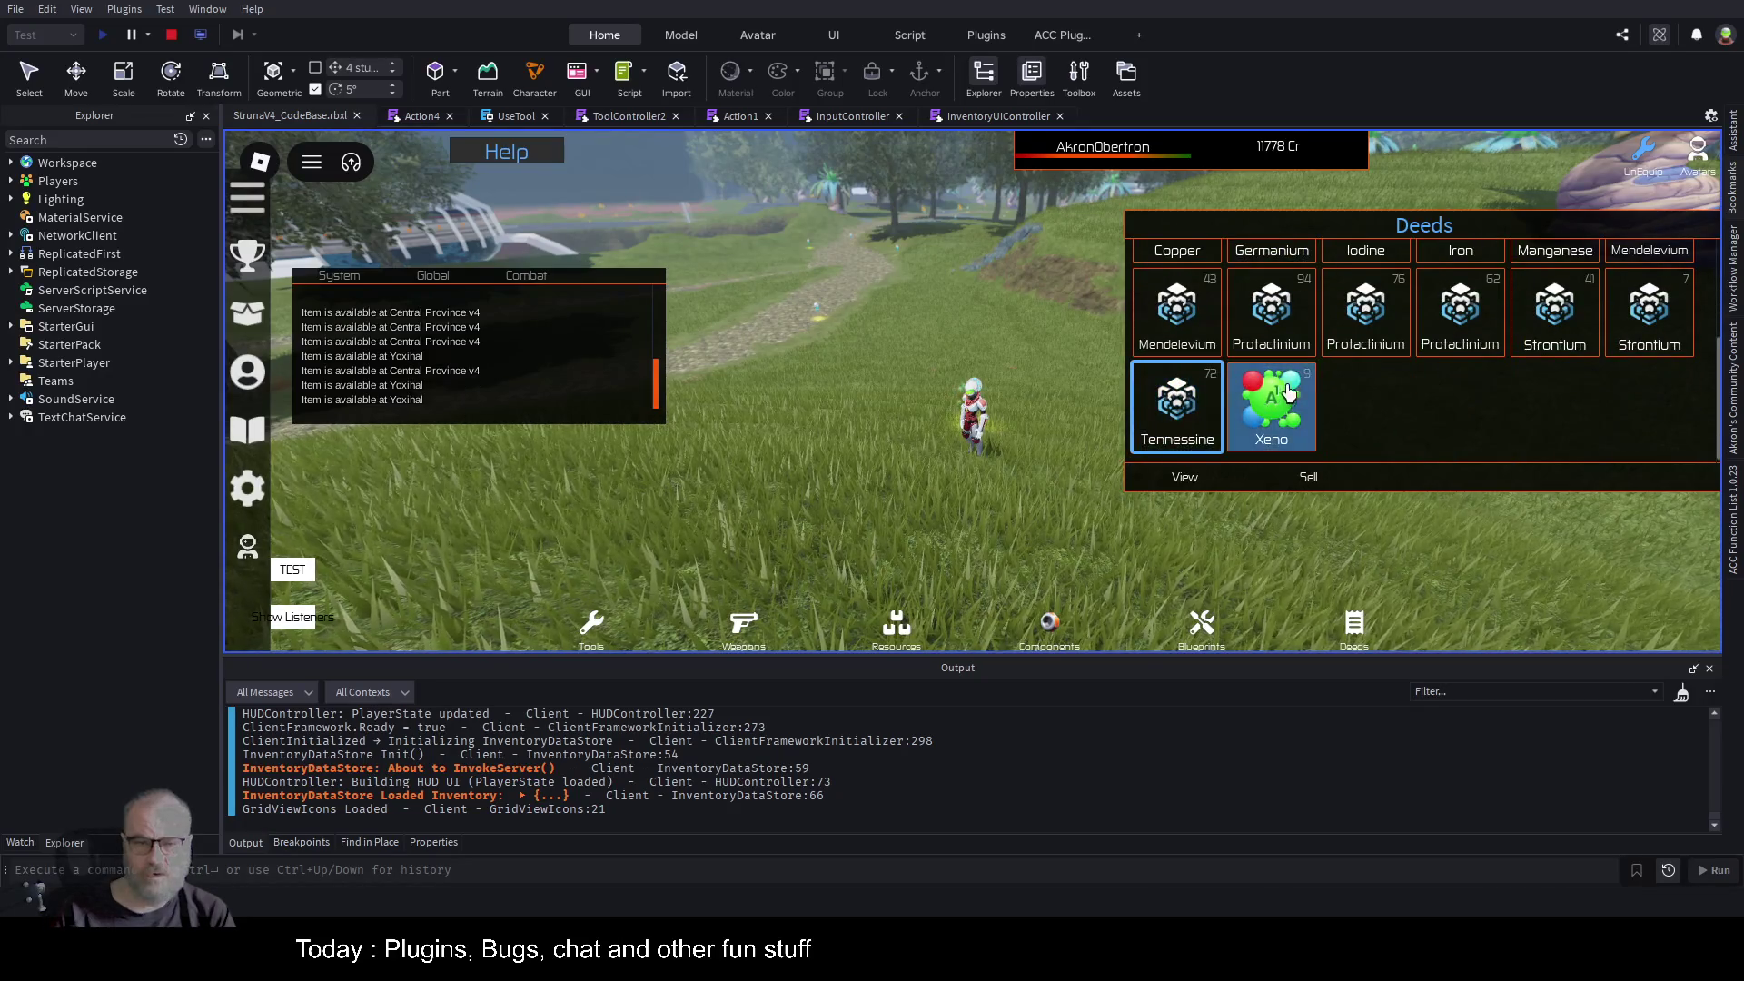
{"action": "left_click", "coordinate": [1471, 329]}
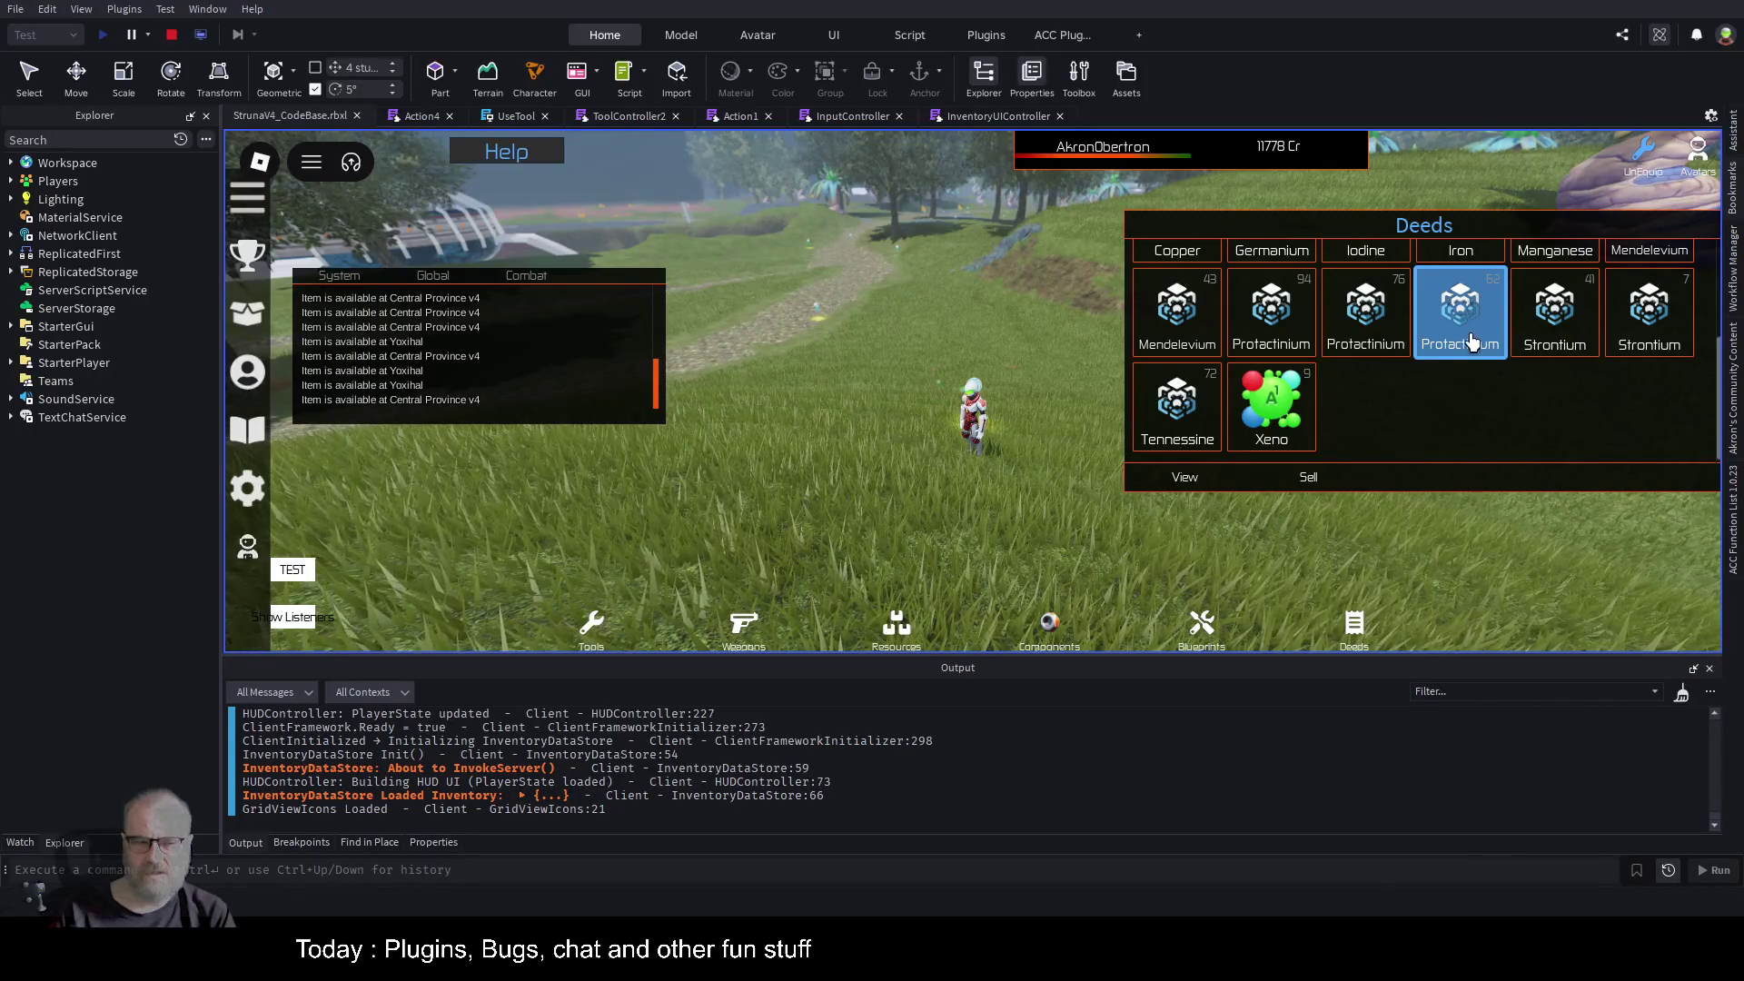
Click the Strontium, Tennessine, Mendelevium, Carbon 83, Iron, Manganese, Bismuth 5, Germanium and Copper deeds.
{"action": "left_click", "coordinate": [1575, 336]}
{"action": "left_click", "coordinate": [1649, 318]}
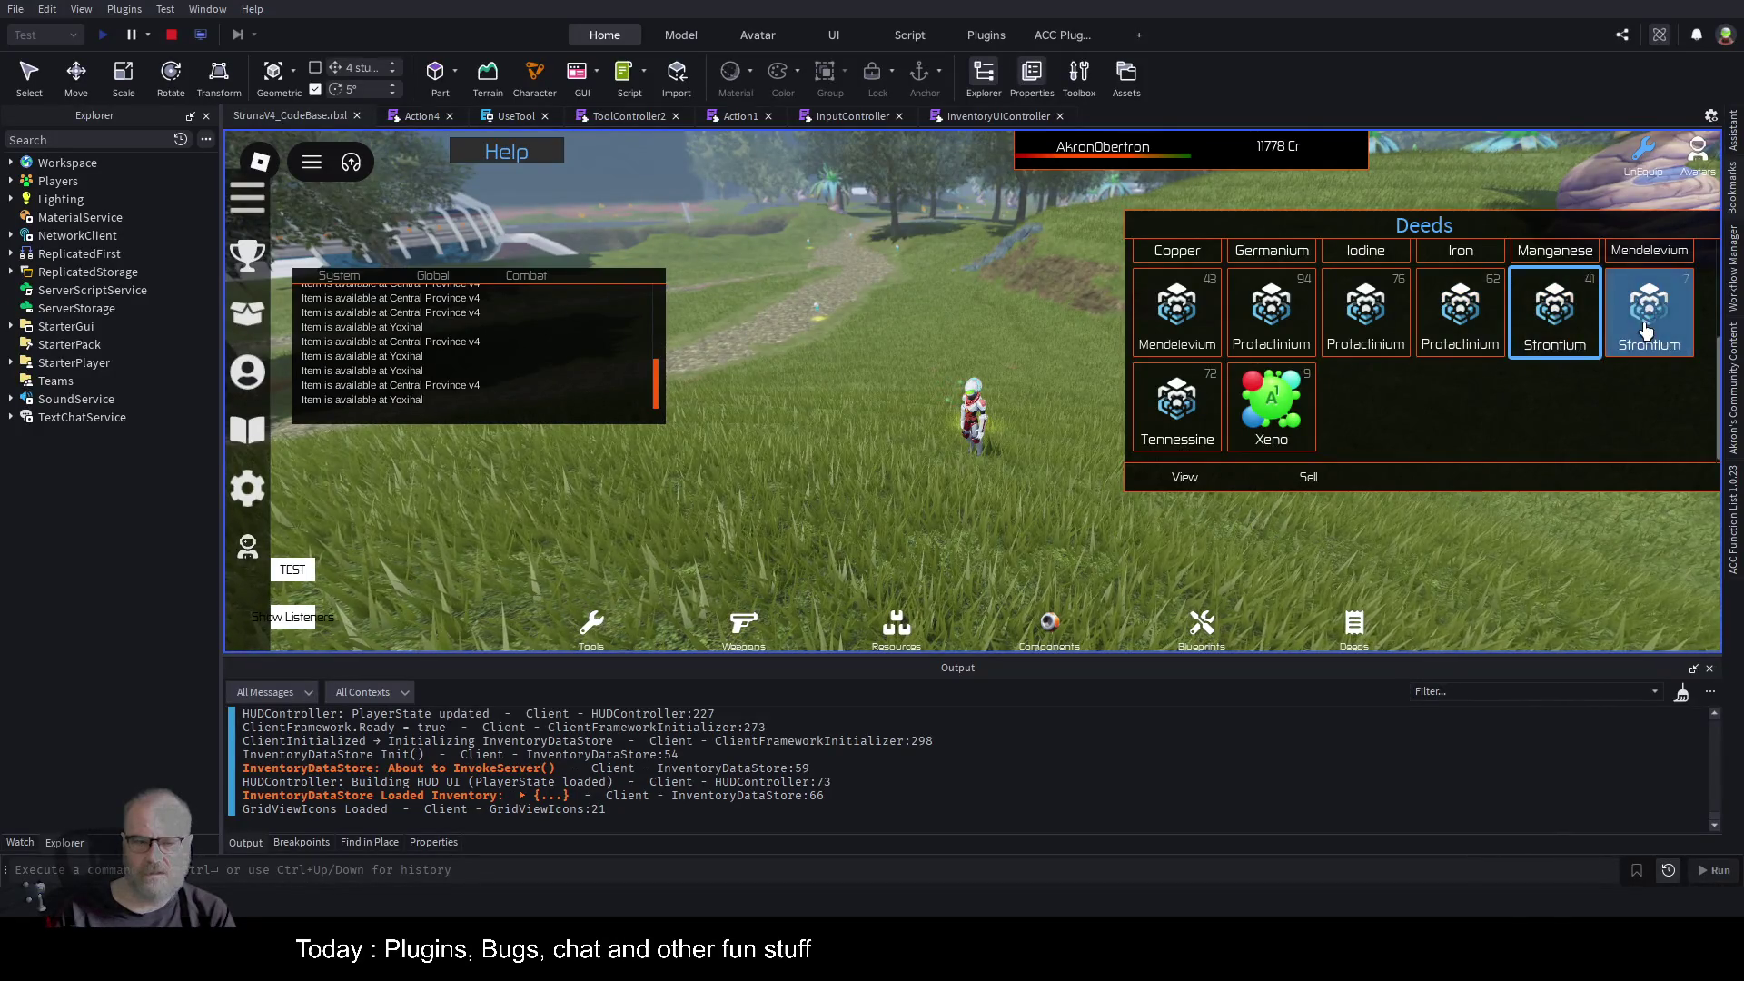
{"action": "left_click", "coordinate": [1171, 418]}
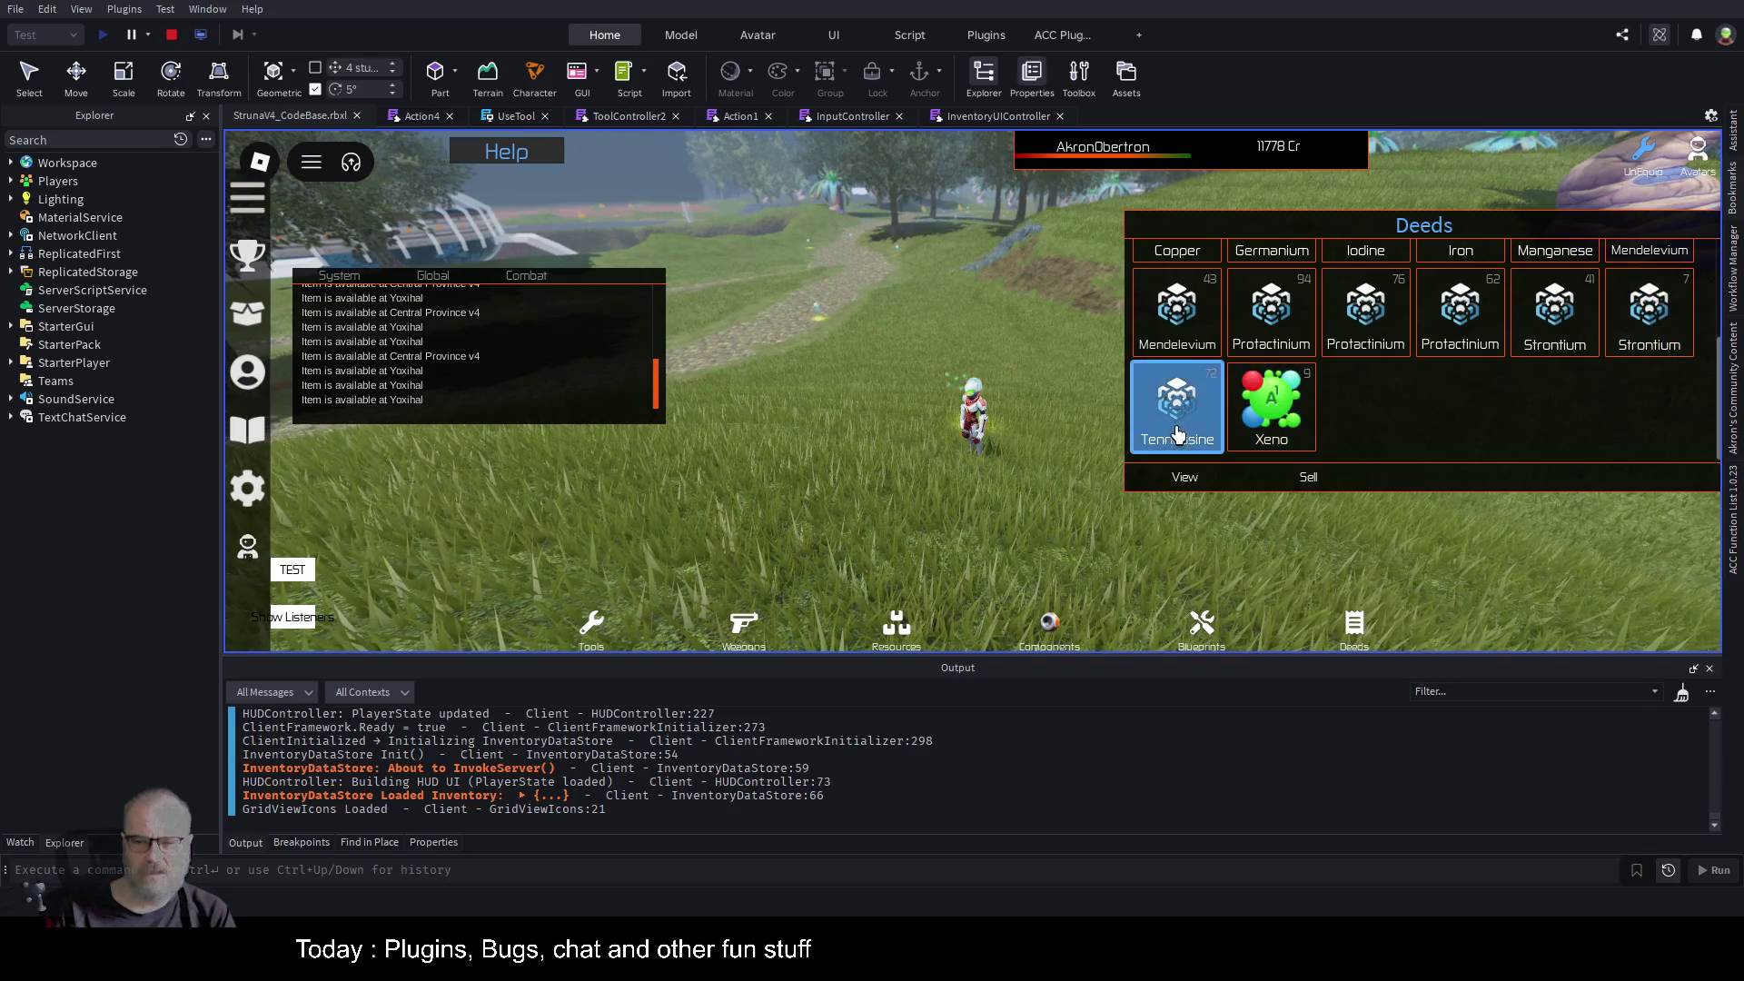
{"action": "left_click", "coordinate": [1185, 334]}
{"action": "scroll", "coordinate": [1199, 336], "scroll_direction": "up", "scroll_amount": 2}
{"action": "left_click", "coordinate": [1461, 304]}
{"action": "left_click", "coordinate": [1460, 363]}
{"action": "left_click", "coordinate": [1545, 377]}
{"action": "left_click", "coordinate": [1173, 289]}
{"action": "left_click", "coordinate": [1271, 386]}
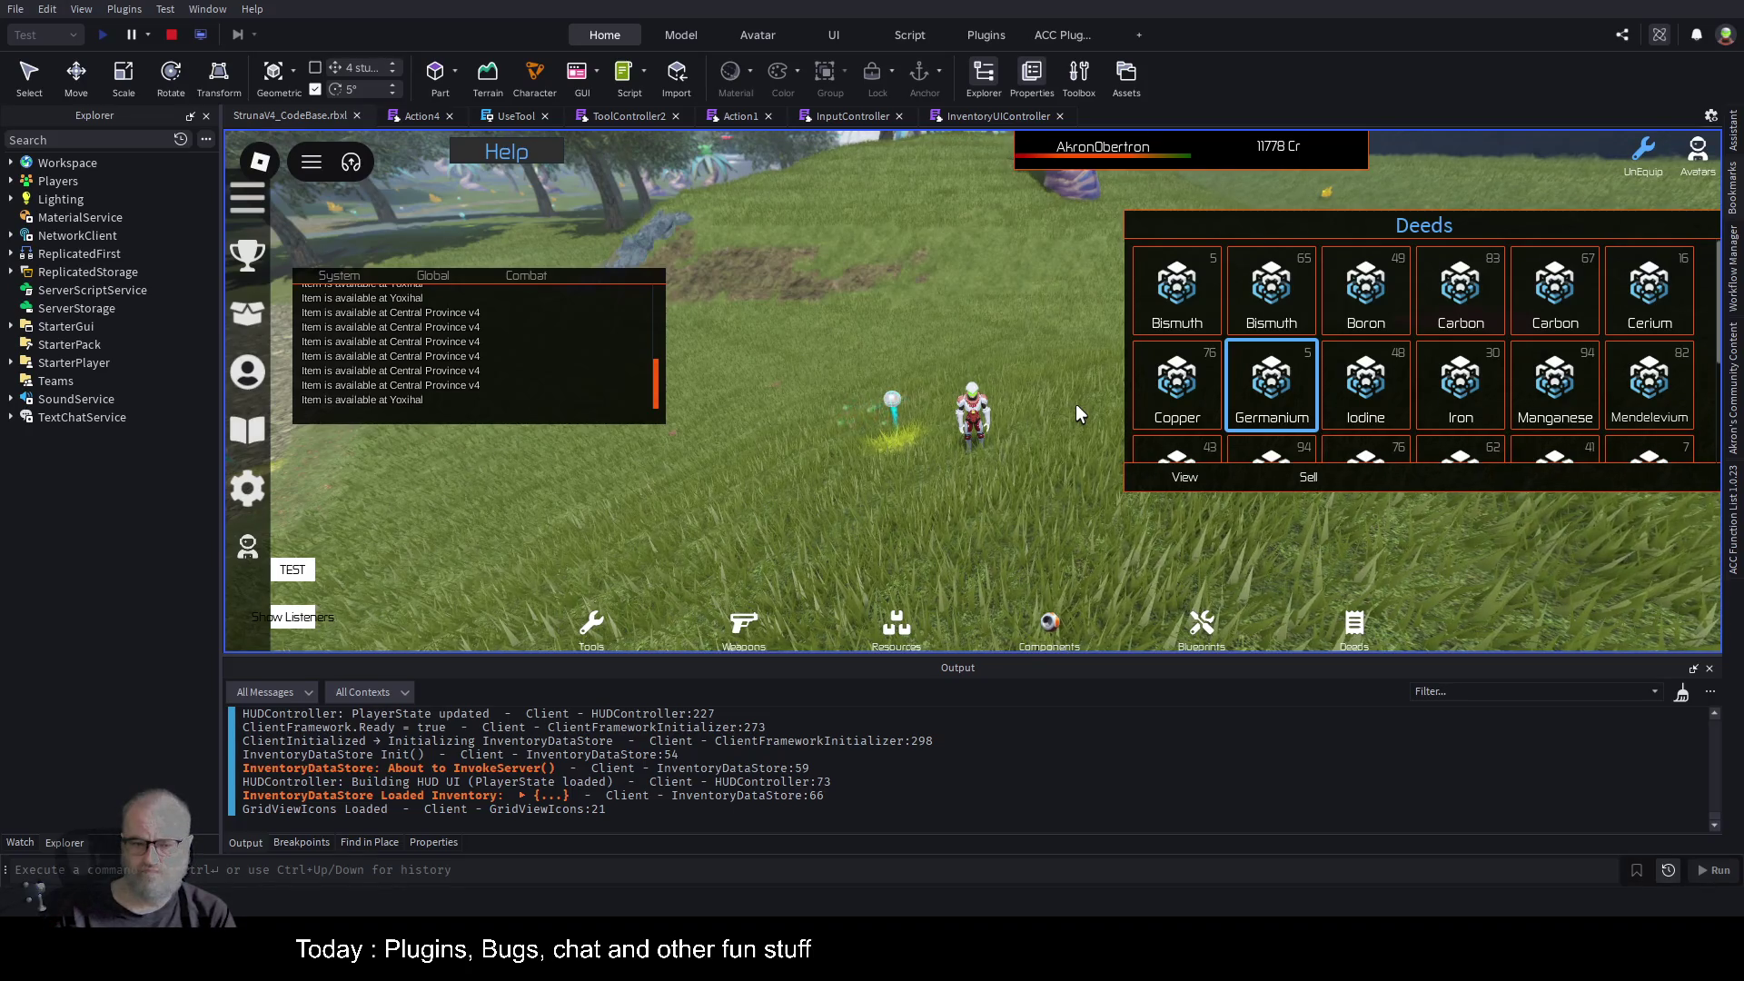
{"action": "left_click", "coordinate": [1193, 399]}
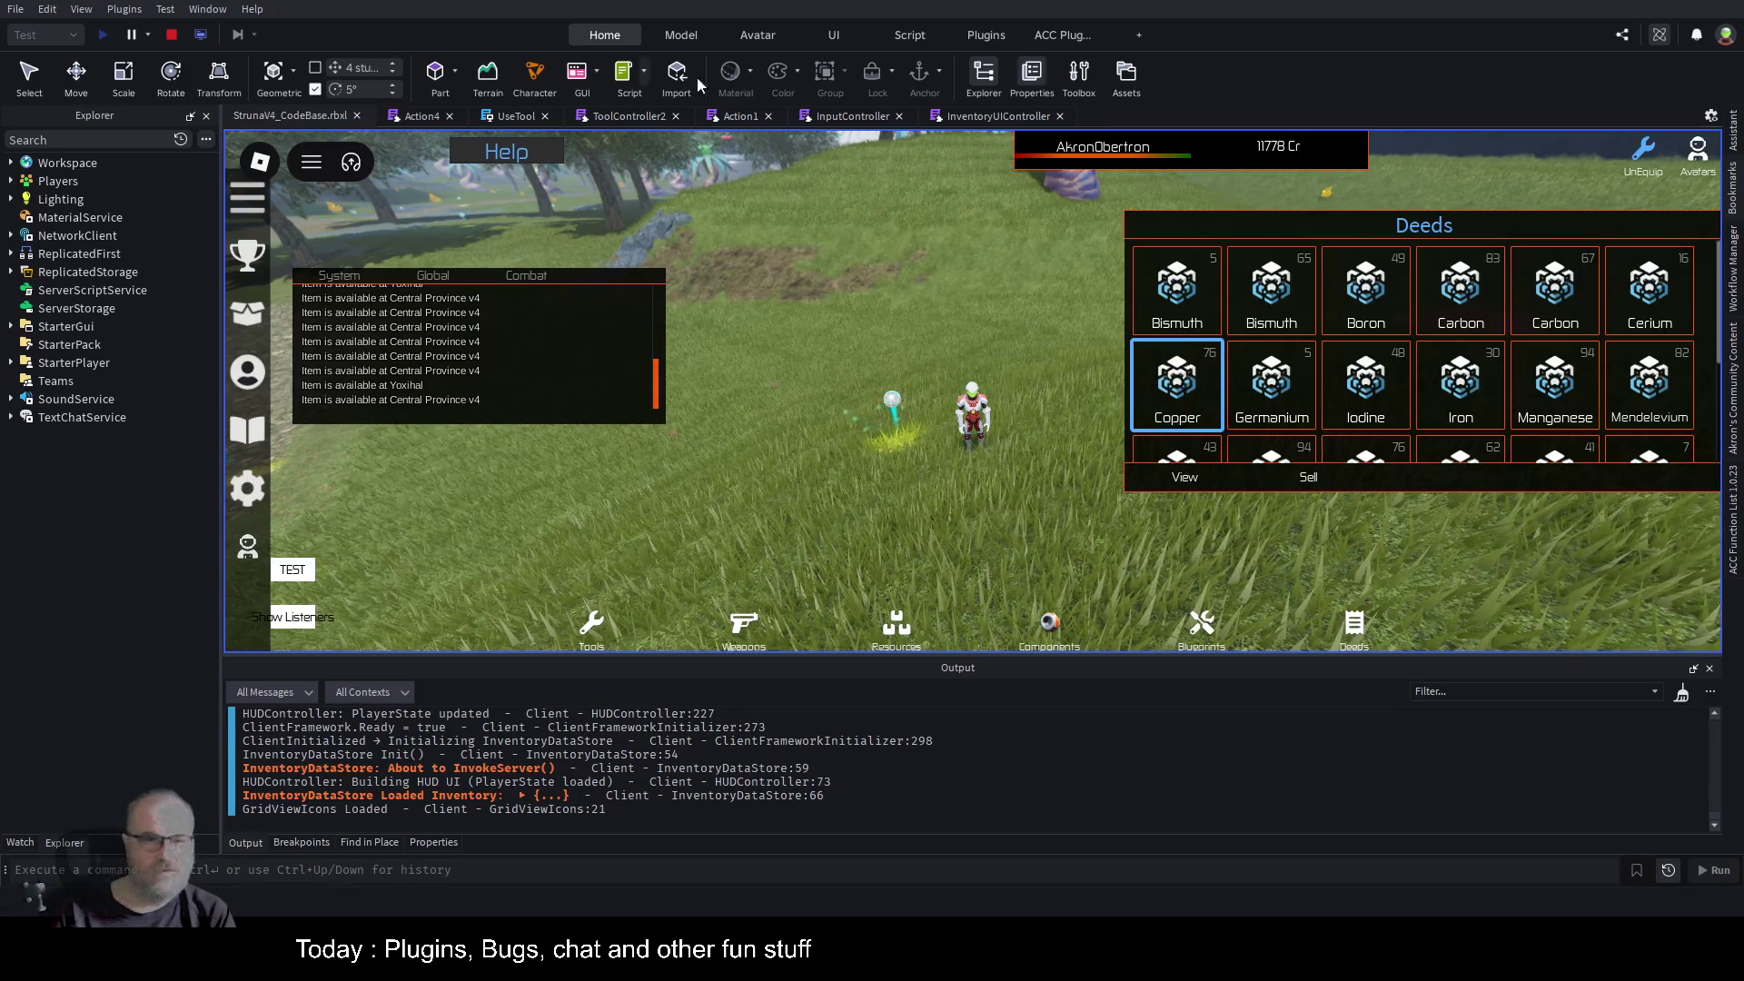
{"action": "left_click", "coordinate": [982, 120]}
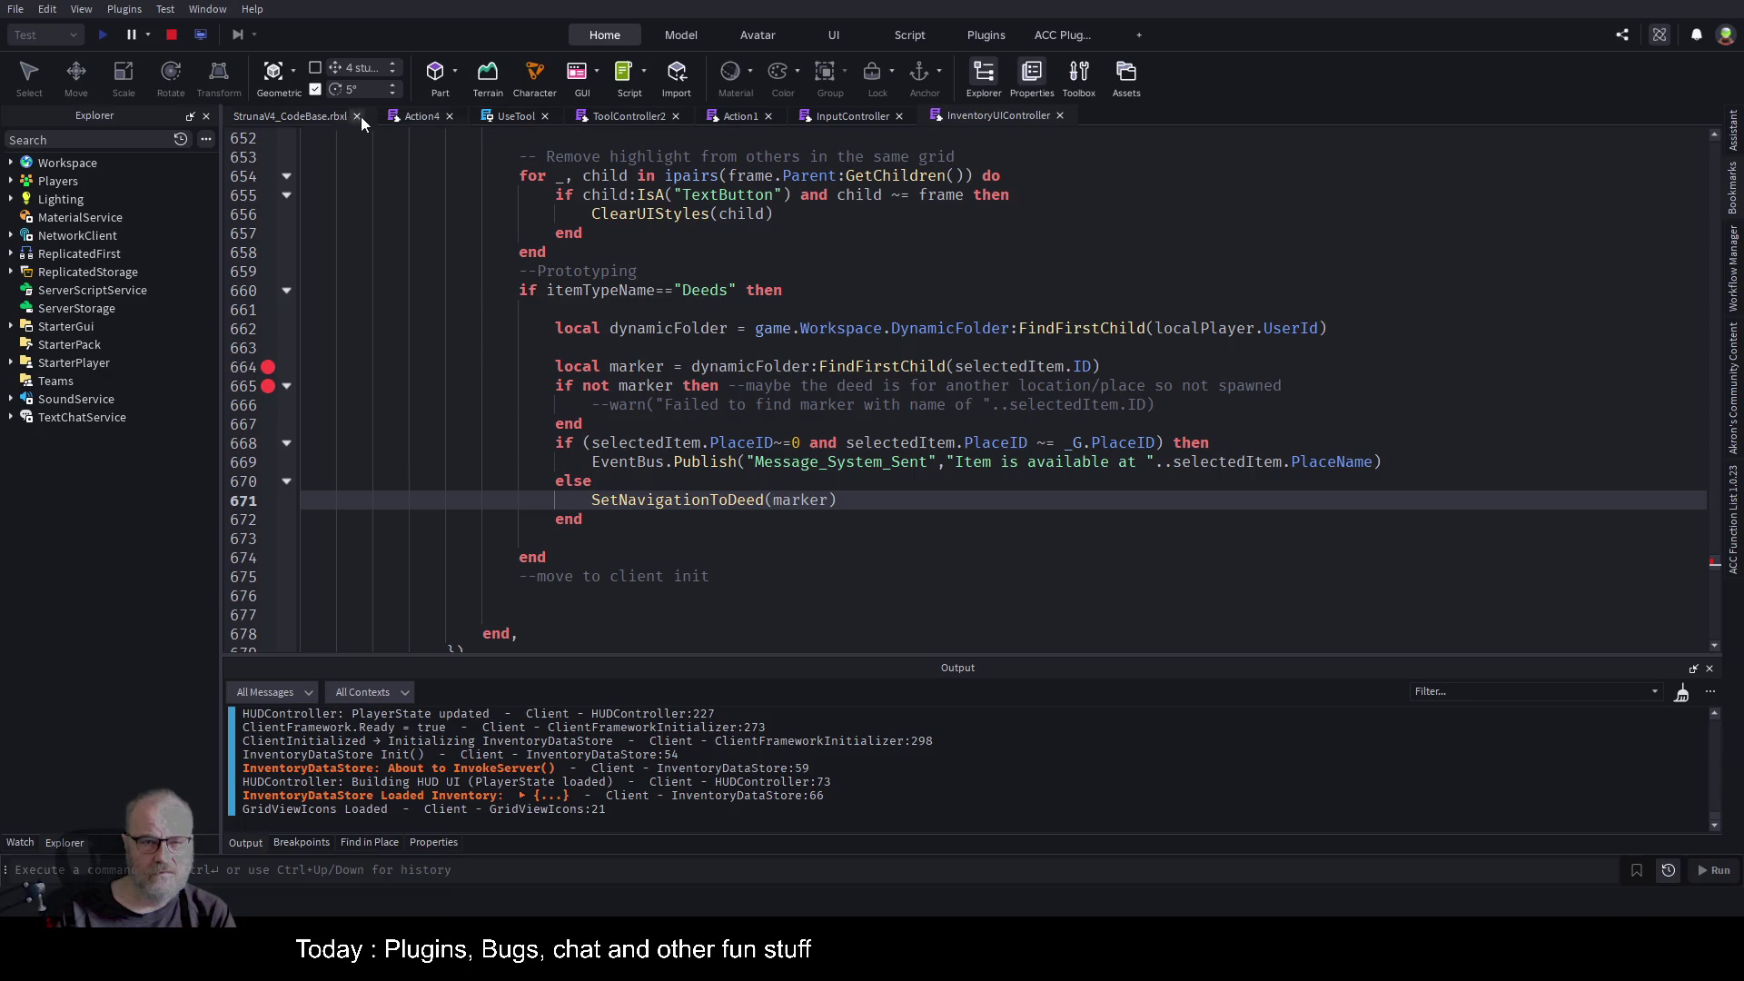
Scroll InventoryUIController around the line 660 Deeds check, then return to the running game.
{"action": "left_click", "coordinate": [288, 115]}
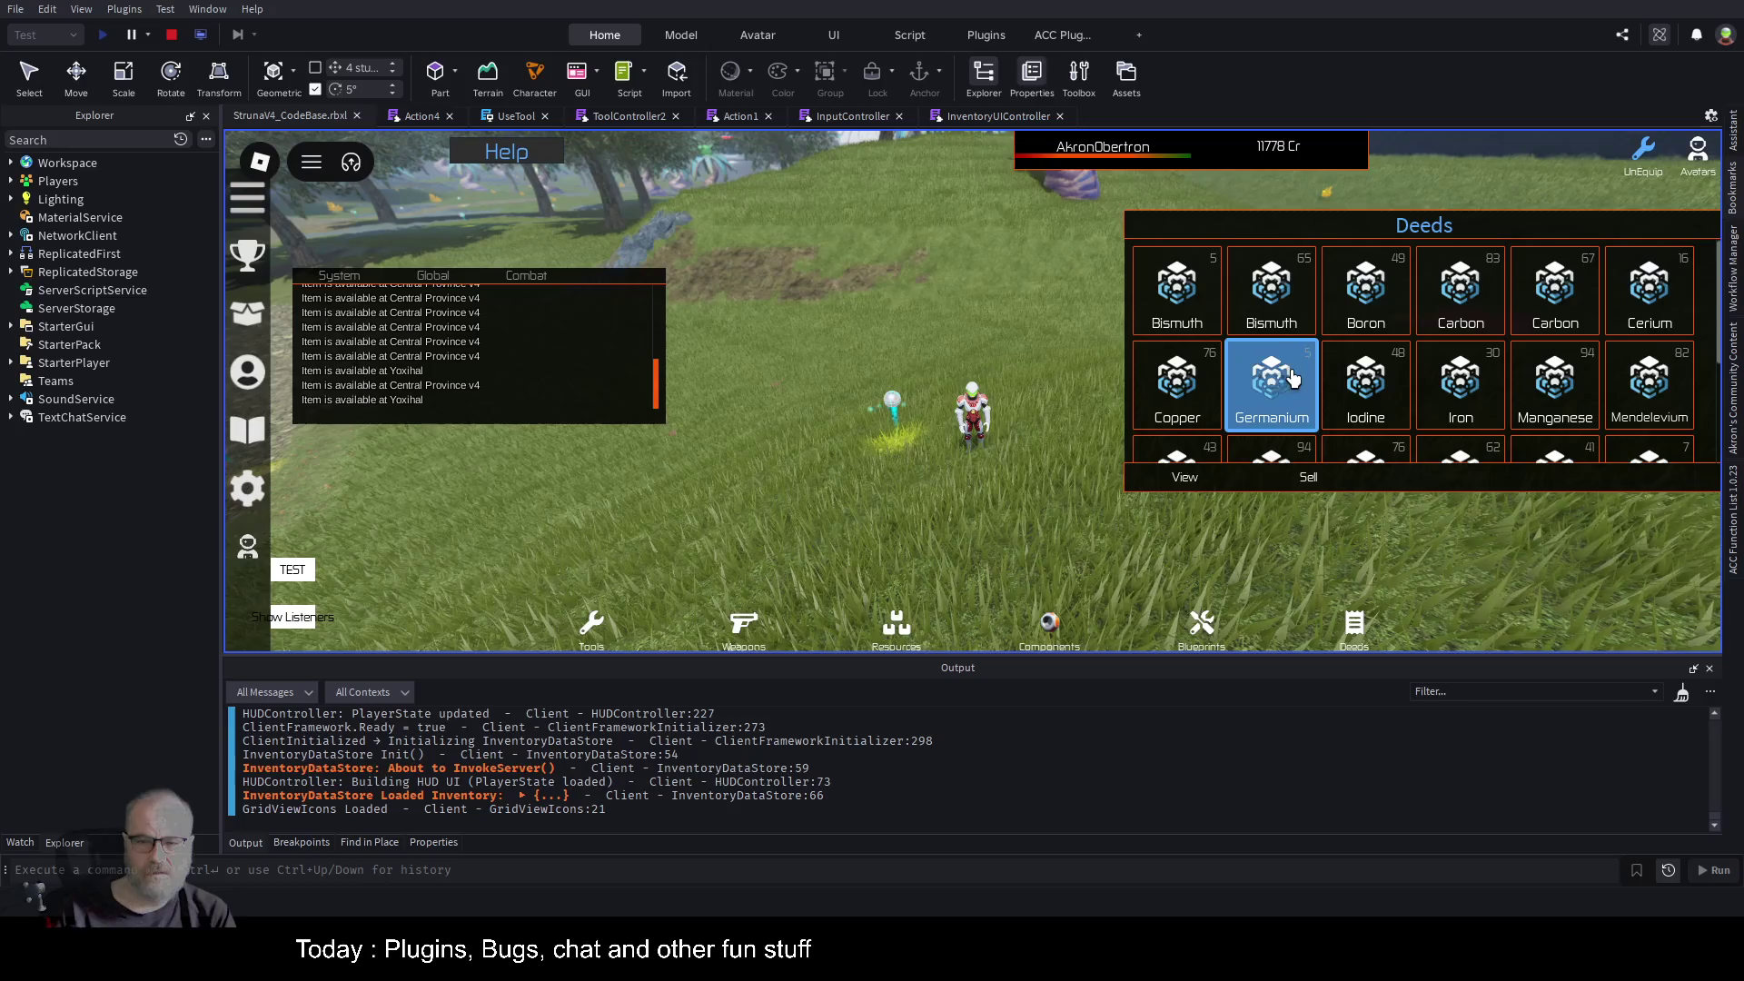
{"action": "key", "text": "ctrl+Tab"}
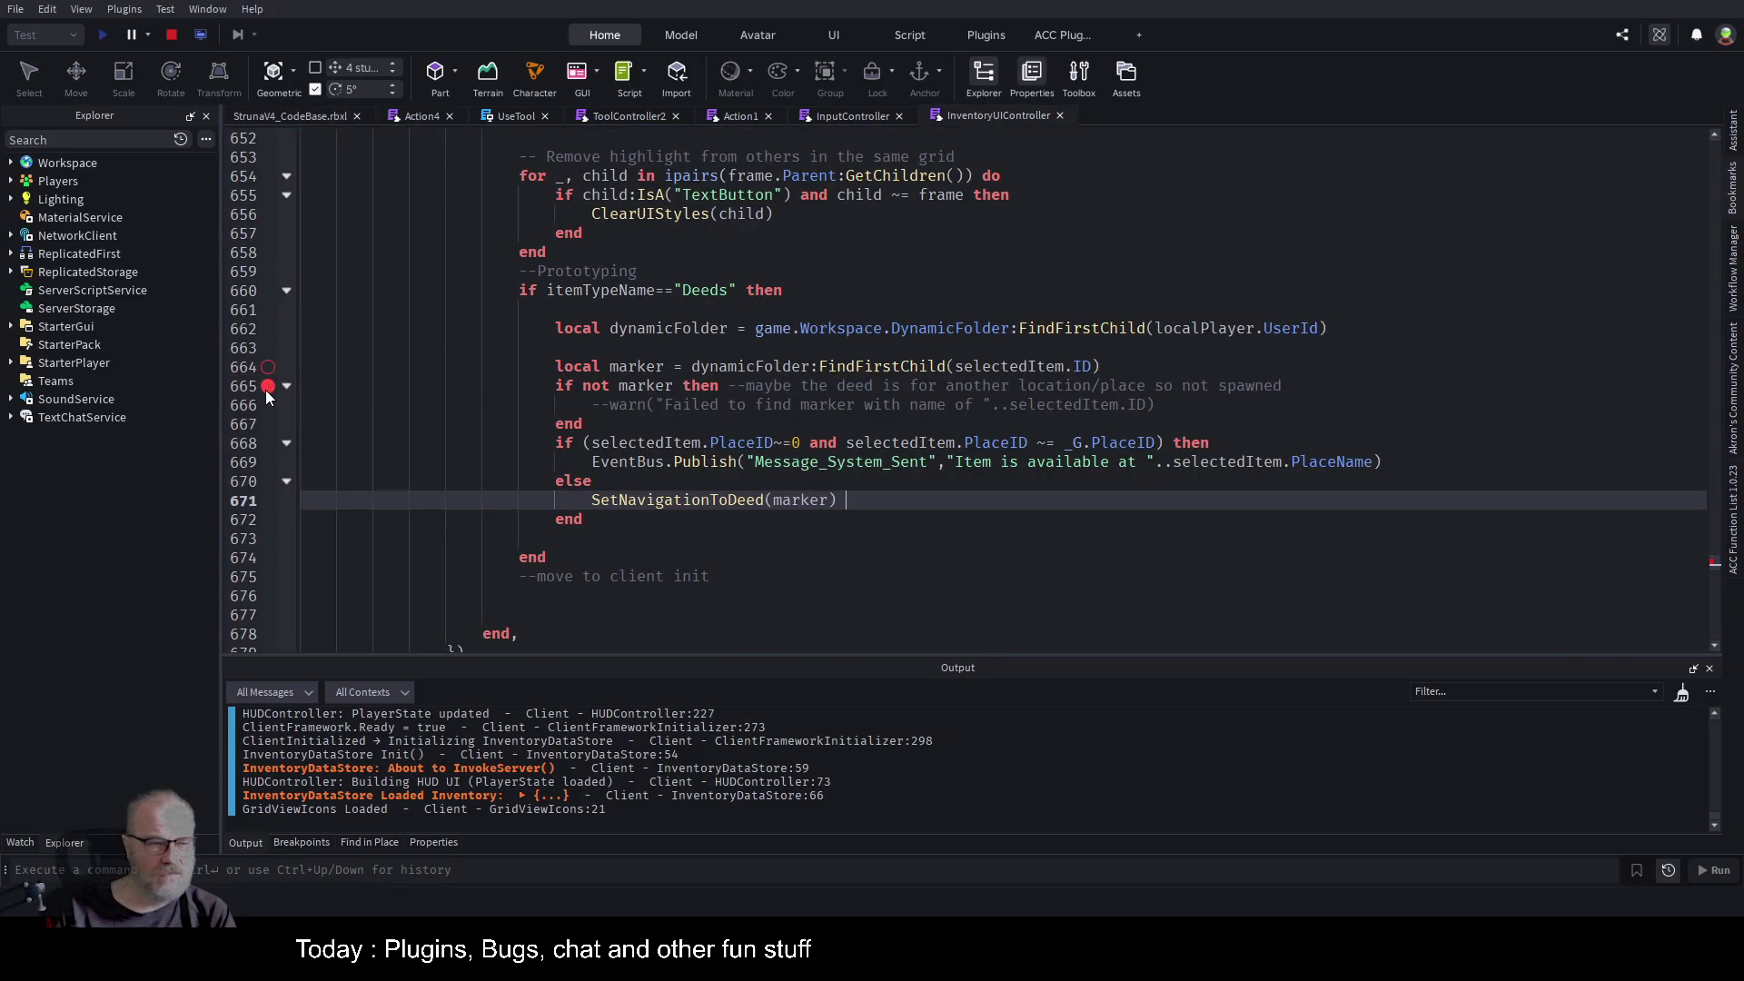
{"action": "scroll", "coordinate": [1009, 368], "scroll_direction": "up", "scroll_amount": 1}
{"action": "scroll", "coordinate": [1008, 368], "scroll_direction": "up", "scroll_amount": 1}
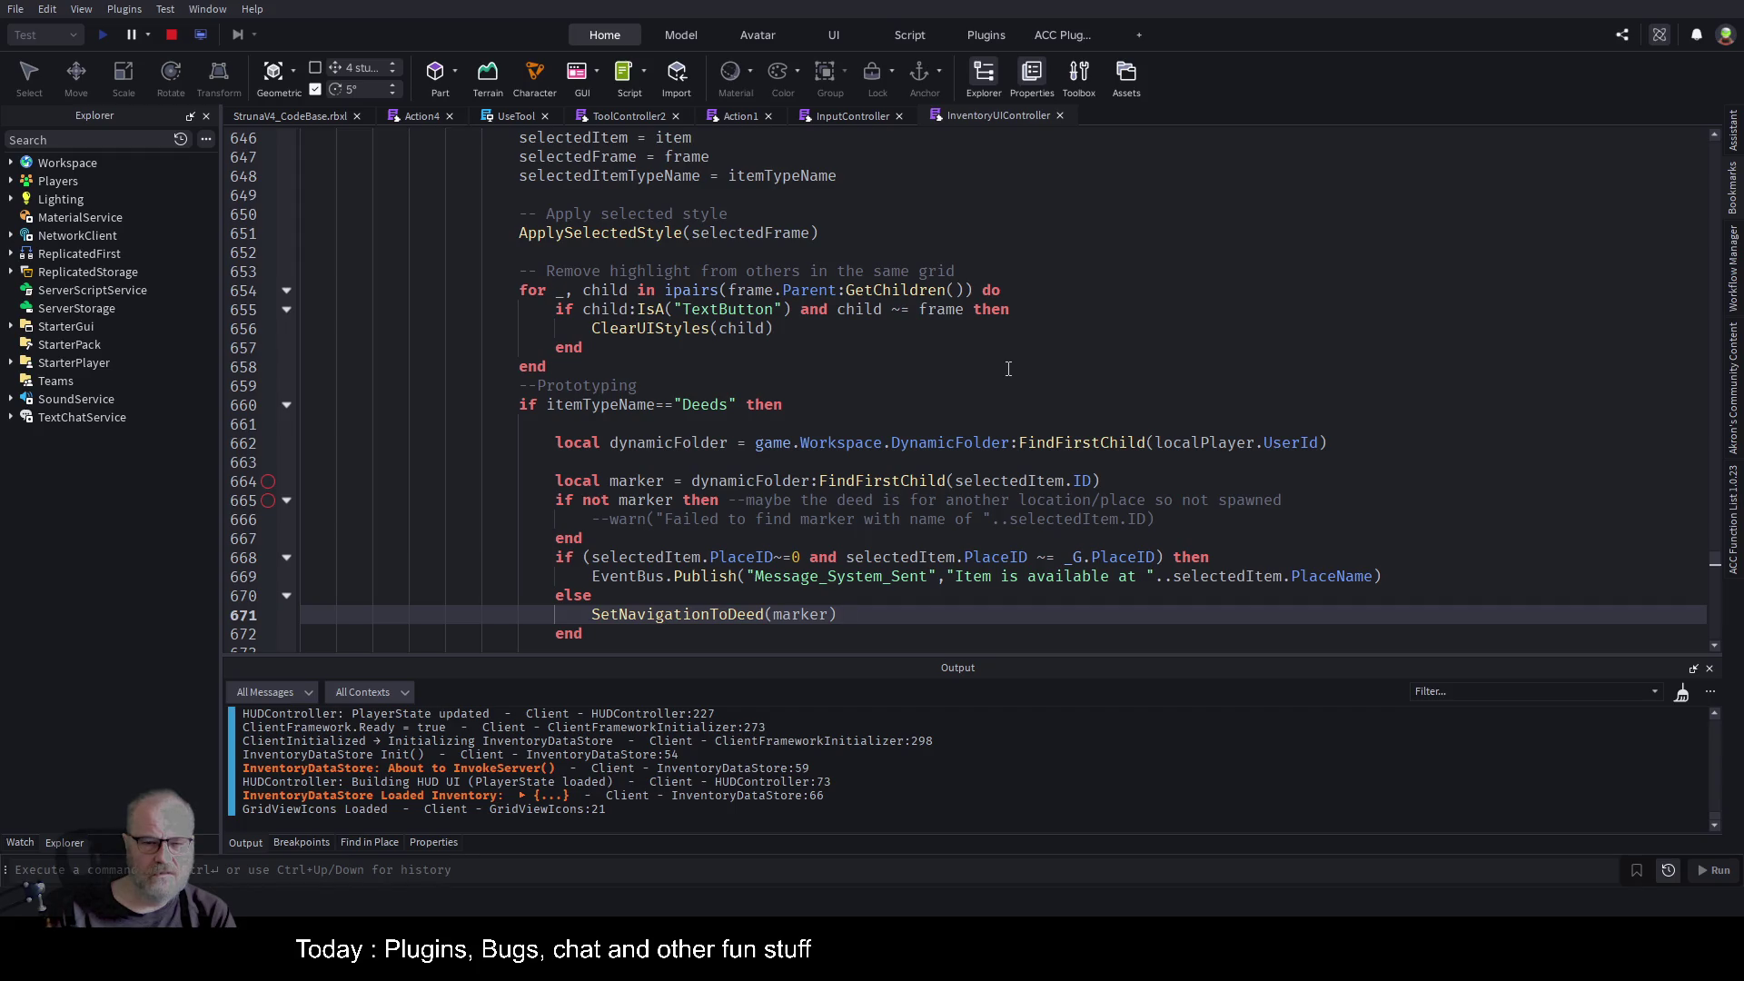
{"action": "scroll", "coordinate": [1008, 368], "scroll_direction": "up", "scroll_amount": 4}
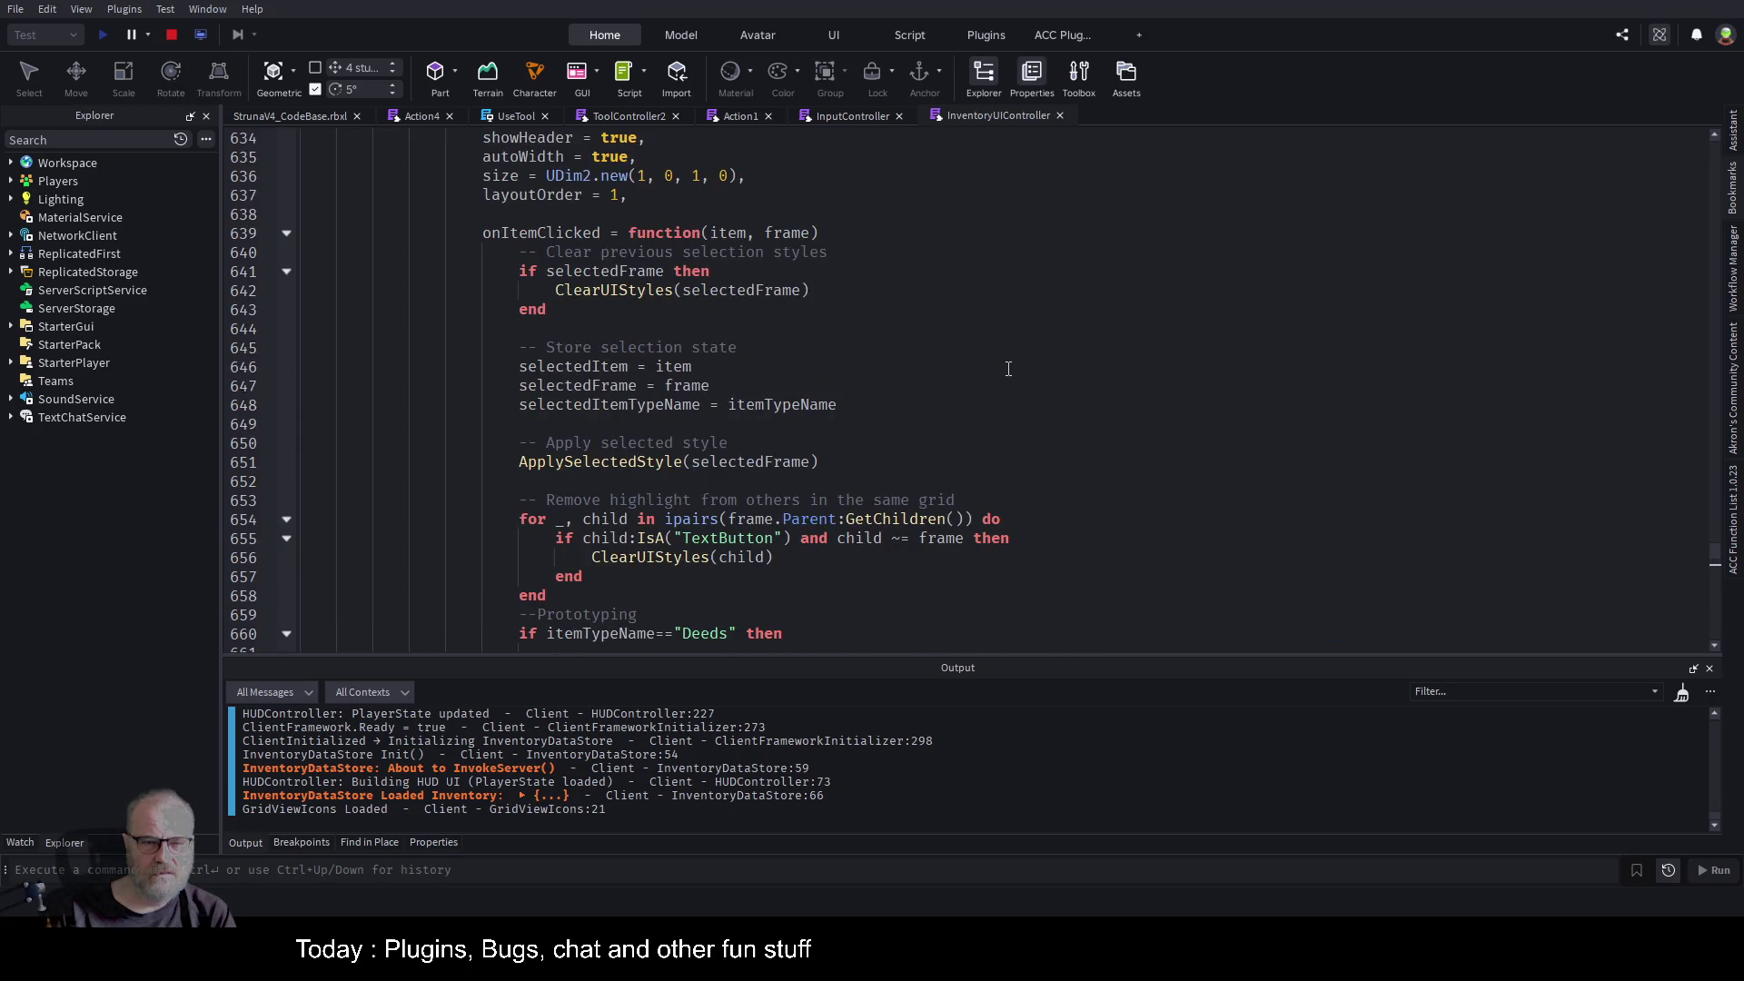
{"action": "scroll", "coordinate": [601, 297], "scroll_direction": "up", "scroll_amount": 4}
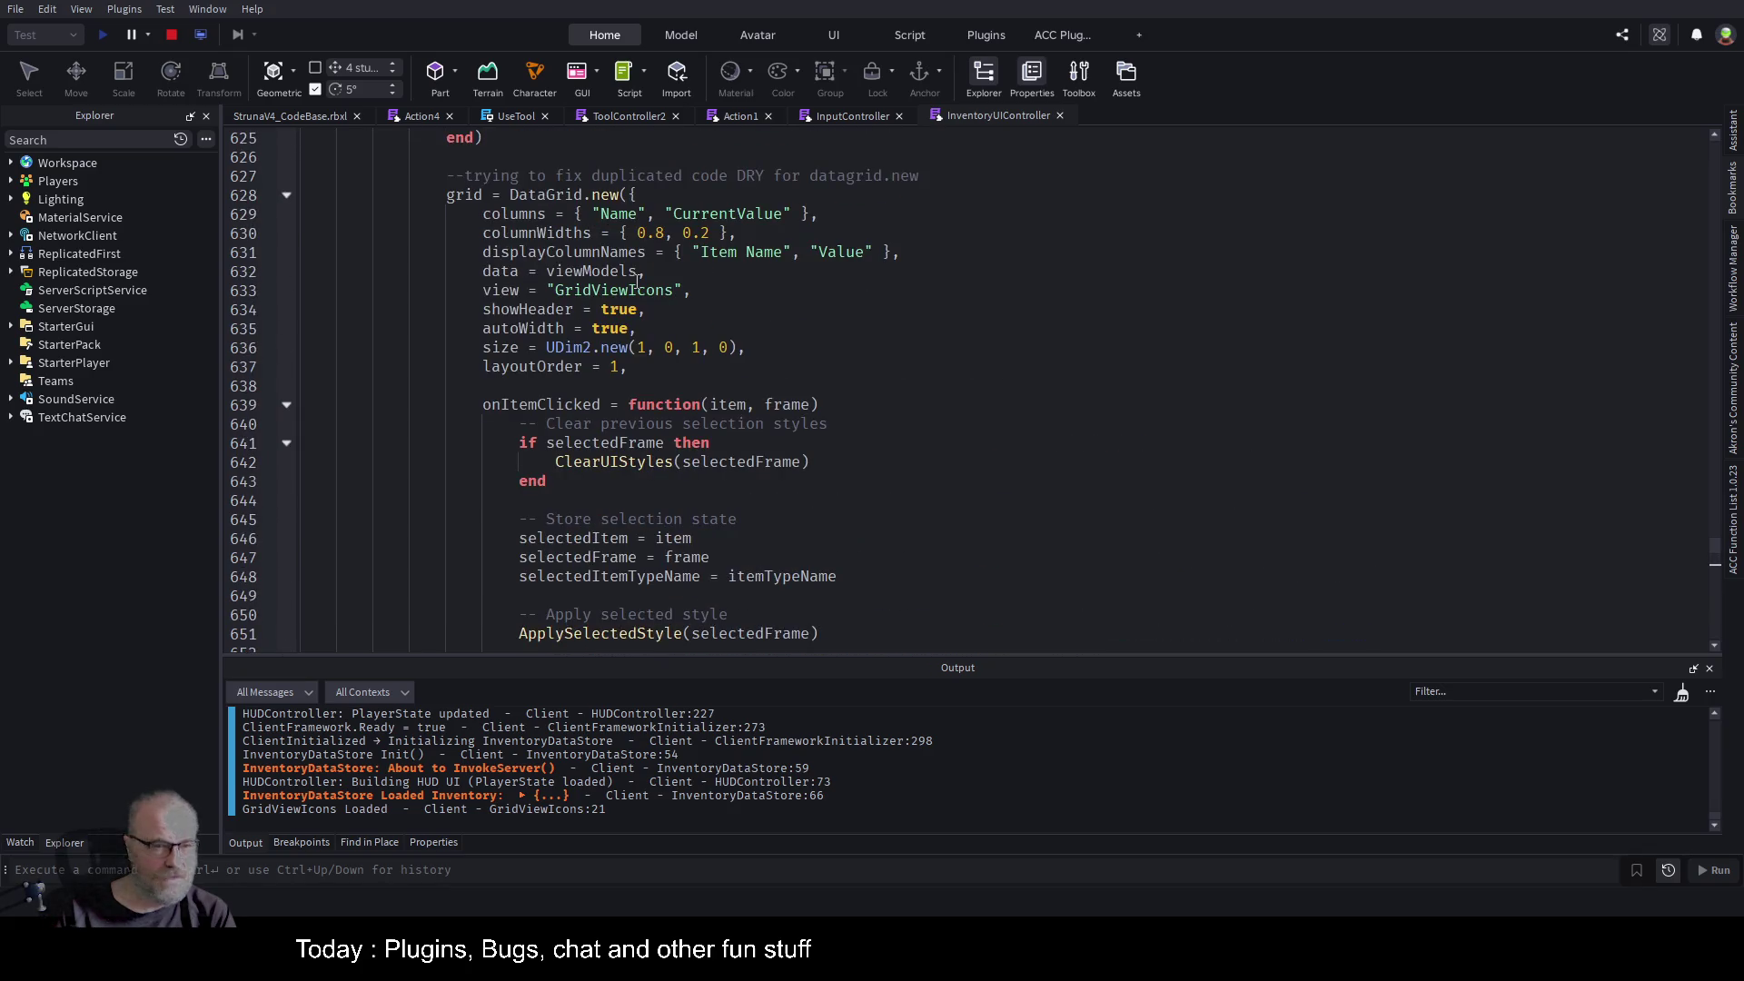
{"action": "scroll", "coordinate": [757, 261], "scroll_direction": "up", "scroll_amount": 2}
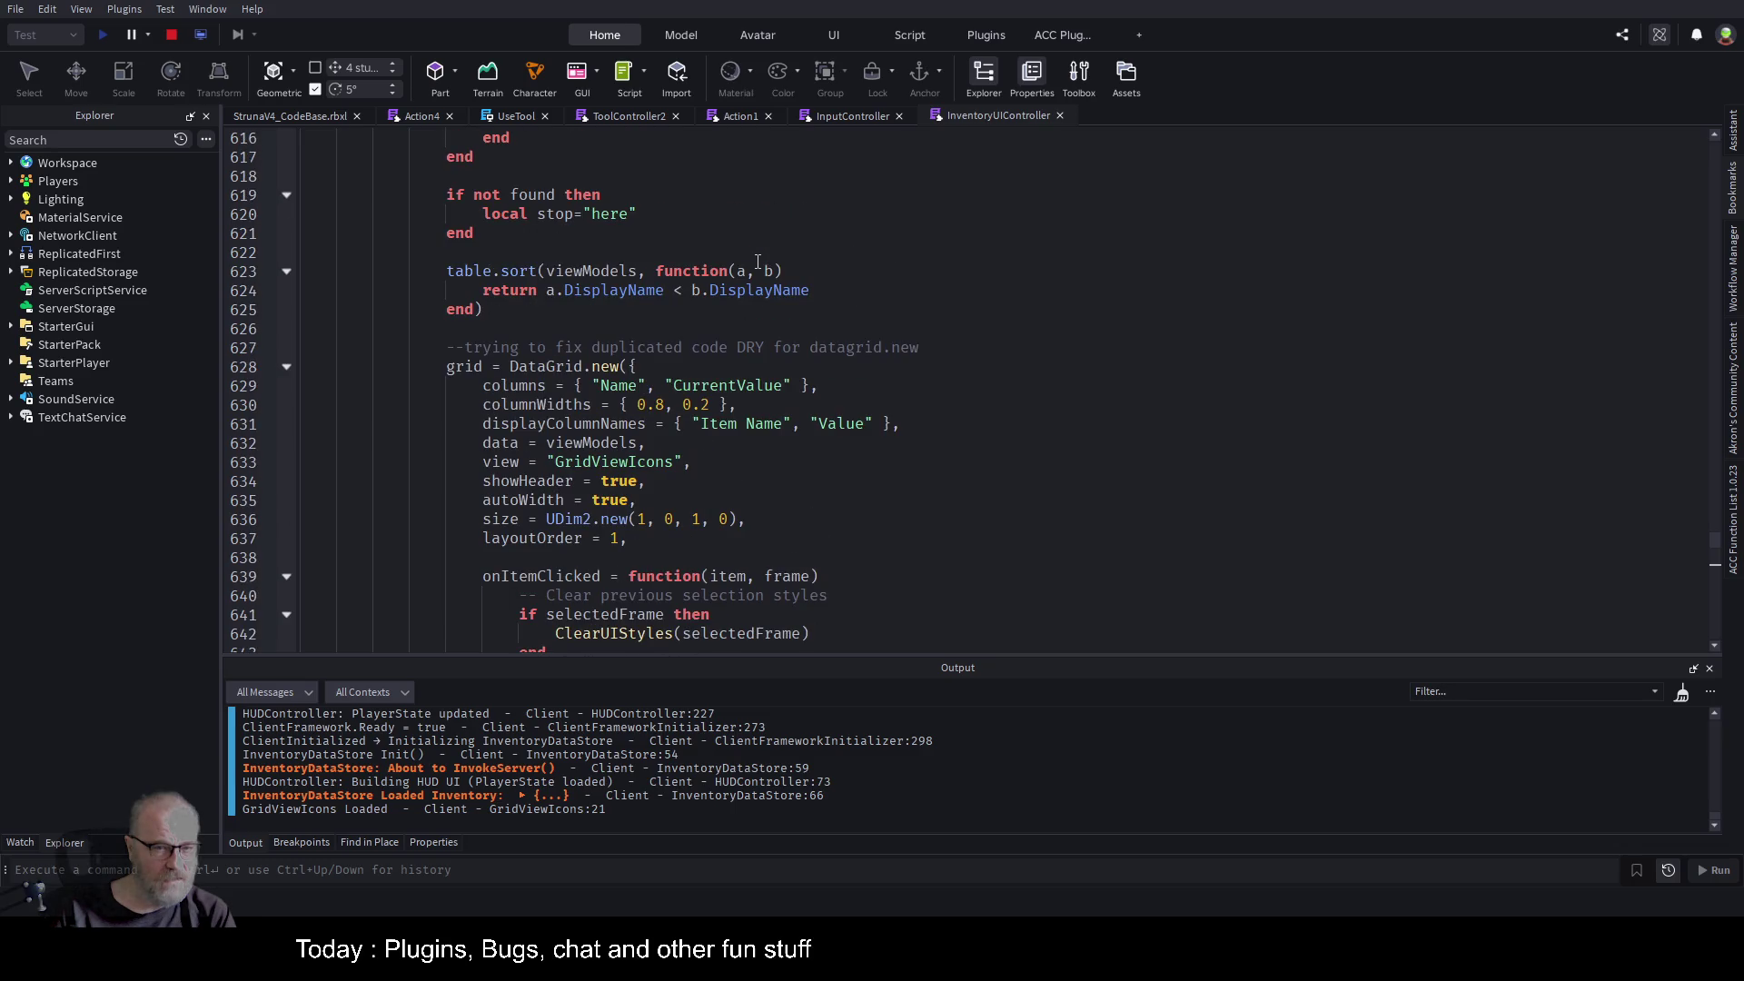
{"action": "scroll", "coordinate": [698, 409], "scroll_direction": "down", "scroll_amount": 8}
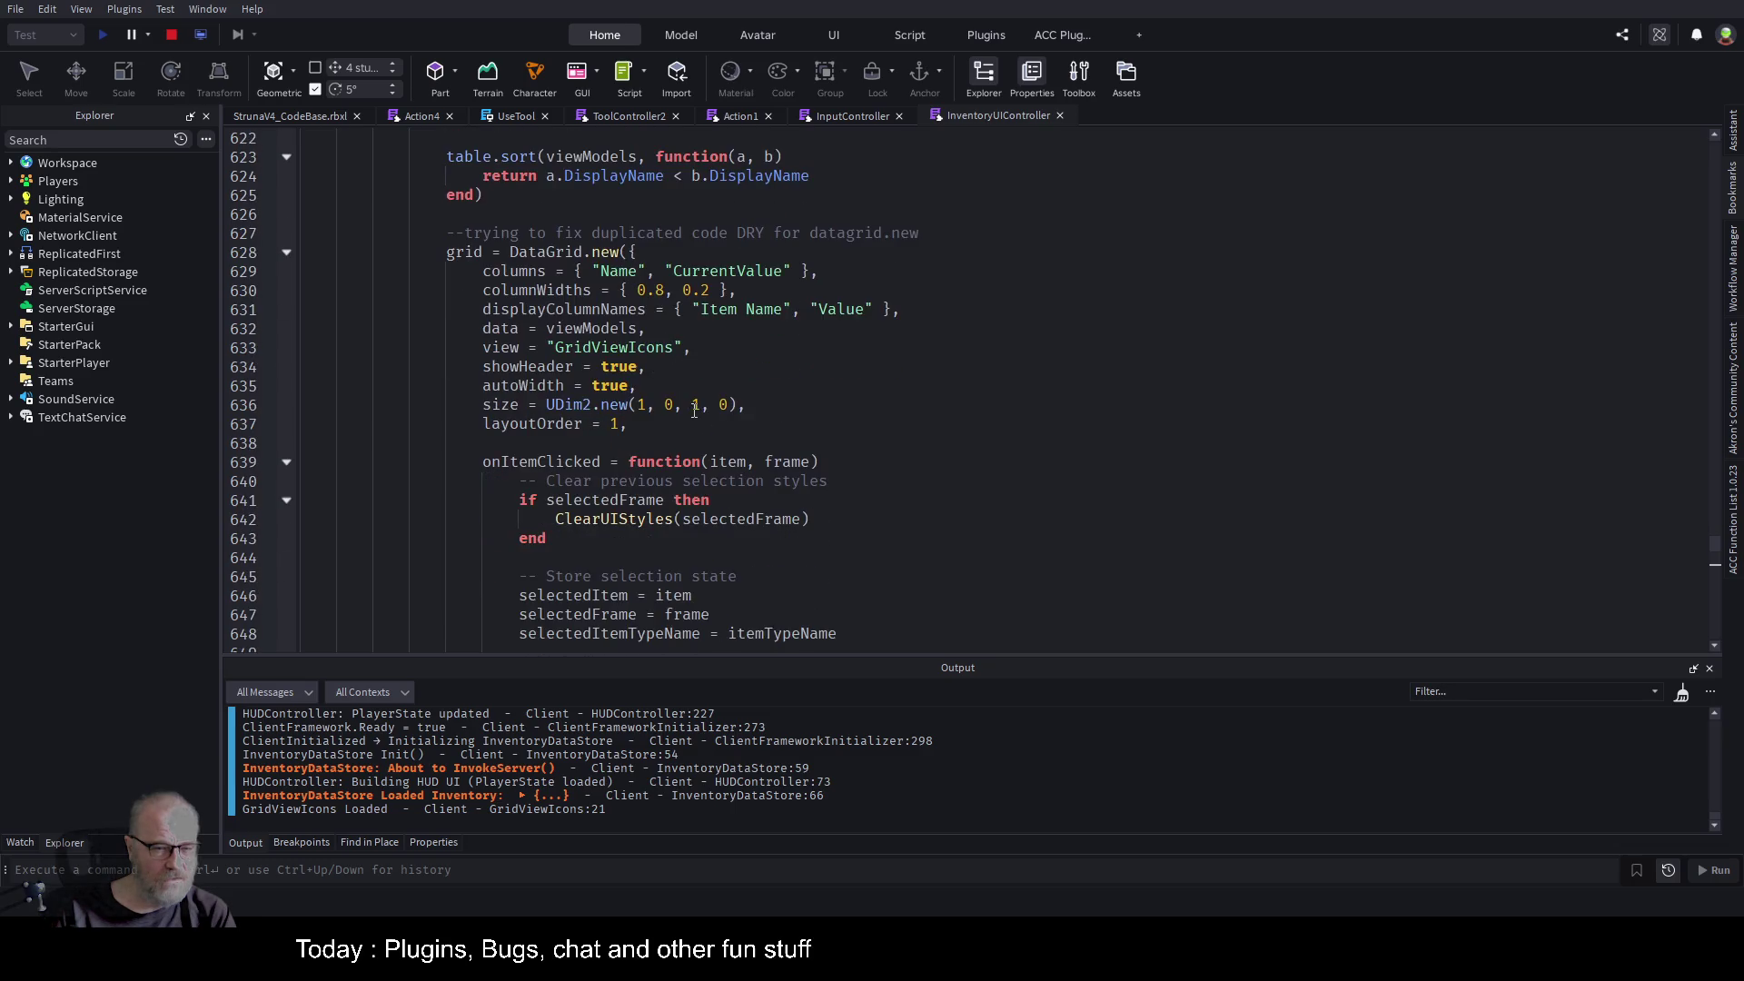
{"action": "scroll", "coordinate": [607, 406], "scroll_direction": "down", "scroll_amount": 2}
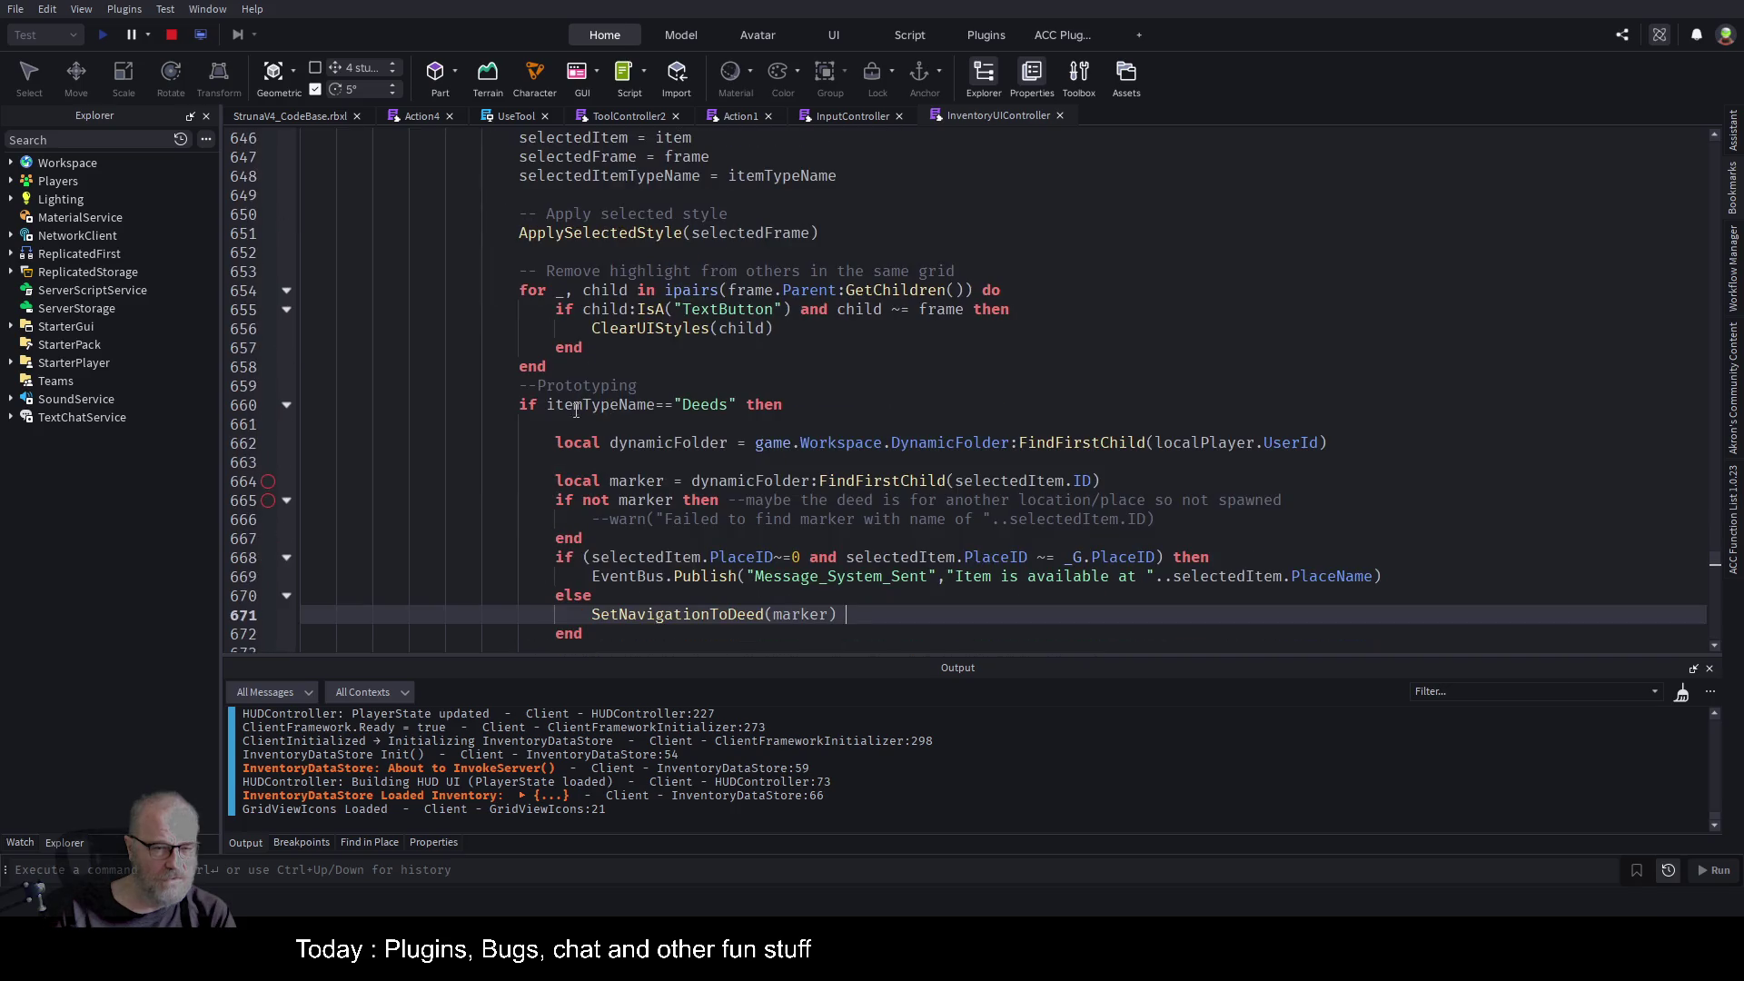
{"action": "scroll", "coordinate": [825, 401], "scroll_direction": "down", "scroll_amount": 1}
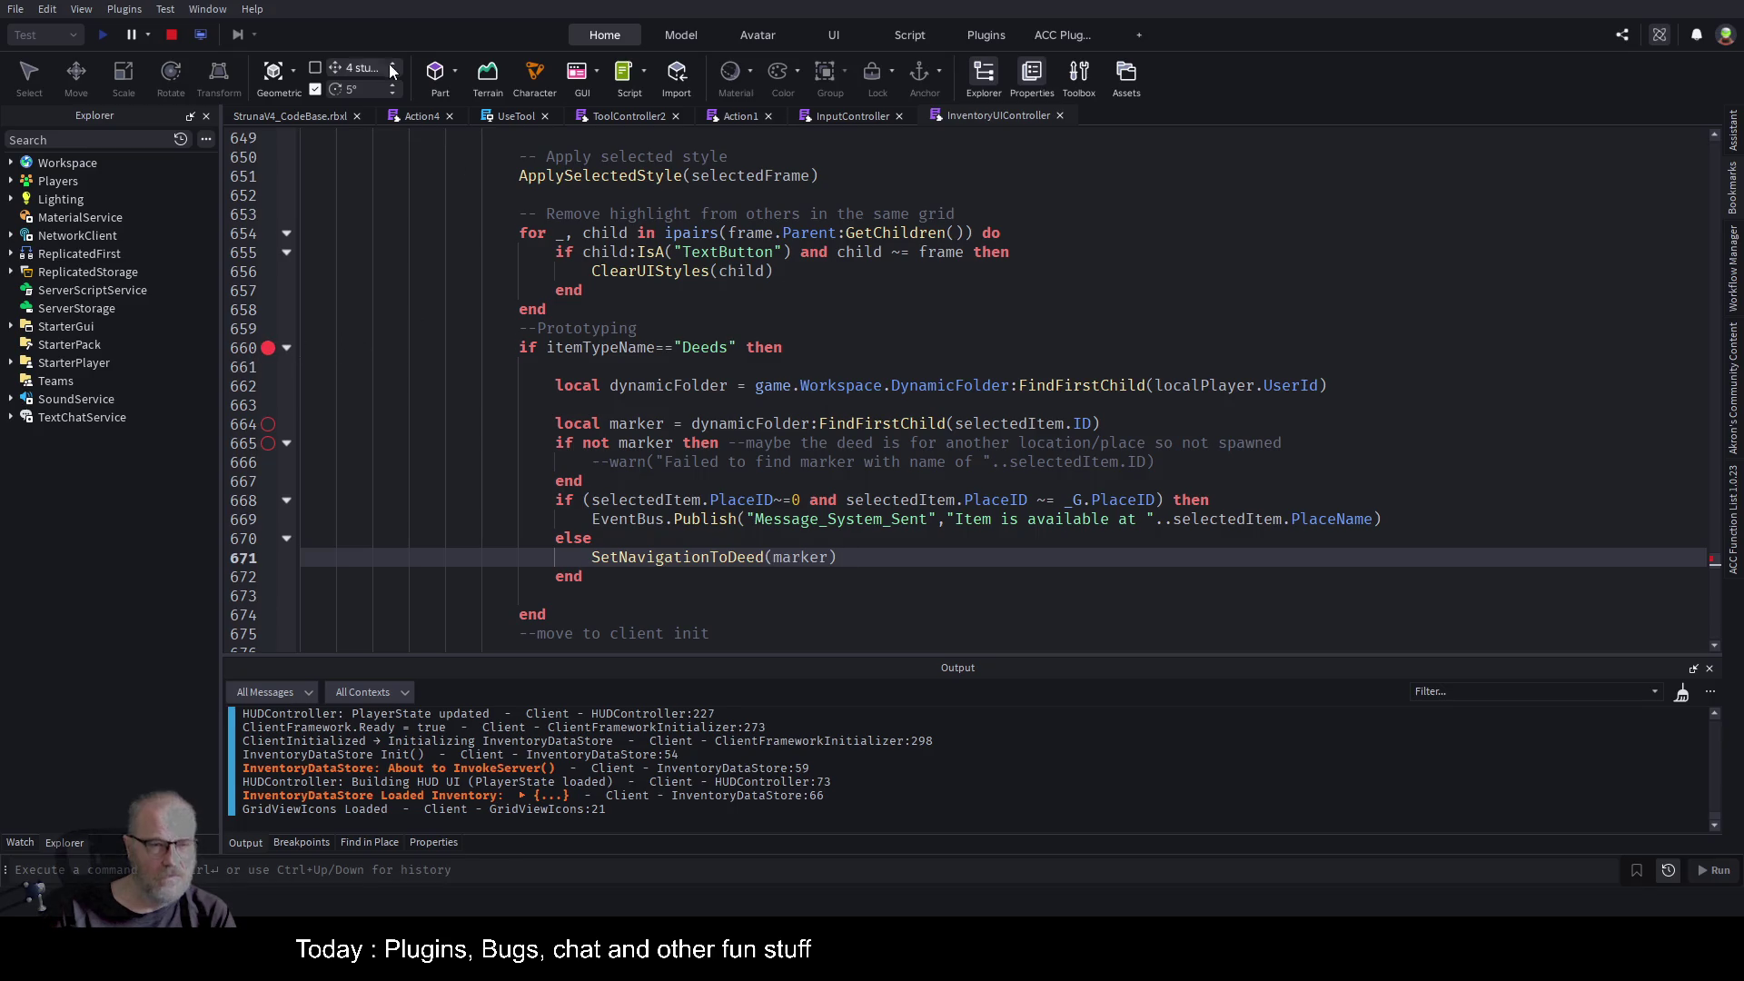
{"action": "left_click", "coordinate": [309, 118]}
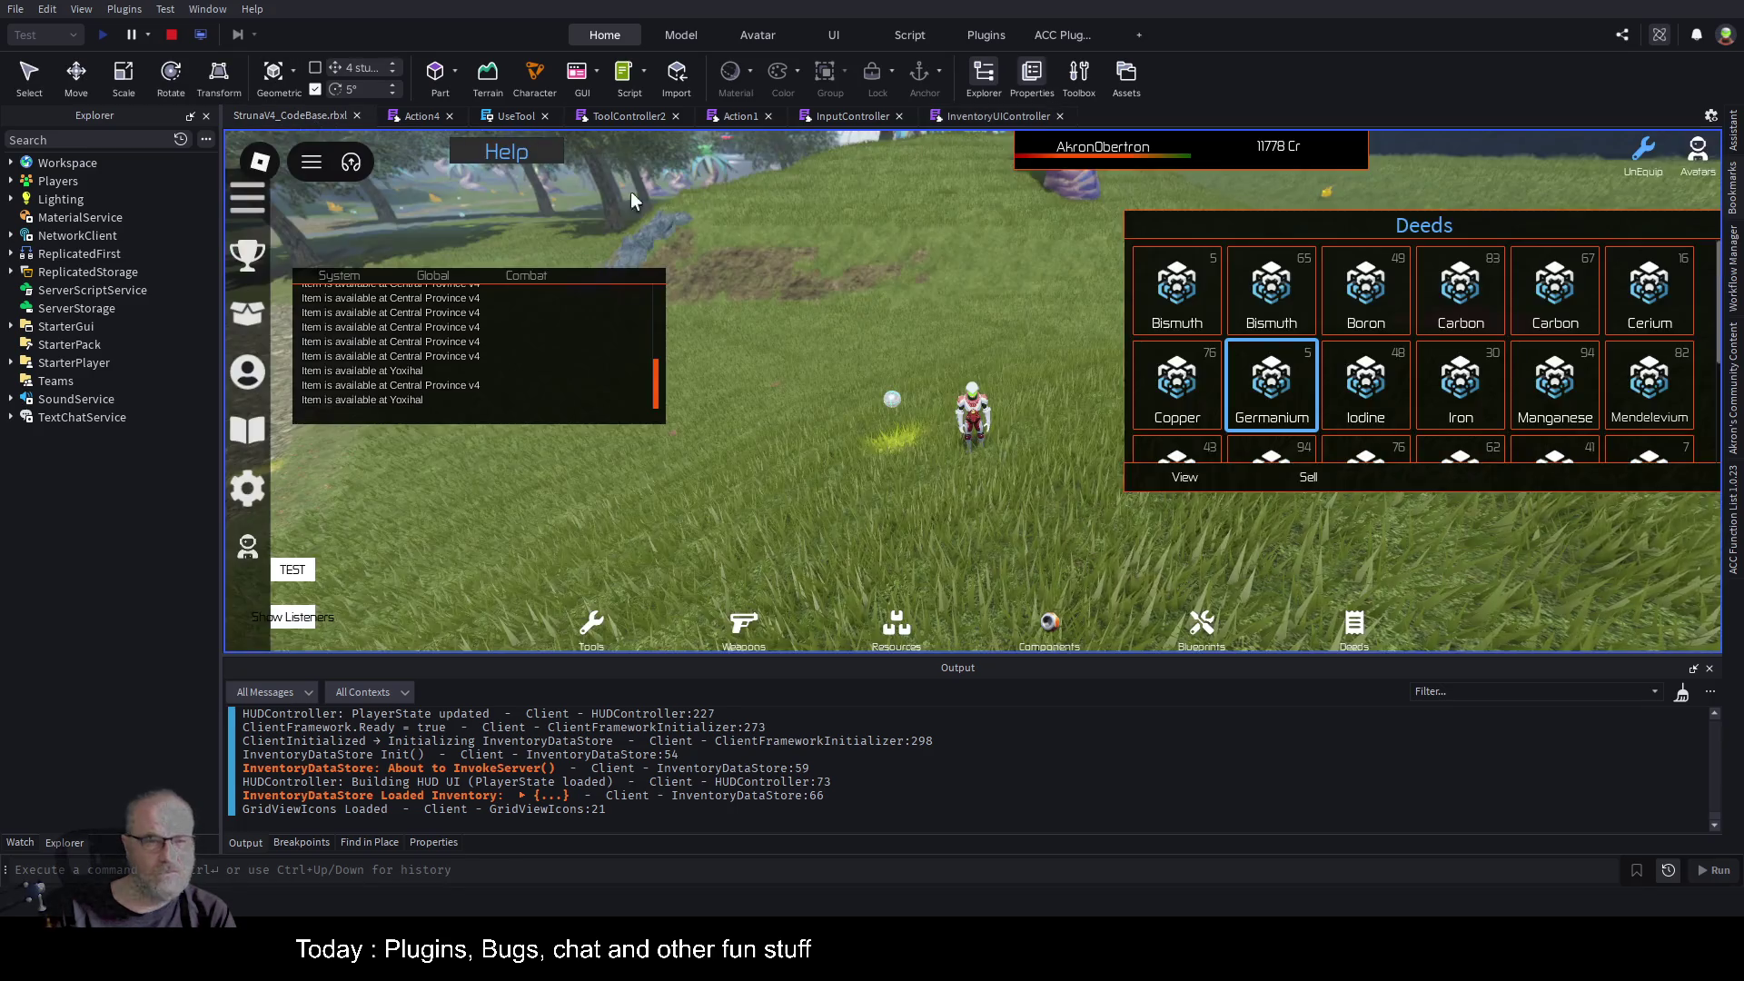
Click the Boron deed, then inspect the onItemClicked handler in InventoryUIController.
{"action": "left_click", "coordinate": [1378, 311]}
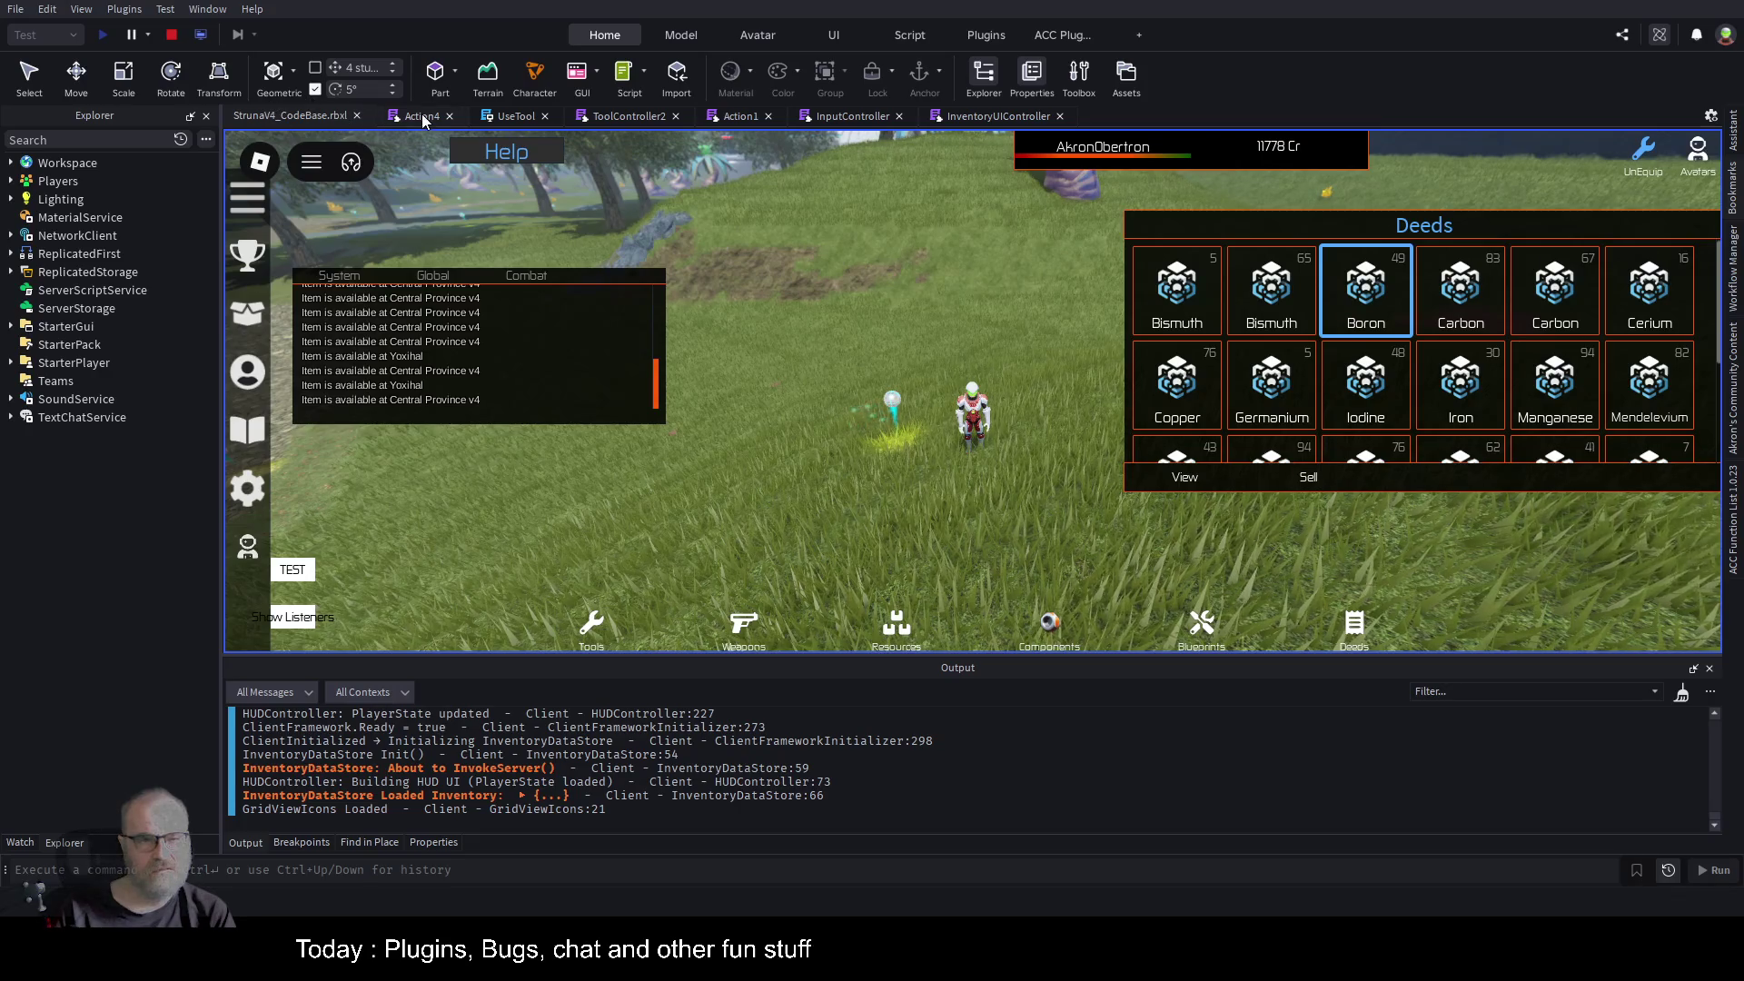
{"action": "left_click", "coordinate": [974, 113]}
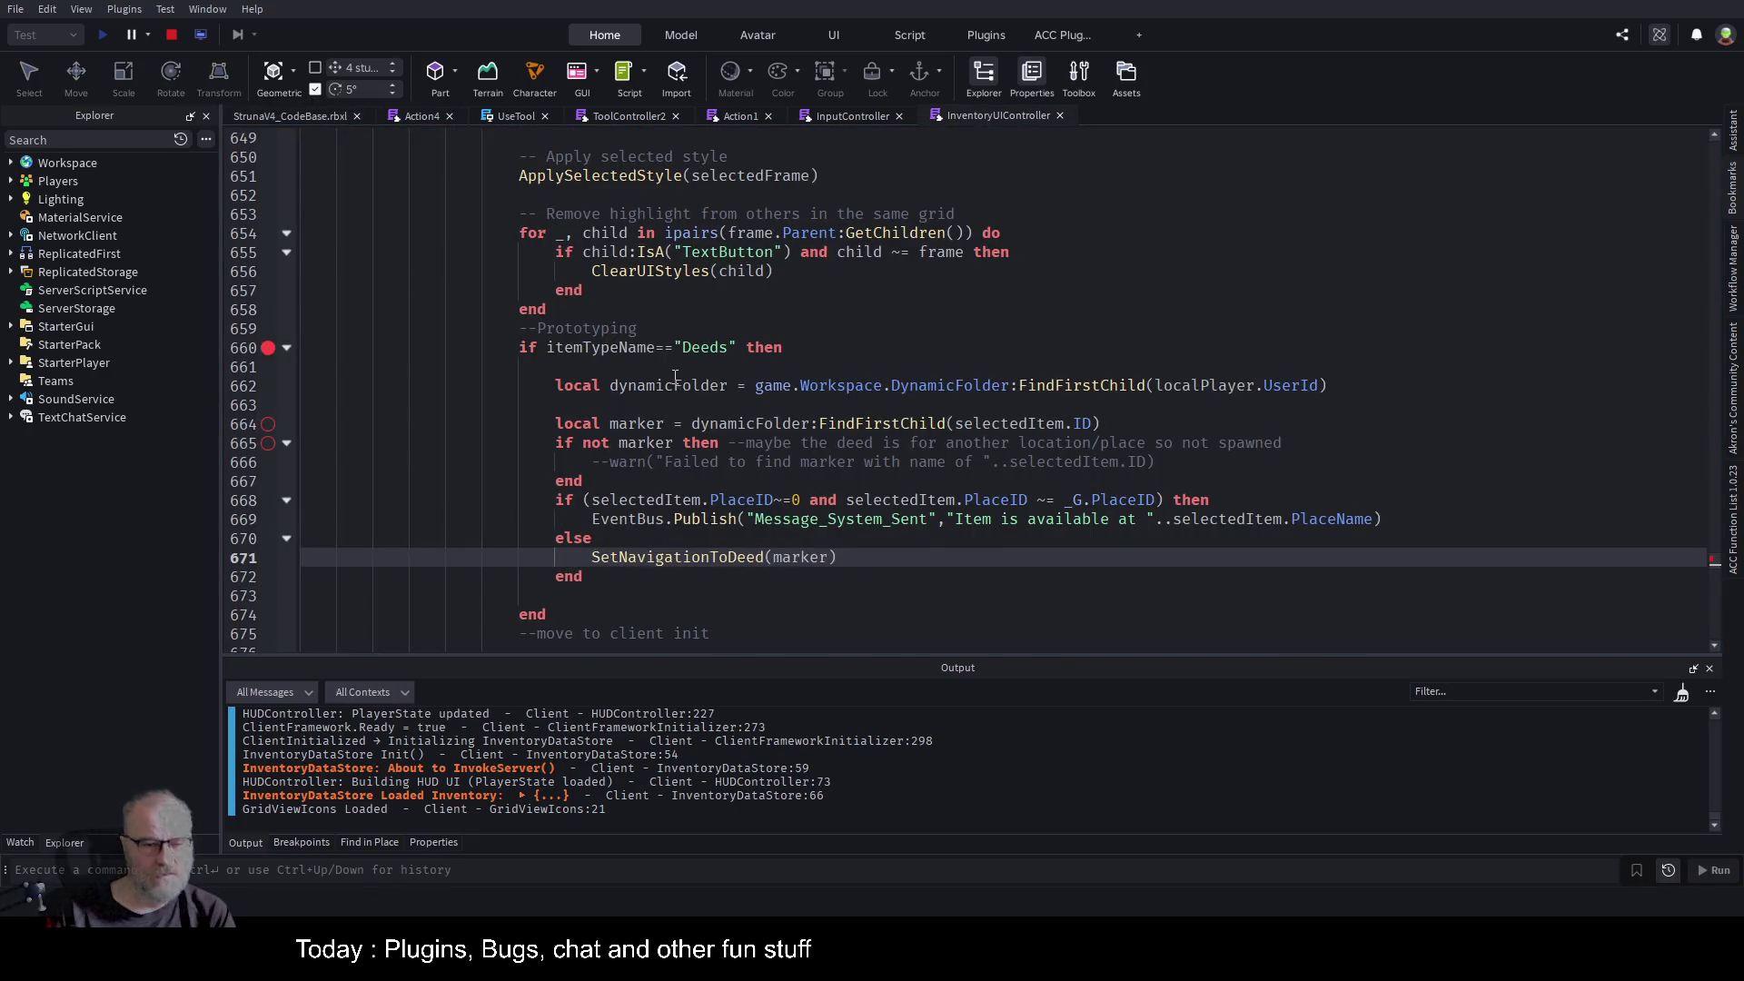
{"action": "scroll", "coordinate": [815, 405], "scroll_direction": "down", "scroll_amount": 3}
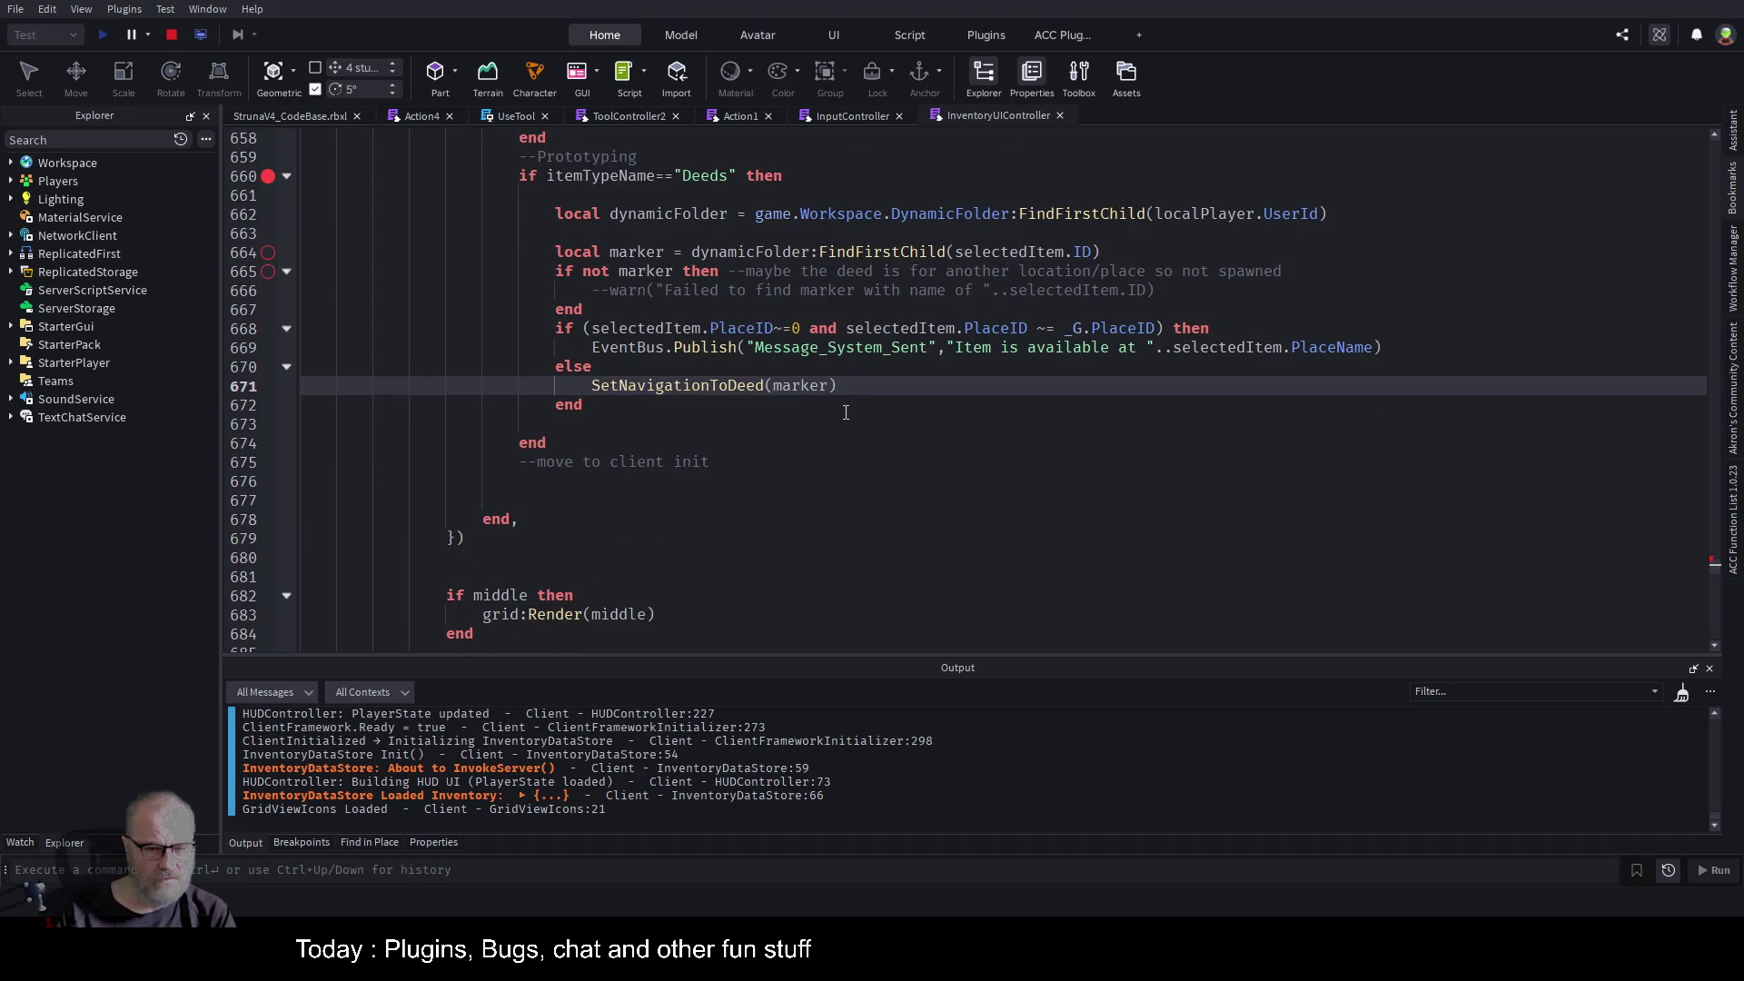
{"action": "scroll", "coordinate": [844, 412], "scroll_direction": "down", "scroll_amount": 2}
{"action": "scroll", "coordinate": [854, 431], "scroll_direction": "up", "scroll_amount": 12}
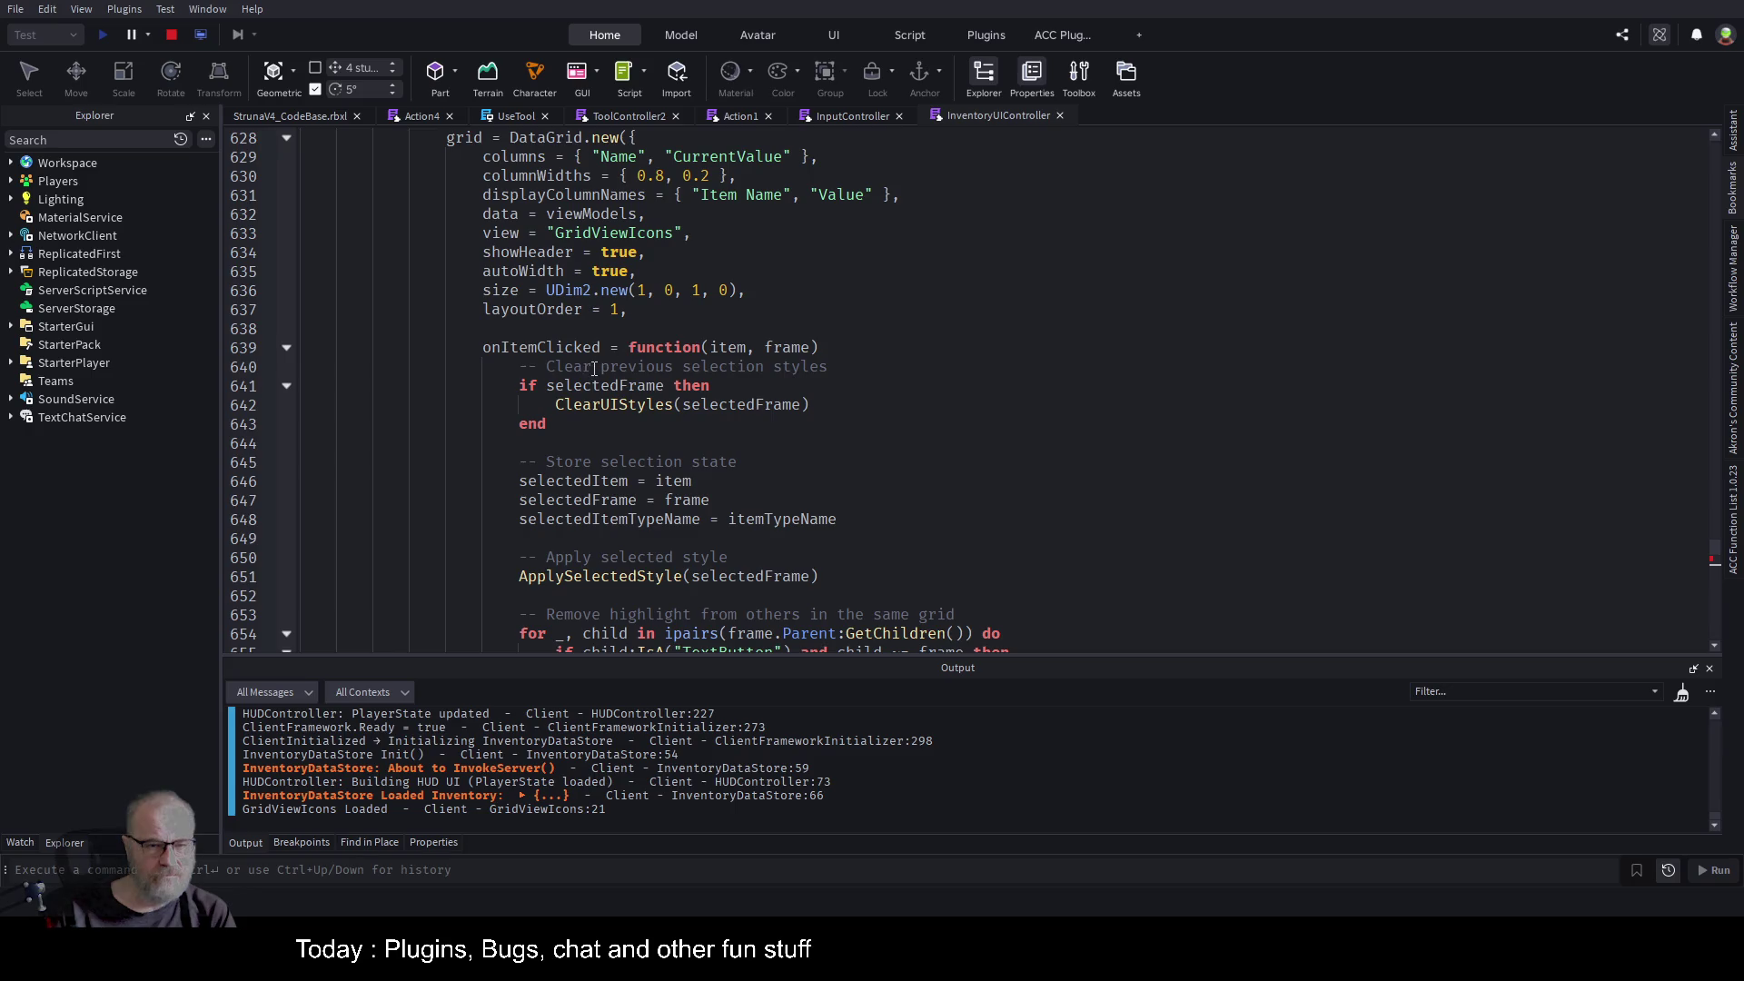
{"action": "left_click", "coordinate": [685, 366]}
{"action": "scroll", "coordinate": [817, 363], "scroll_direction": "up", "scroll_amount": 3}
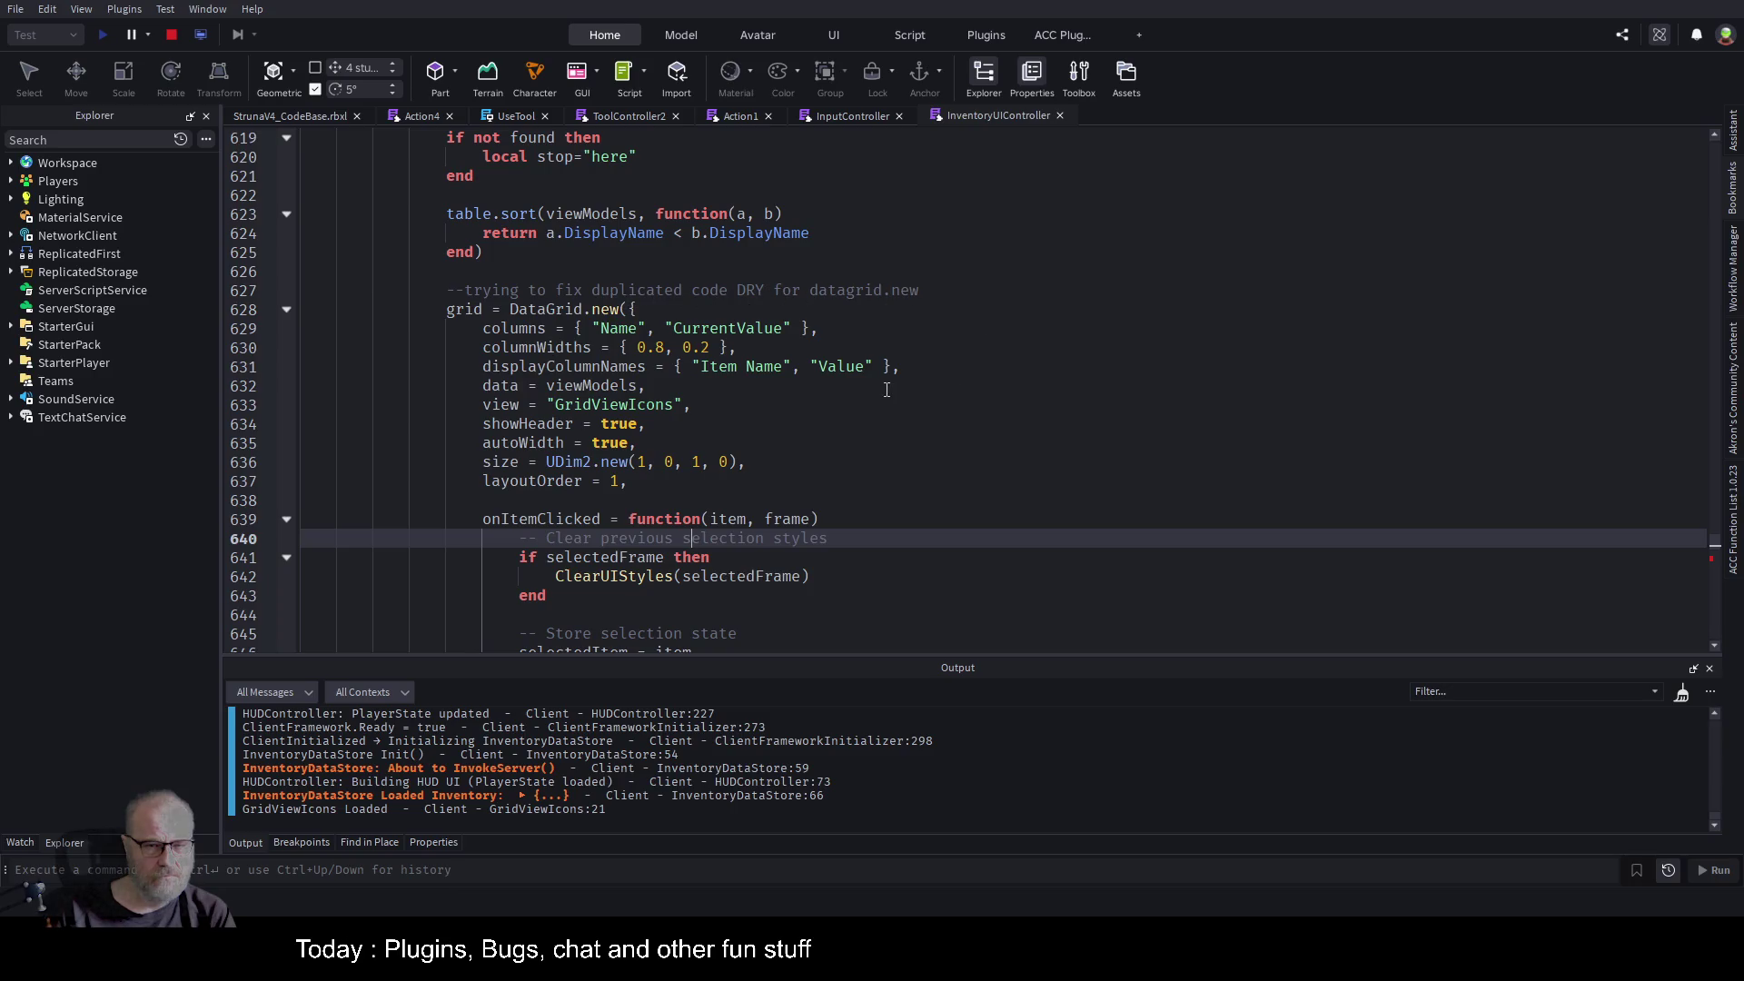
{"action": "scroll", "coordinate": [887, 389], "scroll_direction": "down", "scroll_amount": 3}
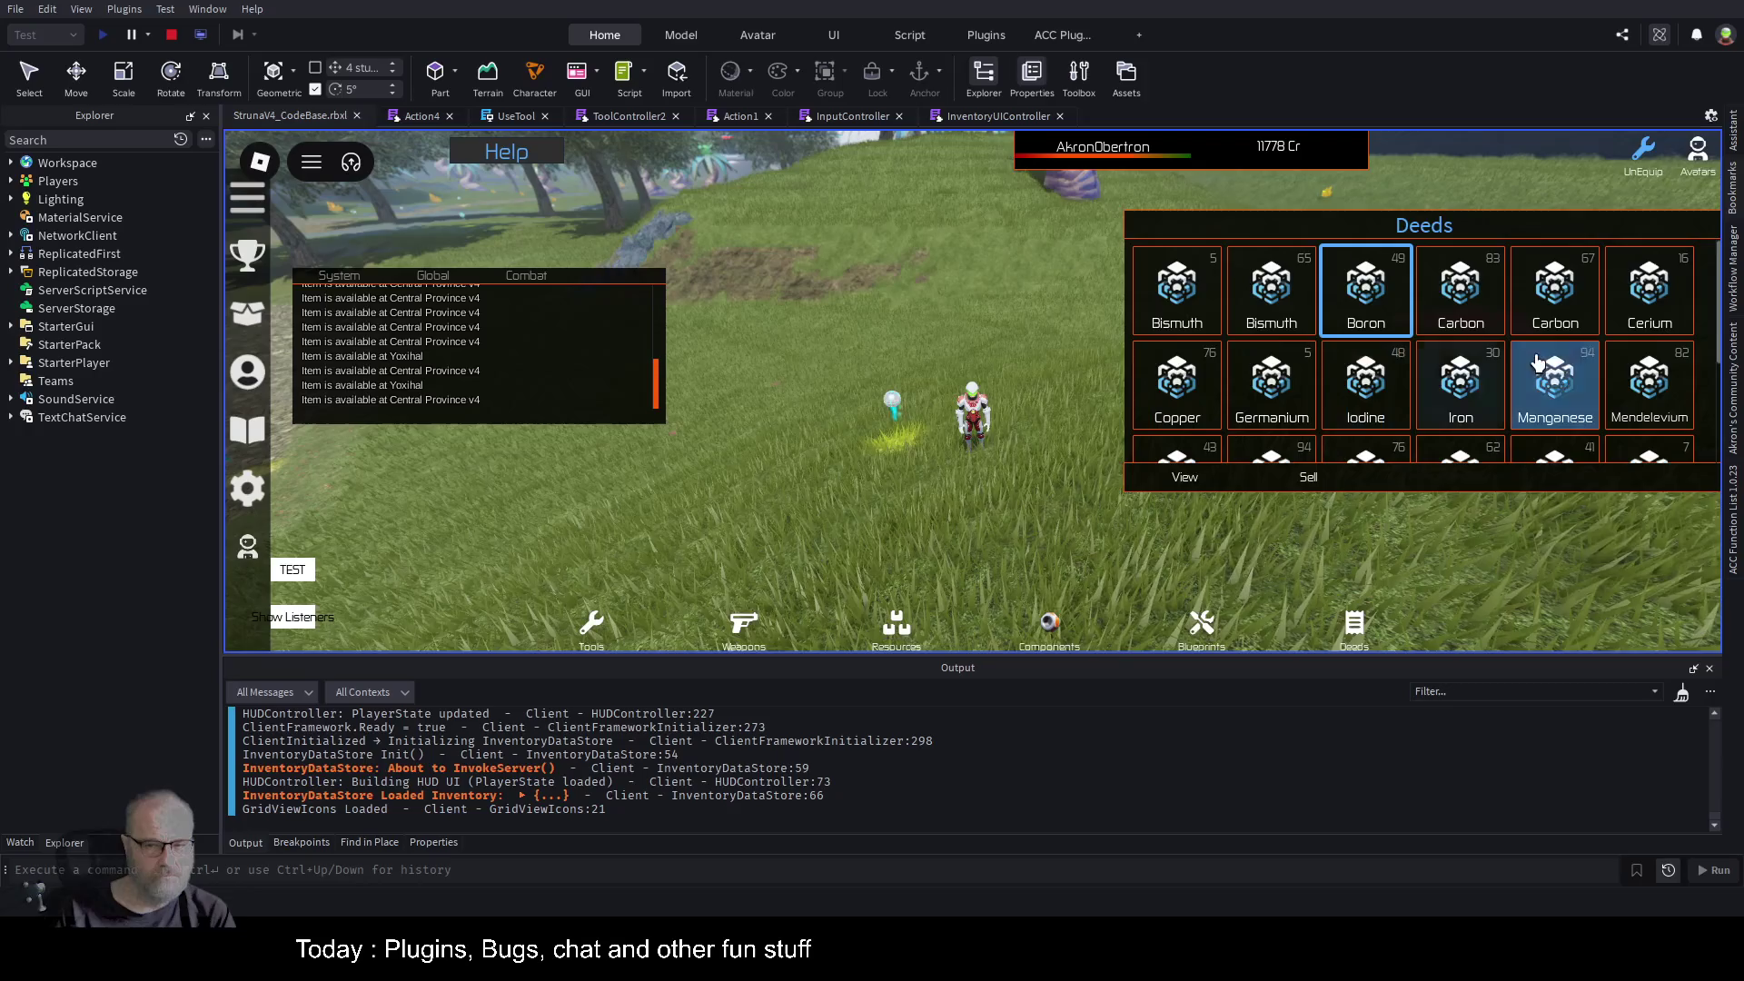
Click the Manganese deed, reopen the Deeds inventory, and test the Germanium and Xeno deeds.
{"action": "left_click", "coordinate": [1430, 393]}
{"action": "key", "text": "i"}
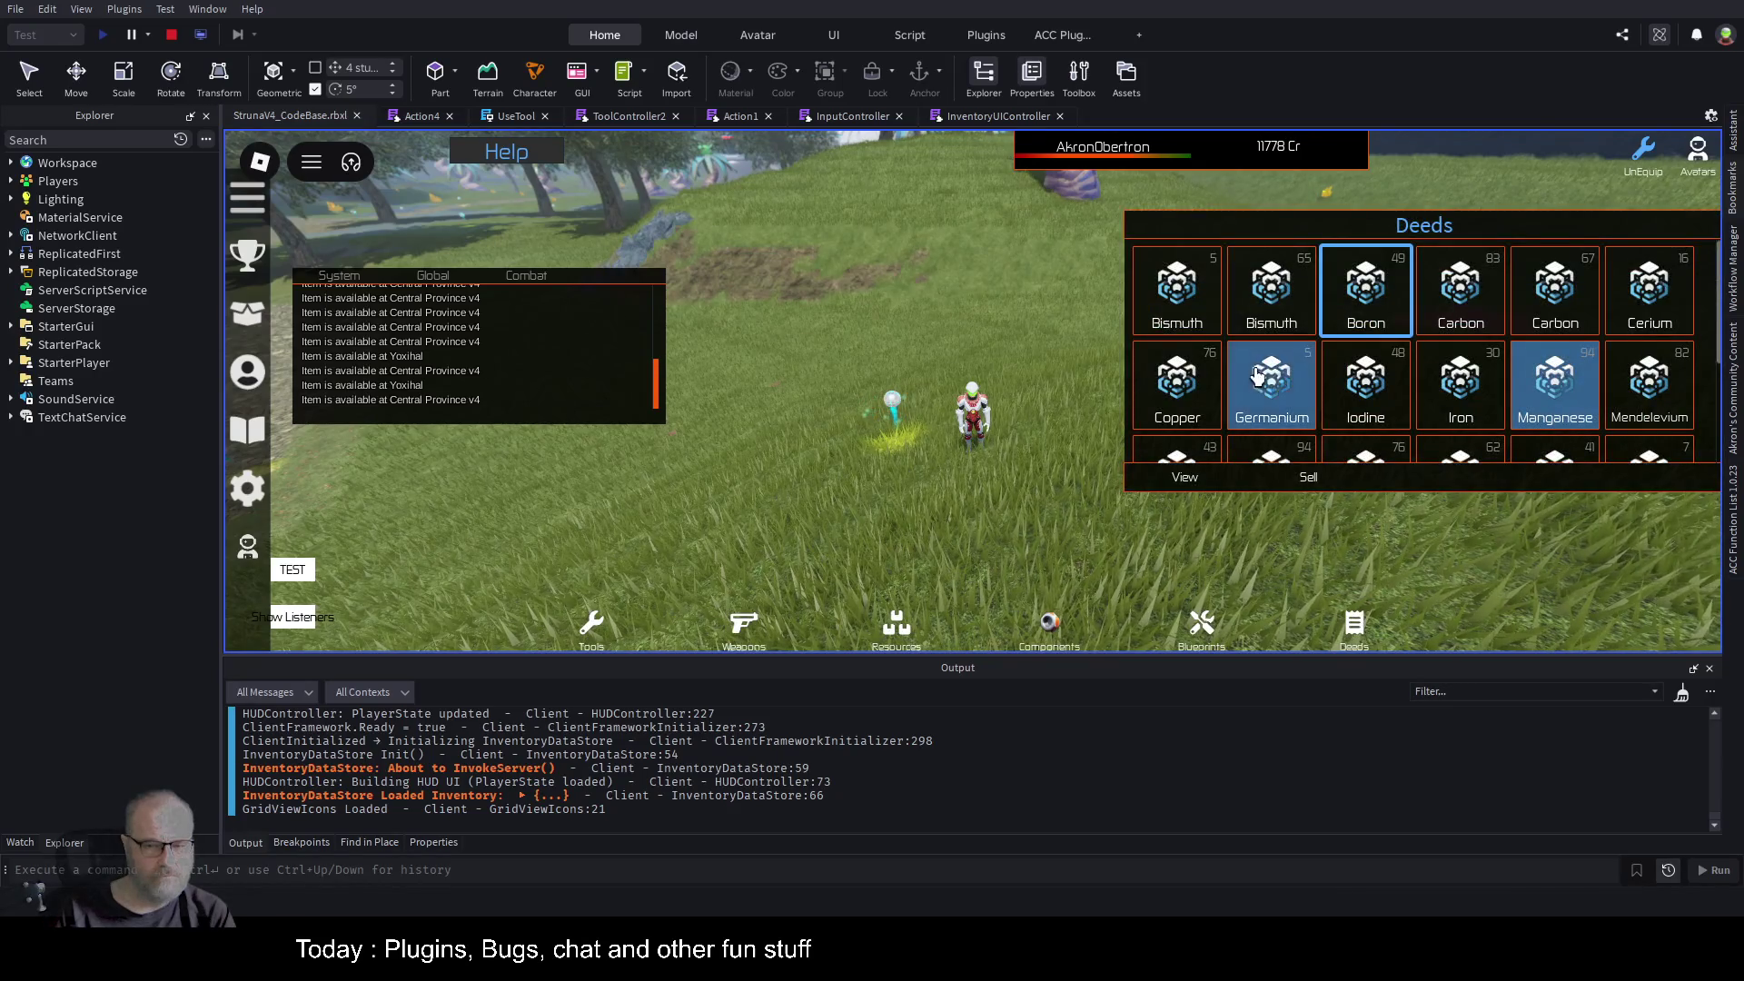
{"action": "left_click", "coordinate": [1274, 377]}
{"action": "scroll", "coordinate": [1272, 381], "scroll_direction": "down", "scroll_amount": 2}
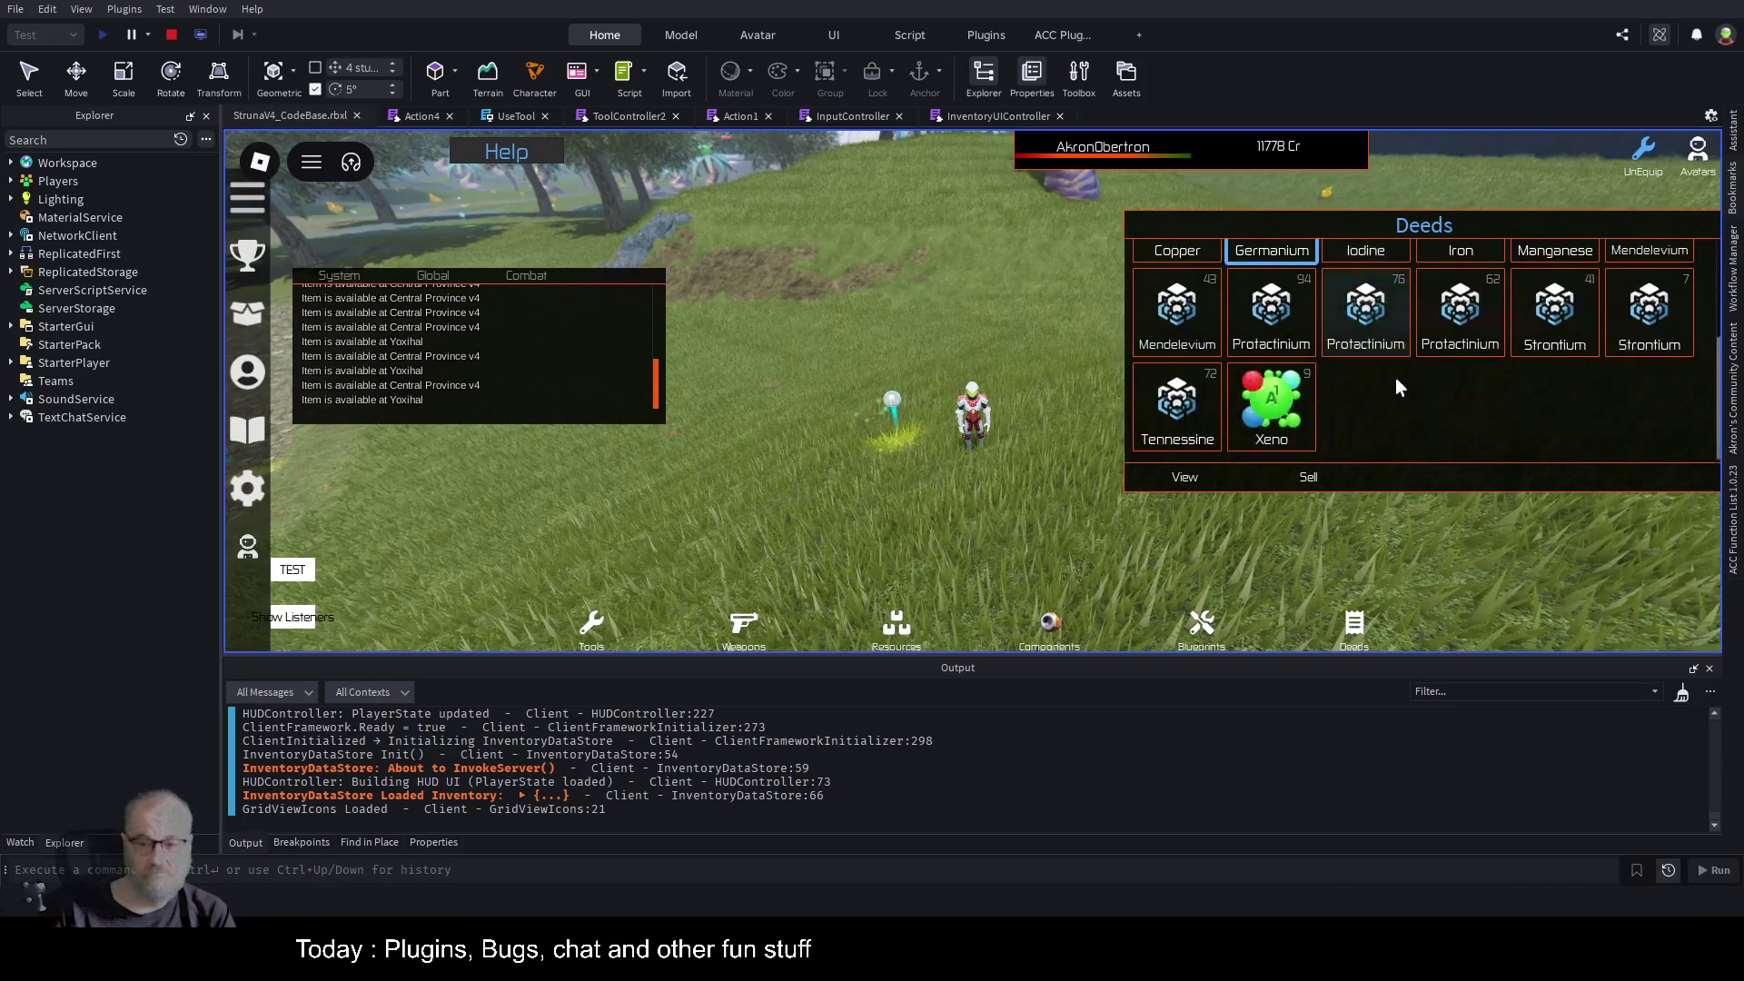
{"action": "left_click", "coordinate": [1258, 410]}
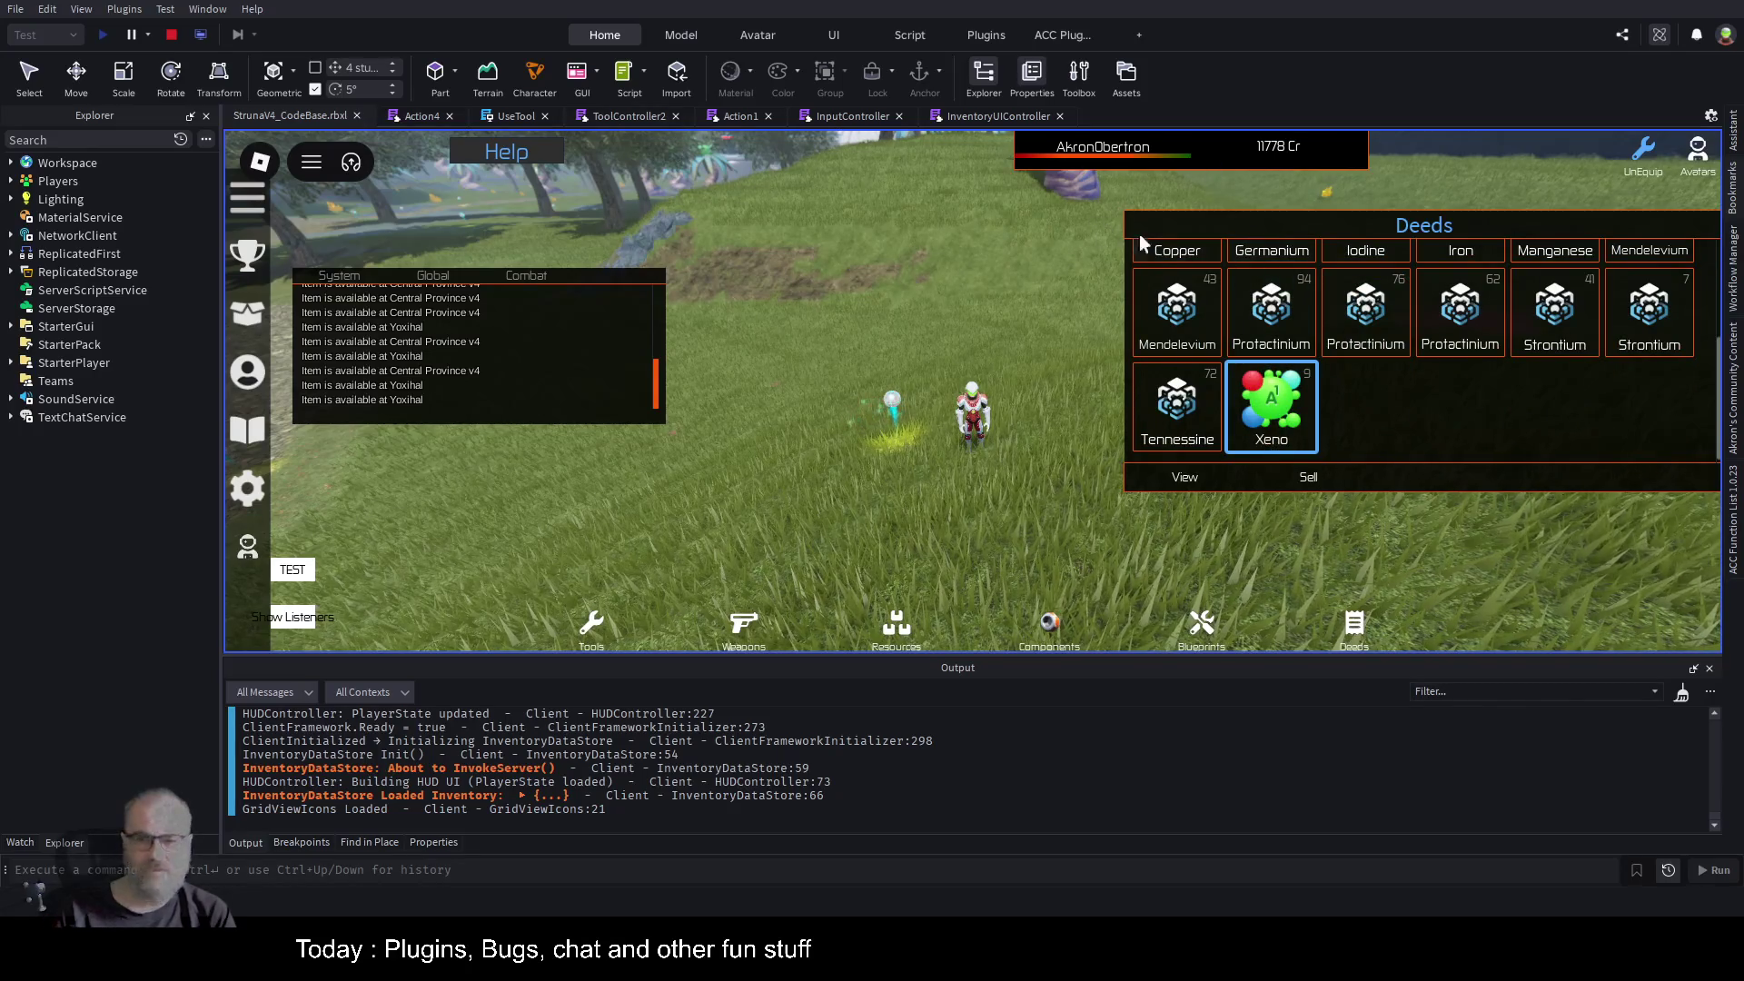
Close the Deeds inventory, stop the play test, save StrunaV4_CodeBase.rbxl, and show the Workflow Manager.
{"action": "key", "text": "i"}
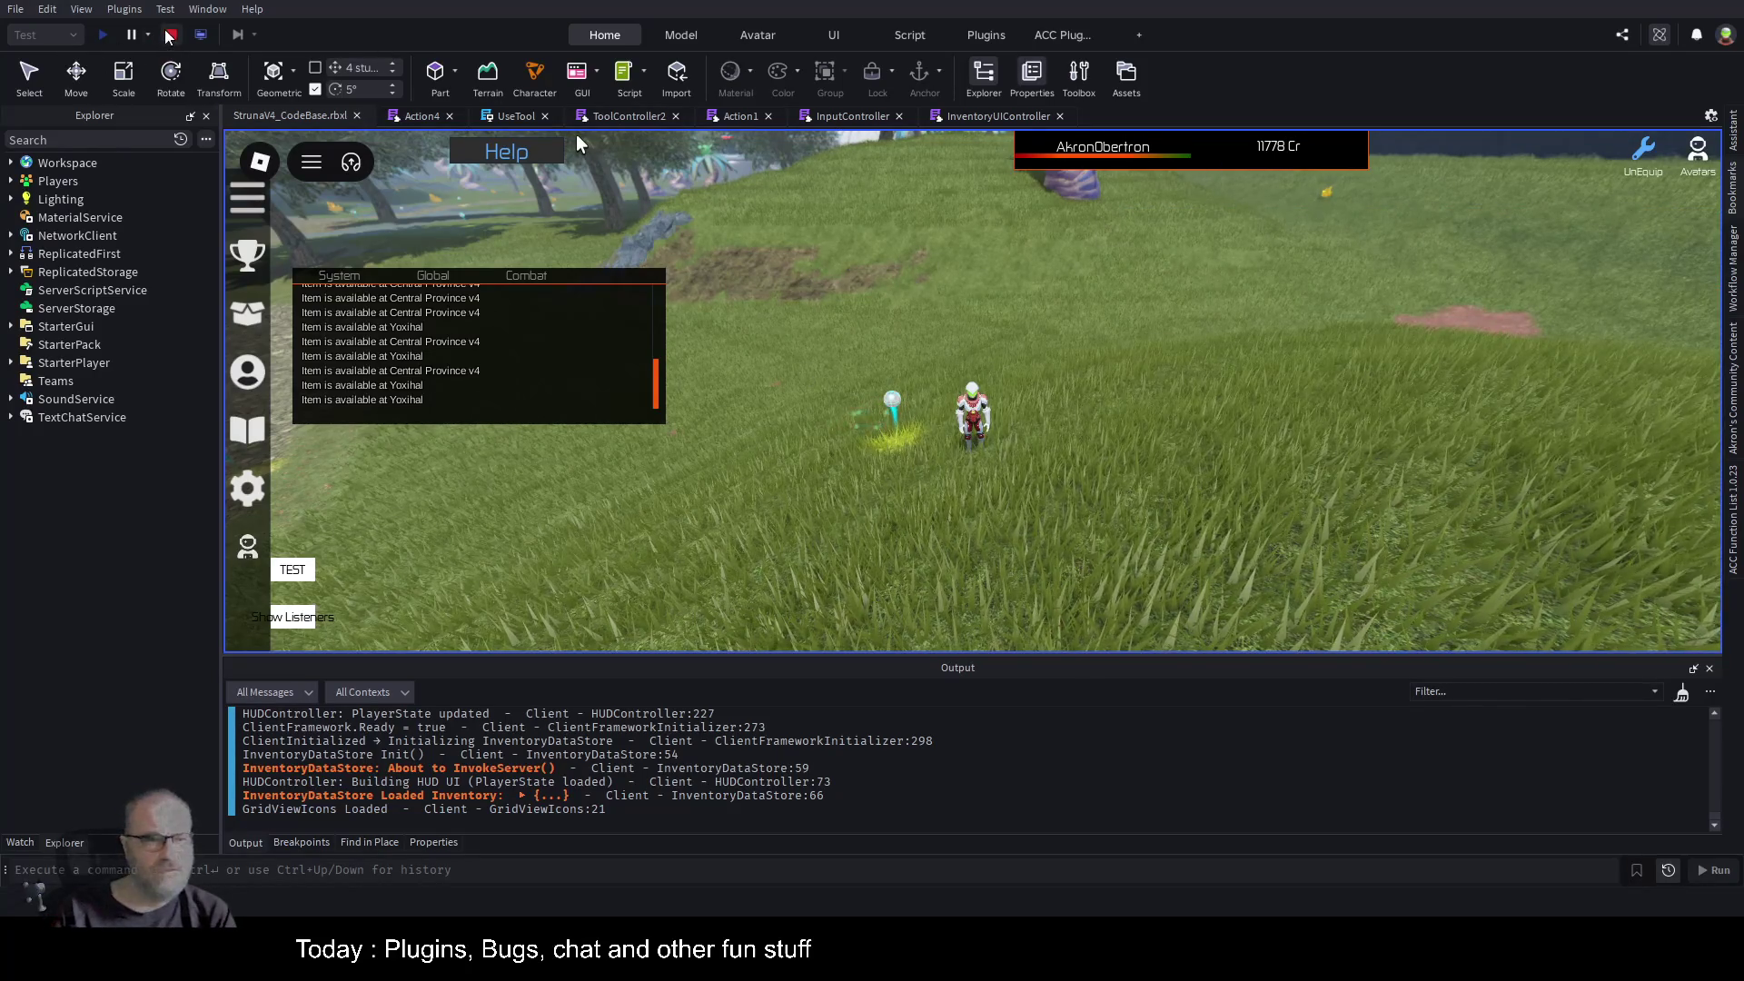
{"action": "left_click", "coordinate": [169, 34]}
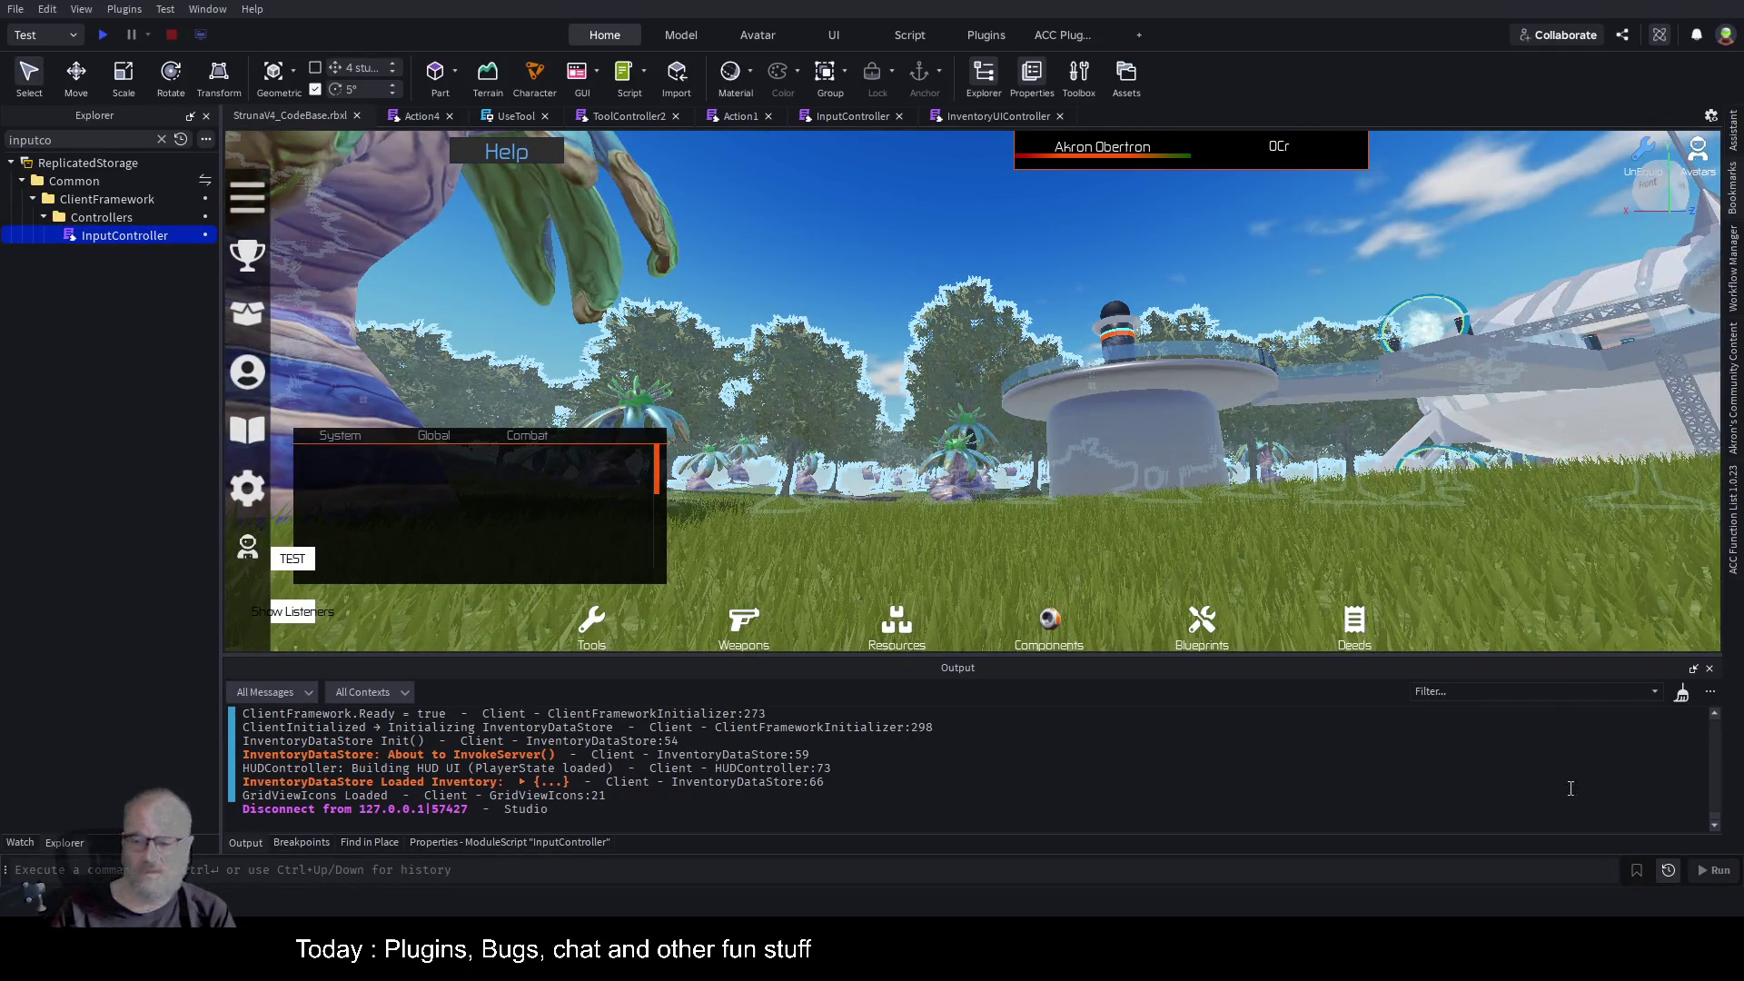
{"action": "key", "text": "ctrl+s"}
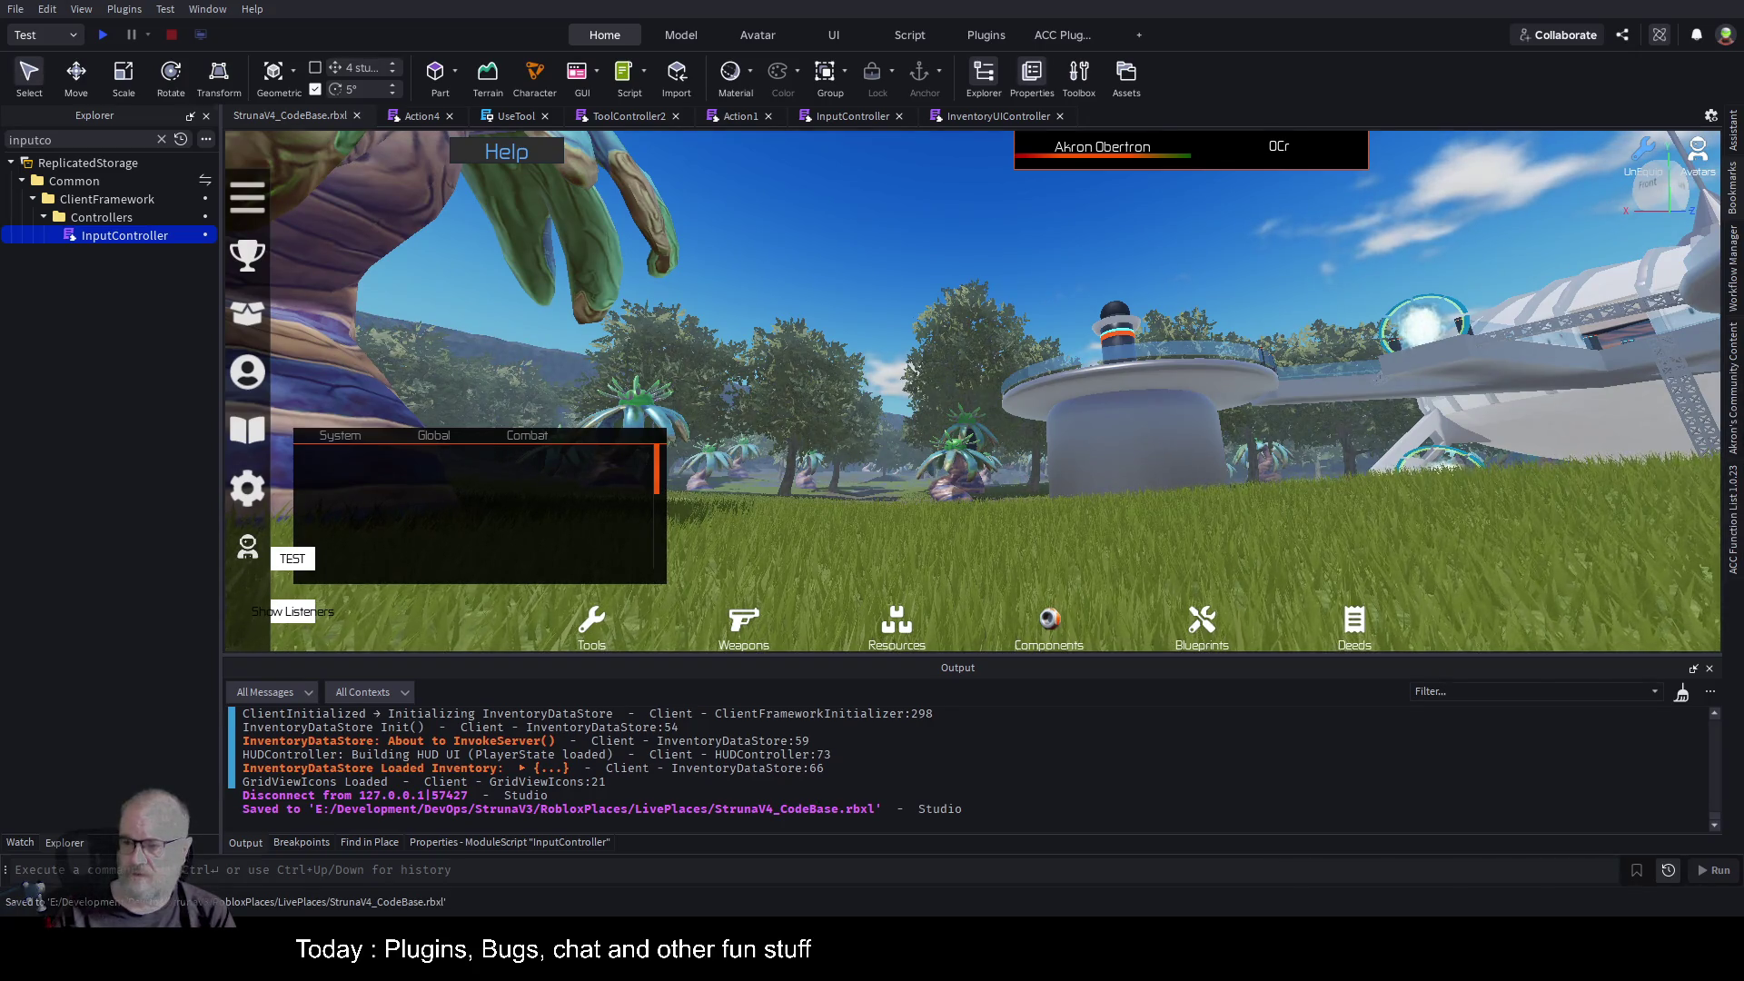
{"action": "left_click", "coordinate": [1735, 289]}
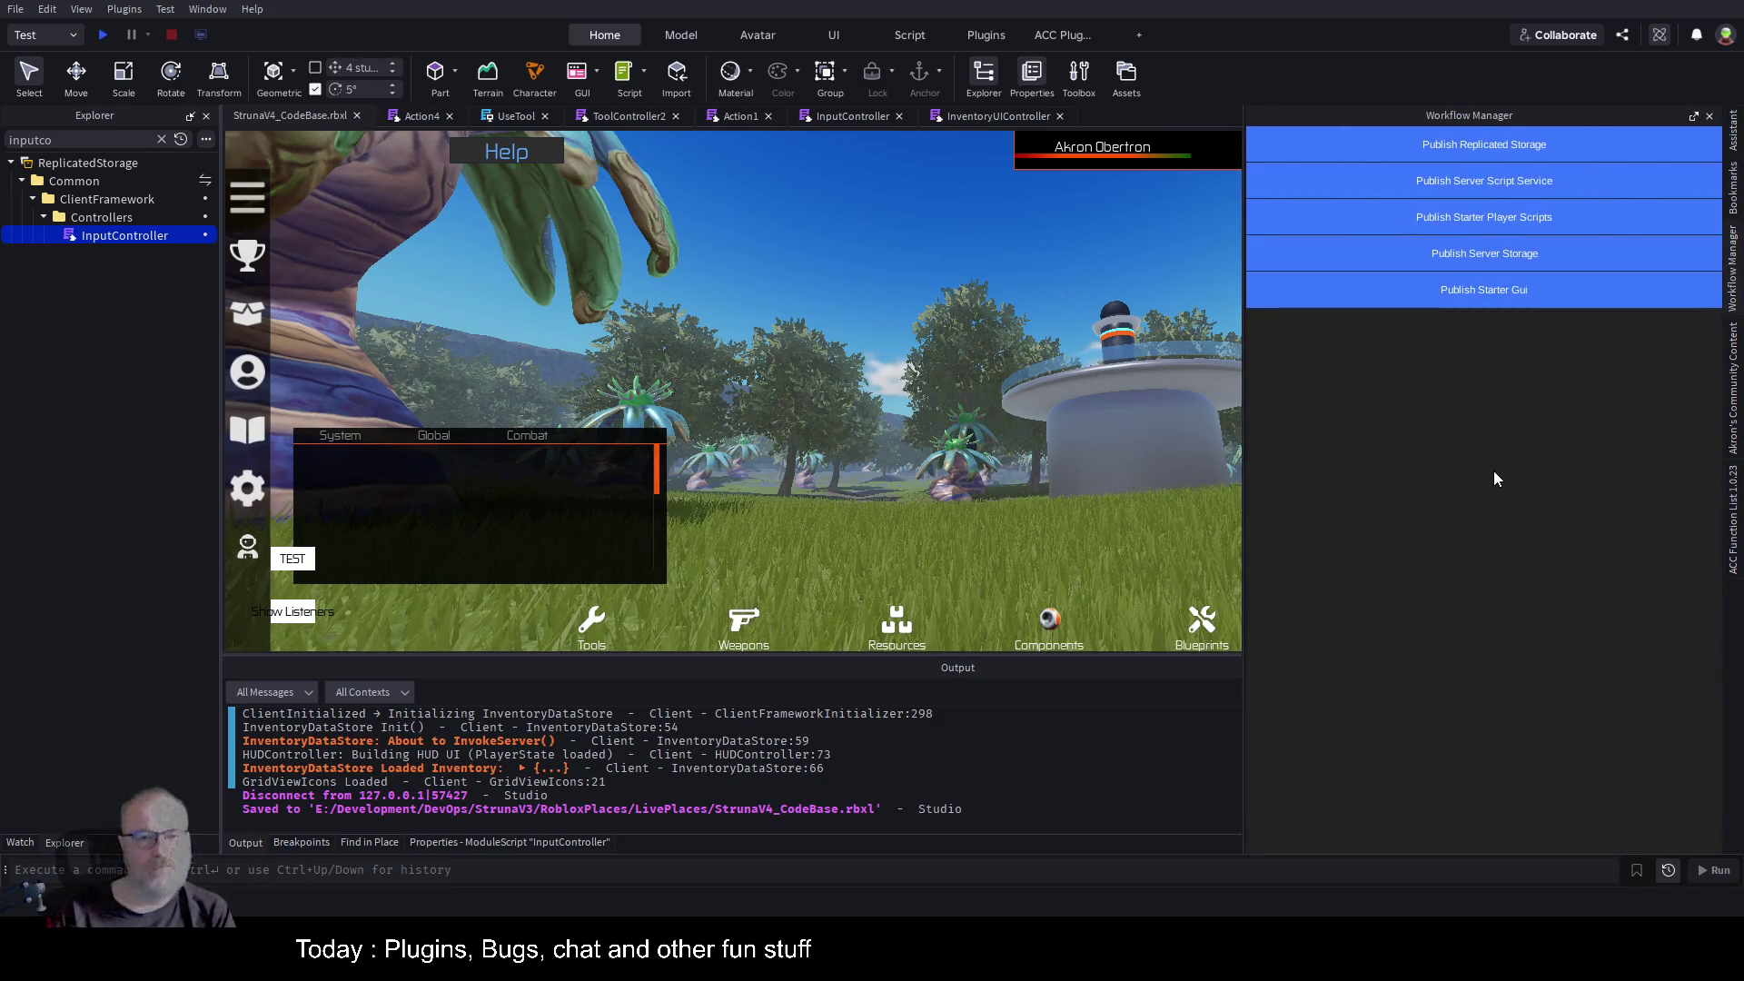
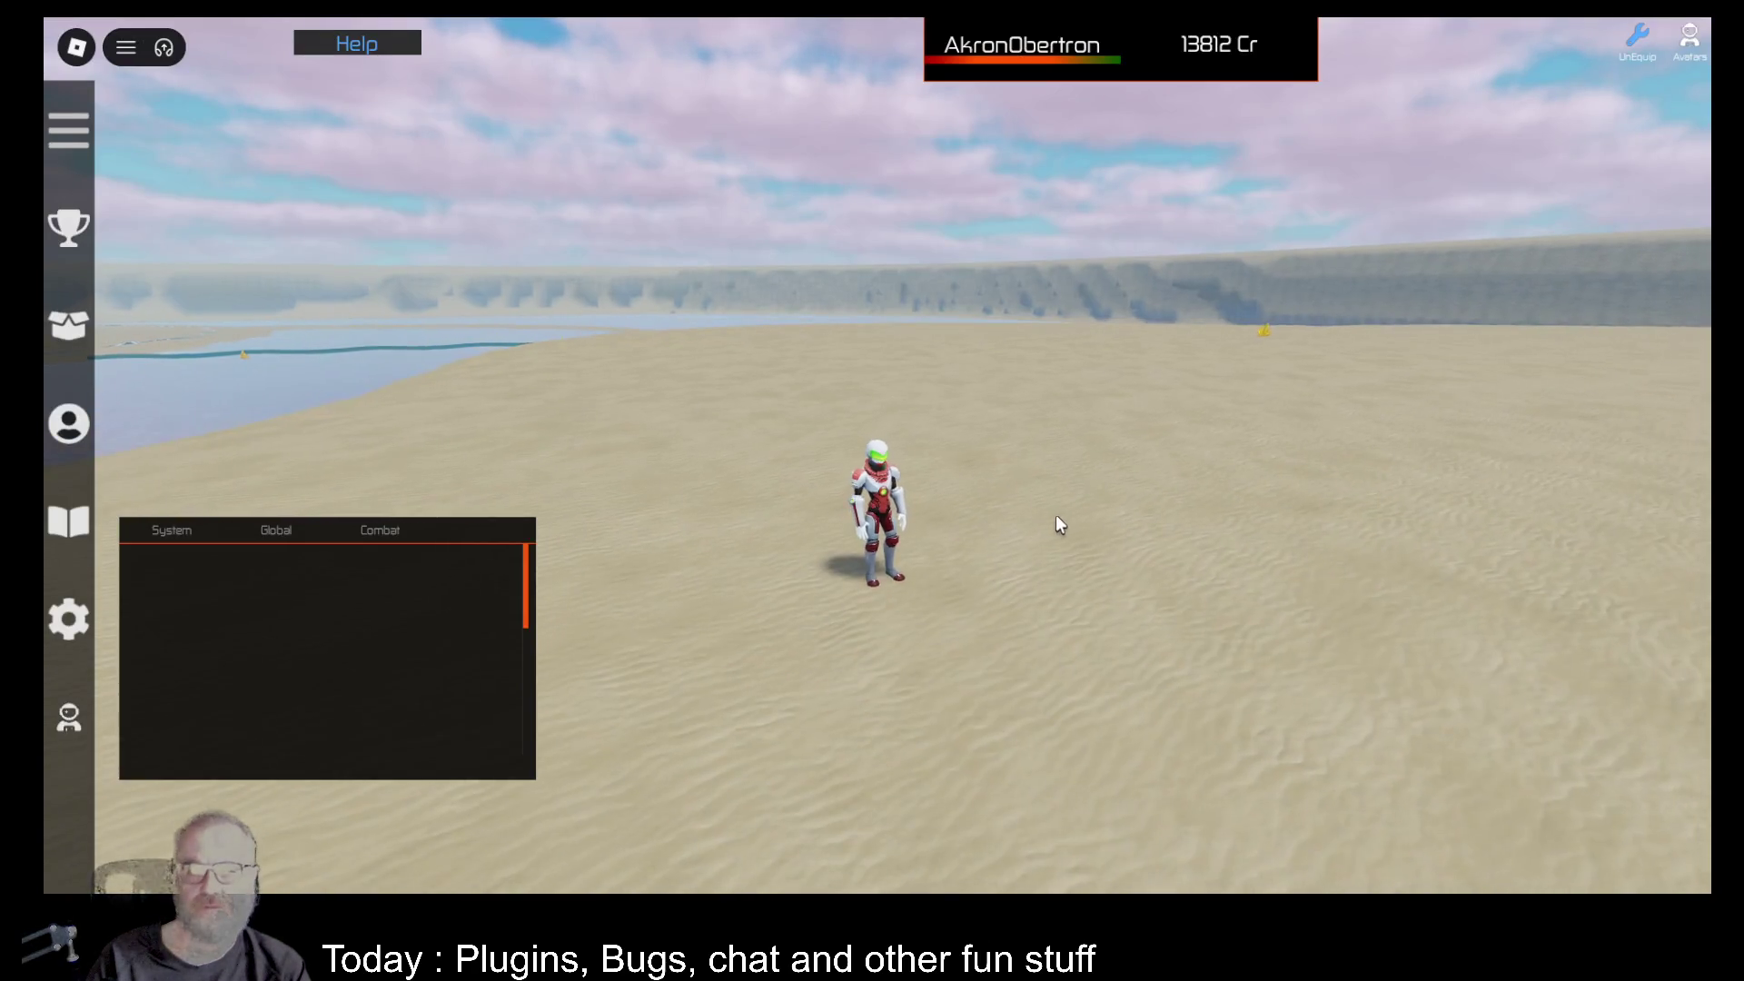
Run the character along the beach toward the base and palm trees.
{"action": "key", "text": "Left"}
{"action": "key", "text": "Left"}
{"action": "key", "text": "w"}
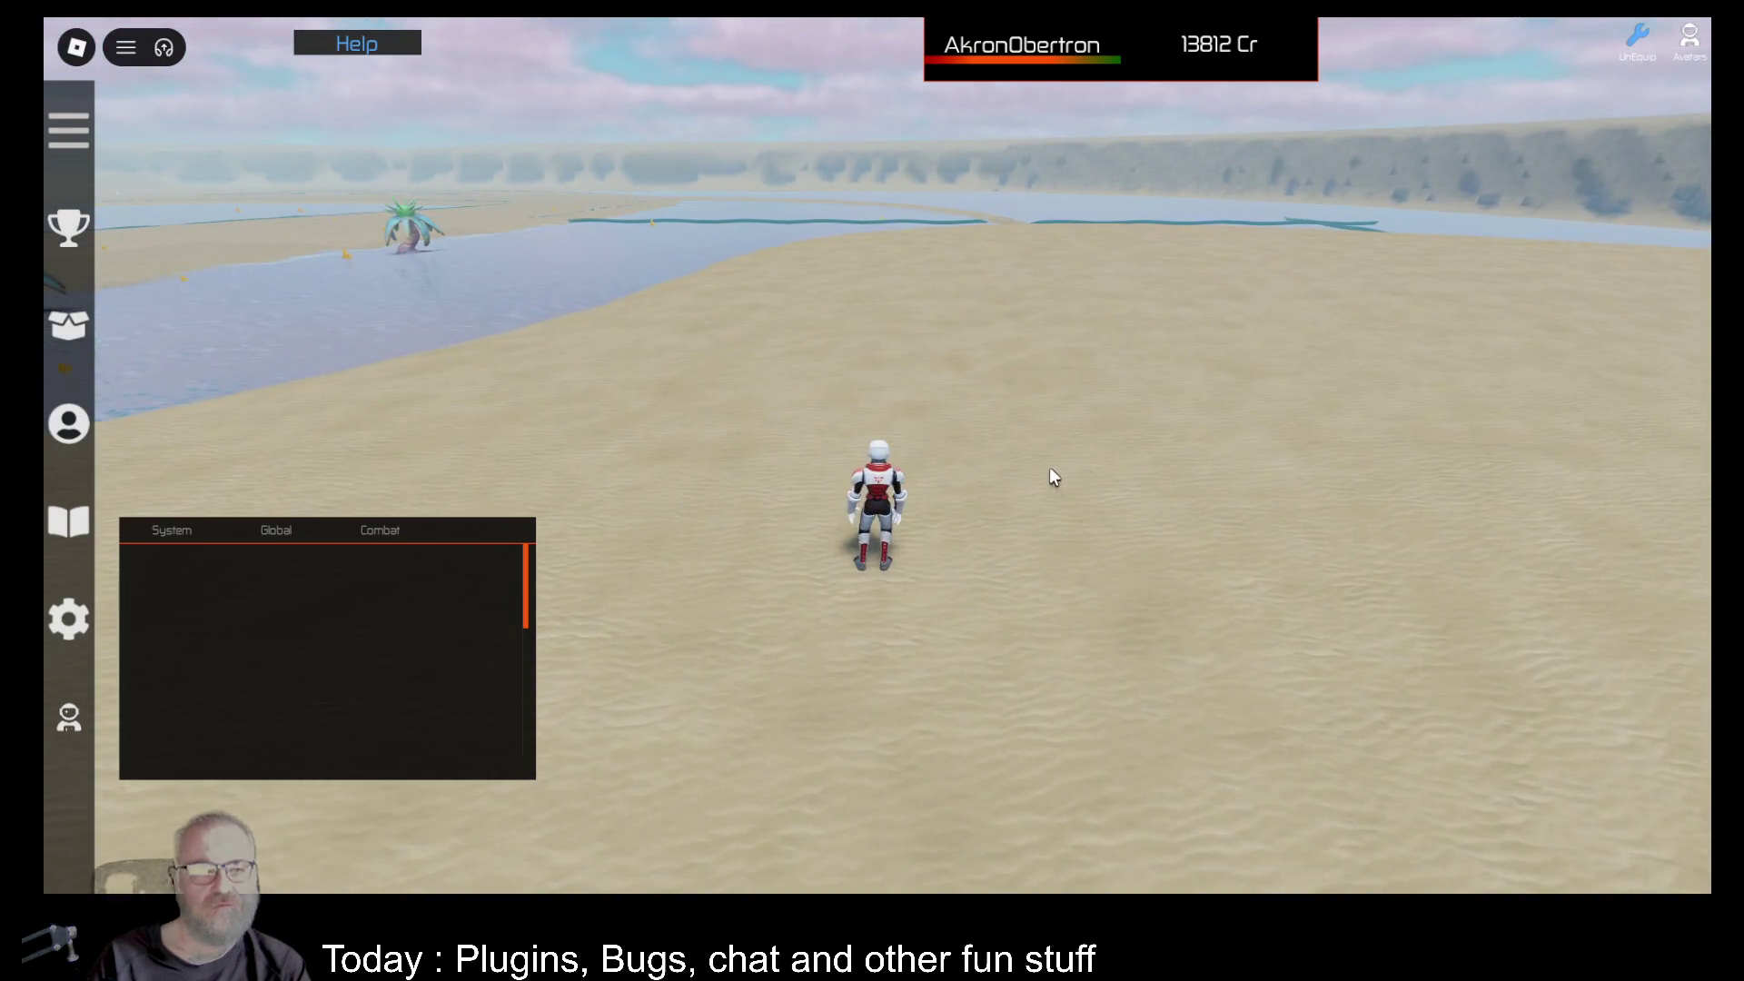
{"action": "key", "text": "Left"}
{"action": "key", "text": "Left"}
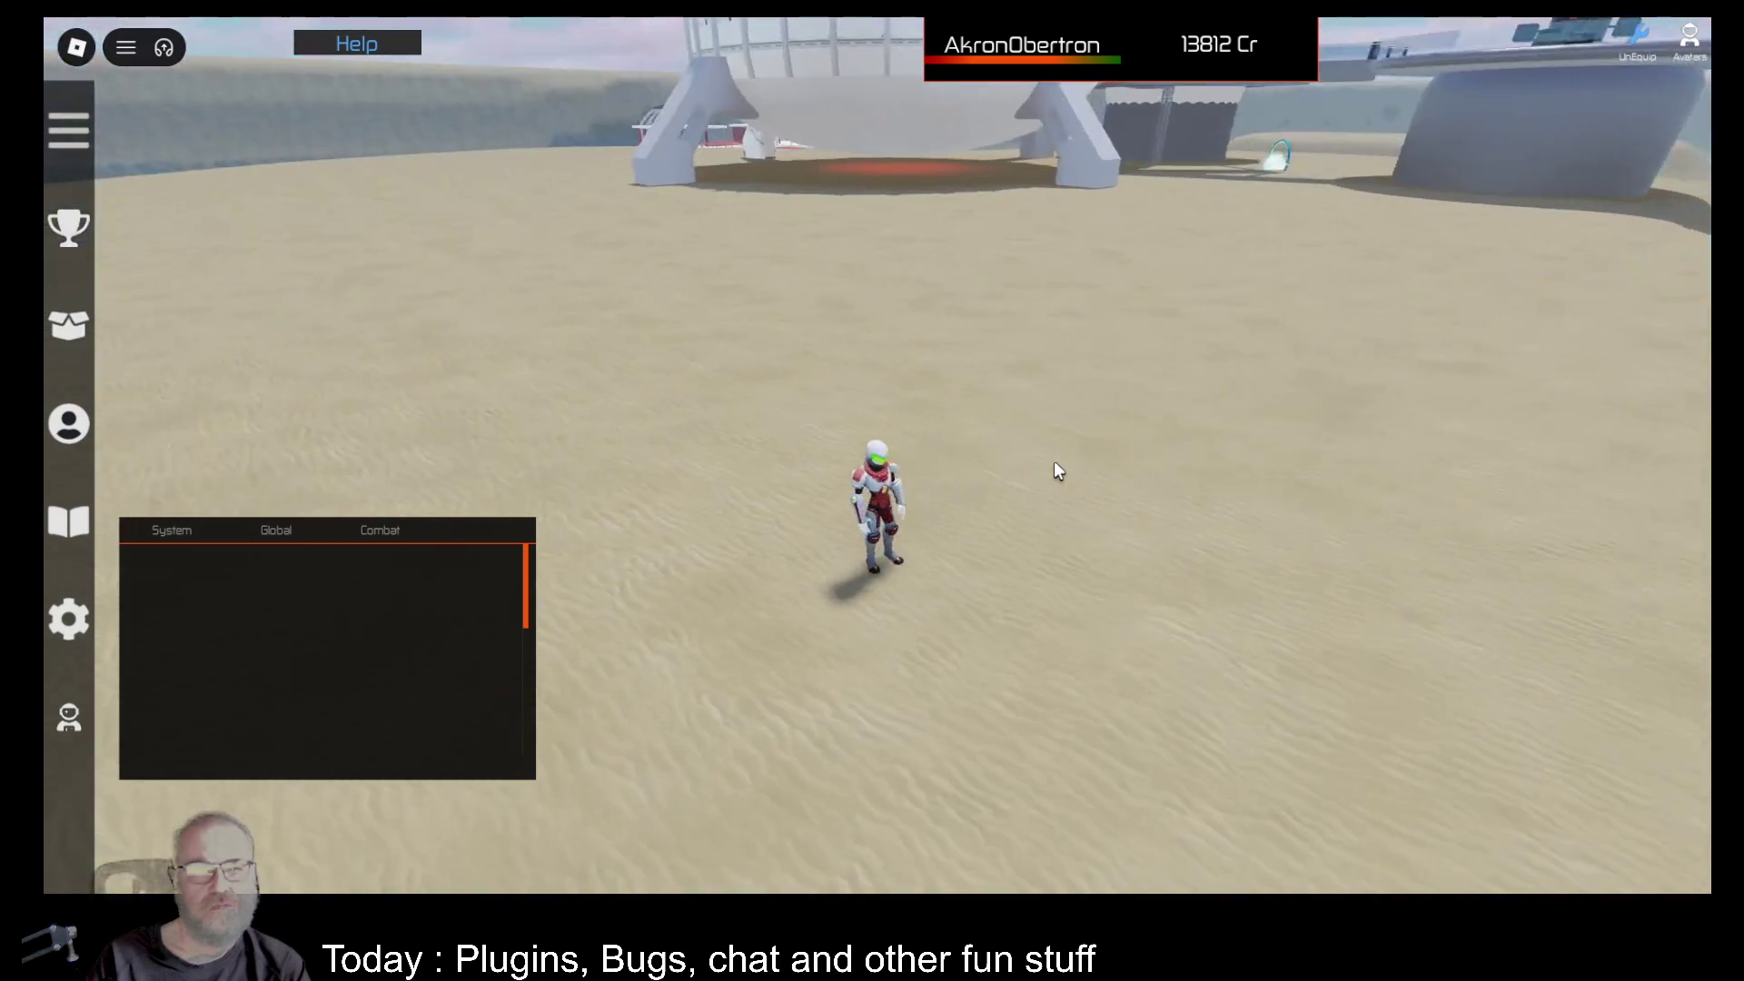
{"action": "key", "text": "Right"}
{"action": "key", "text": "Right"}
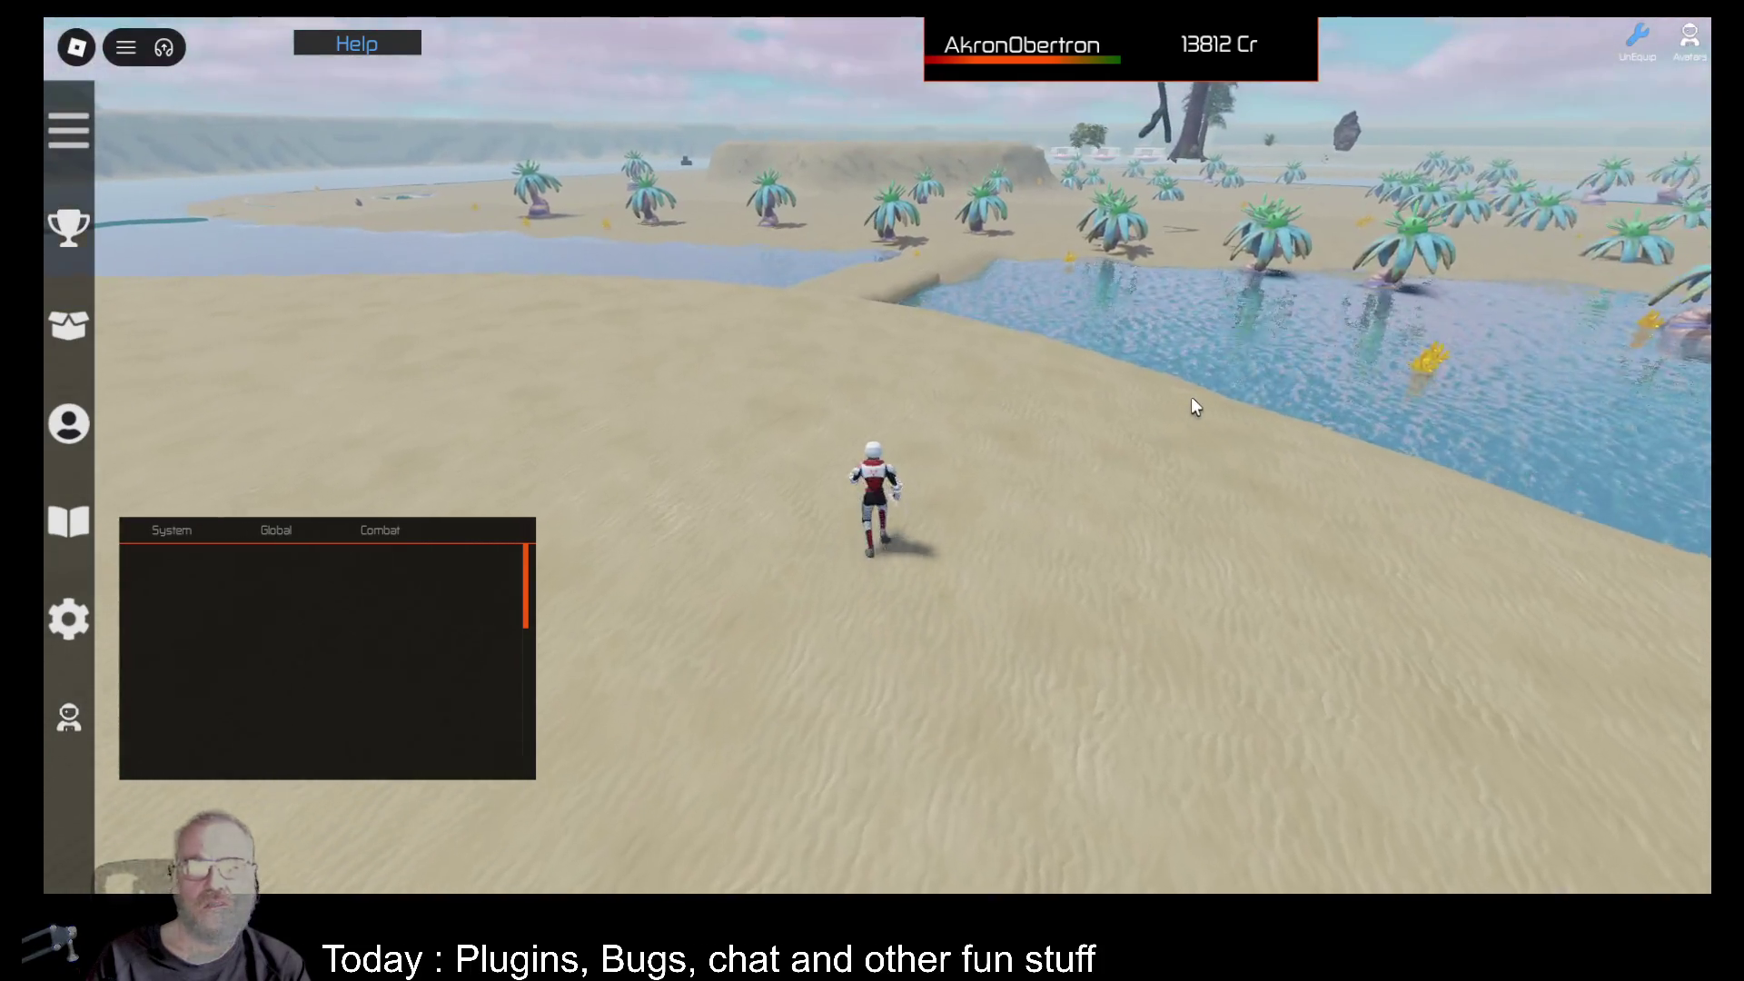
Spawn the green camo jeep, board it, and drive it along the shoreline into the water.
{"action": "key", "text": "v"}
{"action": "key", "text": "d"}
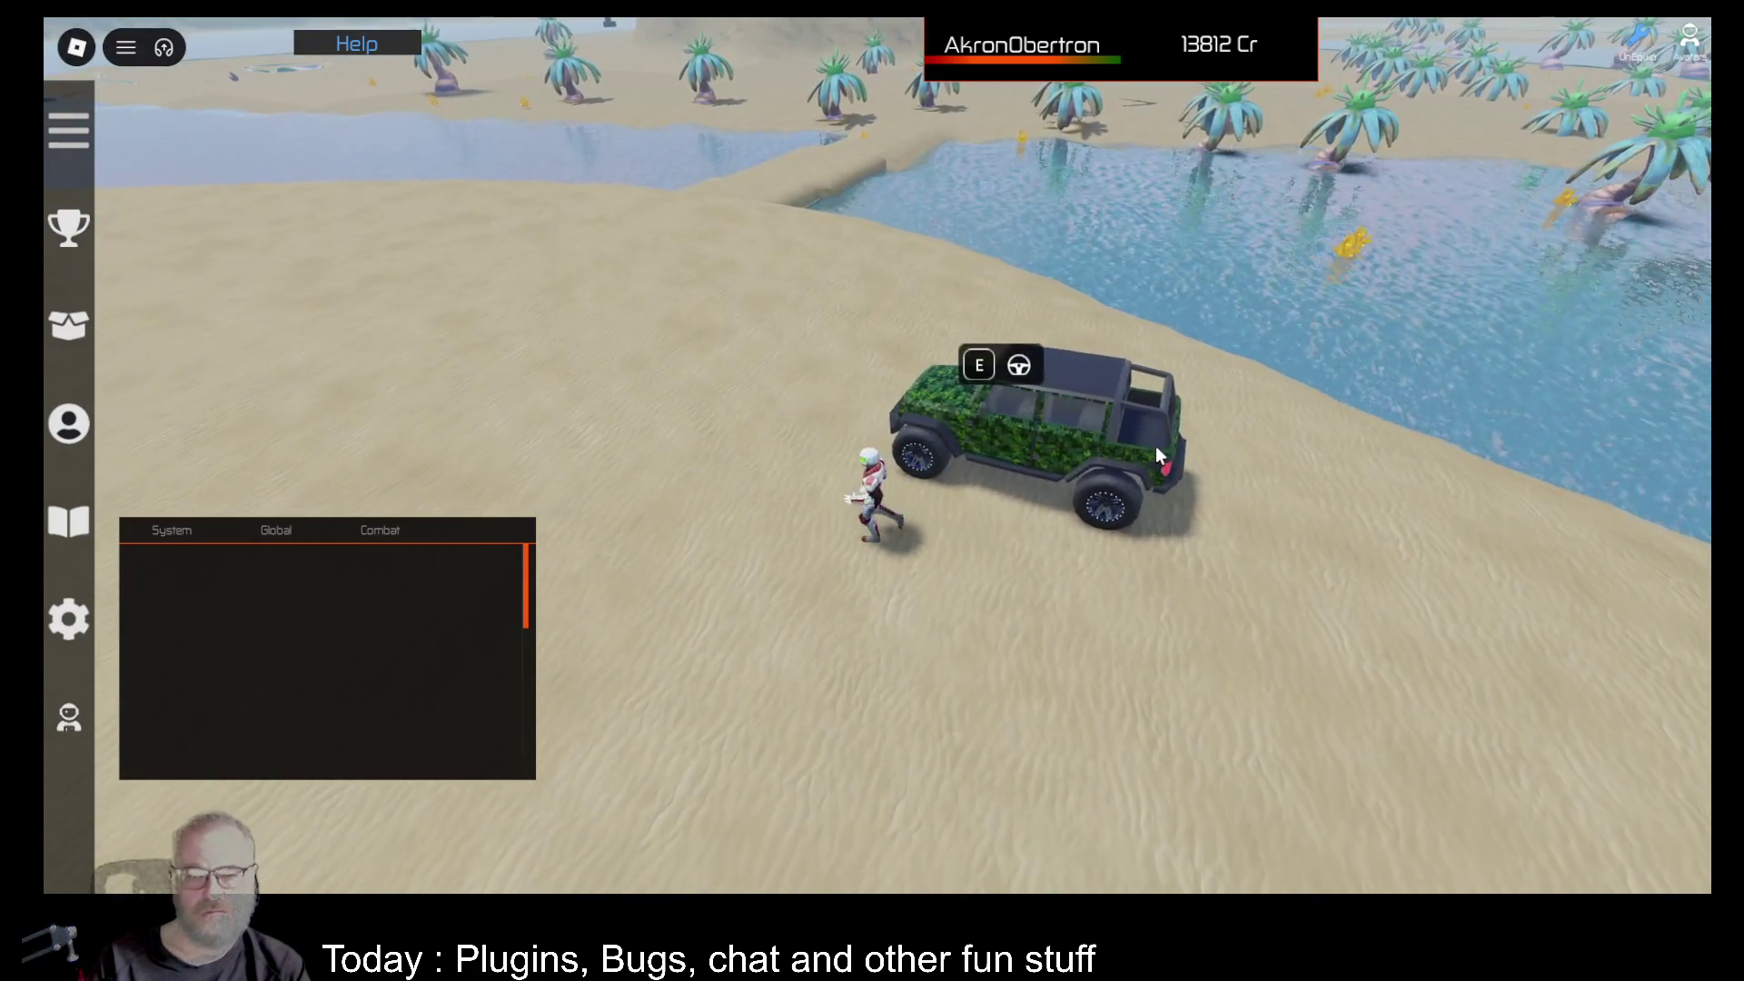
{"action": "key", "text": "e"}
{"action": "key", "text": "w"}
{"action": "key", "text": "d"}
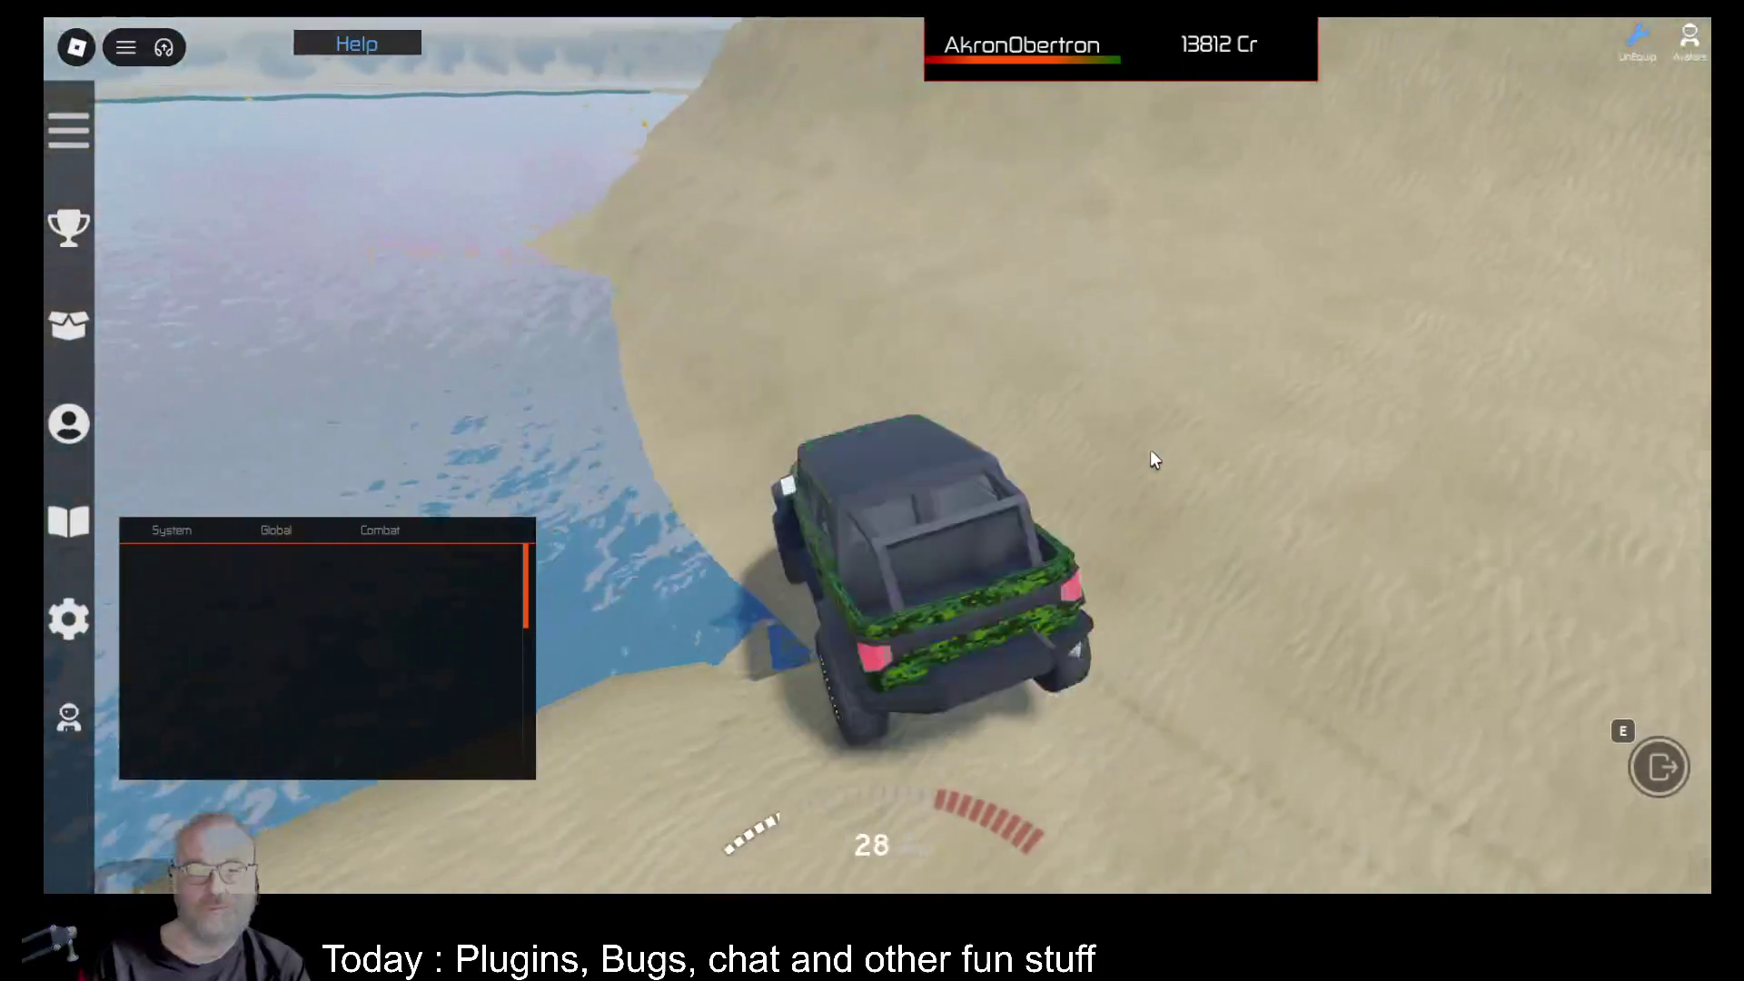
{"action": "key", "text": "w"}
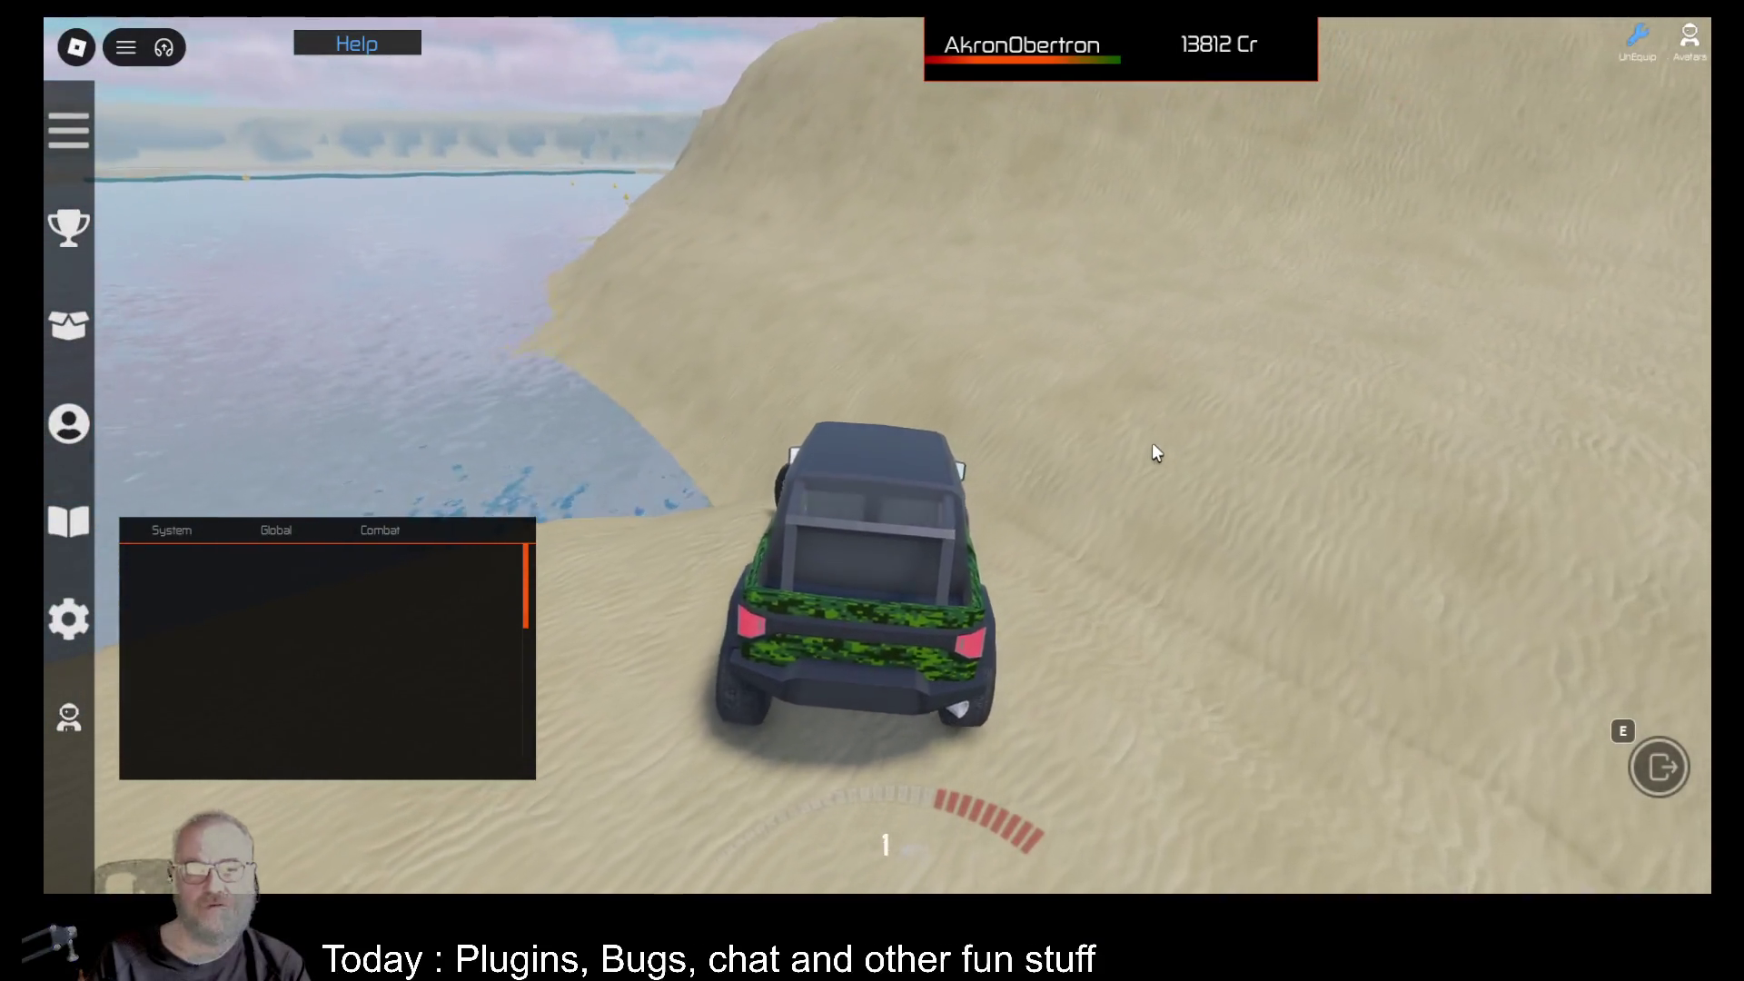
{"action": "key", "text": "w"}
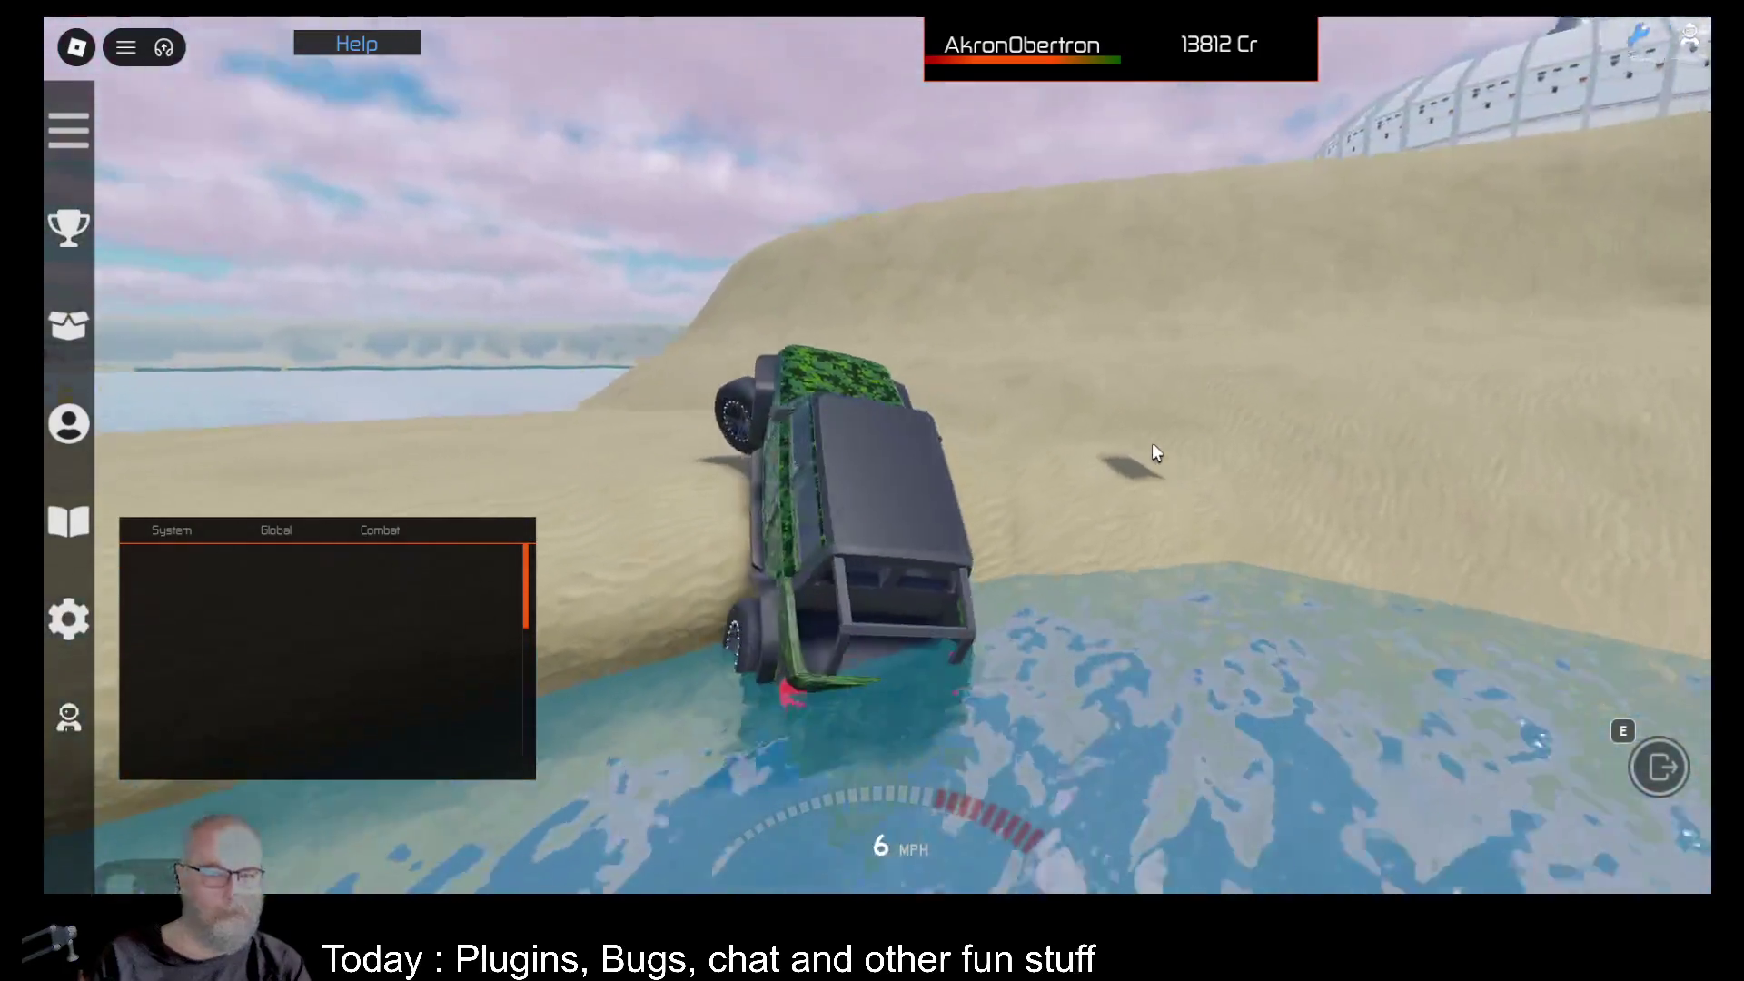
Leave the stuck jeep and run out of the water along the sand strip.
{"action": "key", "text": "e"}
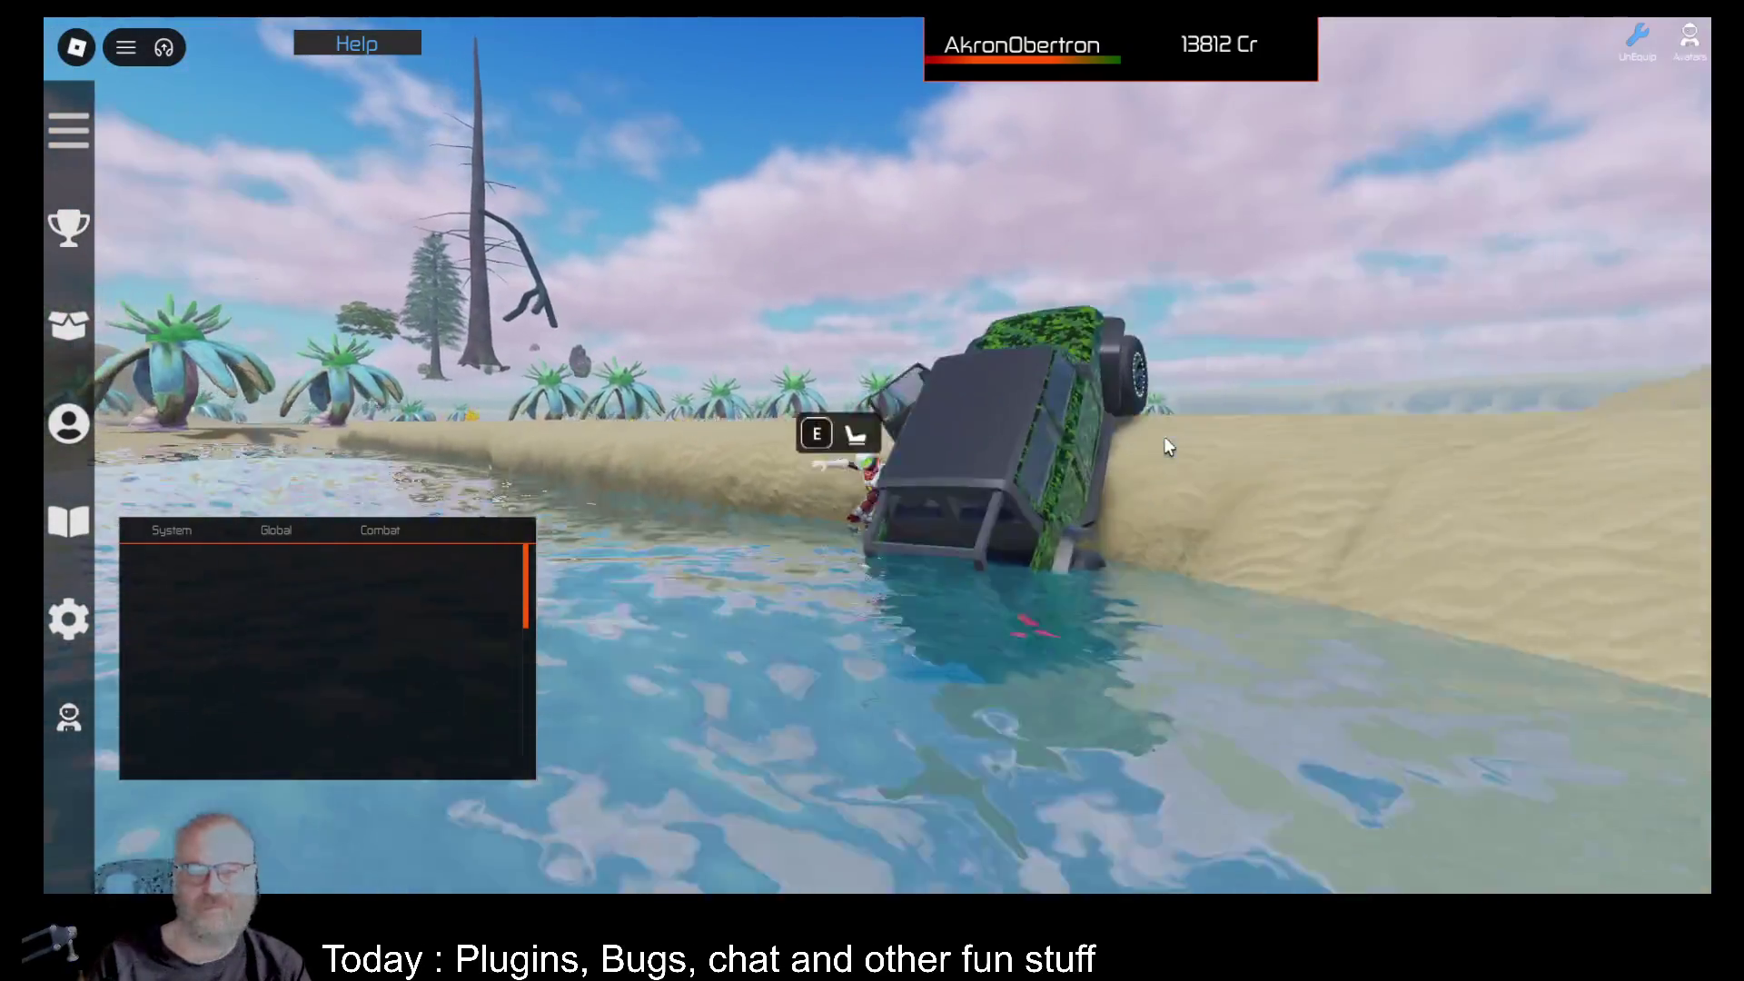
{"action": "key", "text": "a"}
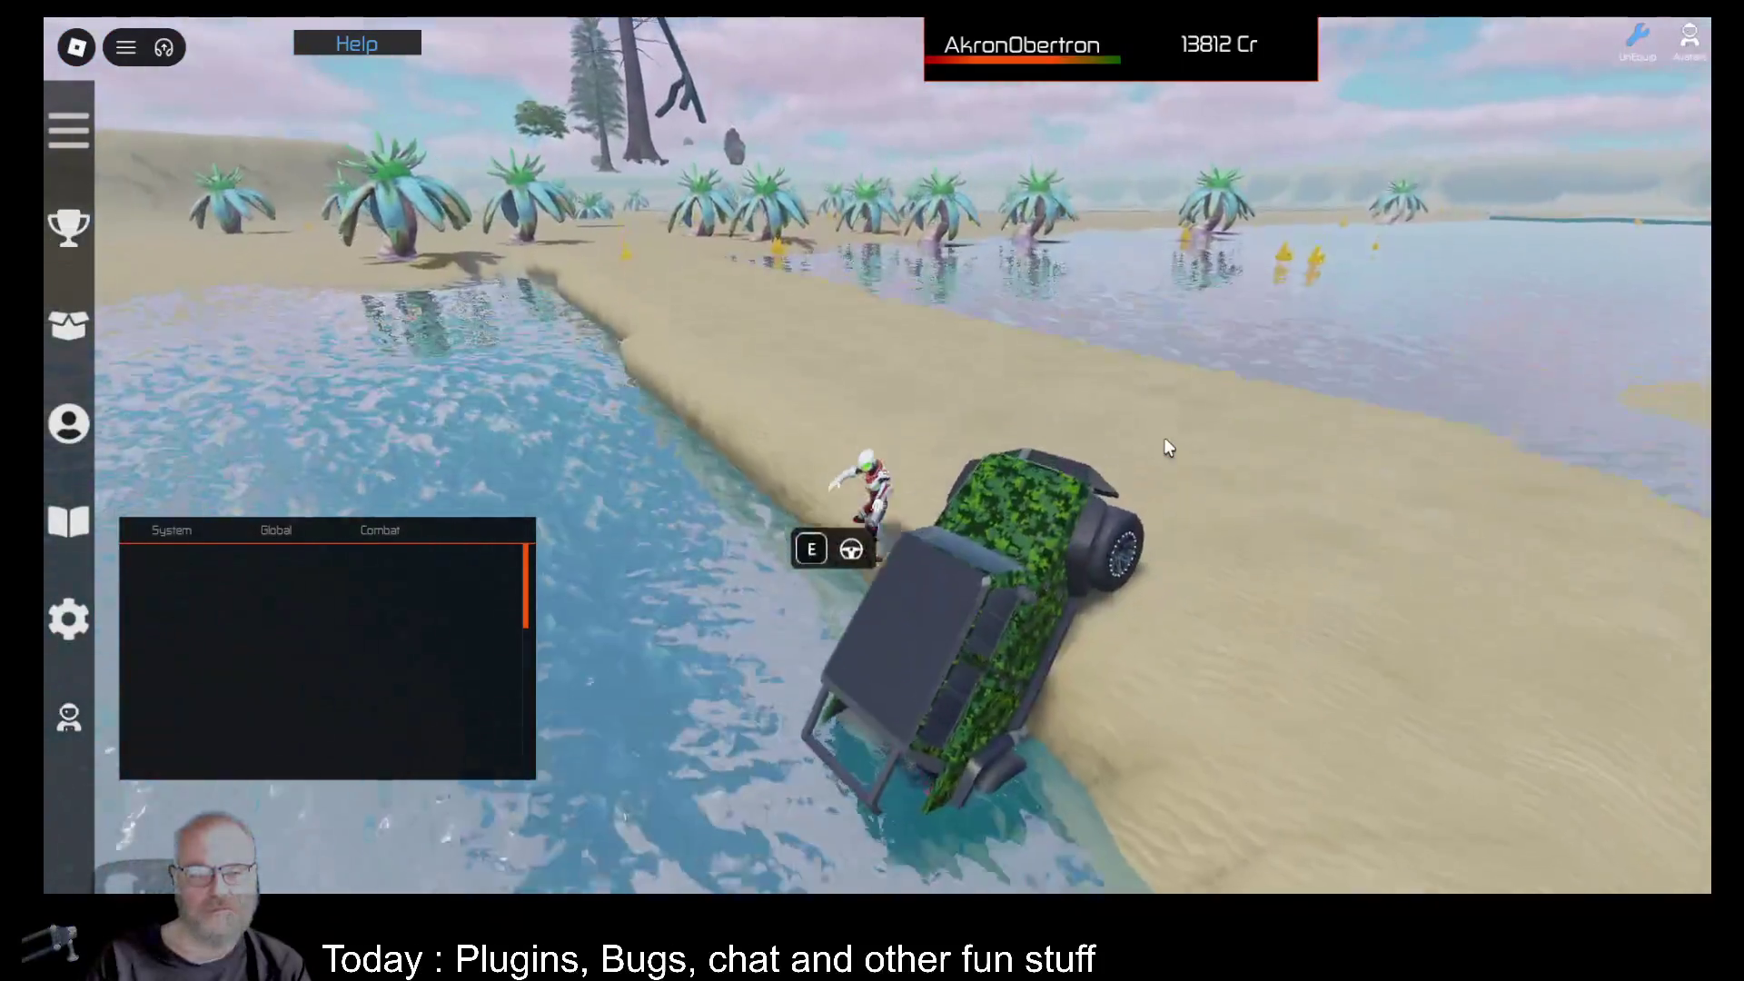
{"action": "key", "text": "w"}
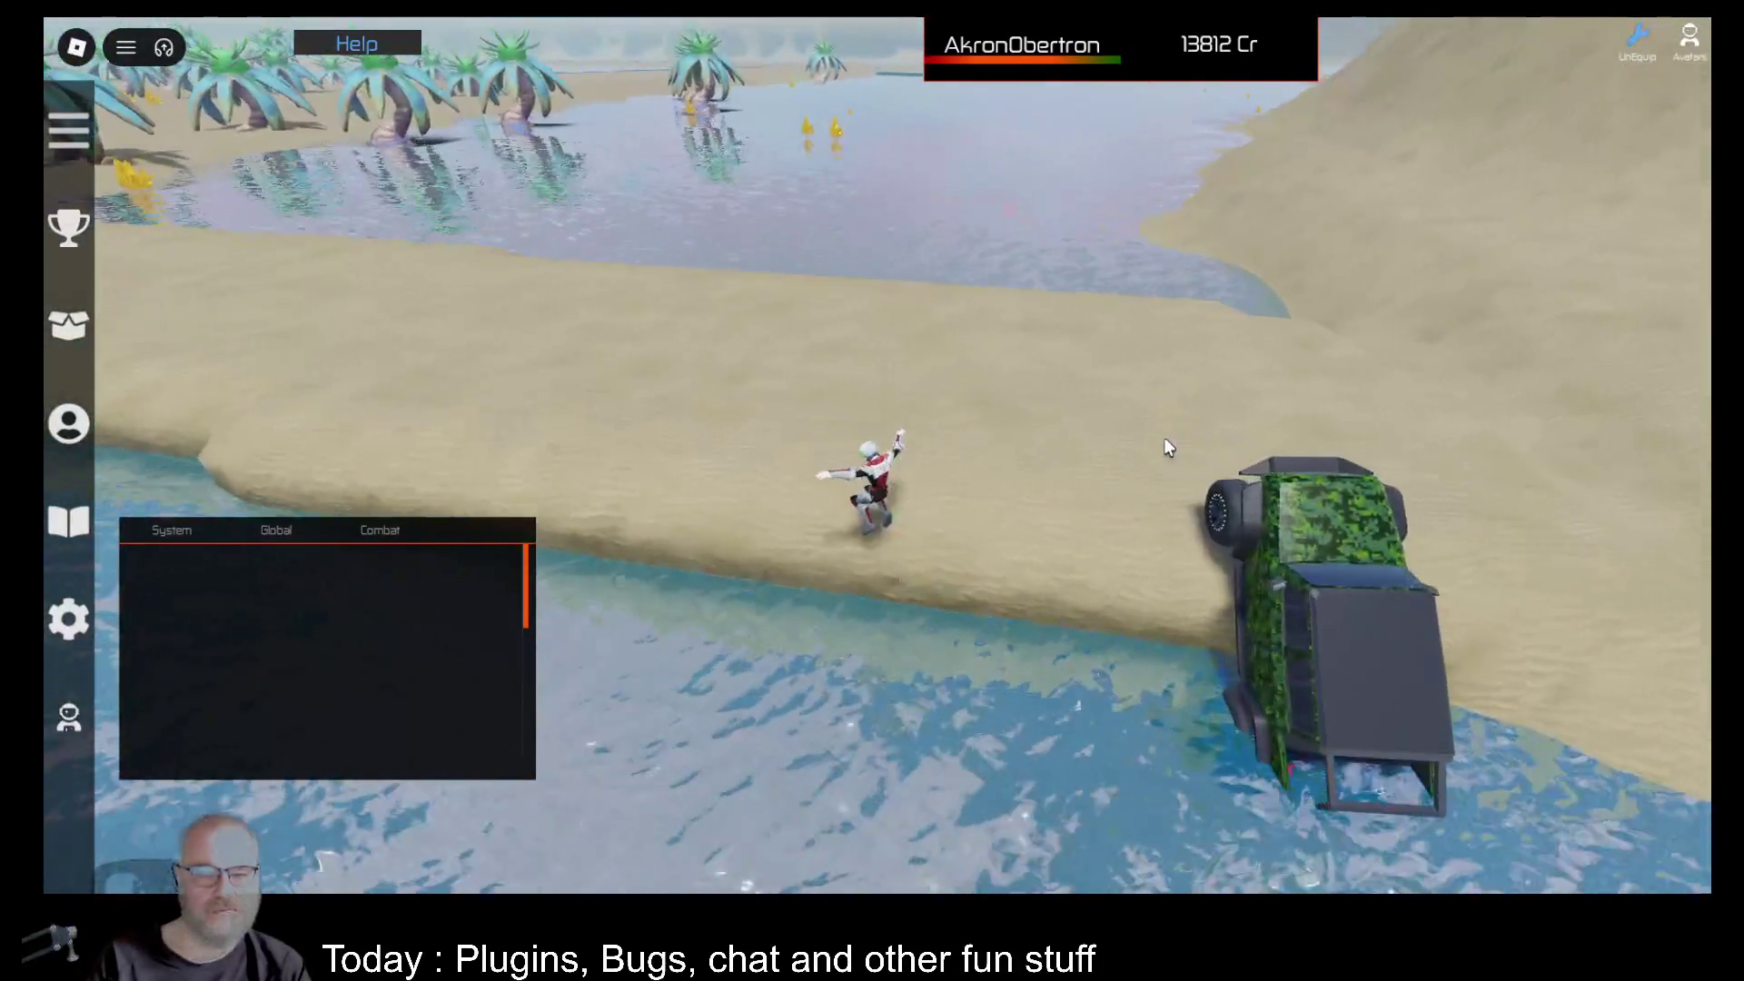
{"action": "key", "text": "w"}
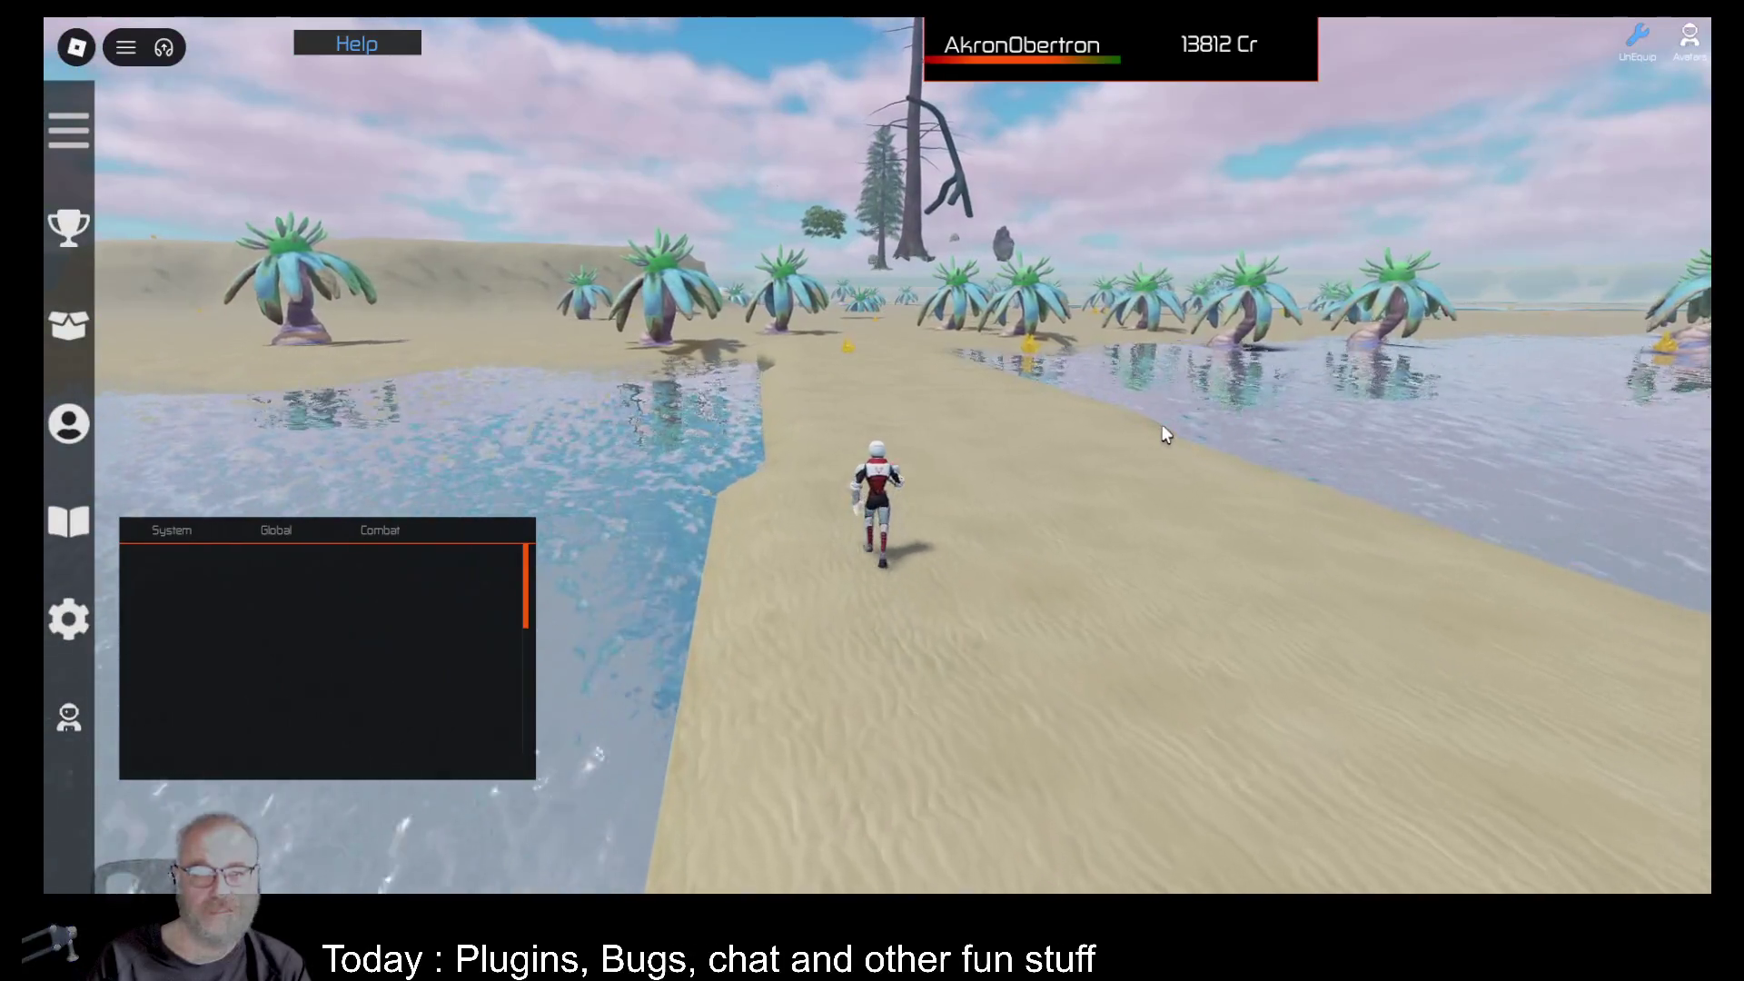
{"action": "key", "text": "w"}
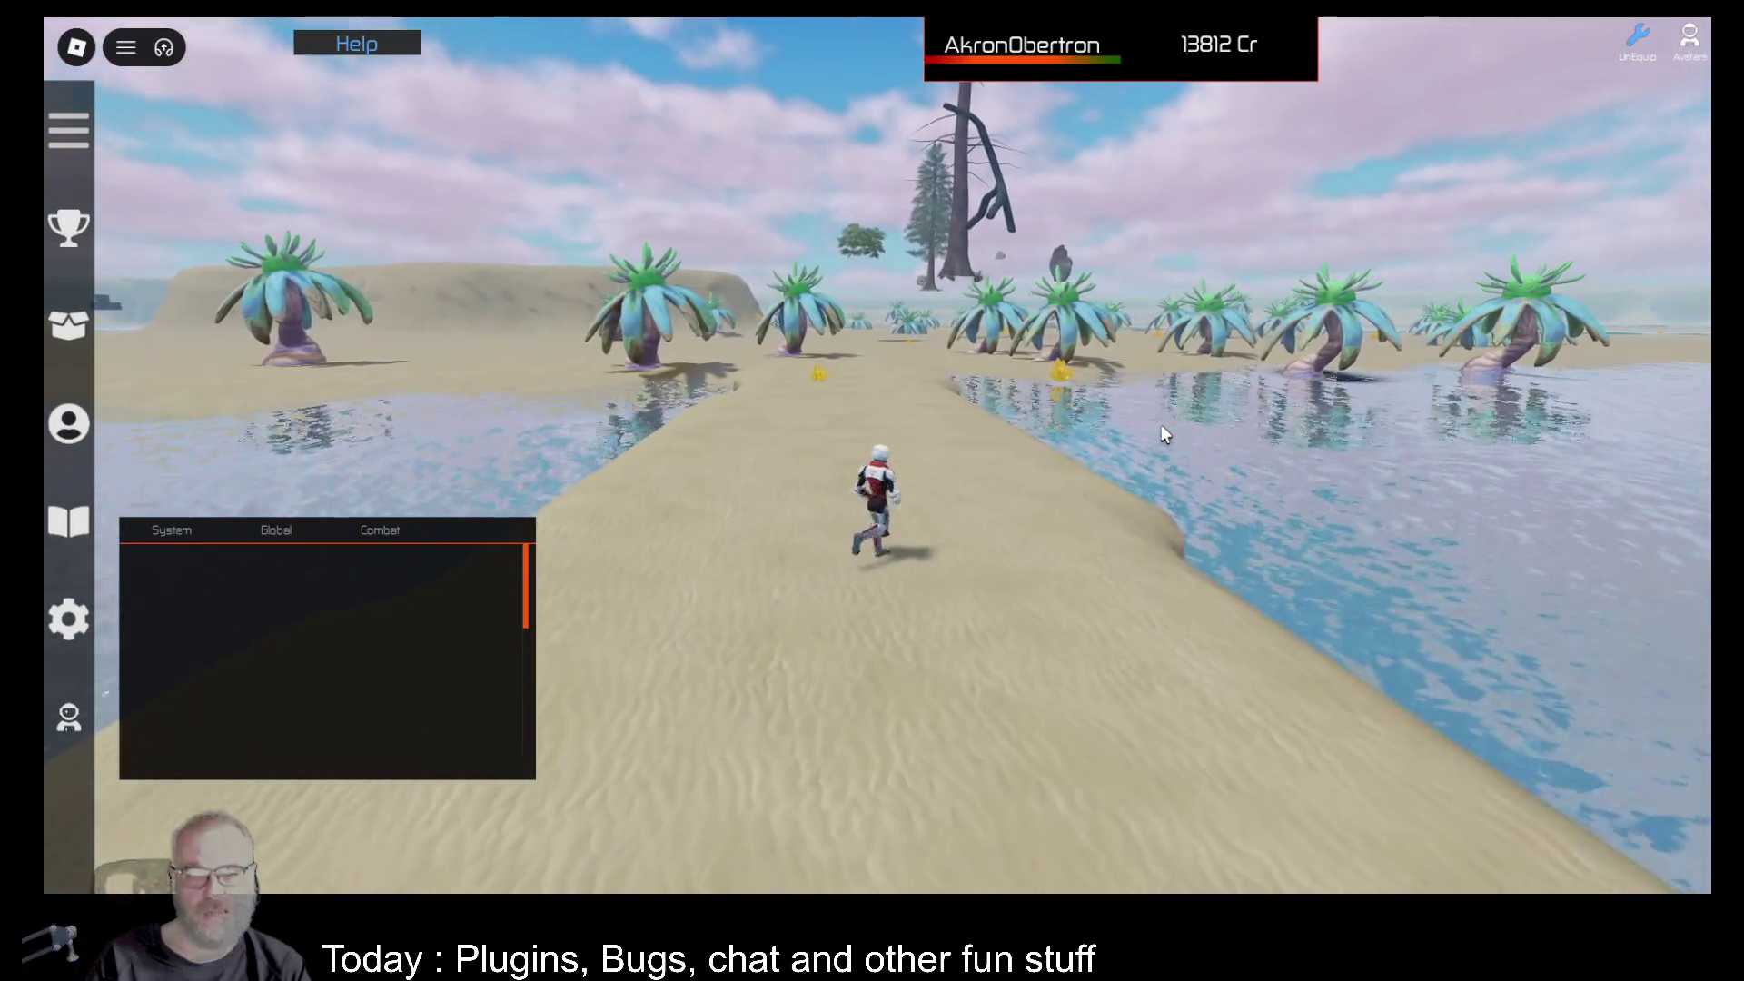
Equip the OOF001 scanning tool from the inventory and run forward.
{"action": "key", "text": "i"}
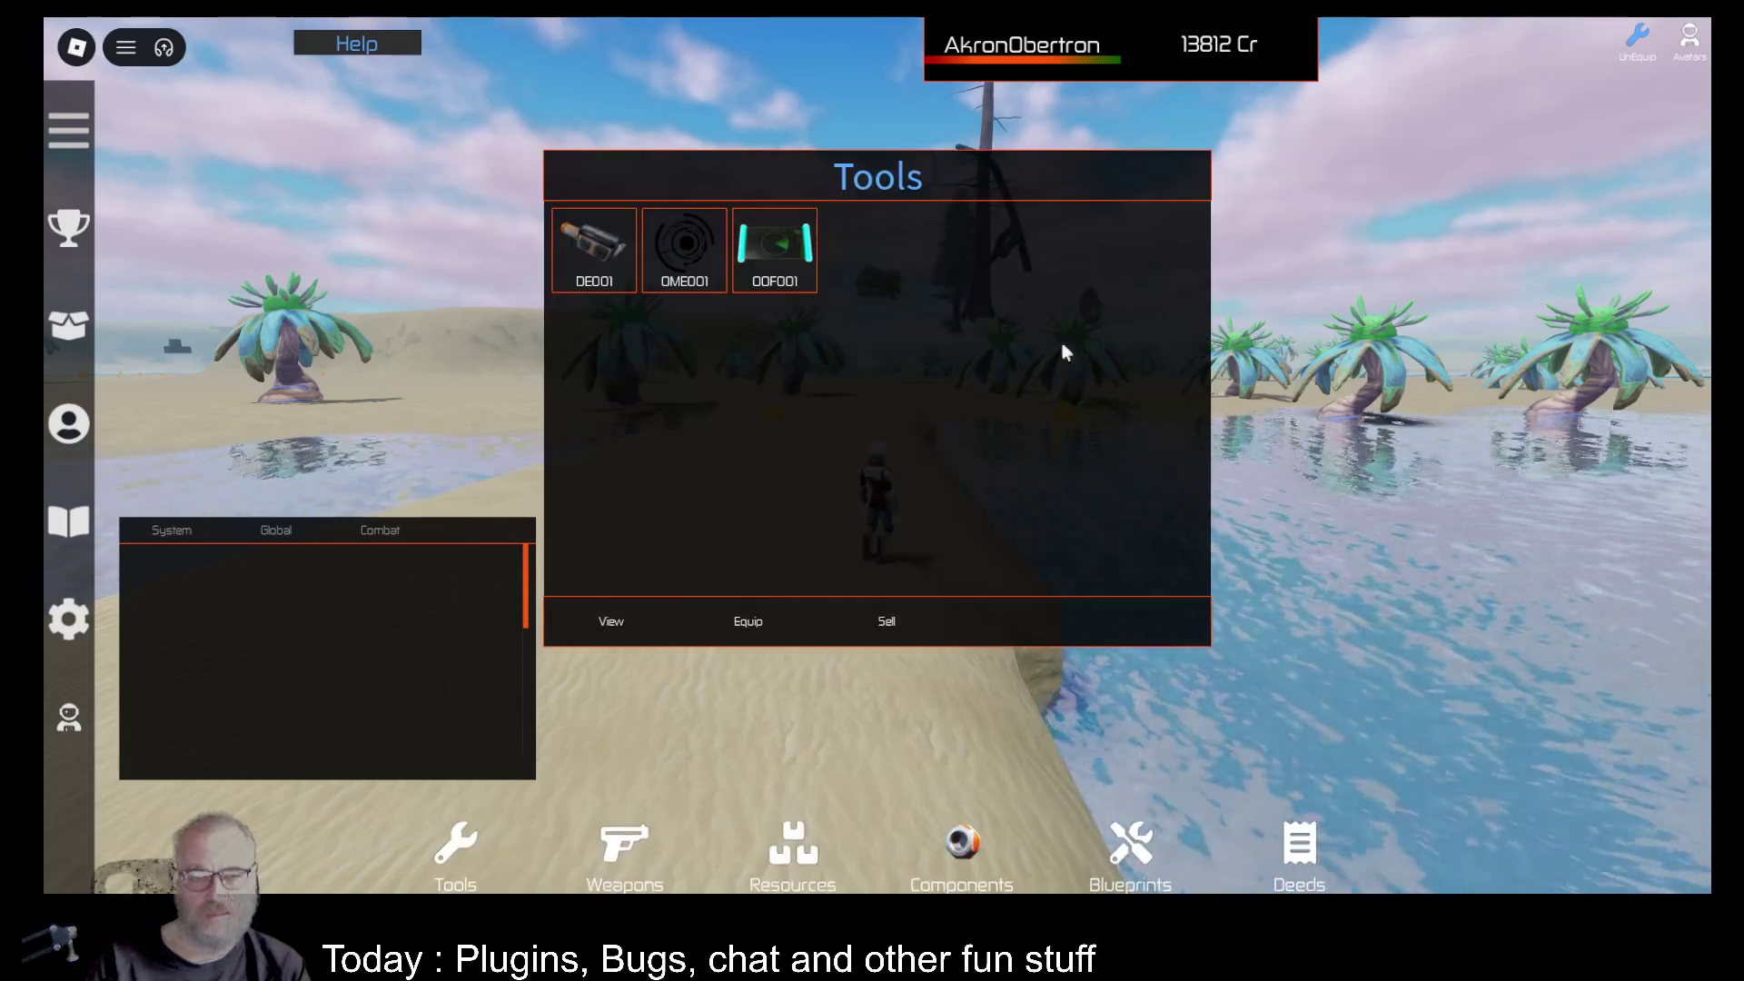
{"action": "left_click", "coordinate": [804, 618]}
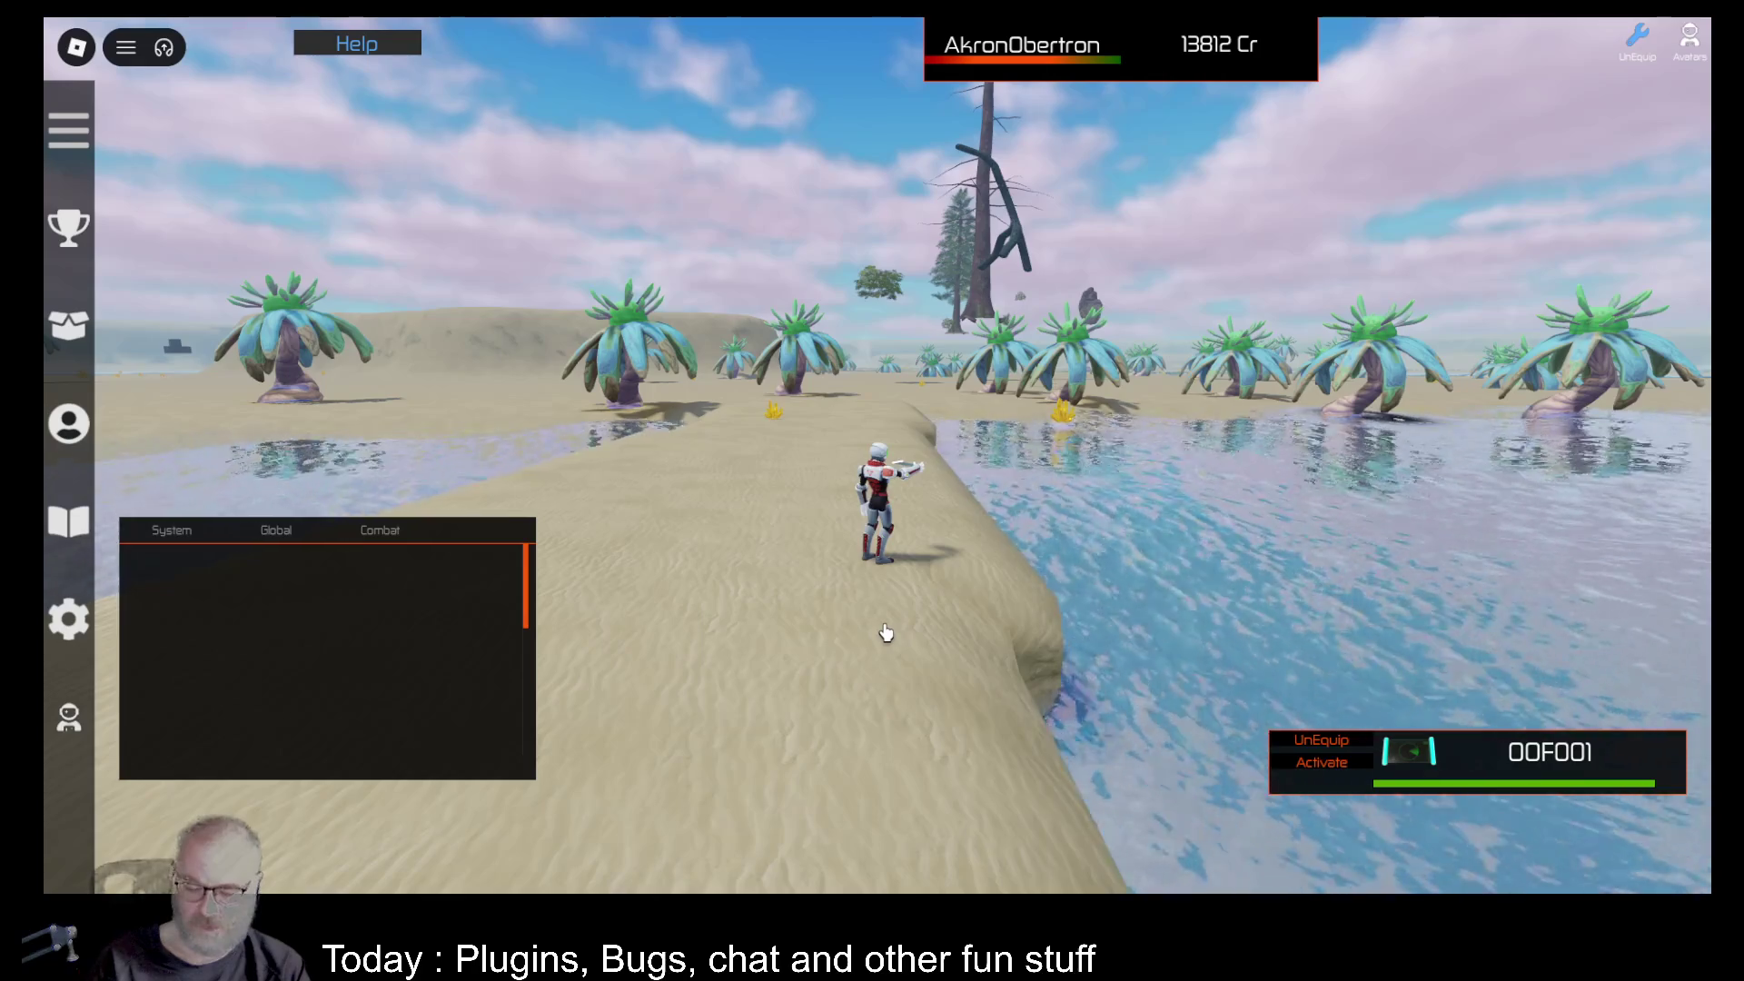
{"action": "key", "text": "w"}
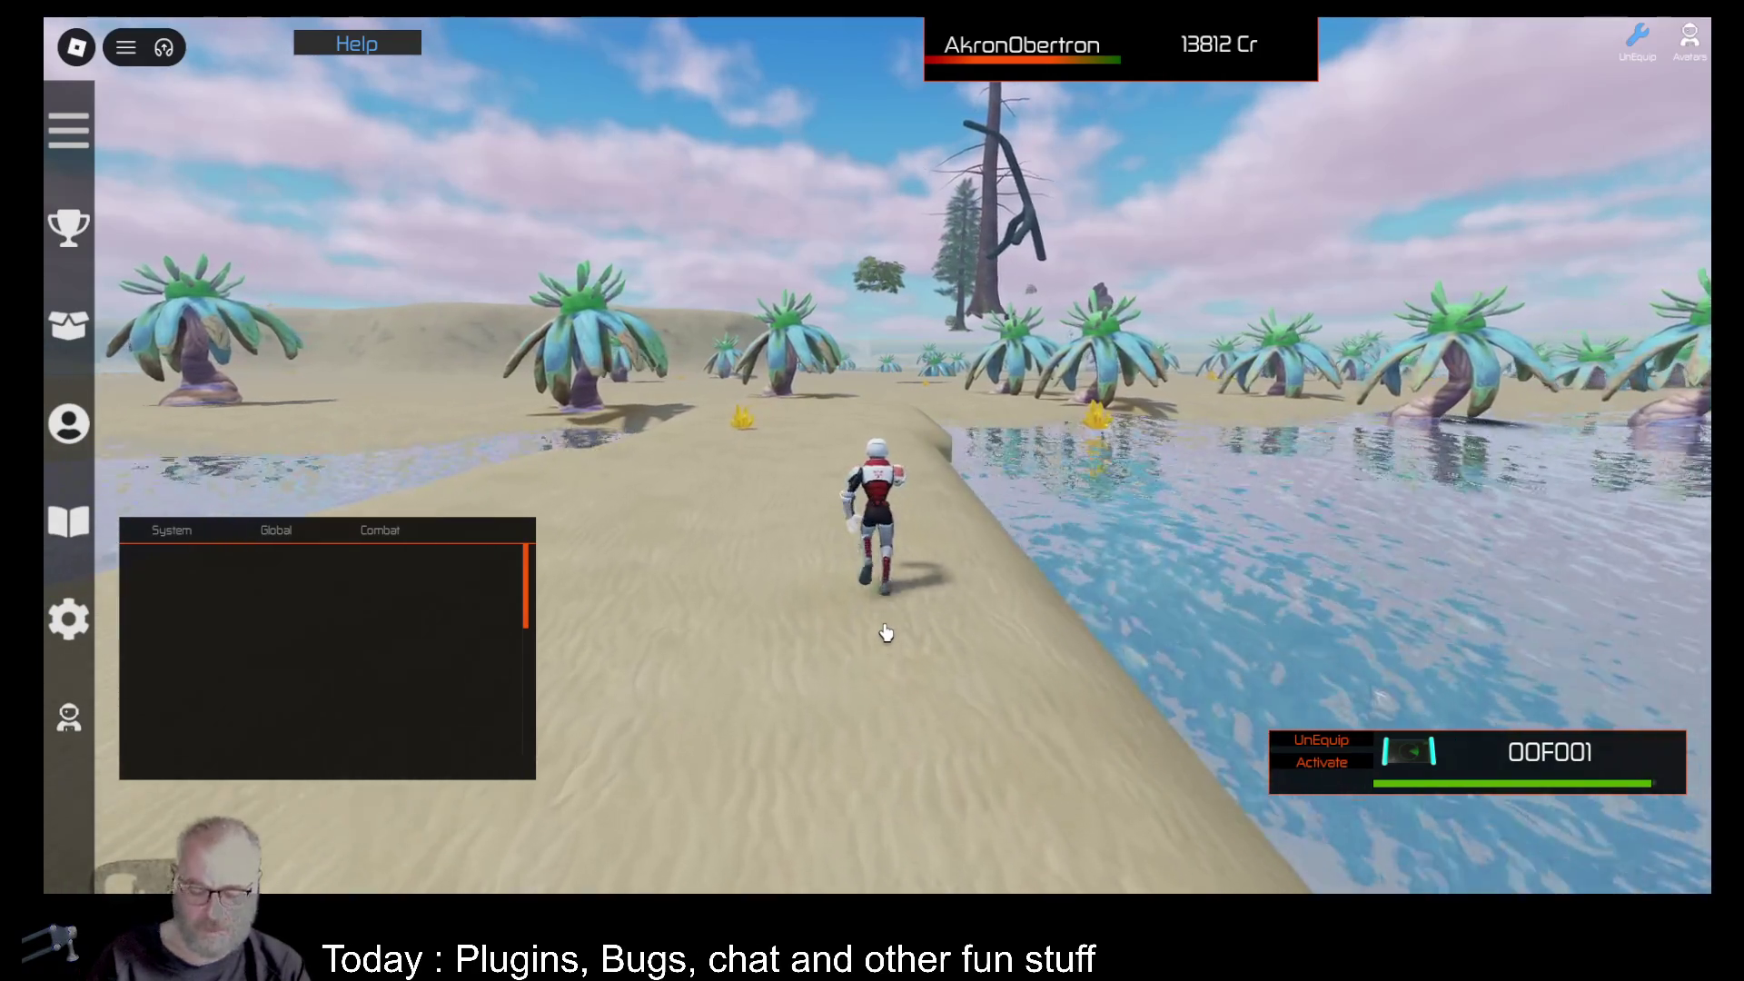
Scan the beach repeatedly with OOF001, finding 16 Chromium worth 128Cr.
{"action": "left_click", "coordinate": [885, 633]}
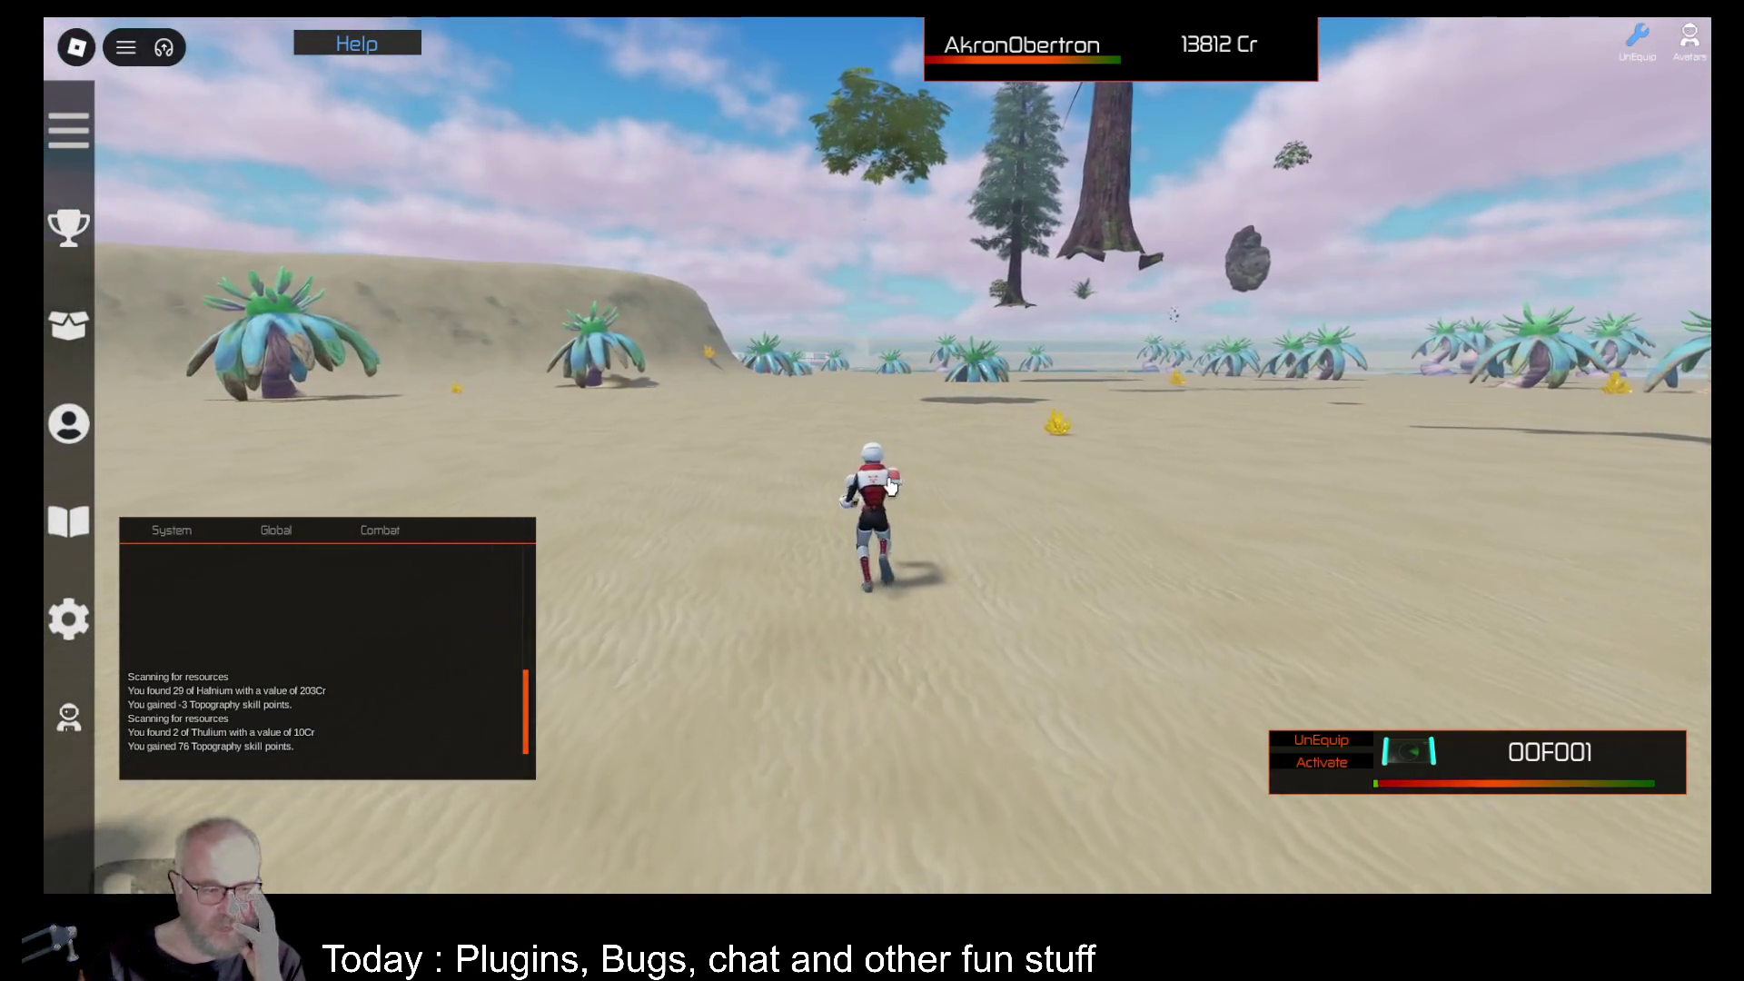
{"action": "left_click", "coordinate": [890, 488]}
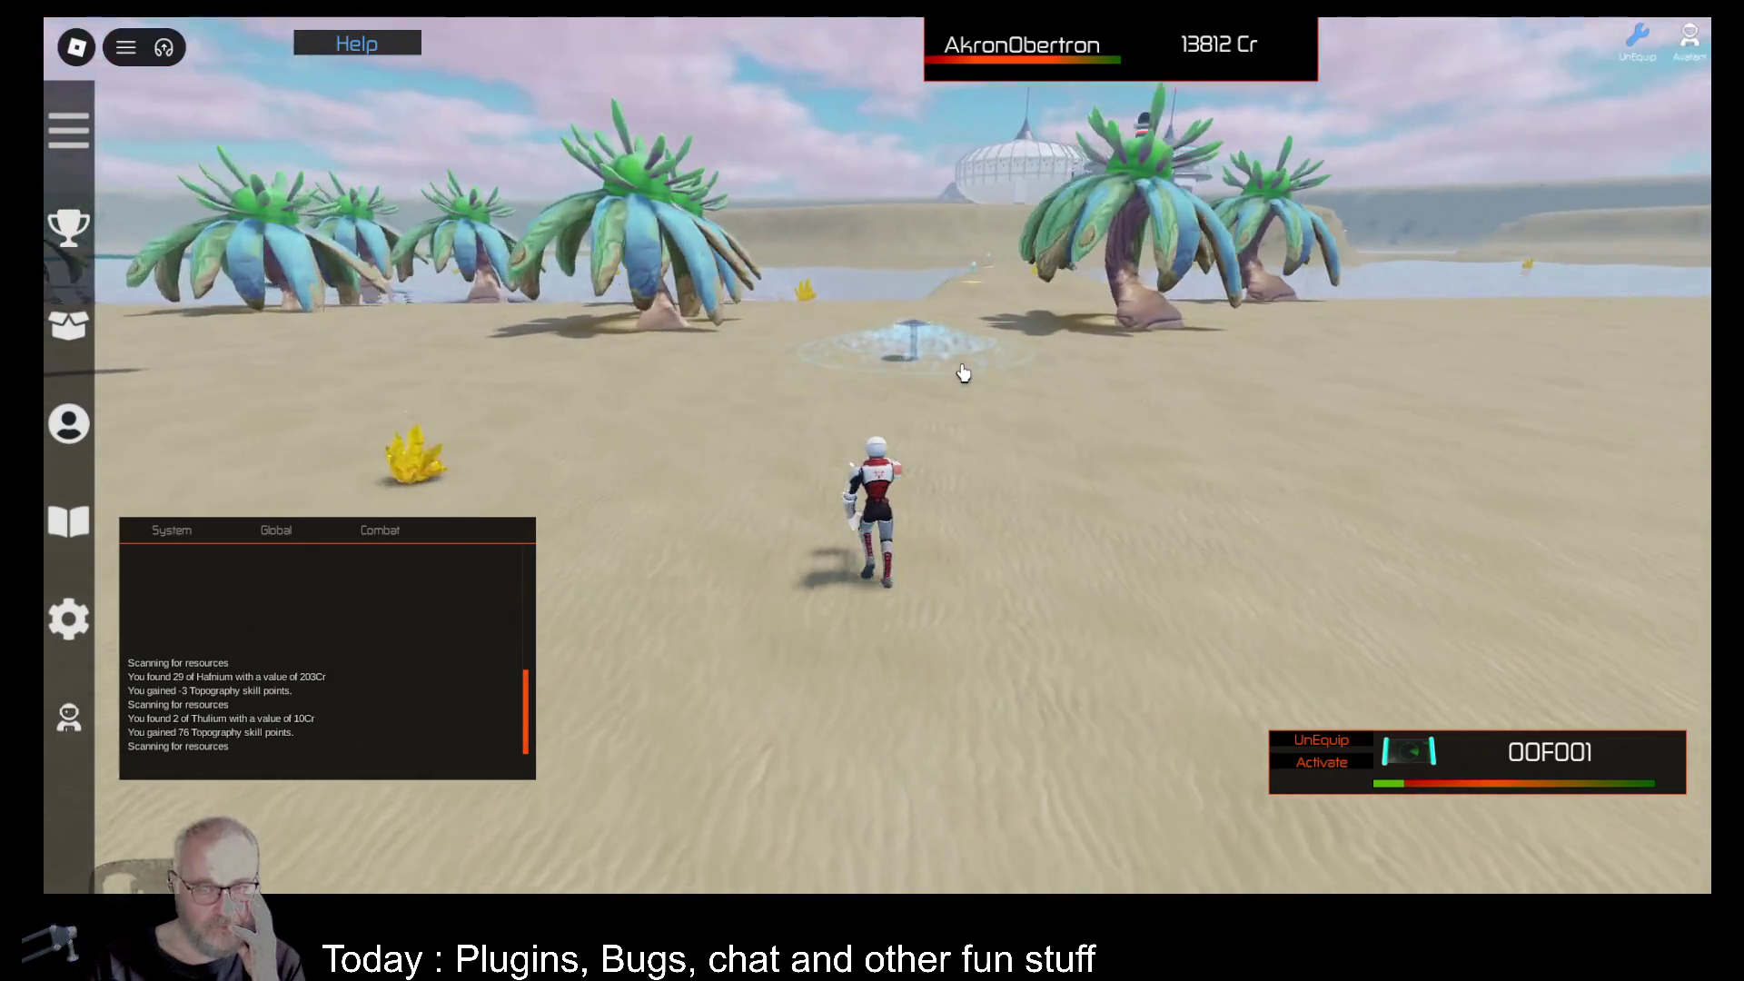
{"action": "left_click", "coordinate": [963, 374]}
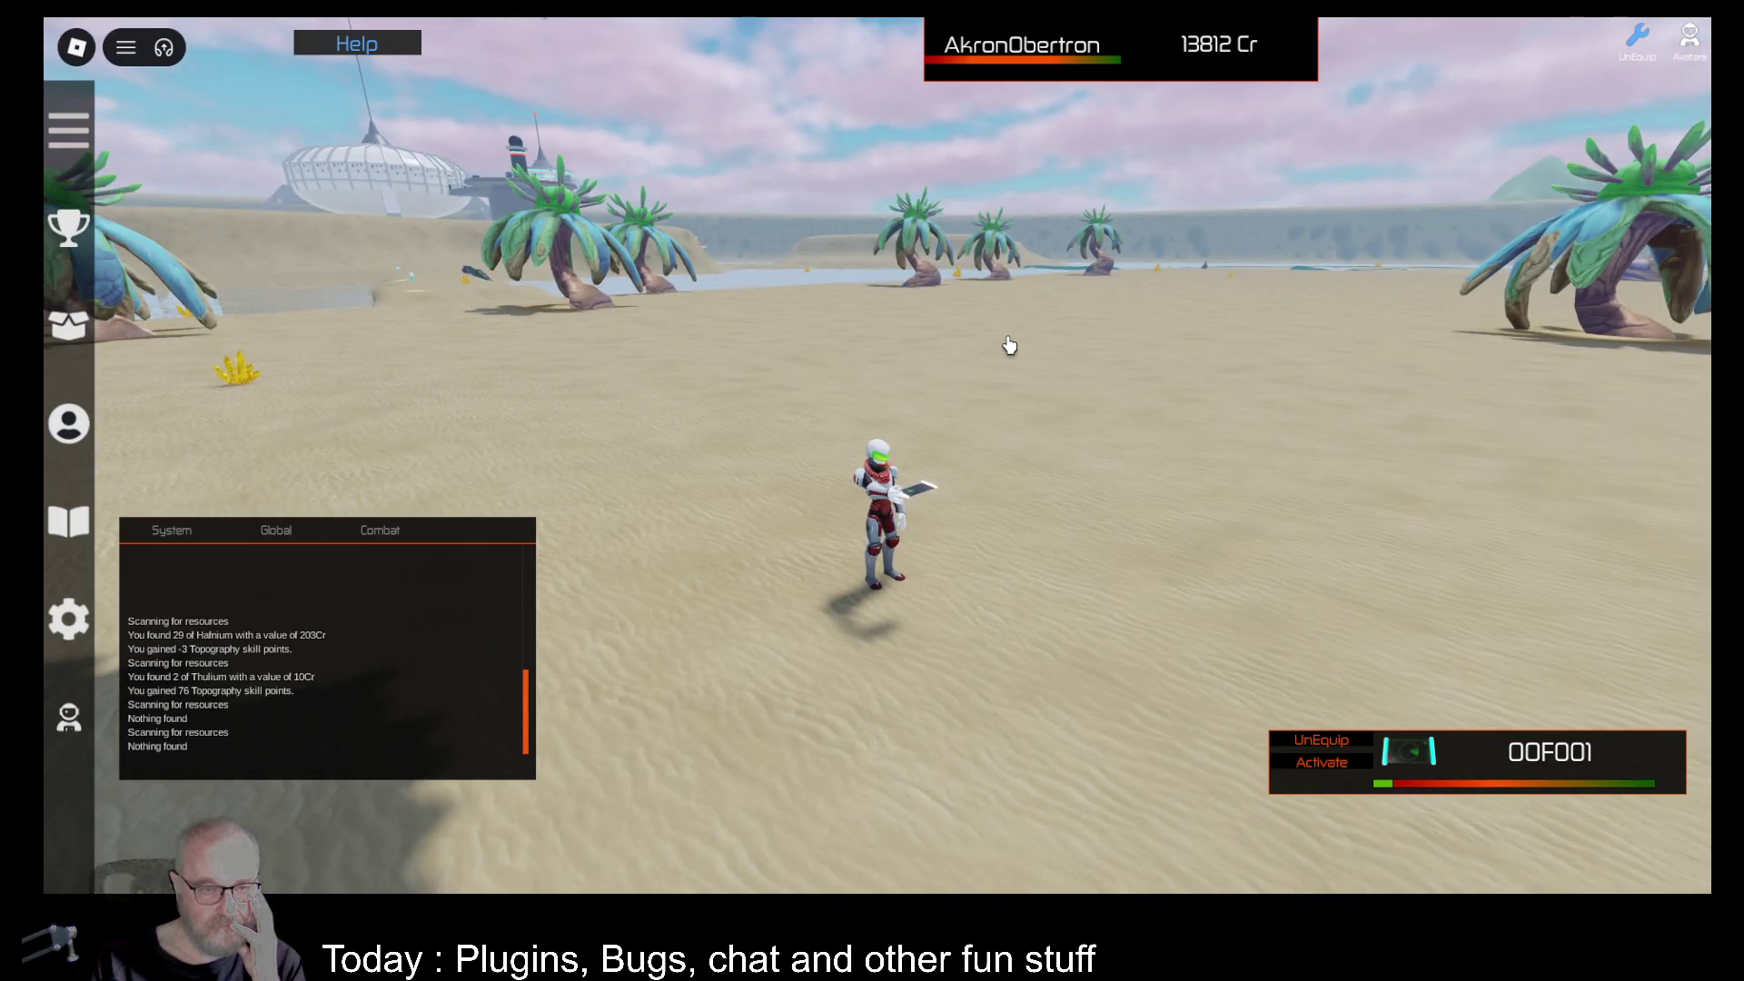
{"action": "left_click", "coordinate": [1009, 345]}
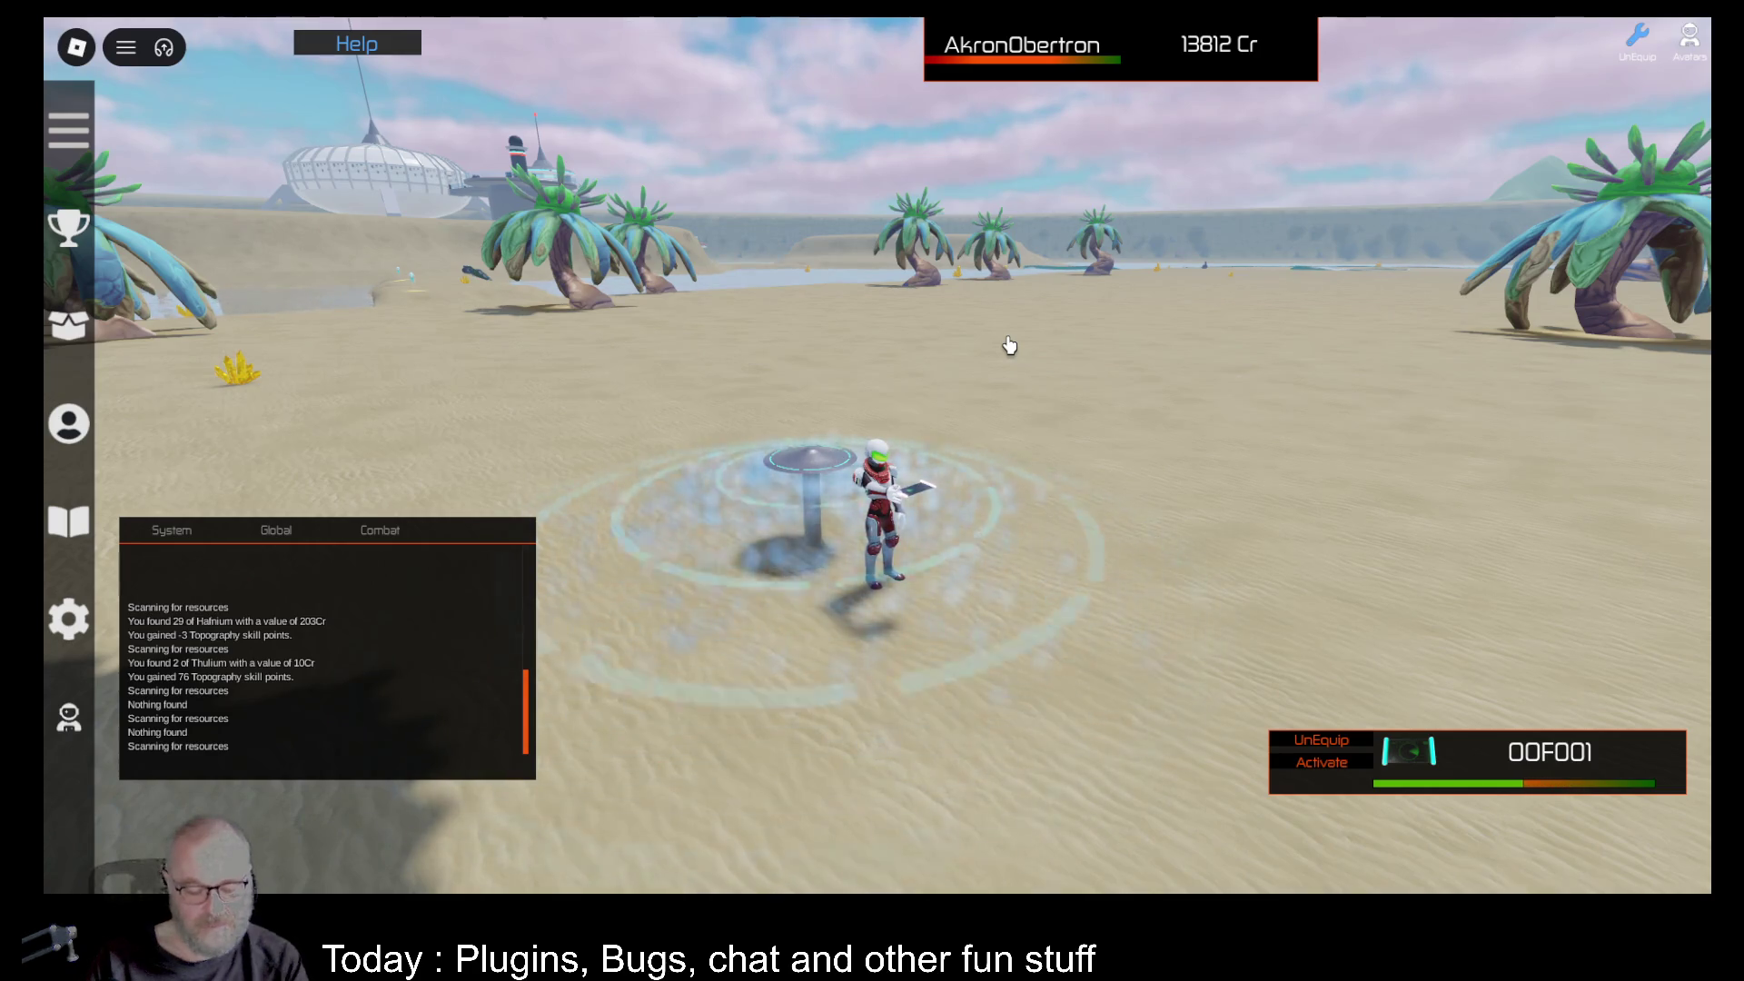
{"action": "left_click", "coordinate": [1009, 345]}
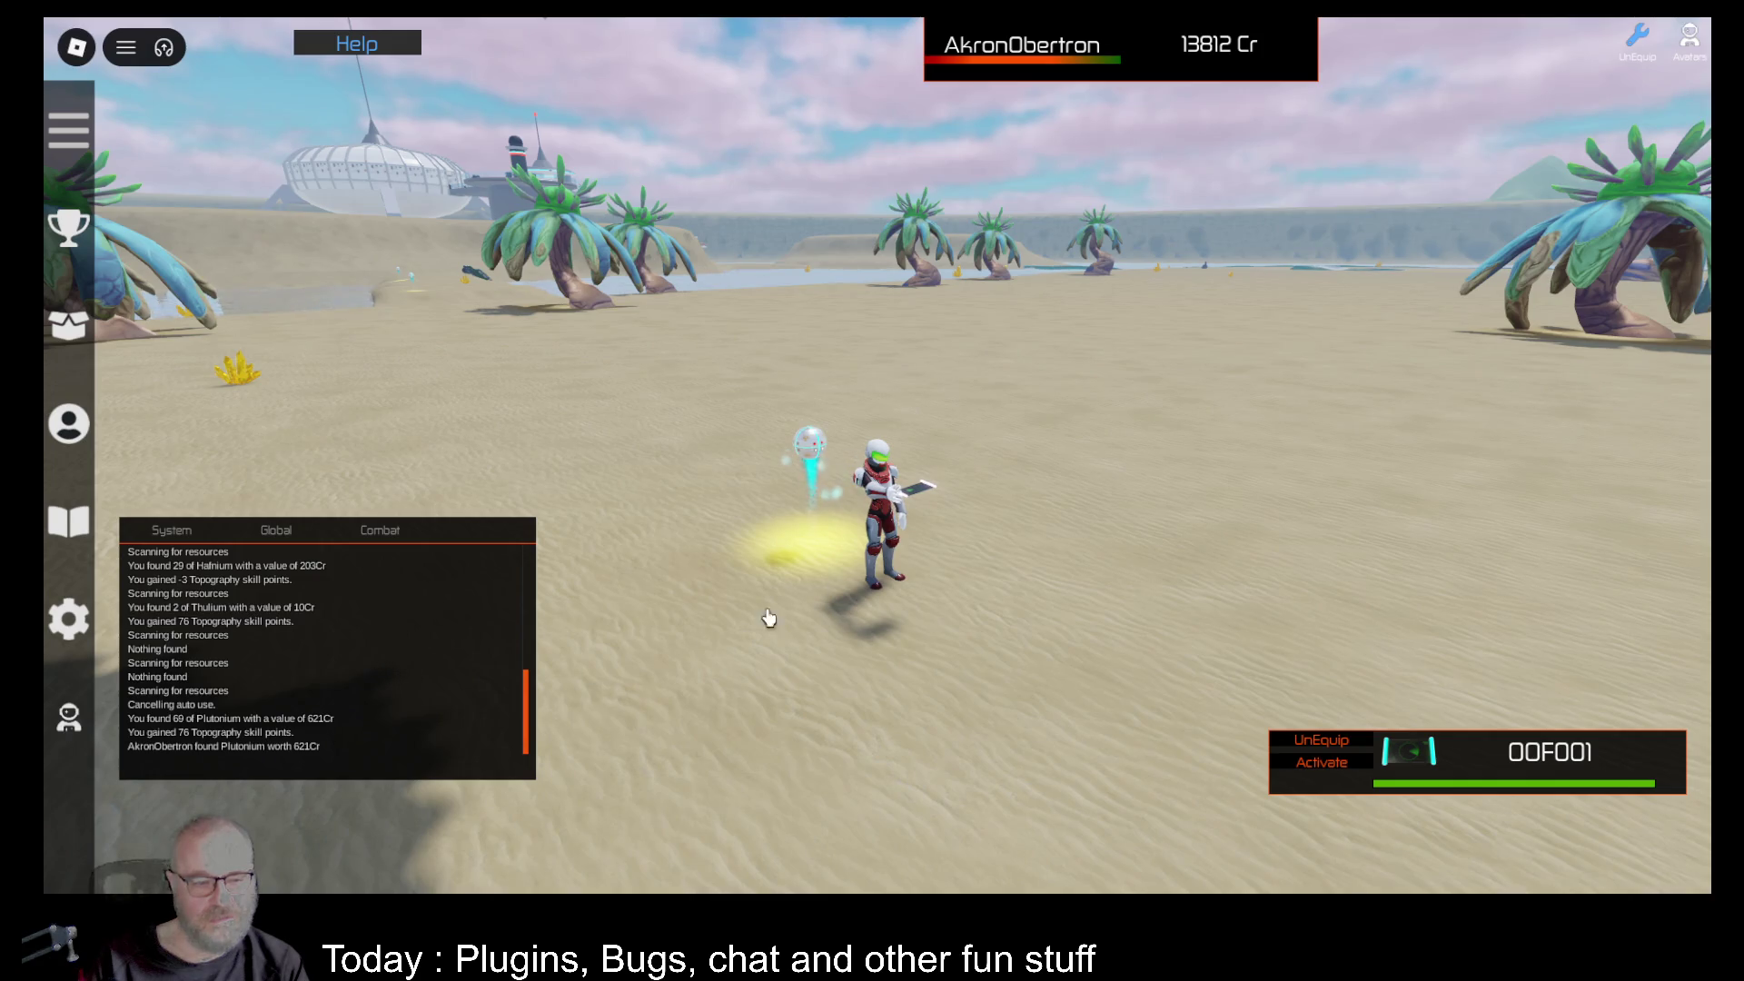
{"action": "left_click", "coordinate": [997, 499]}
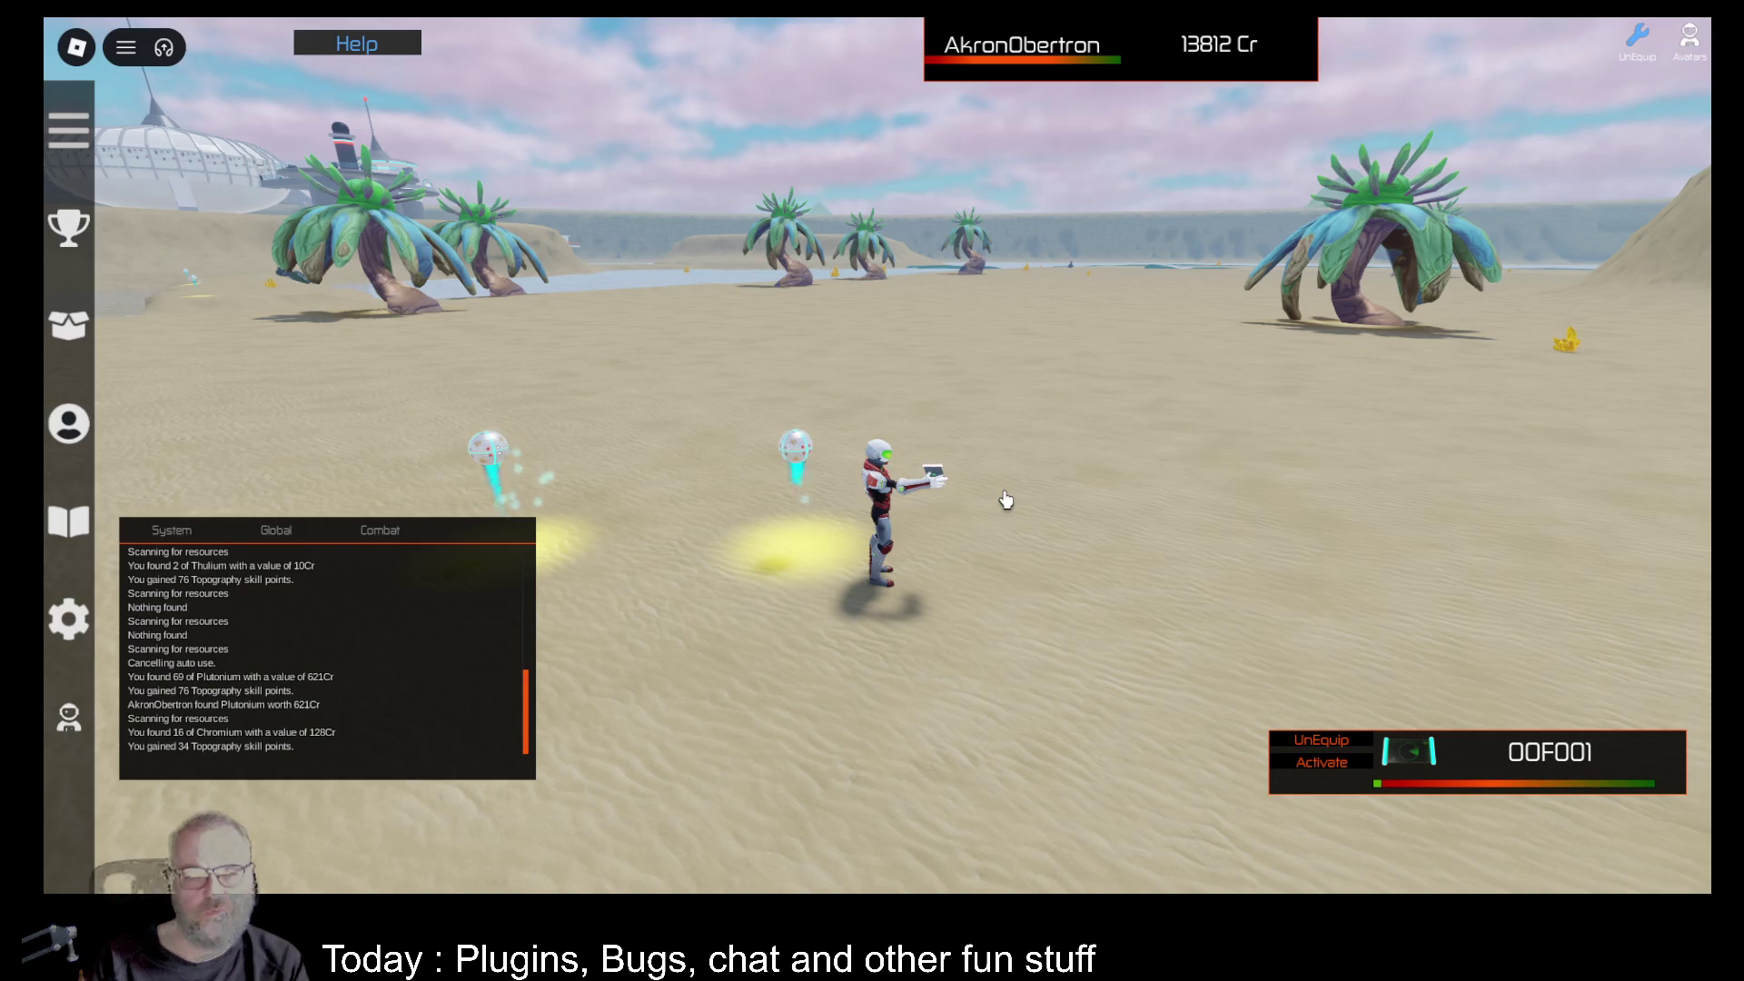
{"action": "key", "text": "Left"}
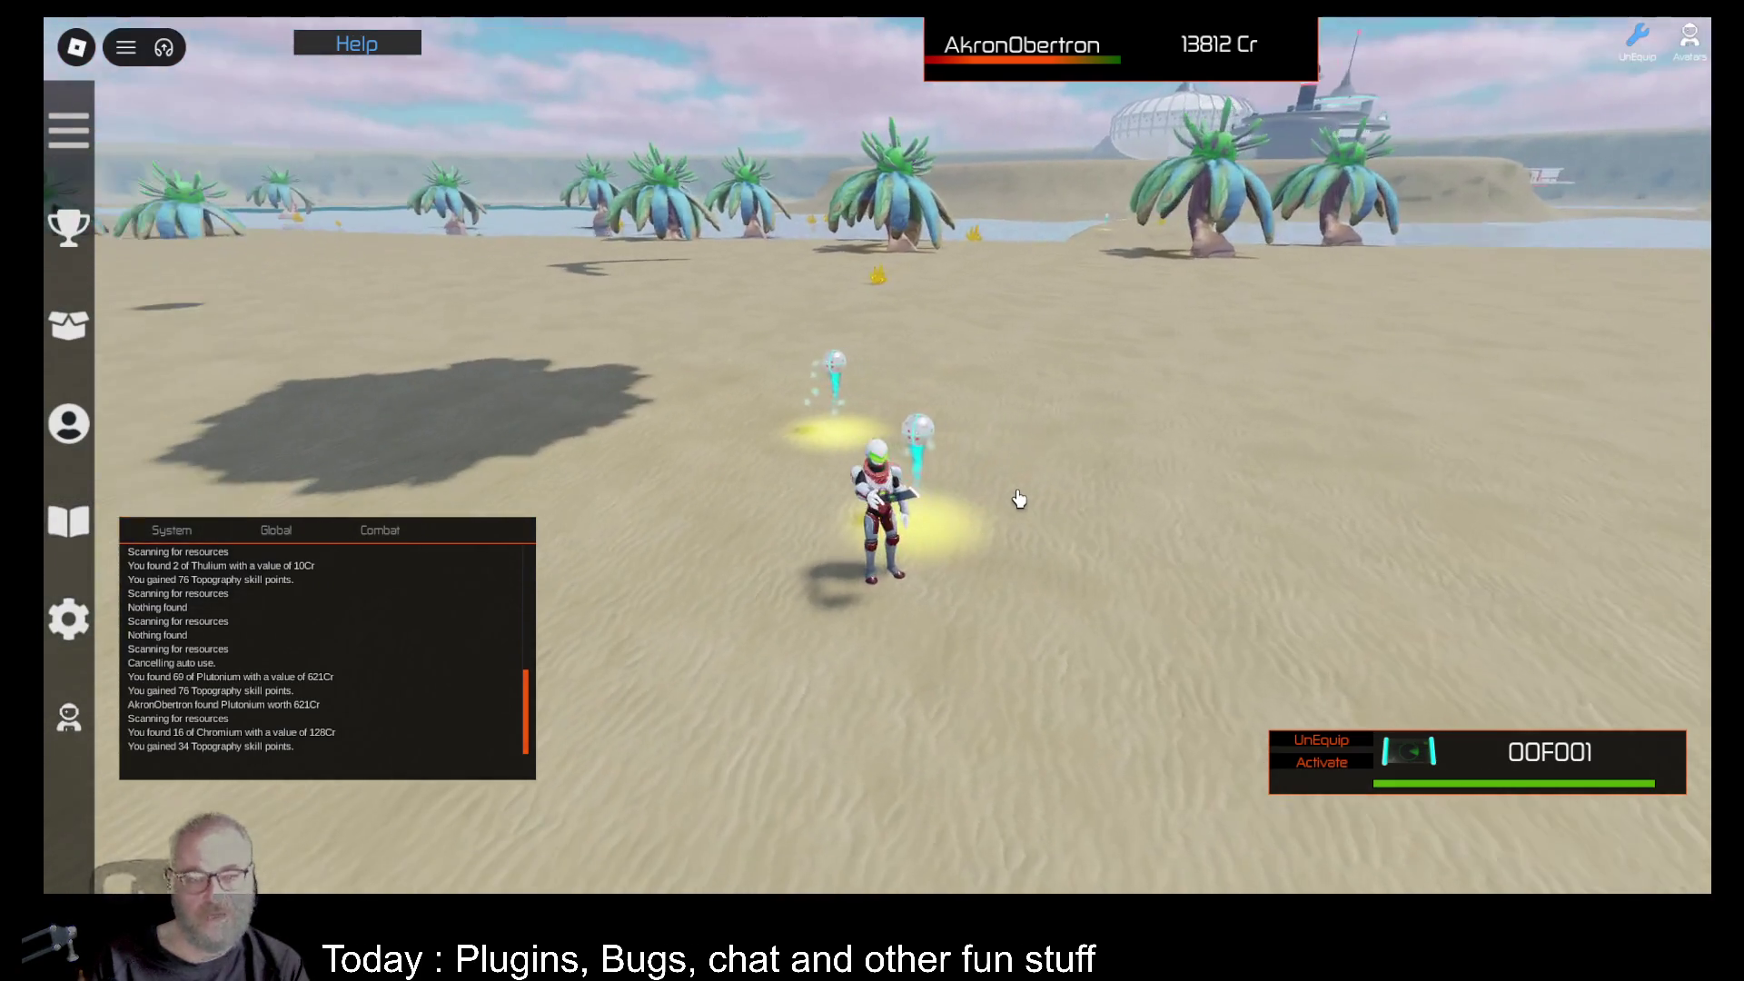
{"action": "key", "text": "Right"}
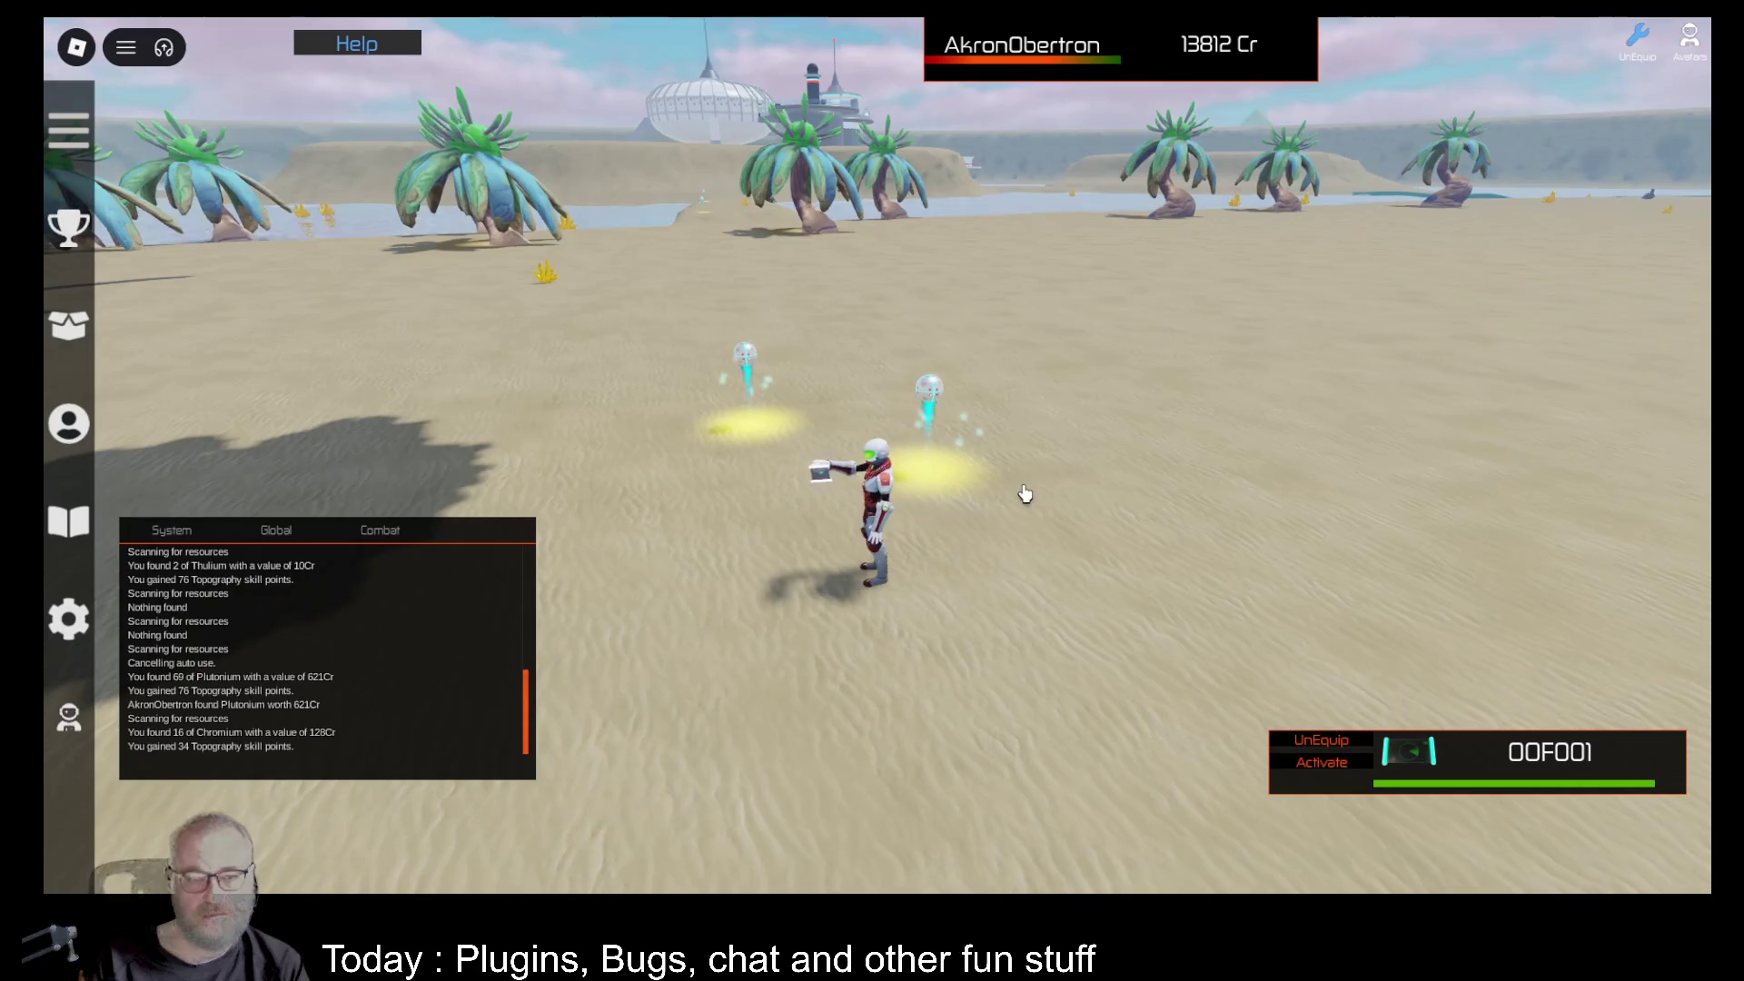
Open the Deeds list, move it to the right, and sell the Chromium deed.
{"action": "key", "text": "i"}
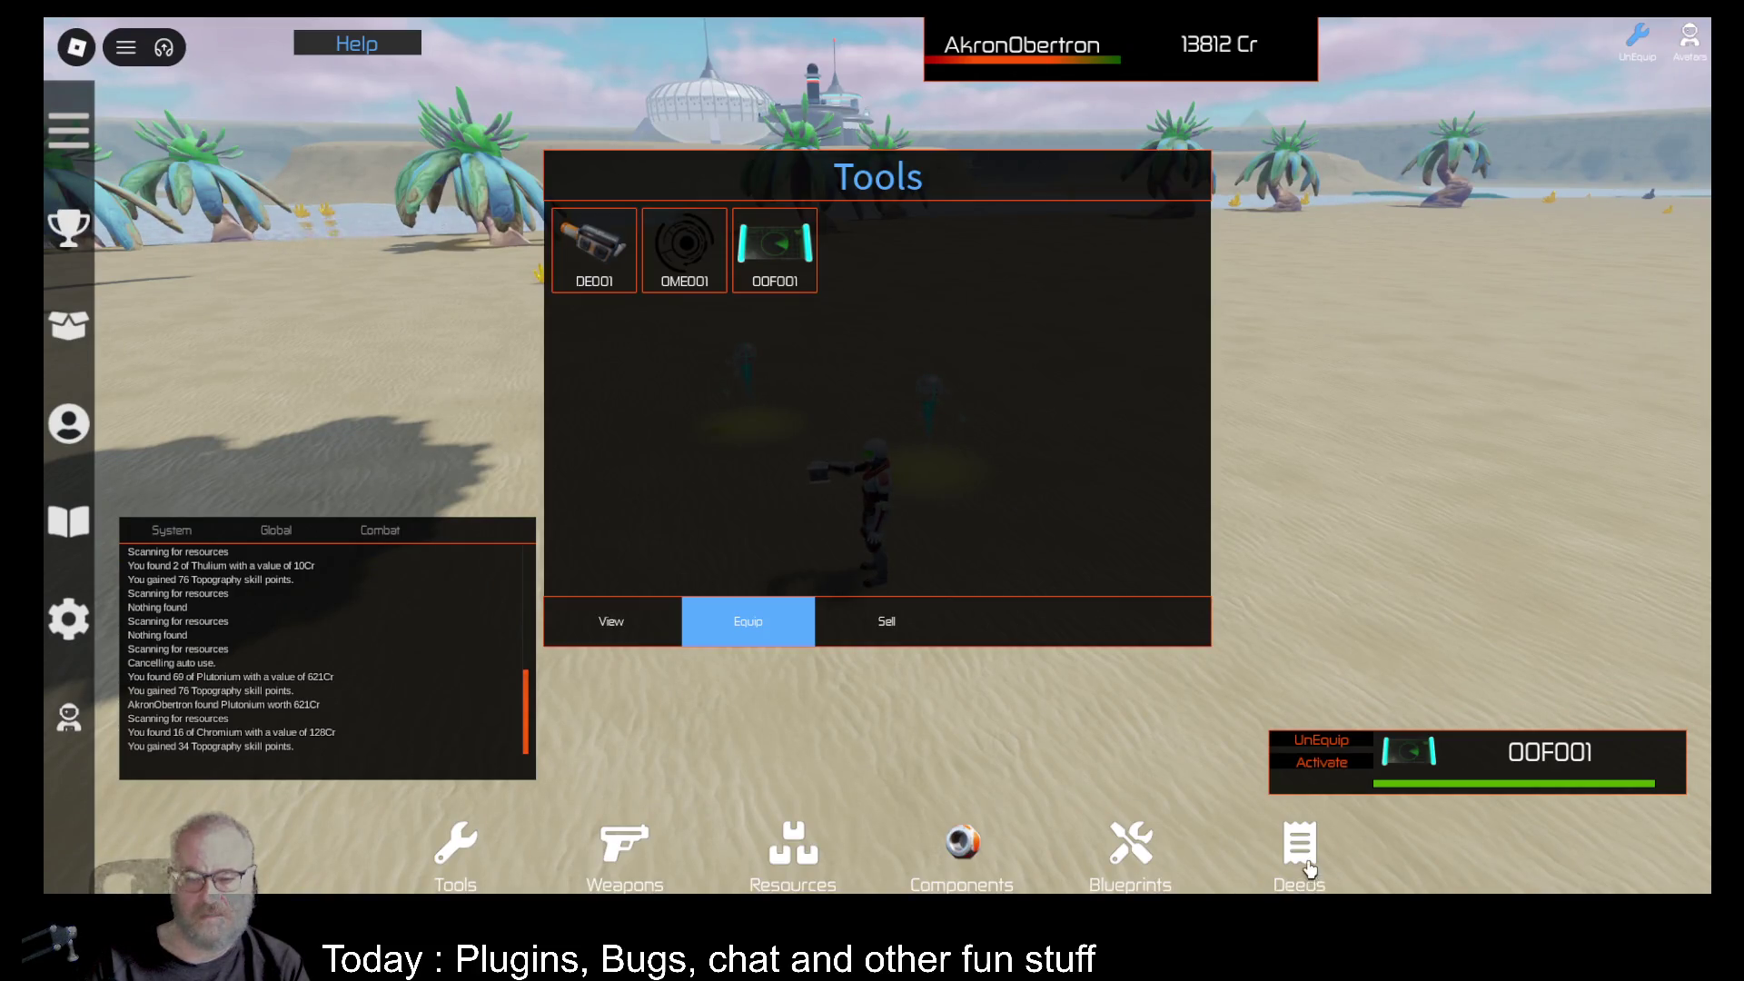
{"action": "left_click", "coordinate": [1307, 865]}
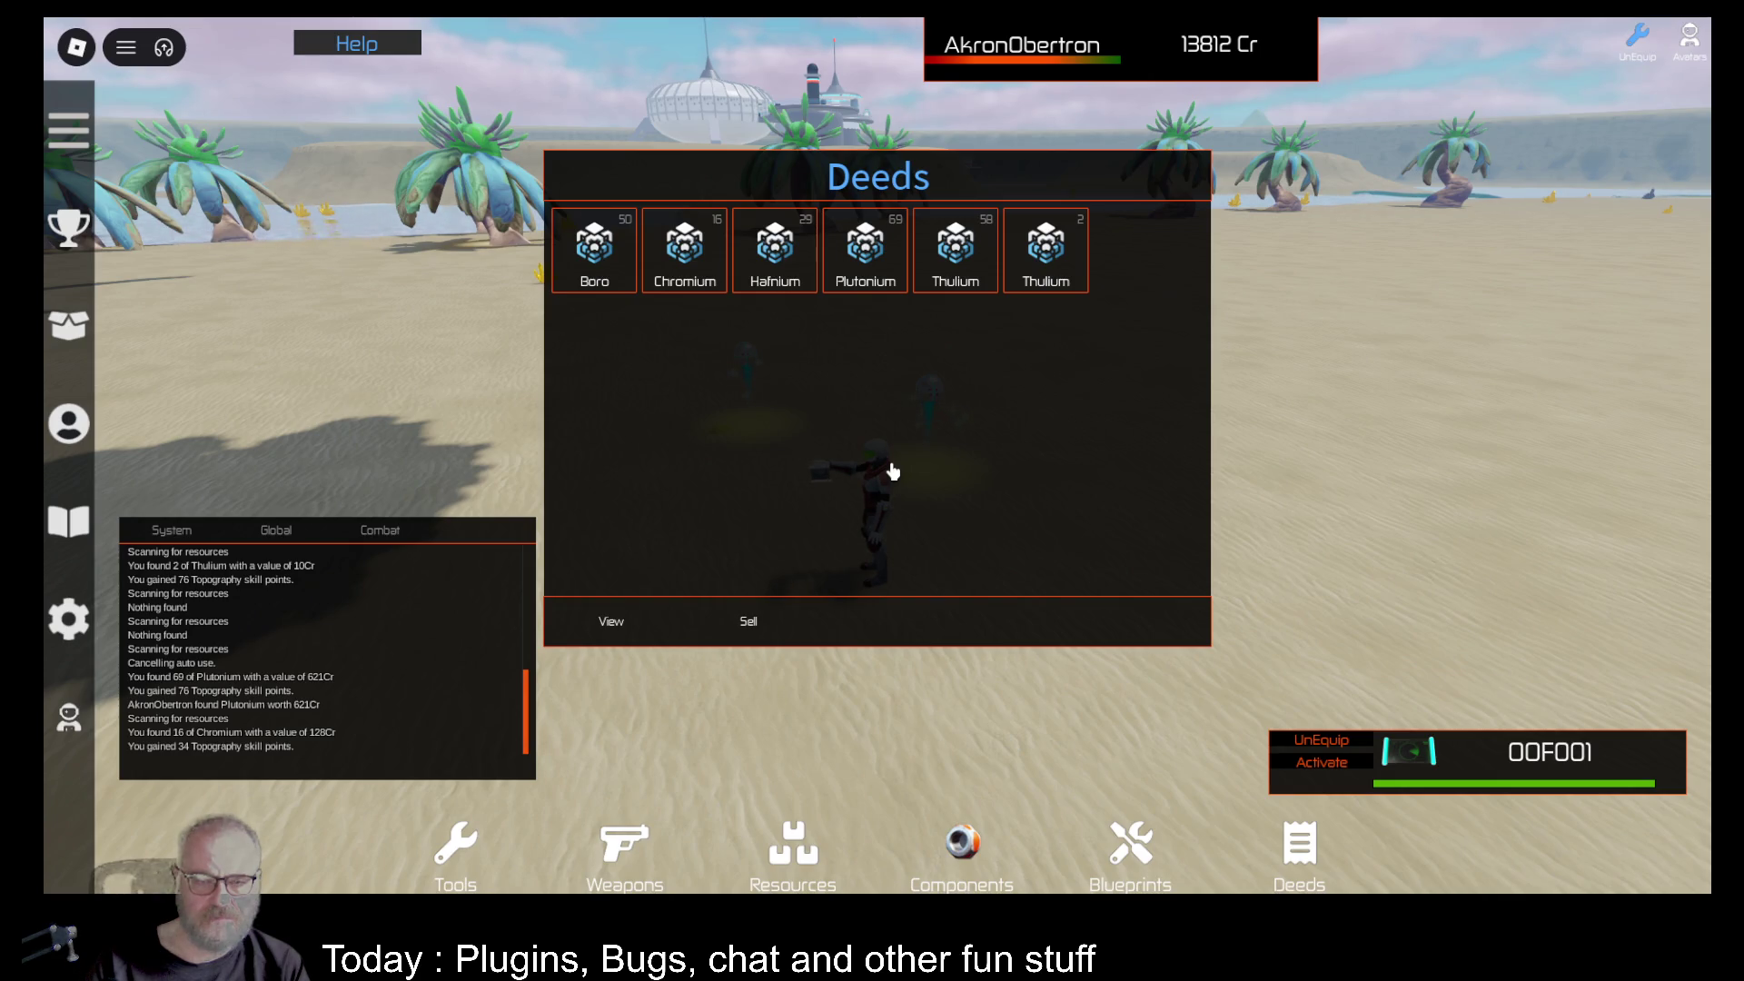
{"action": "left_click_drag", "start_coordinate": [808, 195], "coordinate": [1397, 191]}
{"action": "left_click", "coordinate": [1113, 263]}
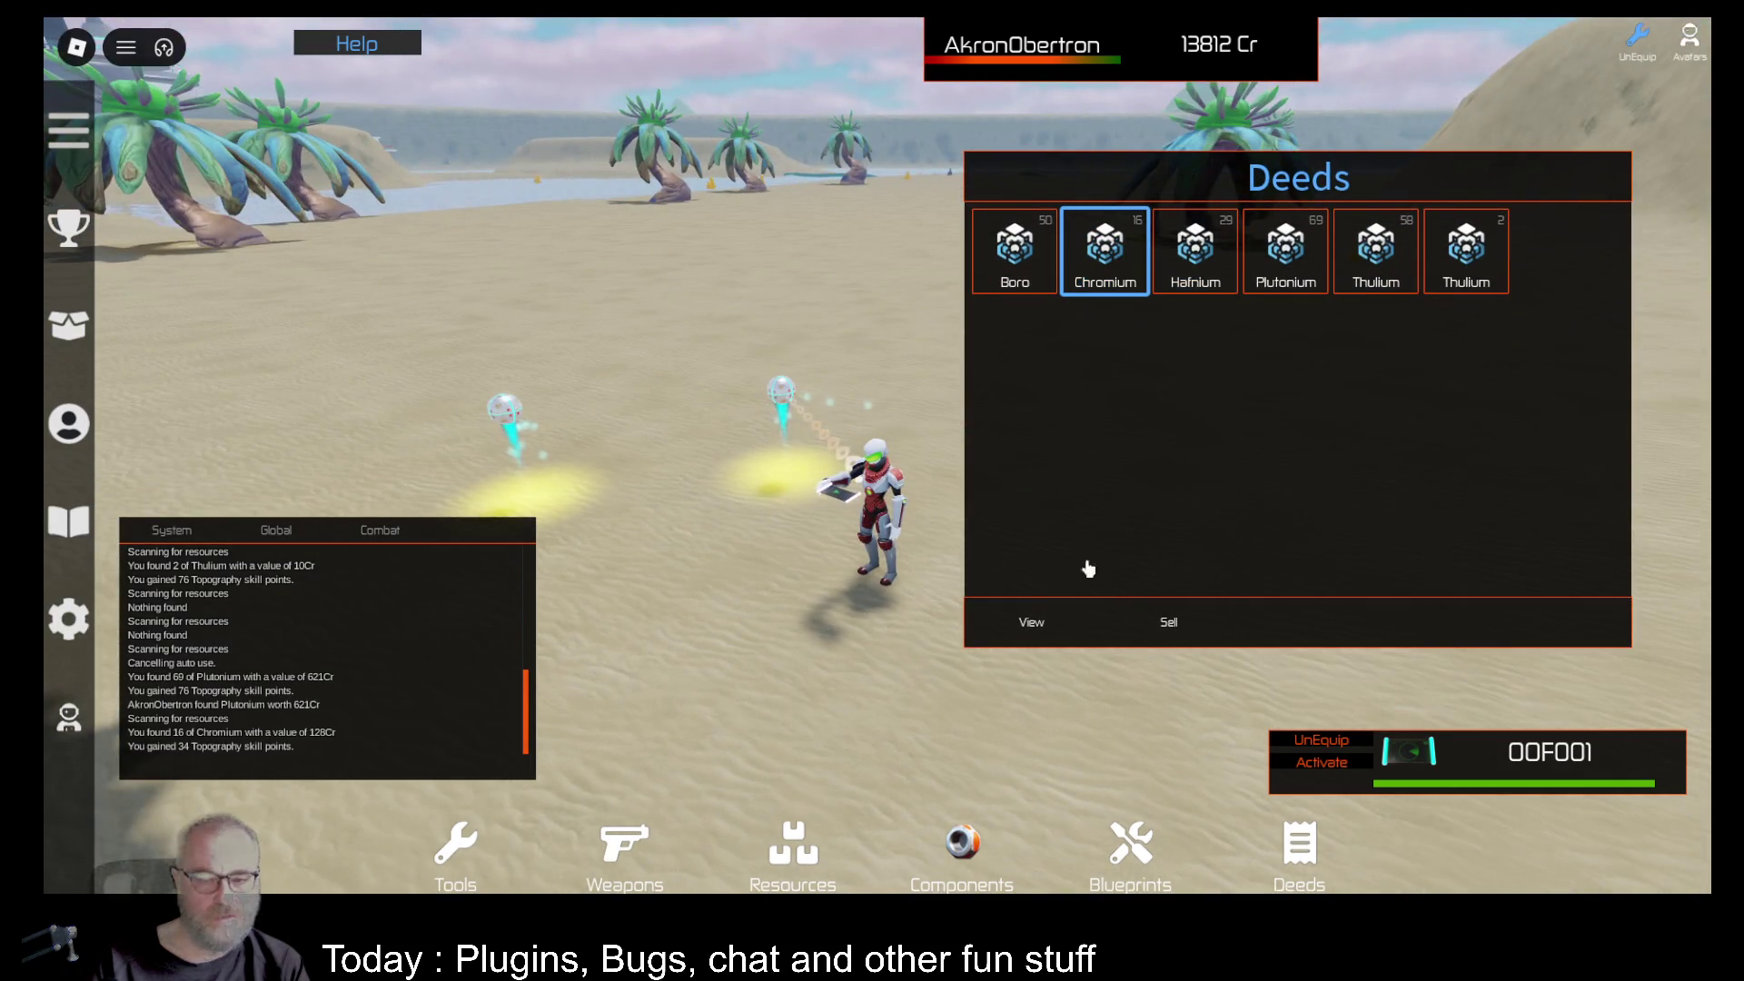
{"action": "left_click", "coordinate": [1169, 627]}
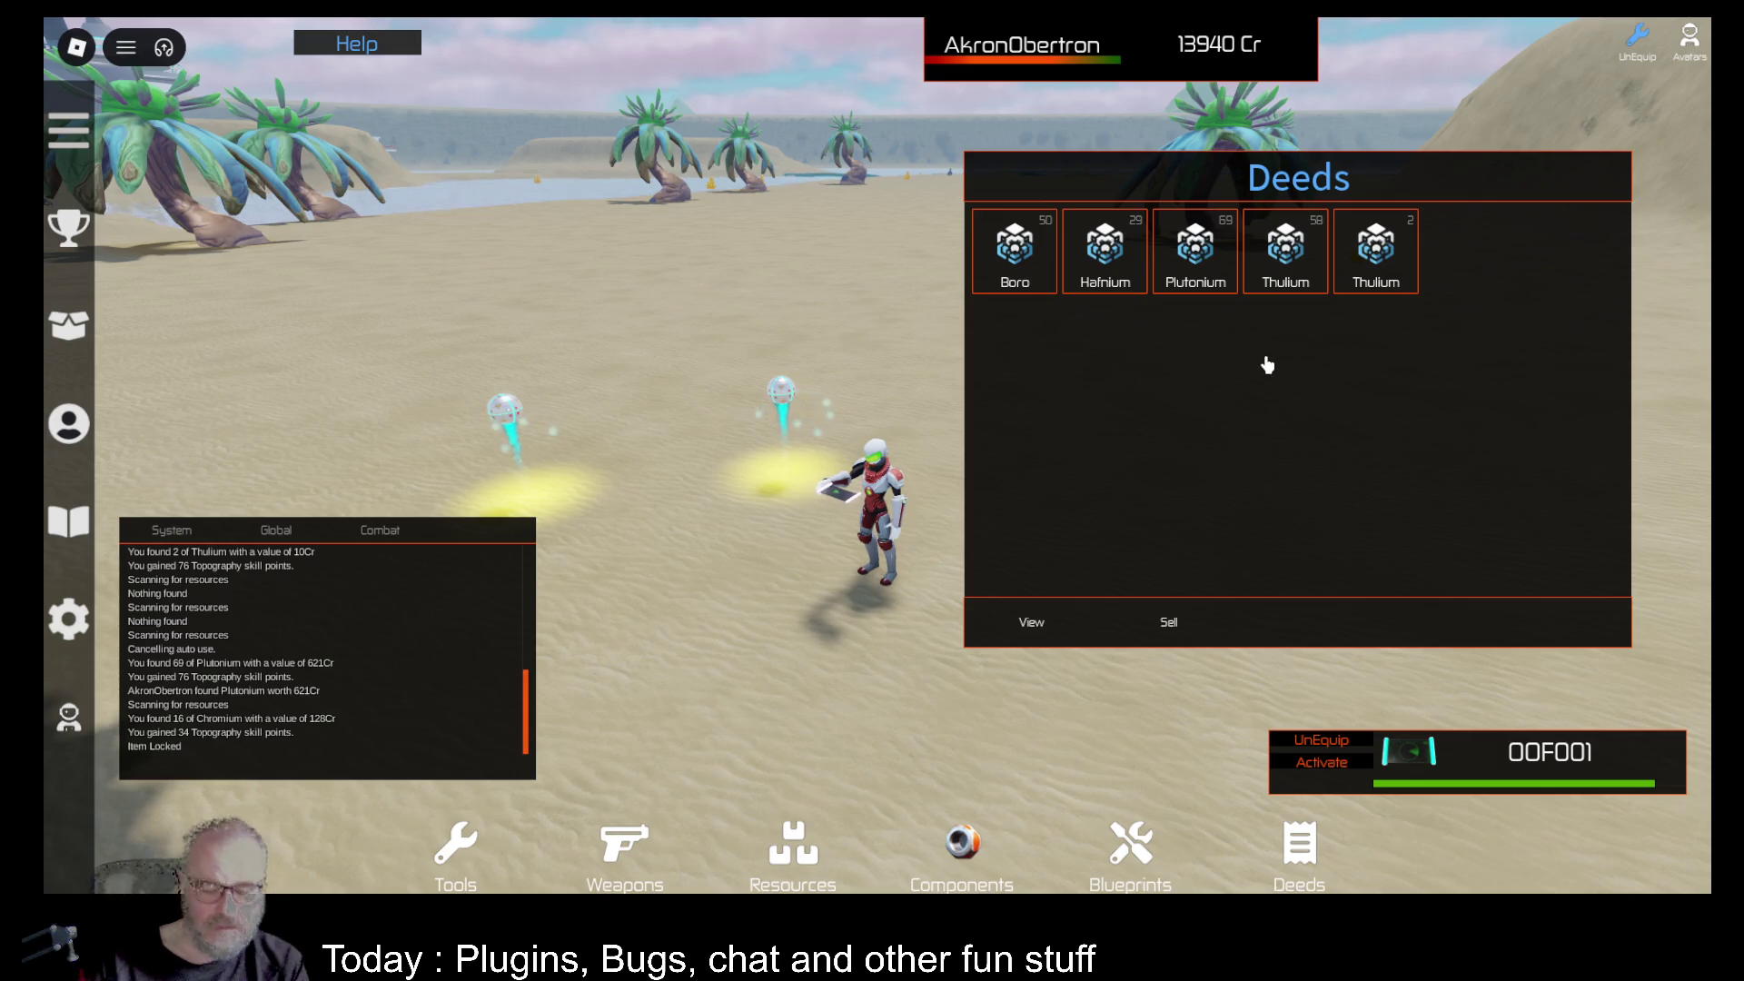
{"action": "left_click", "coordinate": [1266, 365]}
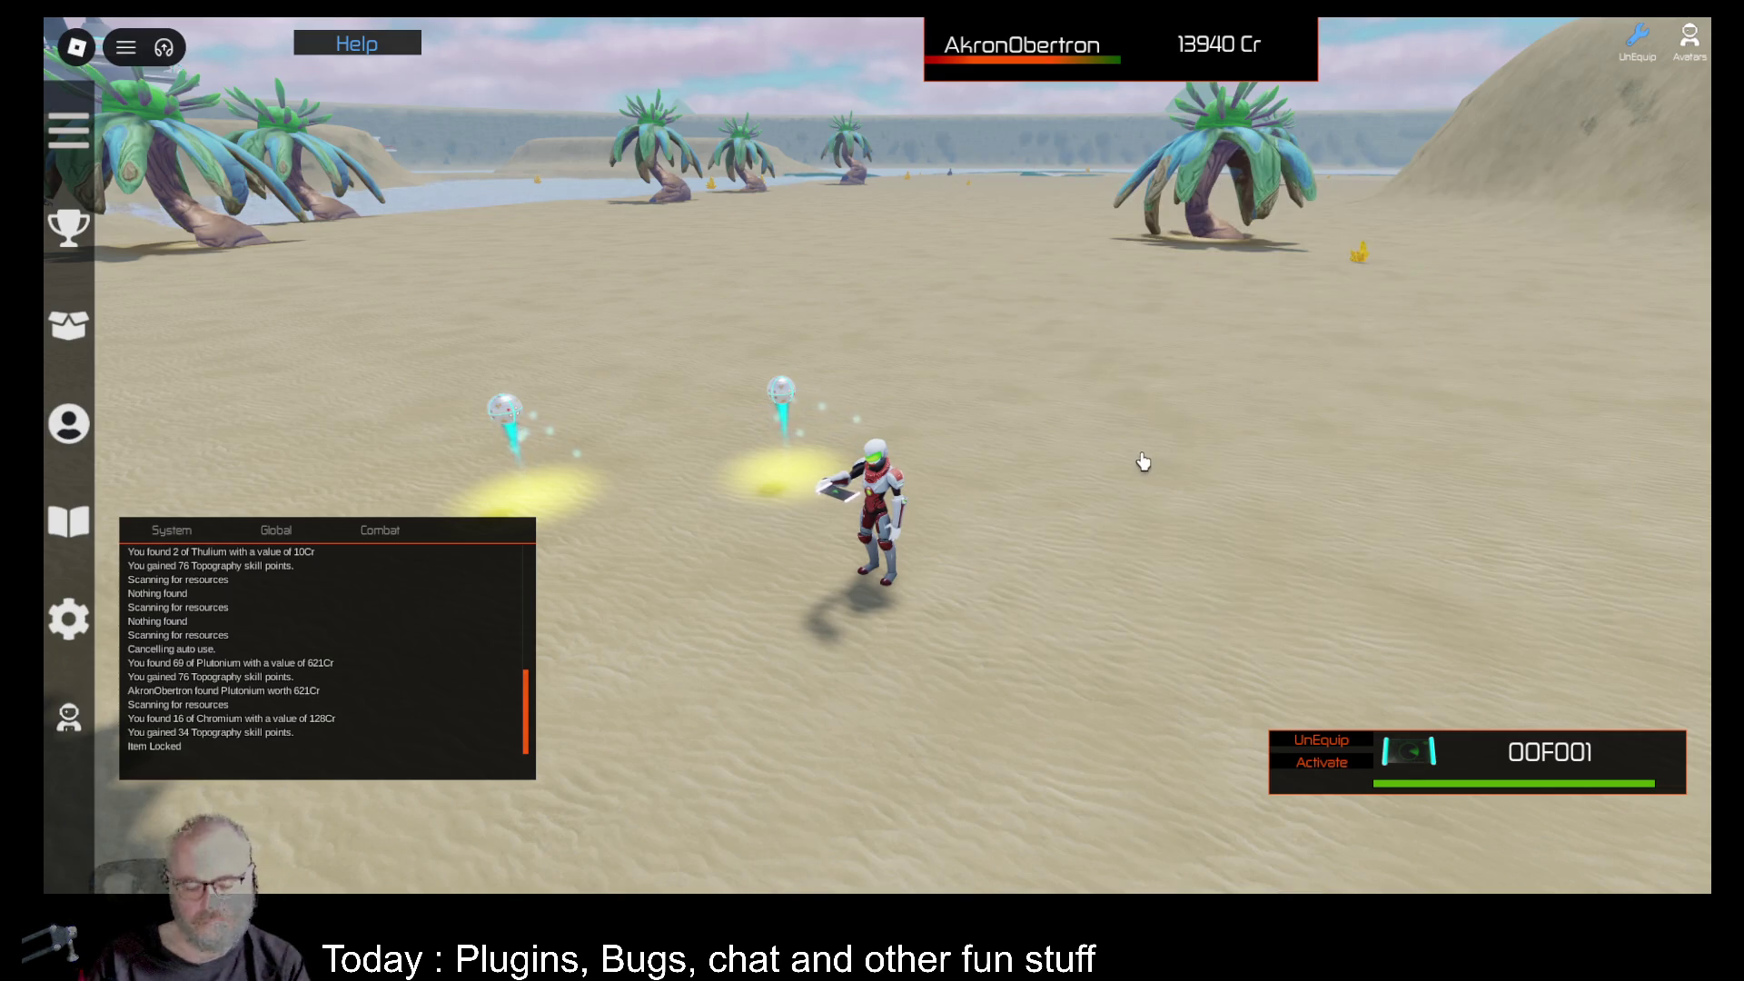
Sell the 58-unit Thulium deed, raising credits to 14230 Cr.
{"action": "key", "text": "i"}
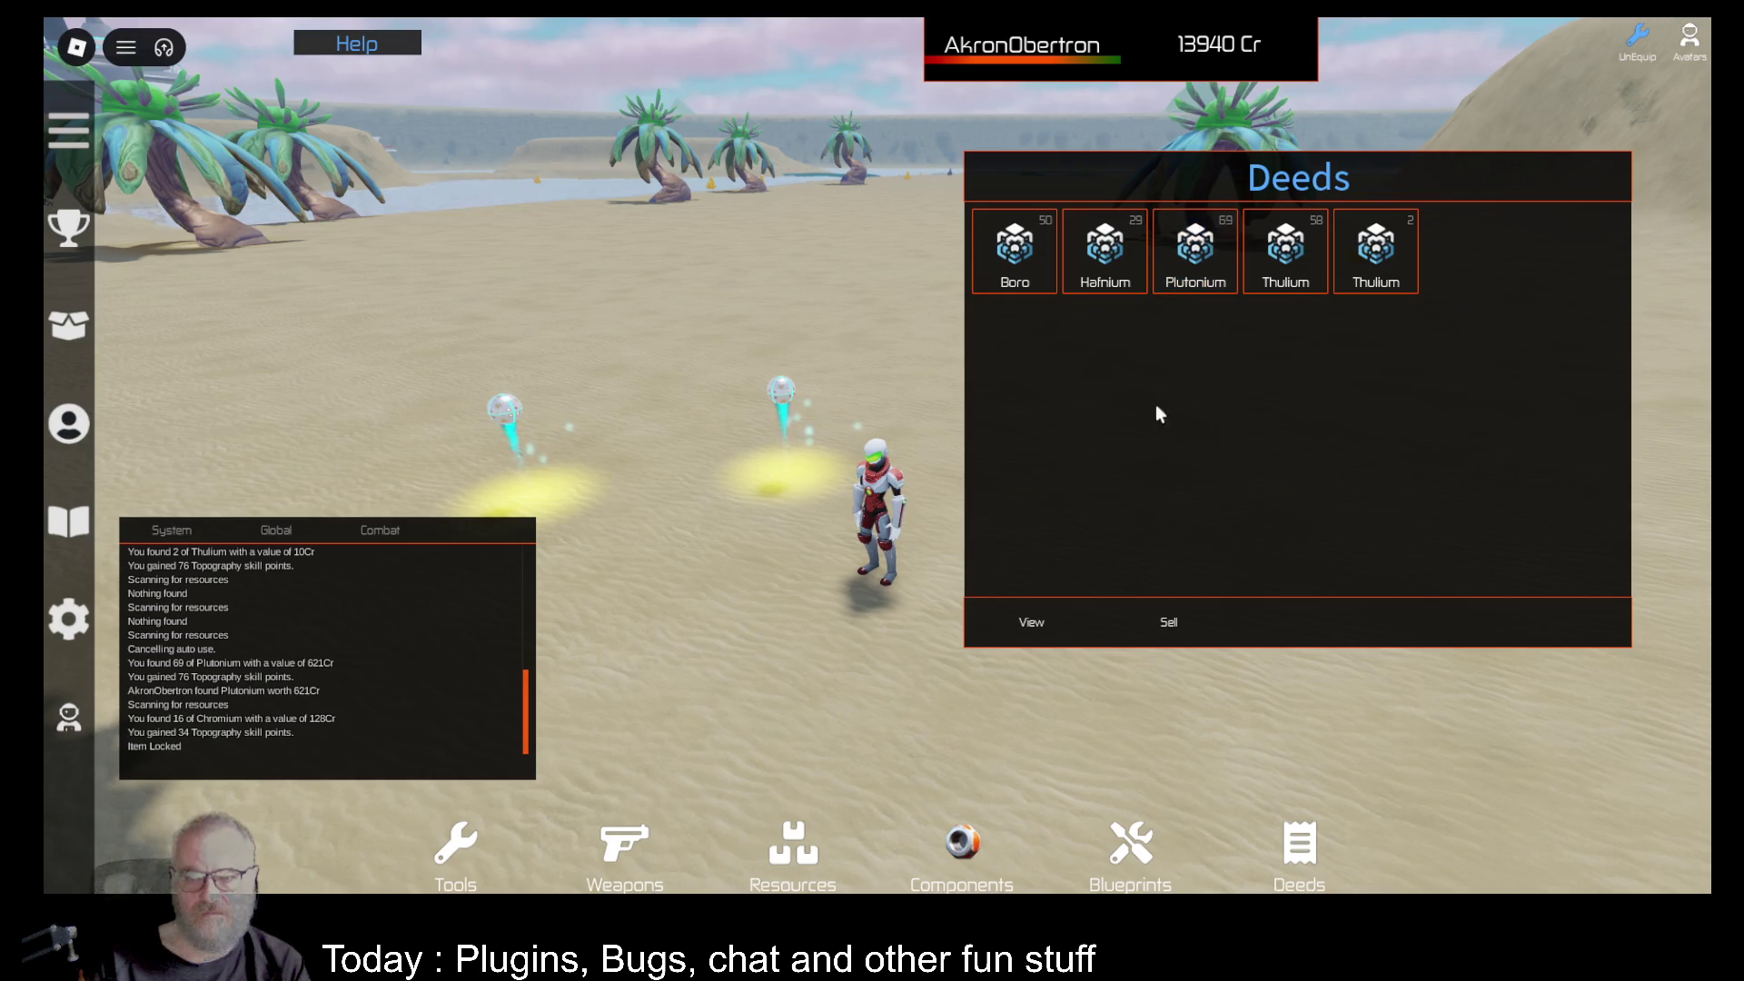
{"action": "left_click", "coordinate": [1036, 627]}
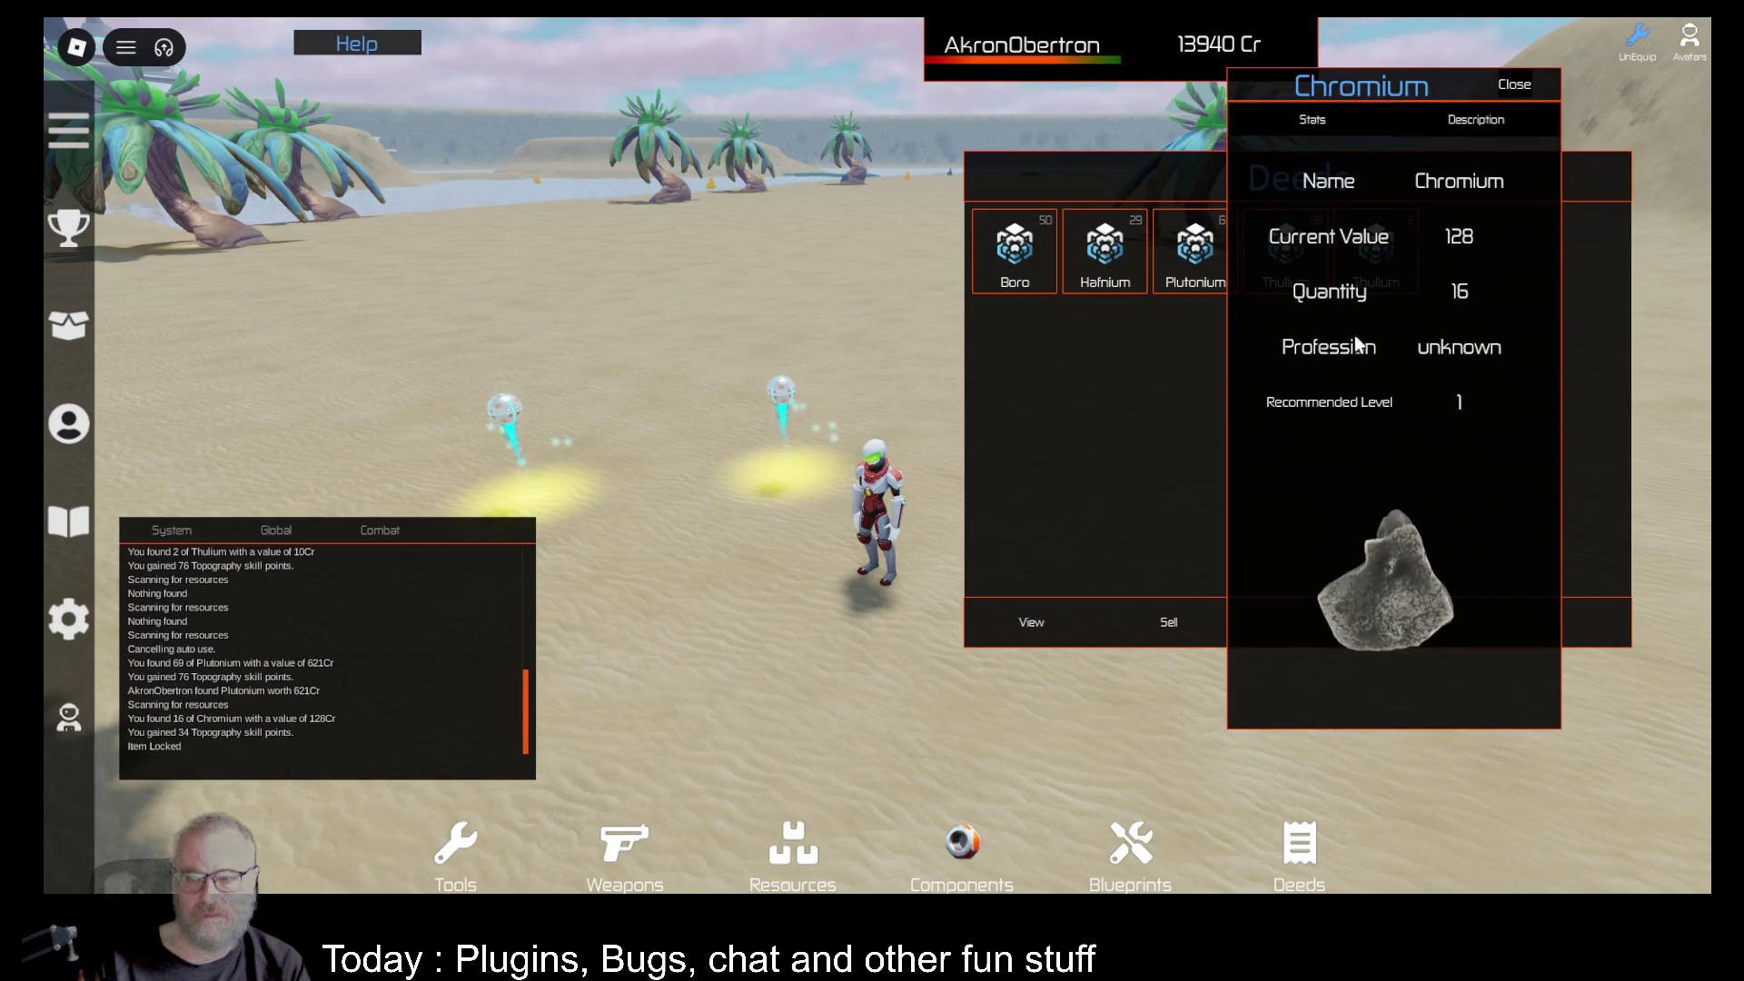
{"action": "left_click", "coordinate": [1285, 252]}
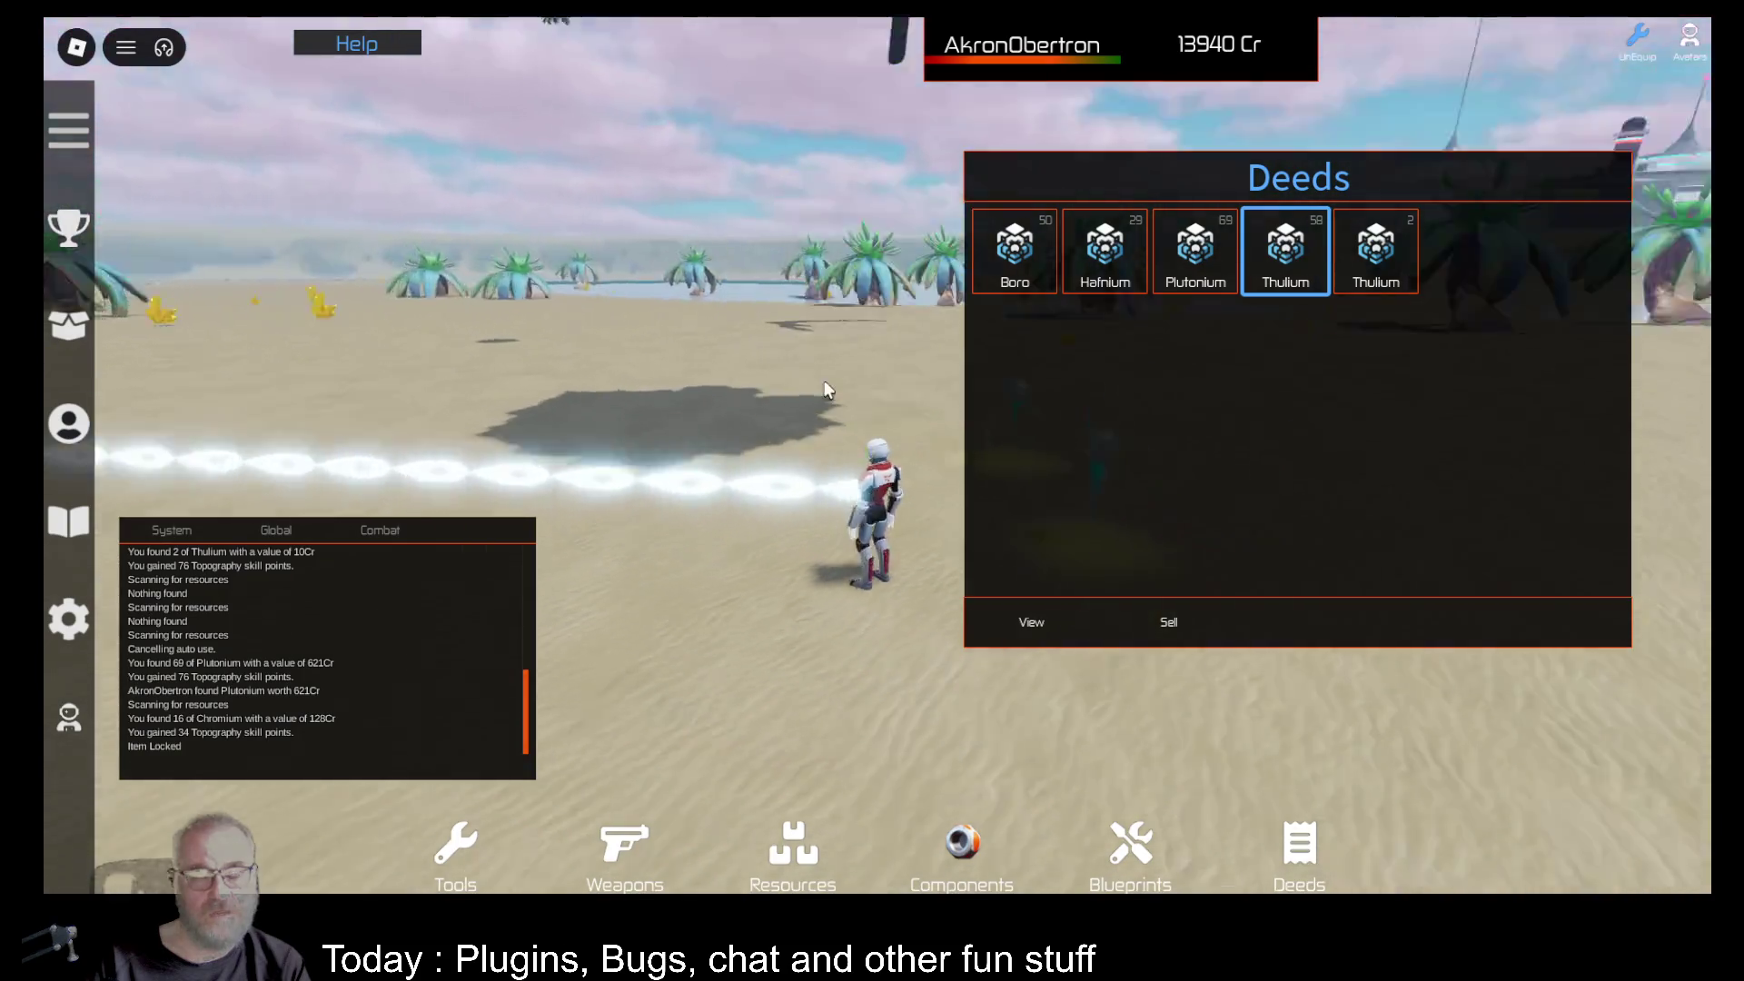
{"action": "left_click", "coordinate": [1169, 626]}
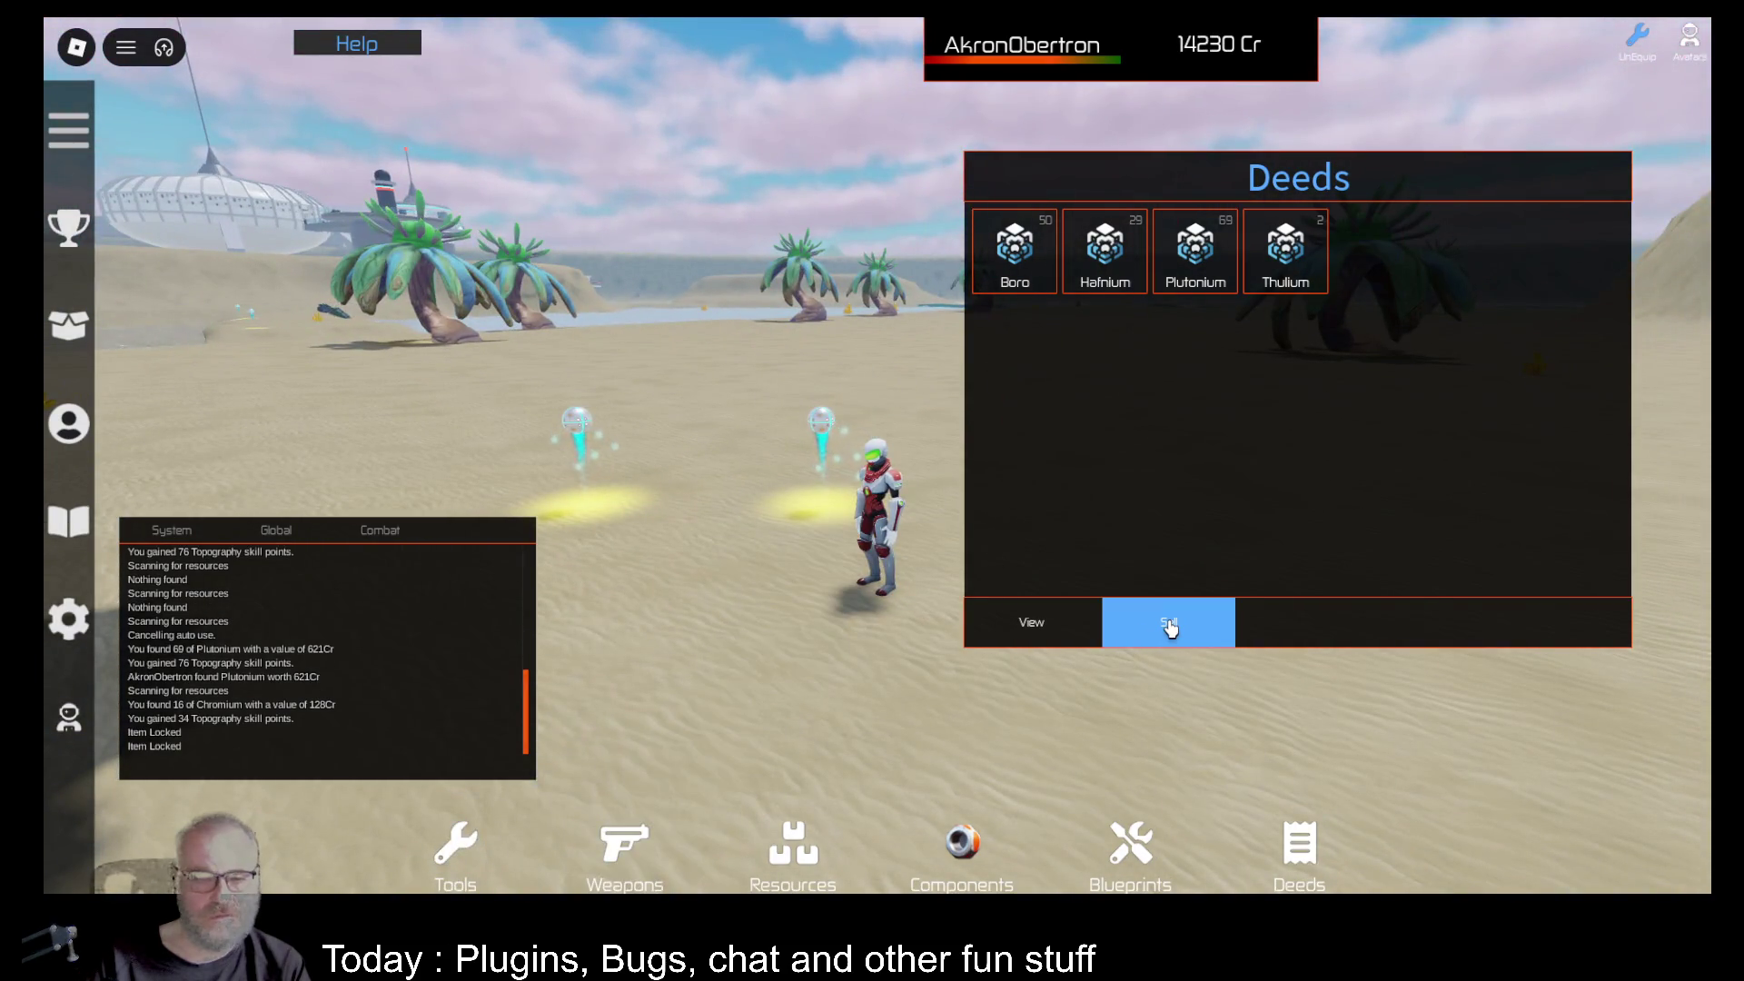
{"action": "left_click", "coordinate": [1018, 281]}
{"action": "left_click", "coordinate": [1099, 247]}
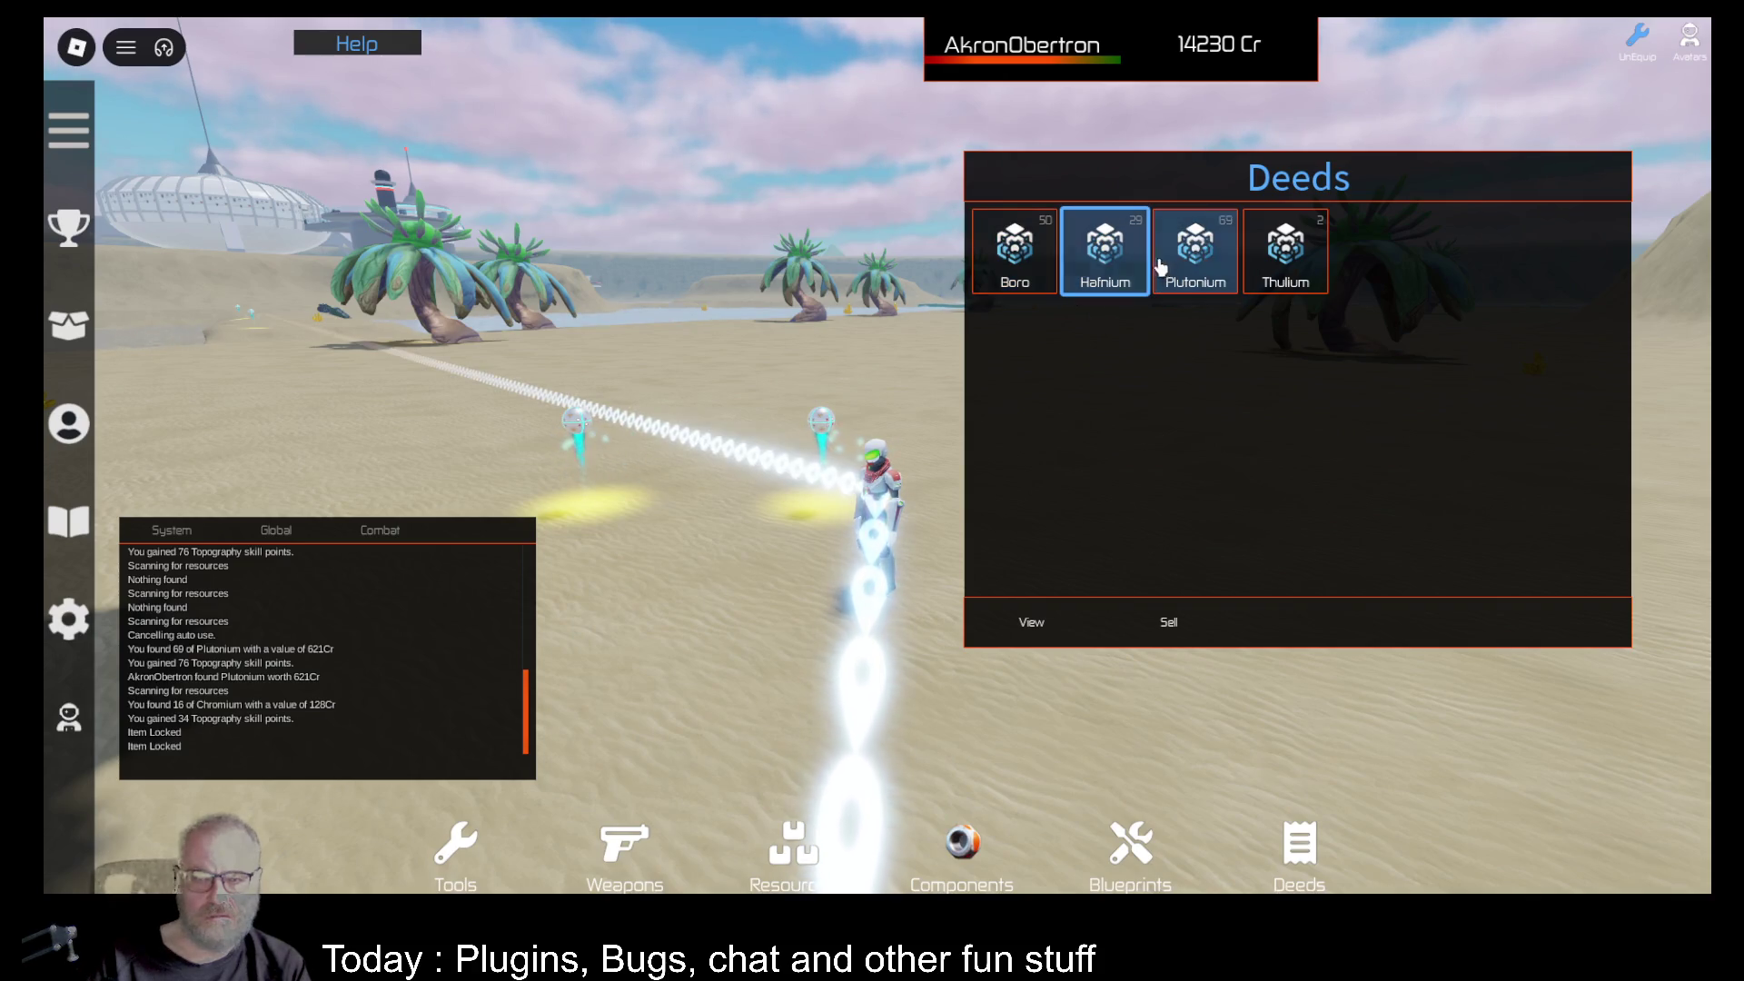
{"action": "left_click", "coordinate": [1304, 263]}
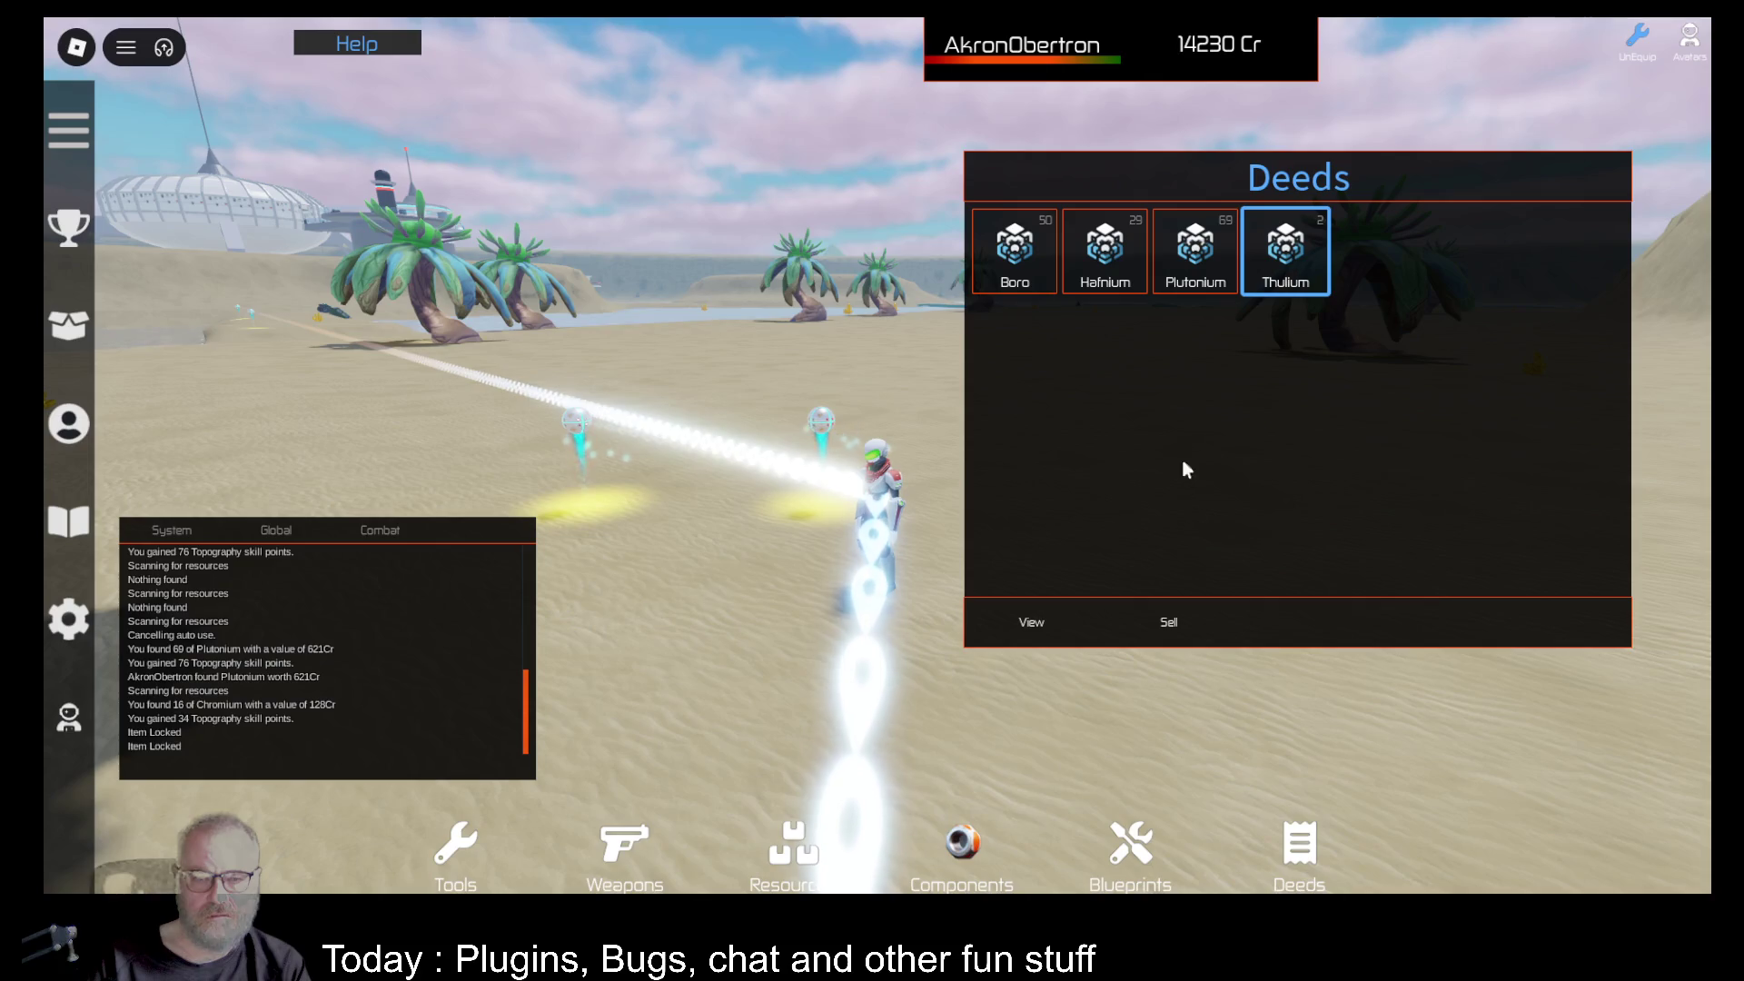
{"action": "key", "text": "Escape"}
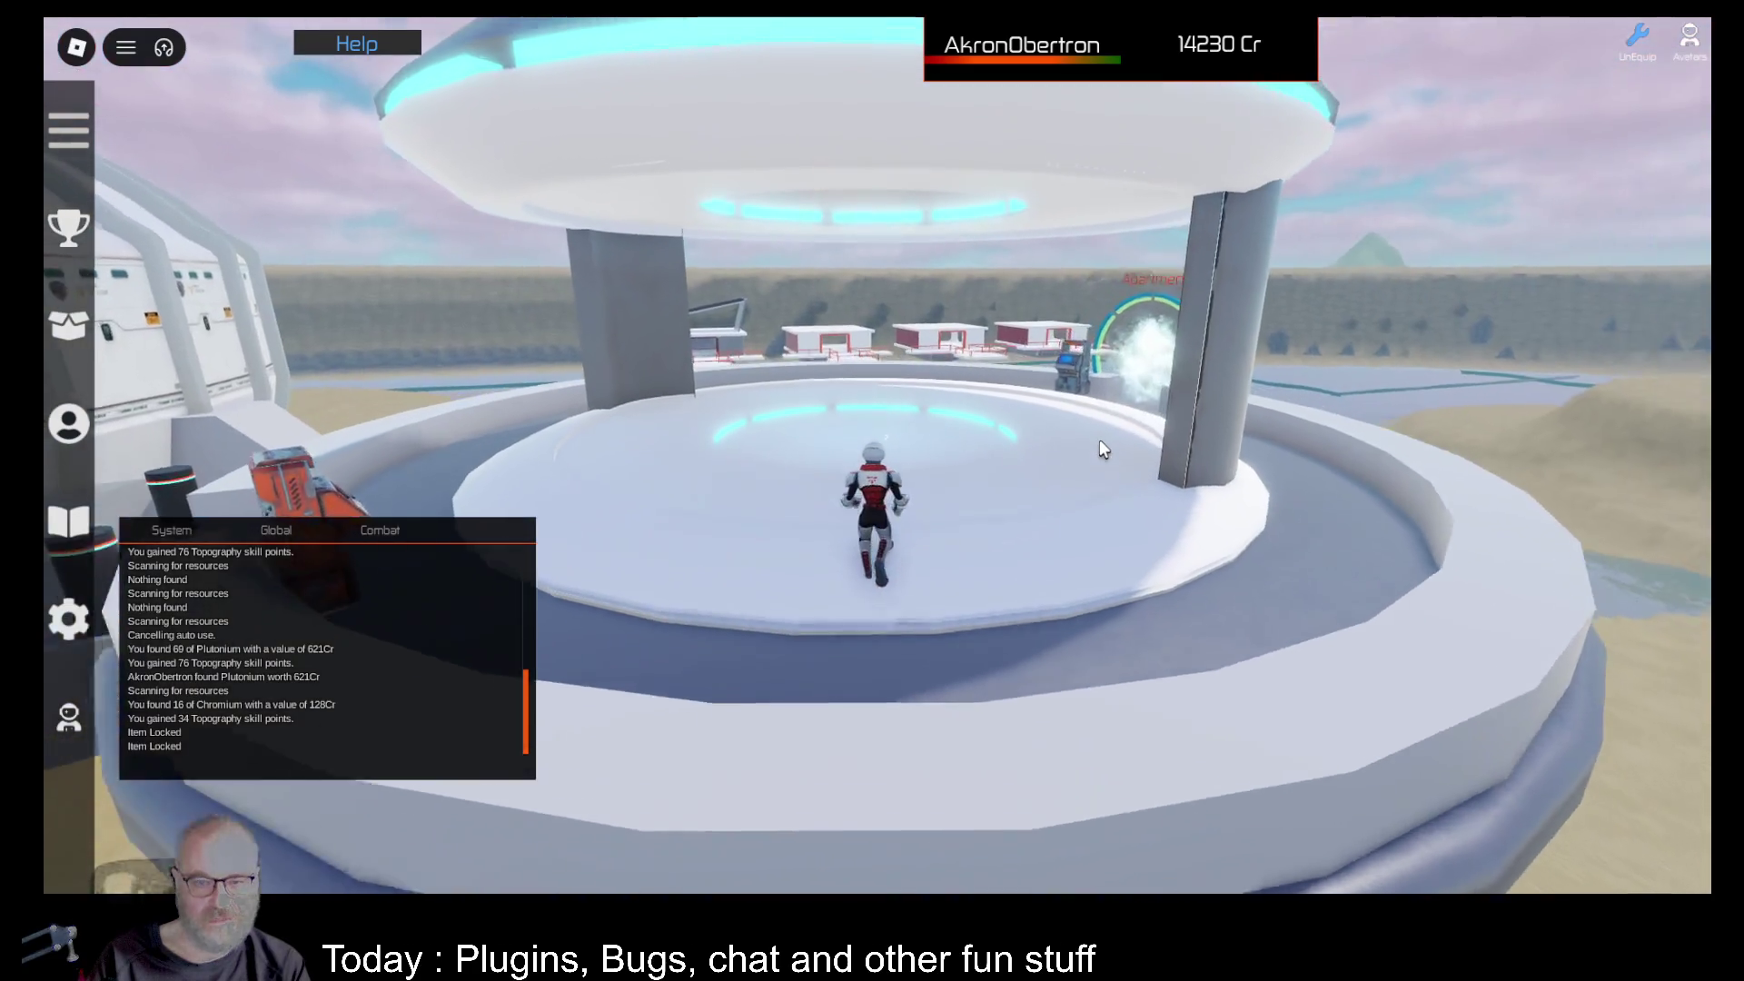
Walk onto the teleport pad and teleport to Central Province.
{"action": "key", "text": "w"}
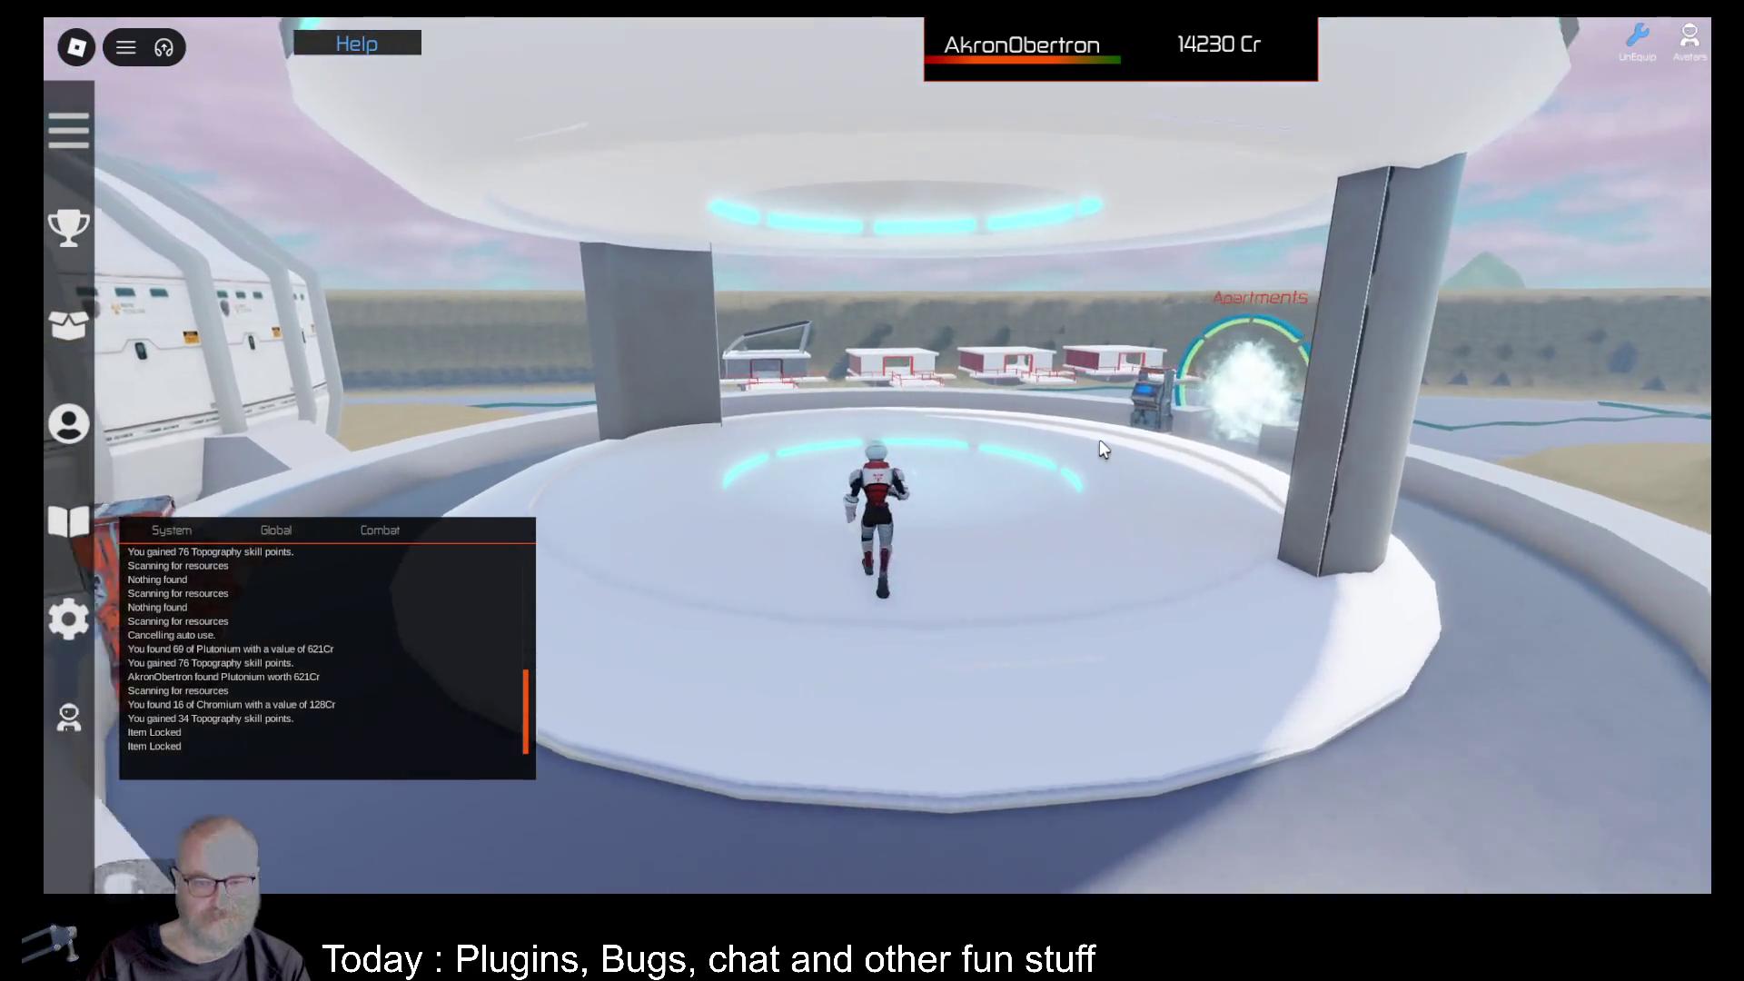
{"action": "key", "text": "e"}
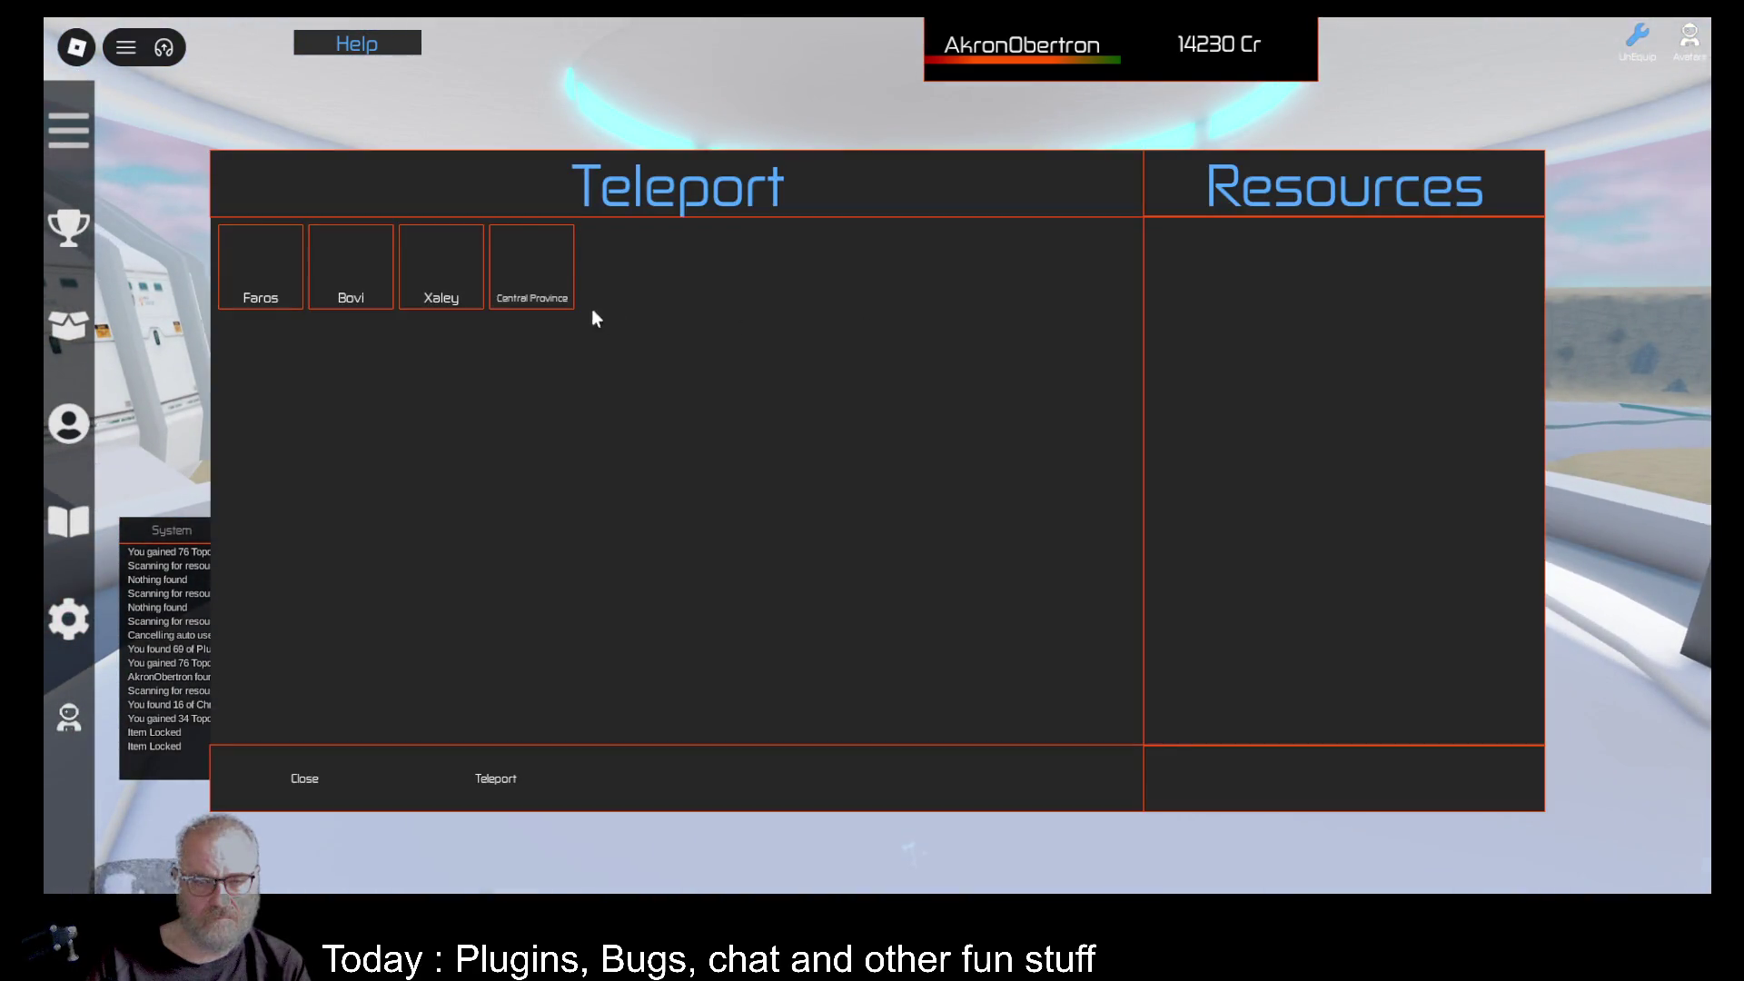
{"action": "left_click", "coordinate": [534, 272]}
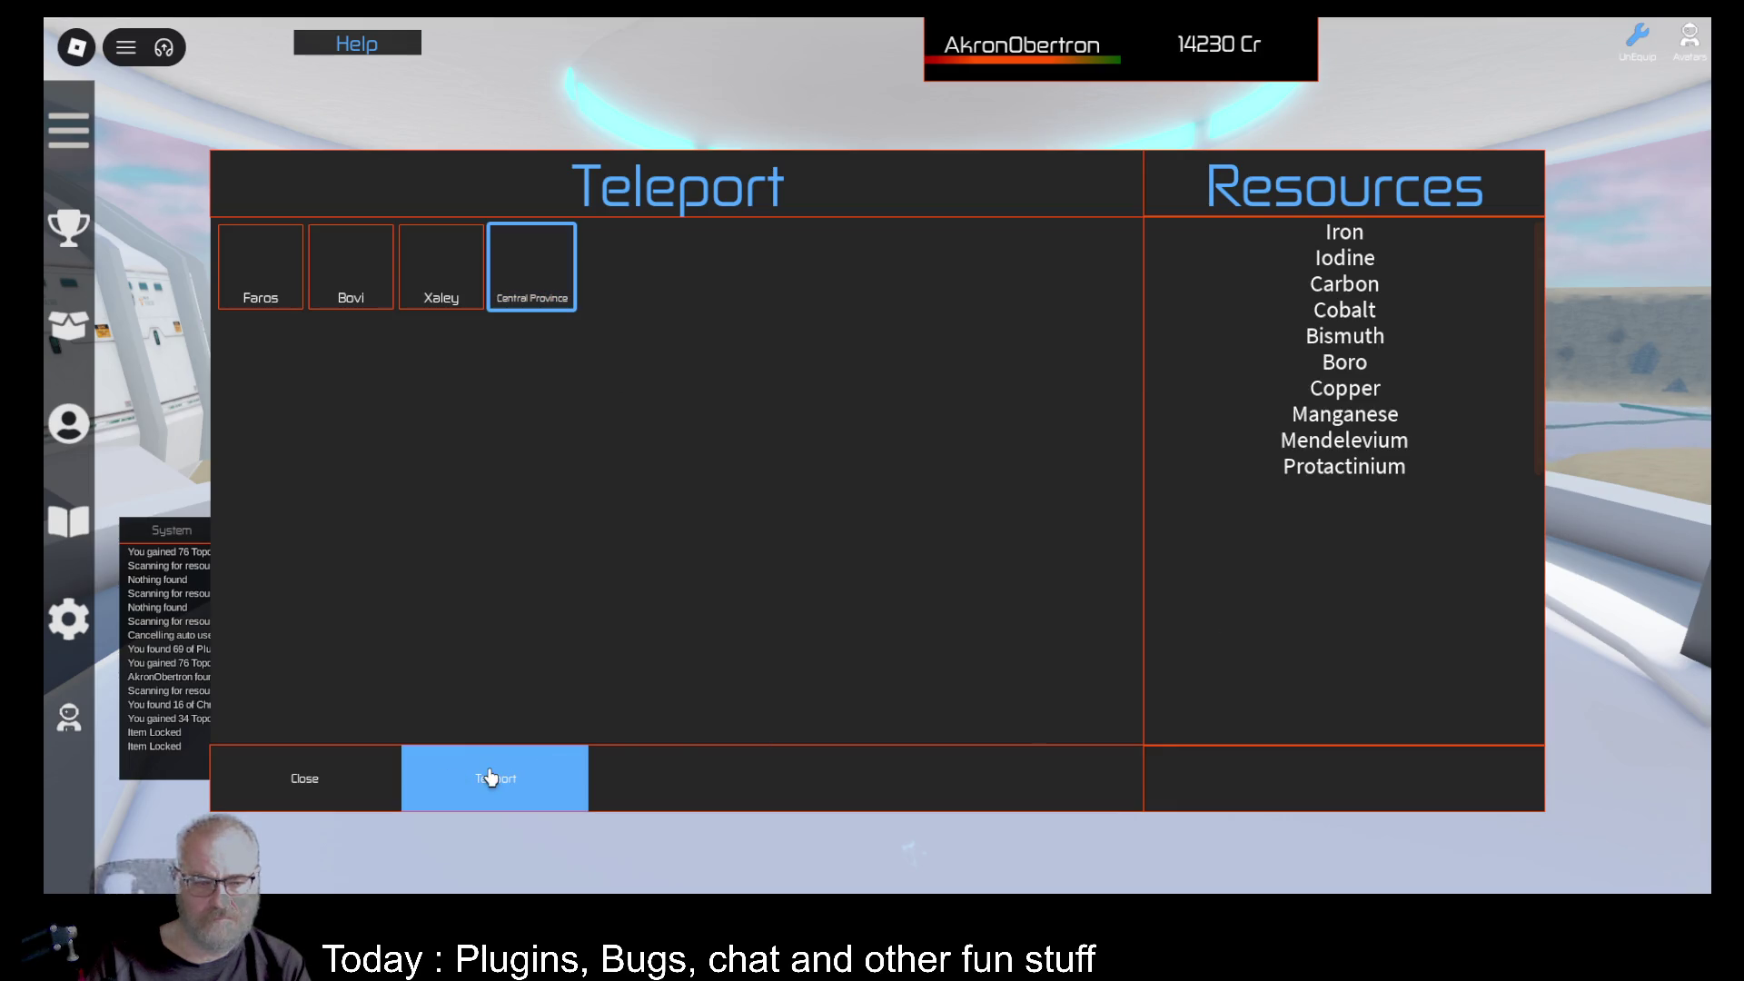
{"action": "left_click", "coordinate": [486, 772]}
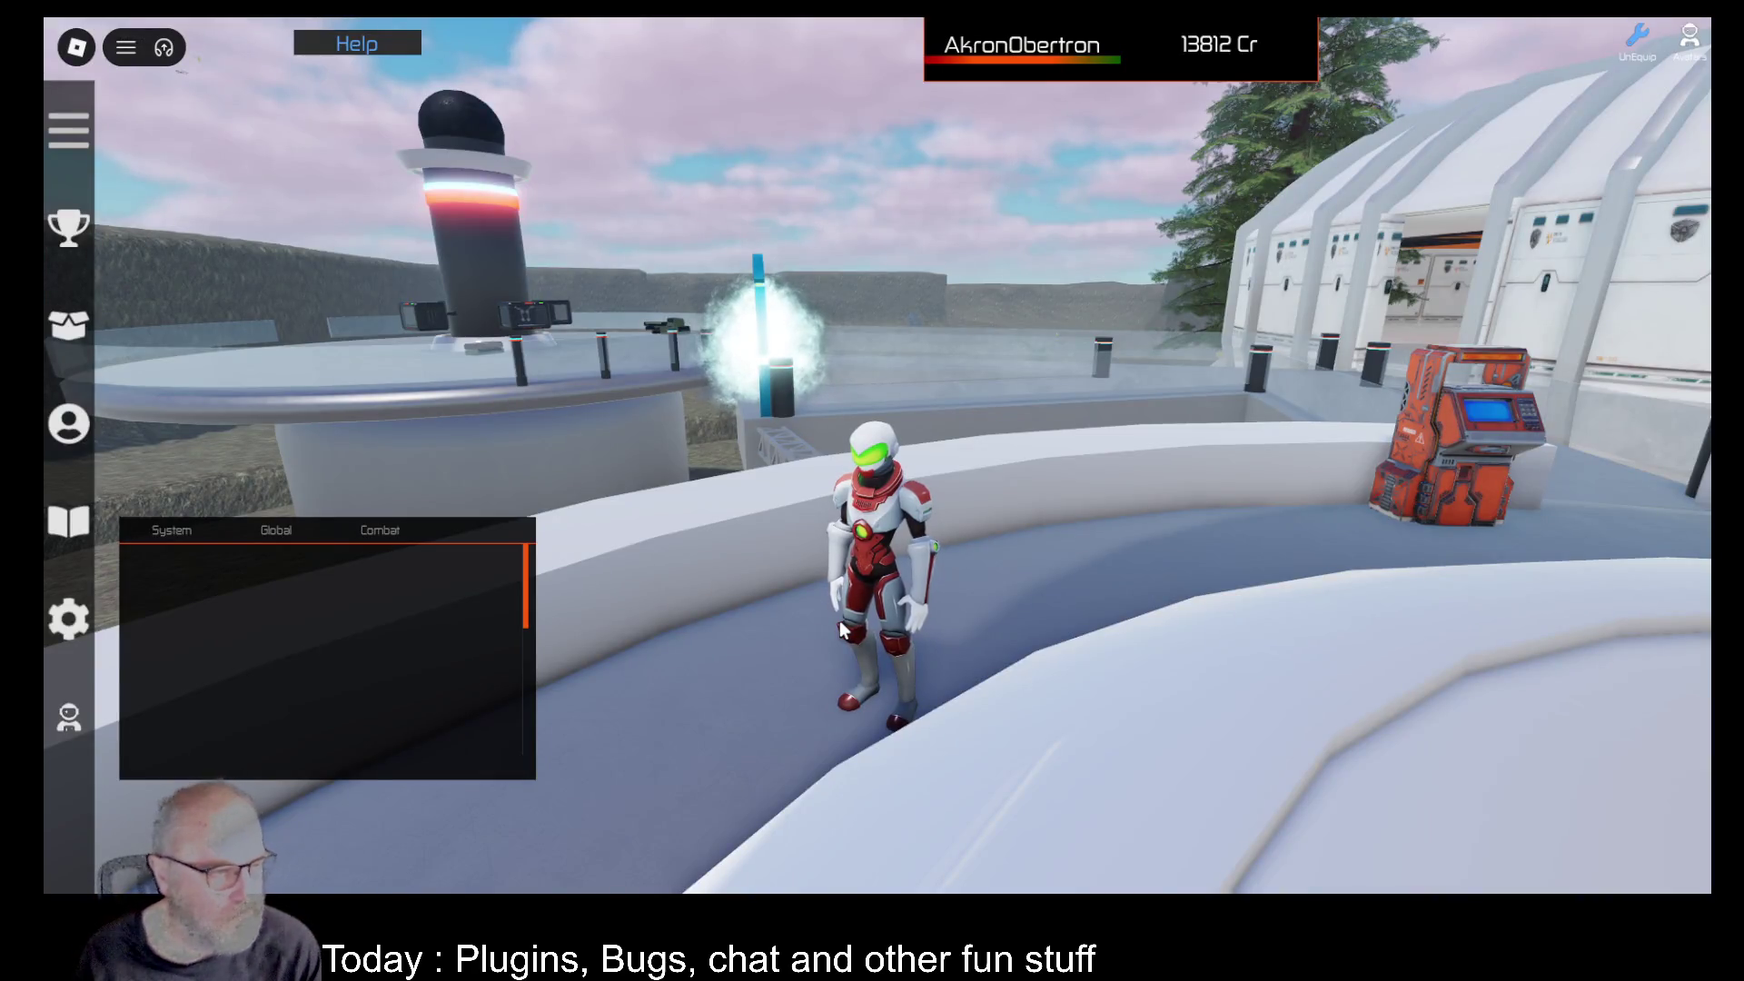
Sell the 2-unit Thulium deed from its details view, bringing credits to 13822 Cr.
{"action": "key", "text": "Right"}
{"action": "key", "text": "i"}
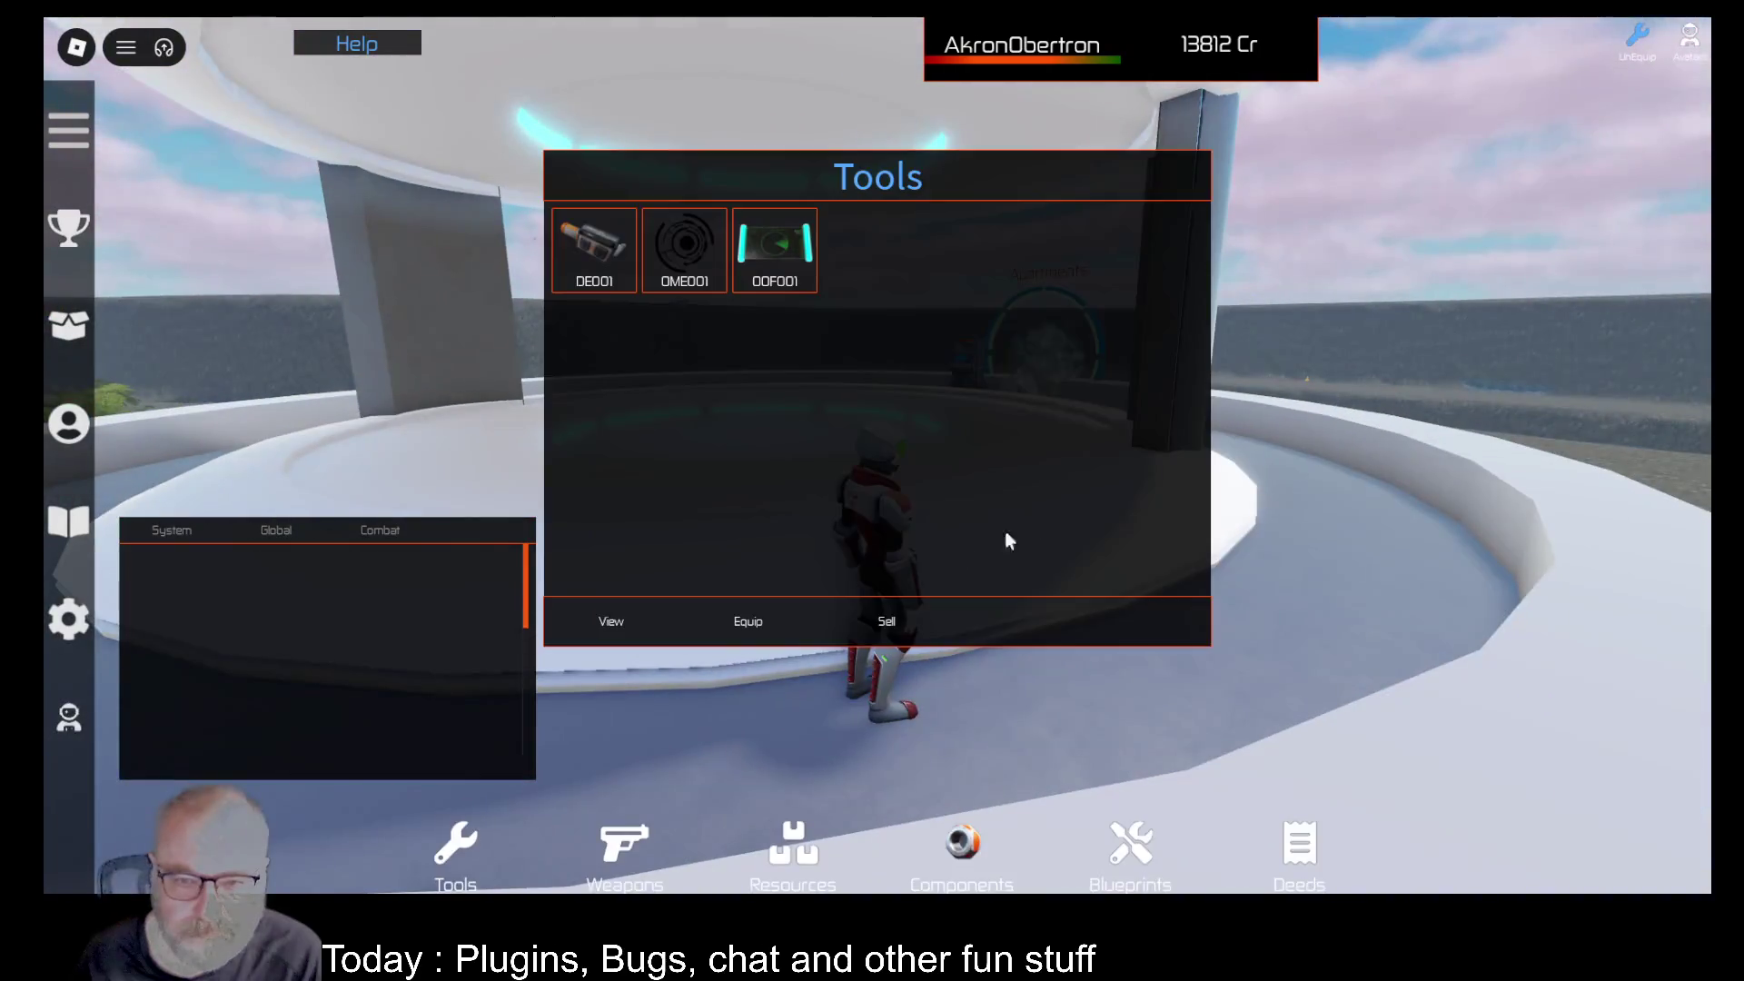
{"action": "left_click", "coordinate": [1297, 843]}
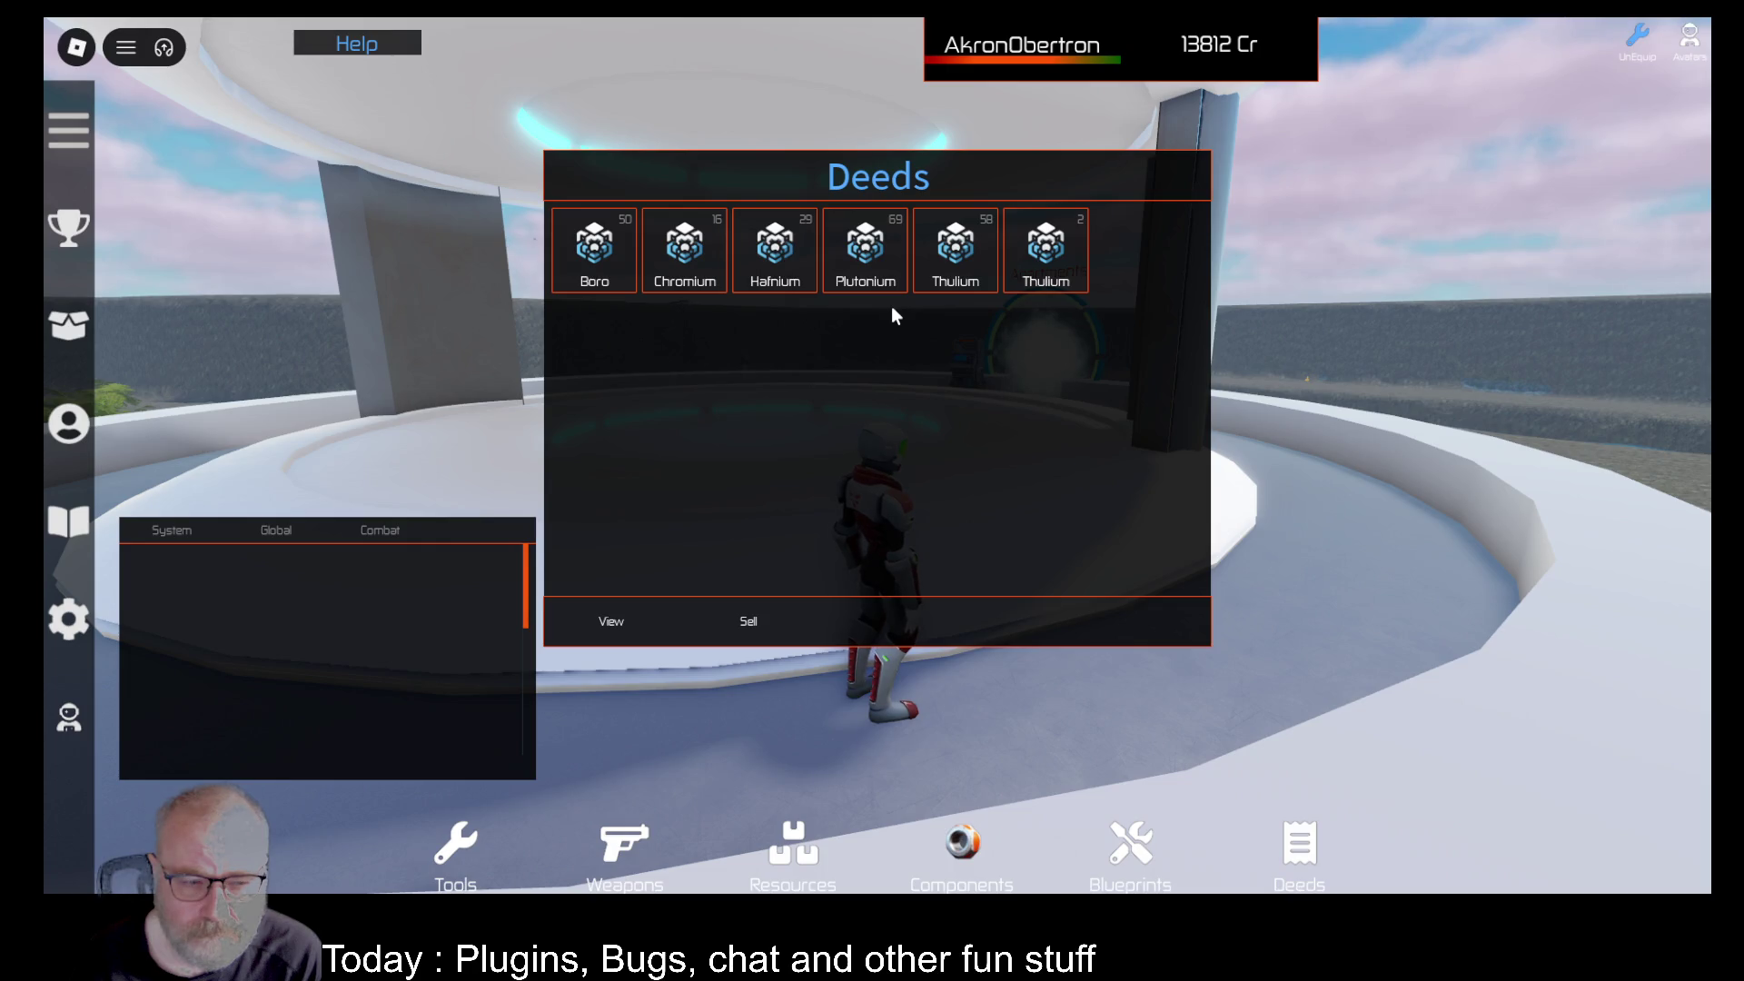
{"action": "left_click", "coordinate": [1045, 247]}
{"action": "scroll", "coordinate": [389, 600], "scroll_direction": "down", "scroll_amount": 5}
{"action": "left_click", "coordinate": [648, 625]}
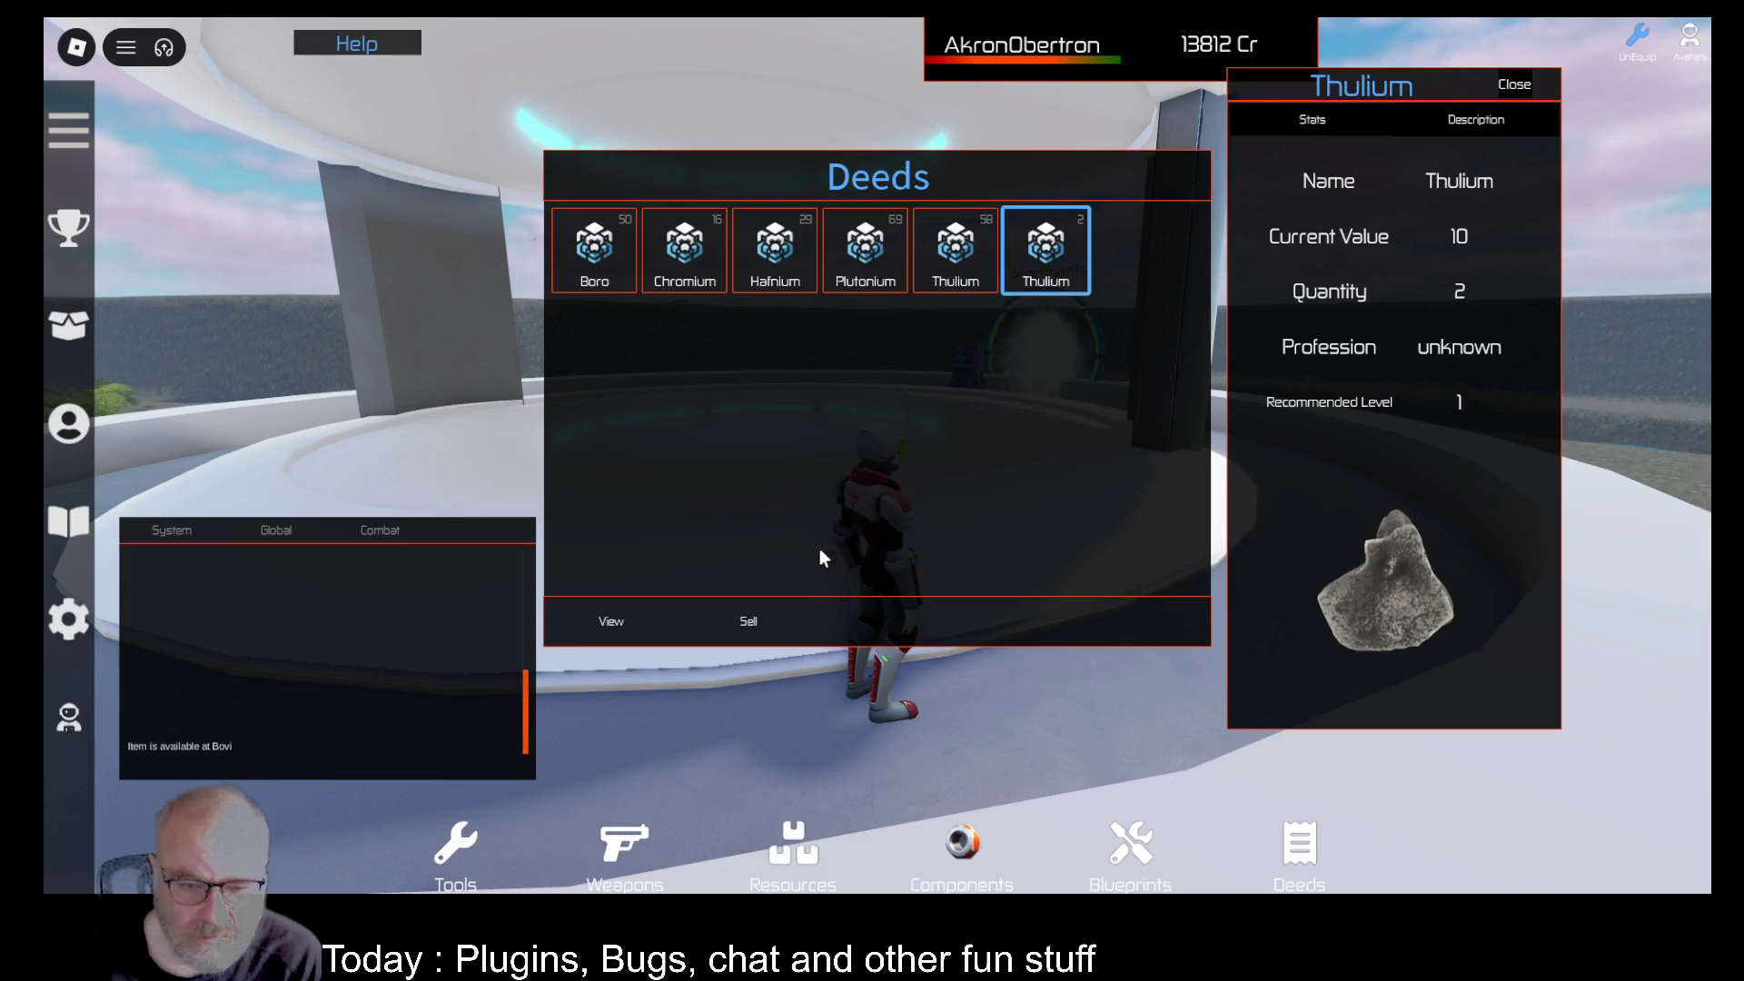
{"action": "left_click", "coordinate": [754, 634]}
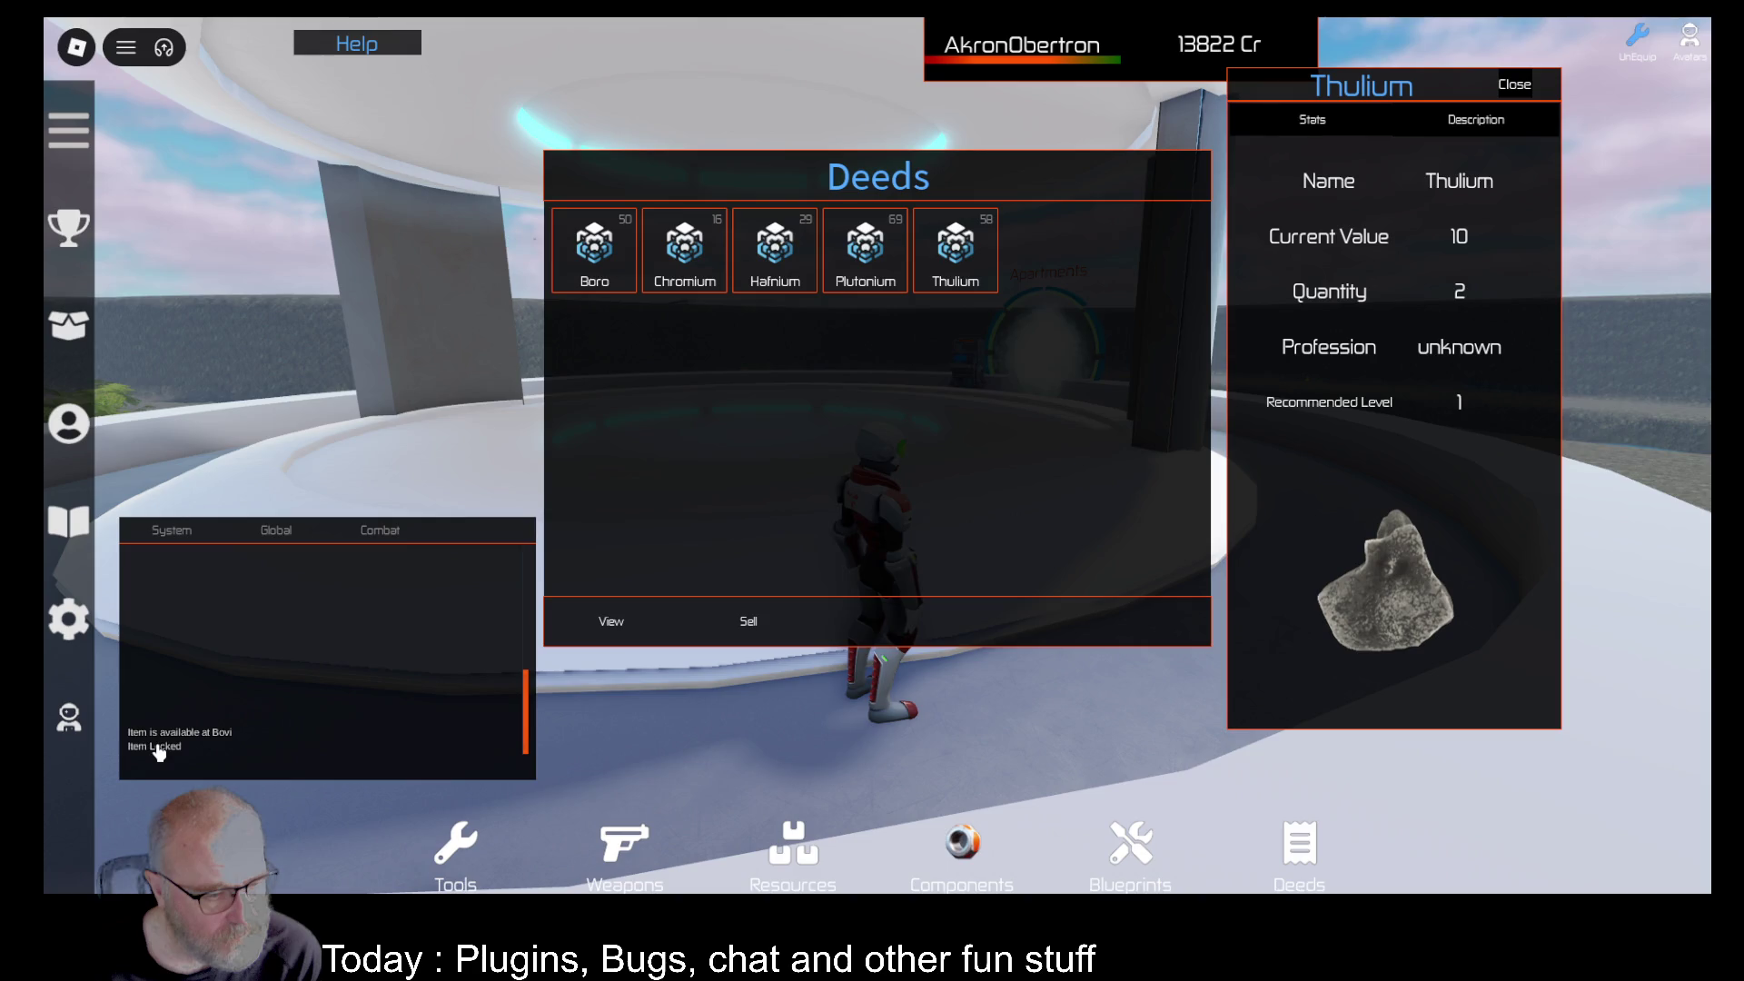
{"action": "left_click", "coordinate": [1528, 87]}
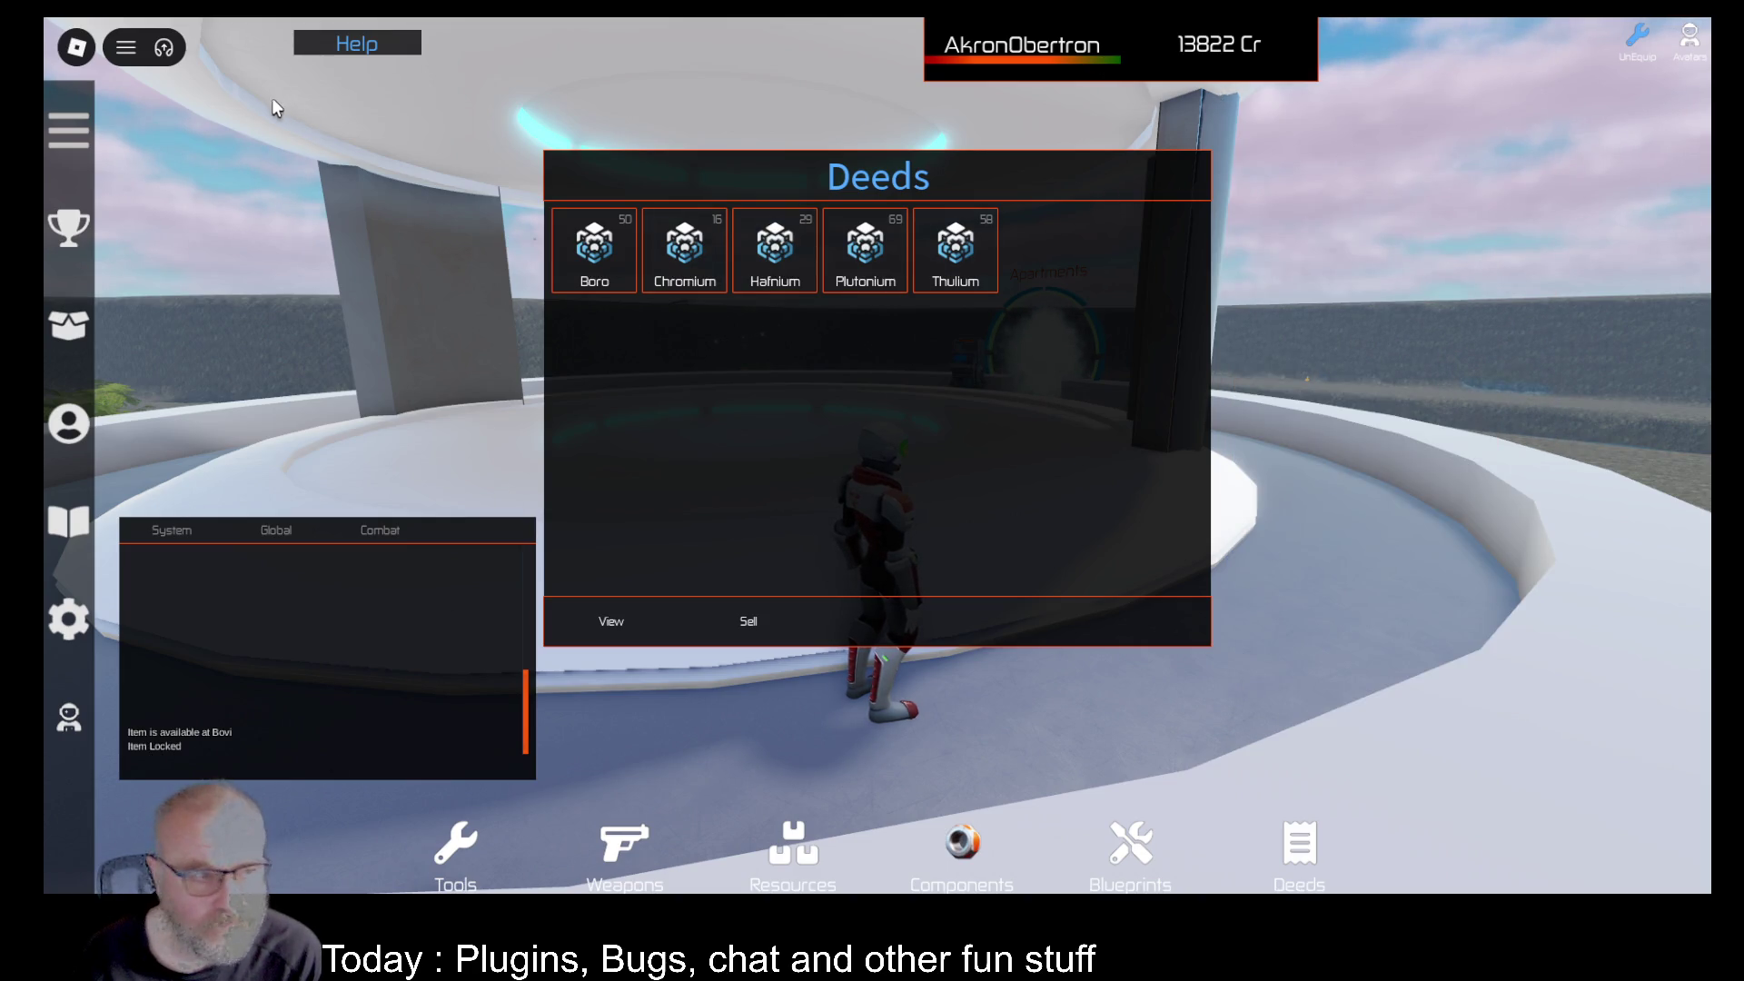